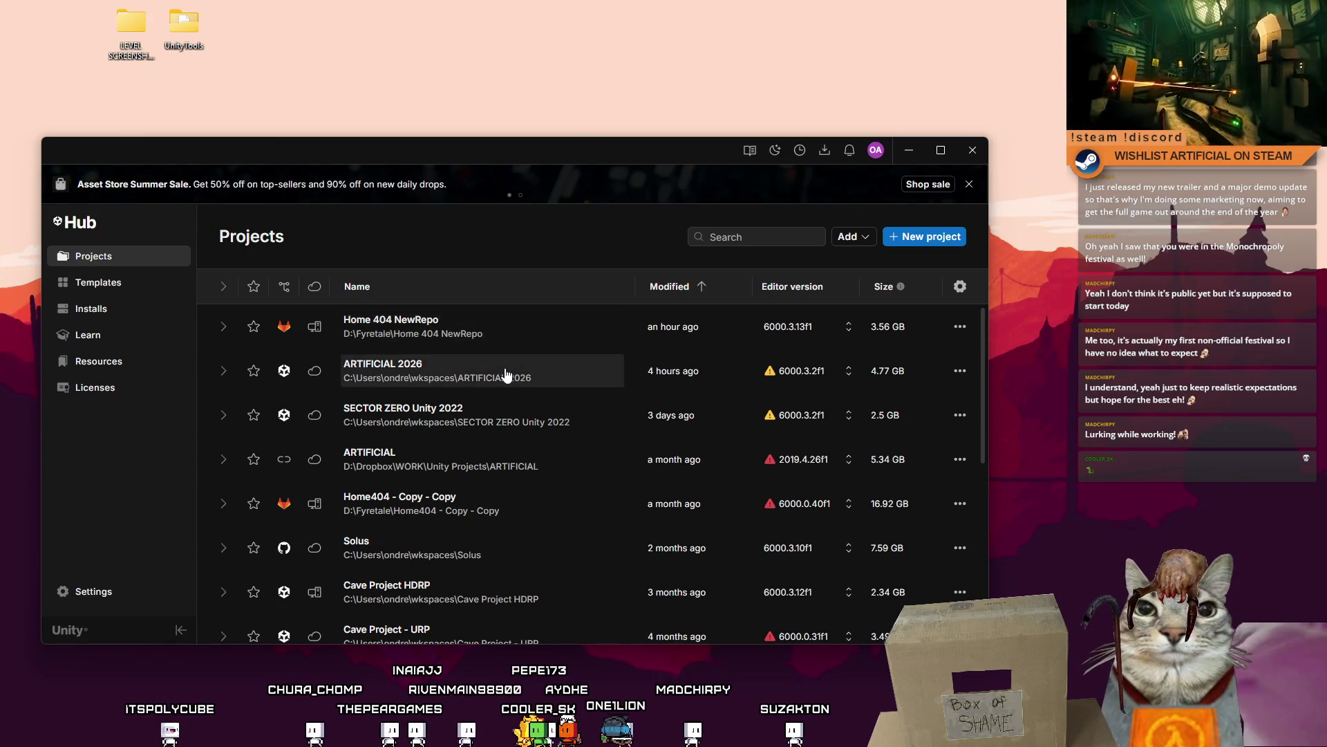
- Open the Home 404 NewRepo project from Unity Hub's Projects list
left_click(474, 330)
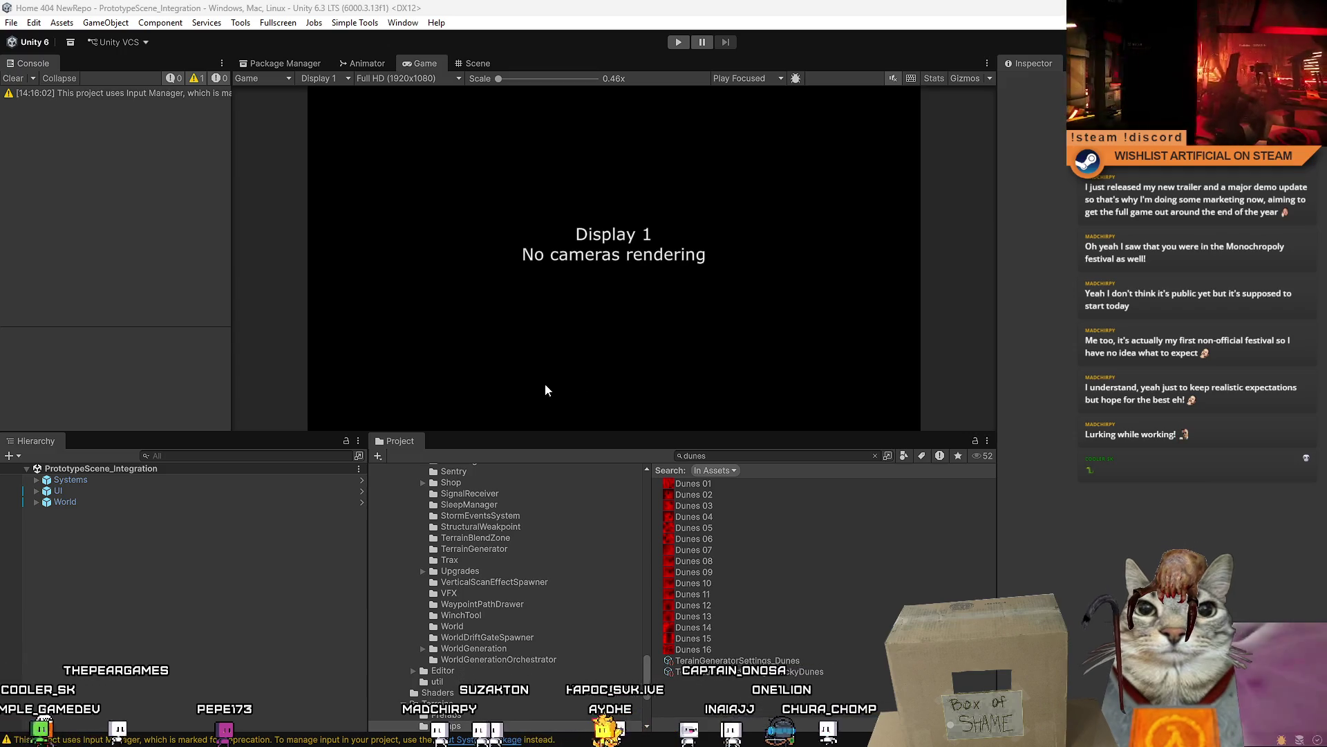
- Clear the Project search filter and enlarge the Game view panel
left_click(775, 455)
type("d")
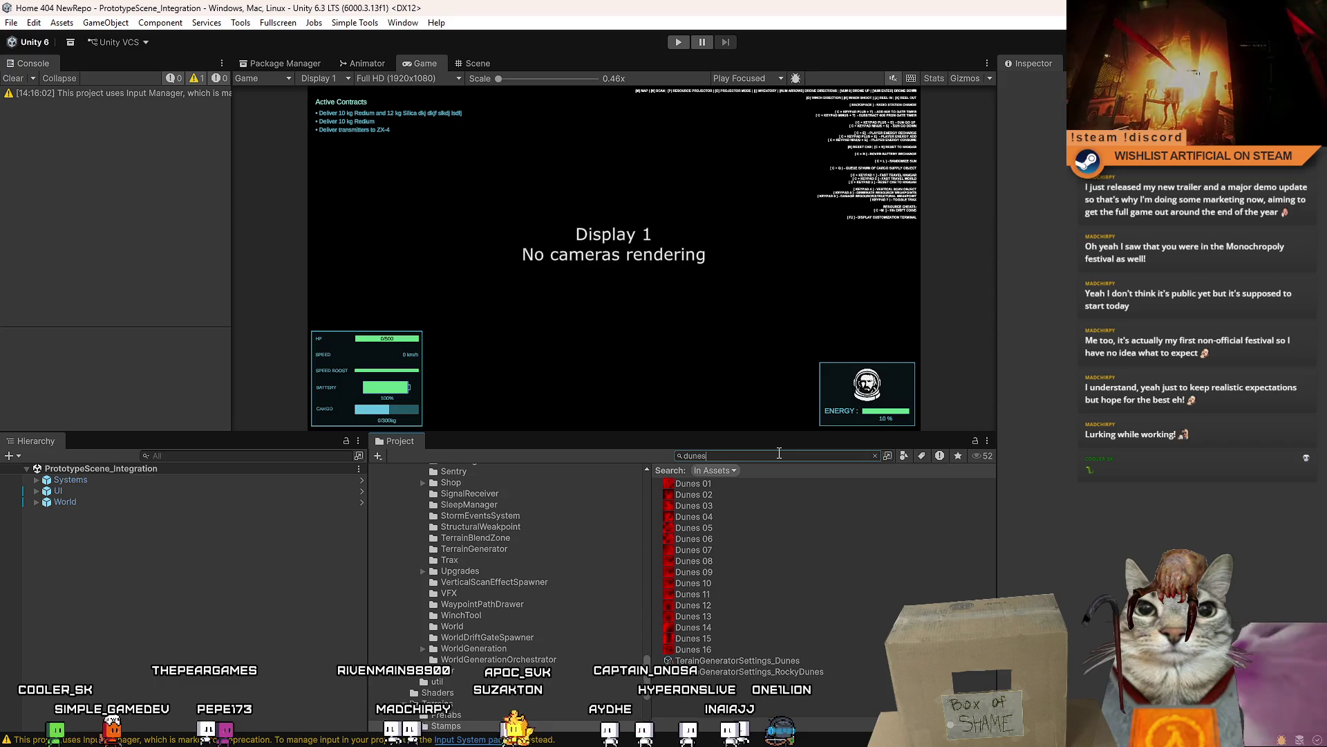
key("BackSpace")
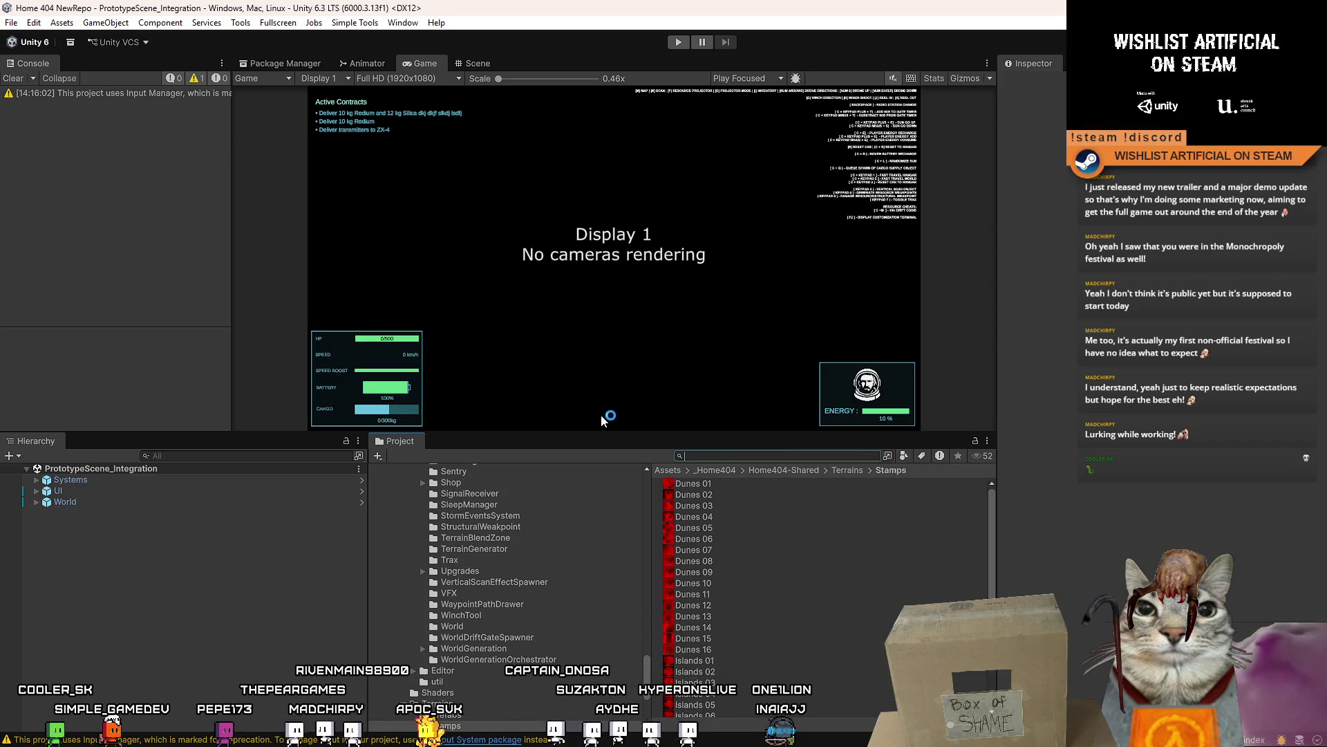
left_click_drag(573, 429, 573, 502)
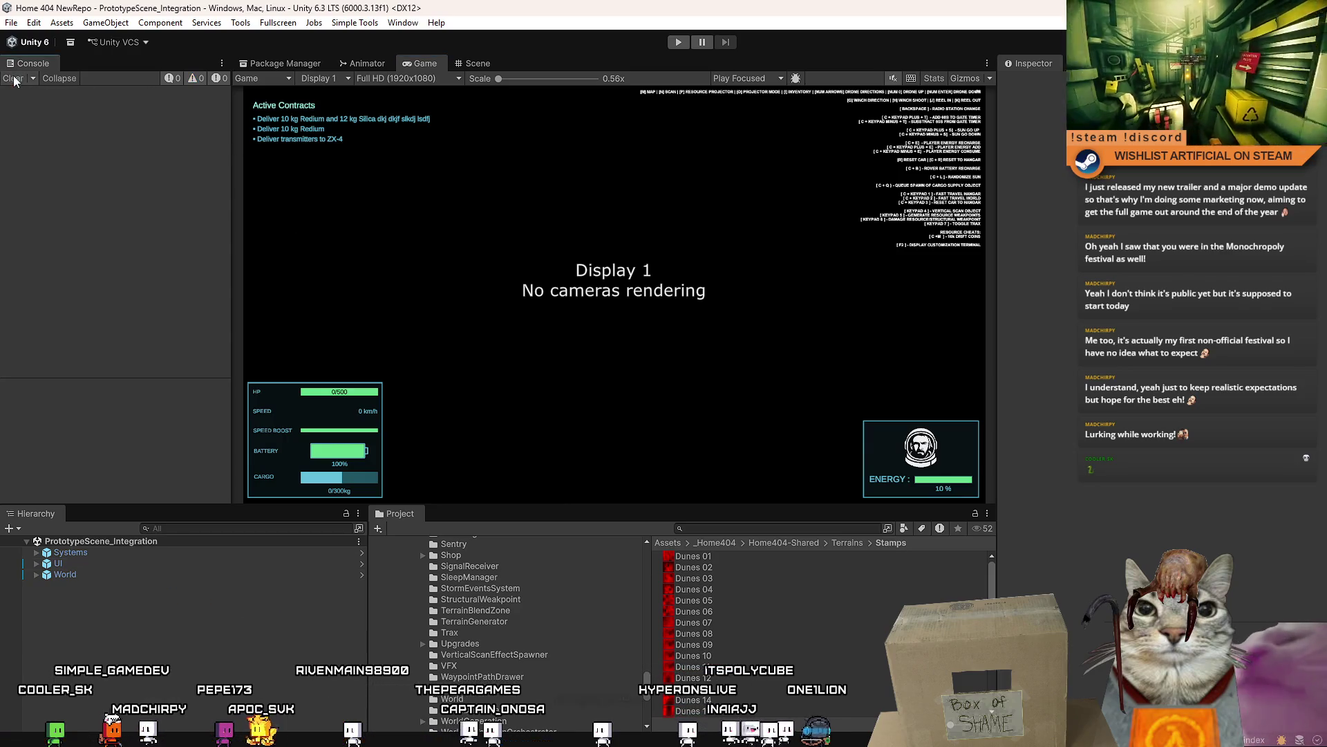
left_click_drag(995, 244, 995, 244)
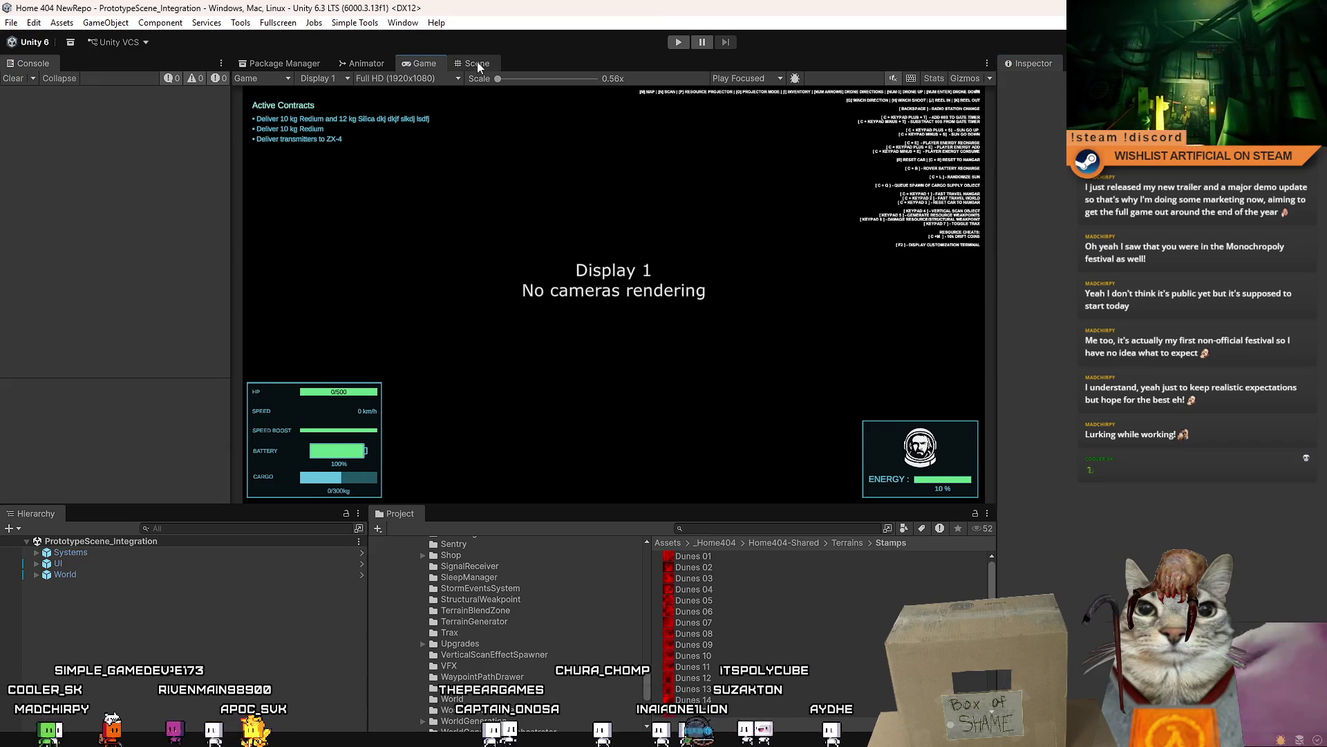
- Enter play mode to bring up the Drift Miners playtest menu
left_click(484, 64)
left_click(427, 64)
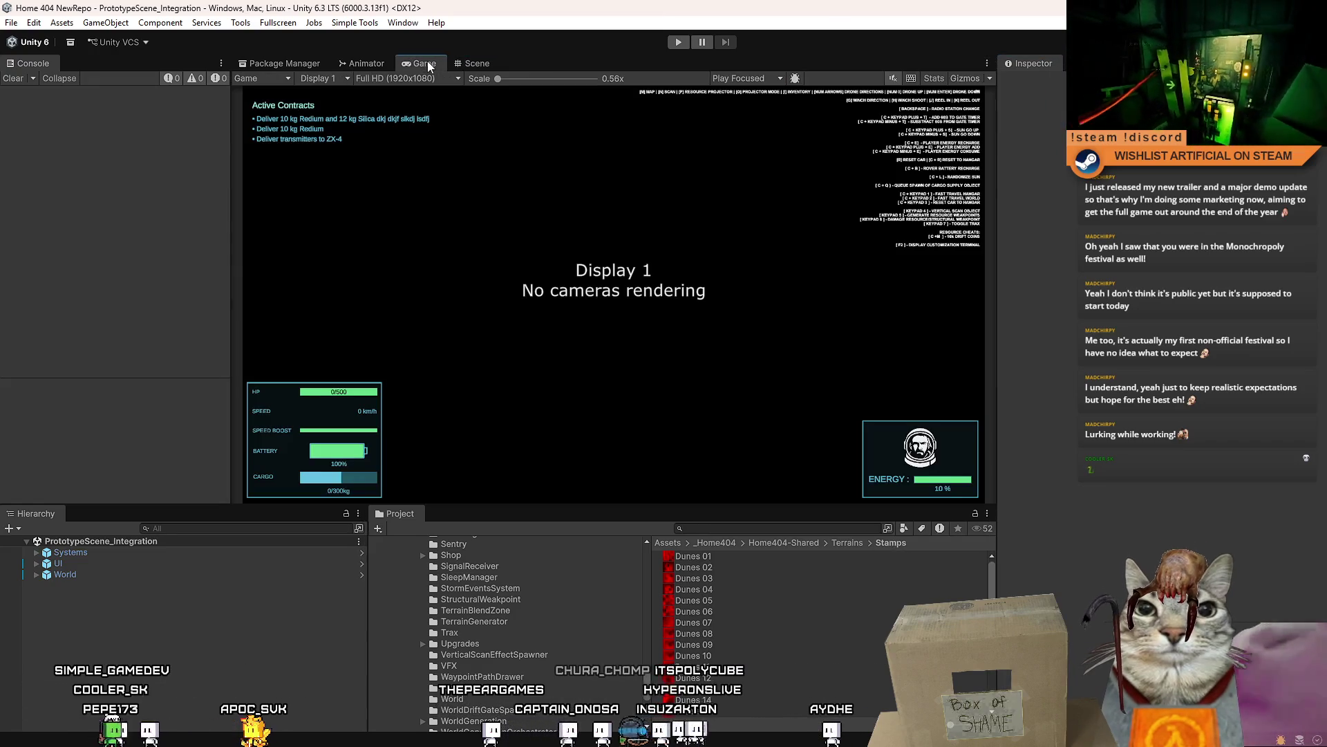
left_click(469, 65)
left_click(679, 42)
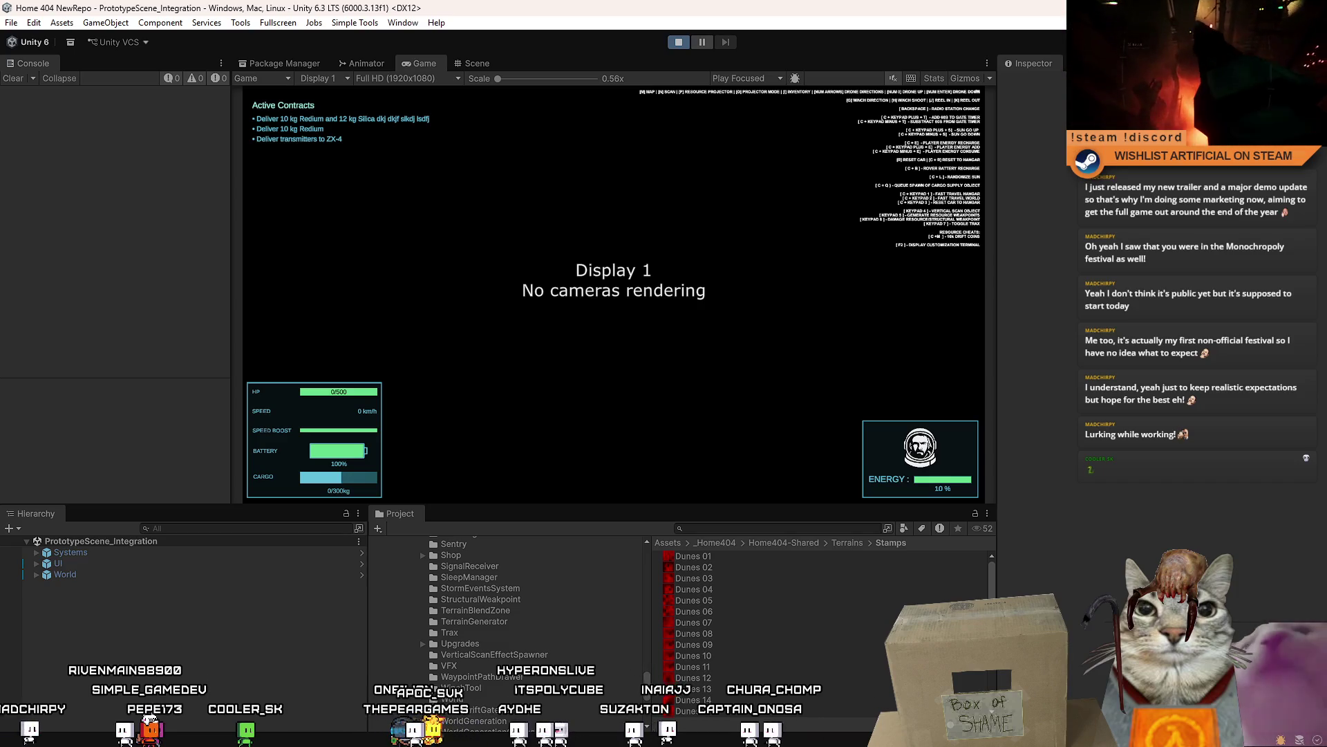
scroll(421, 663, "down", 3)
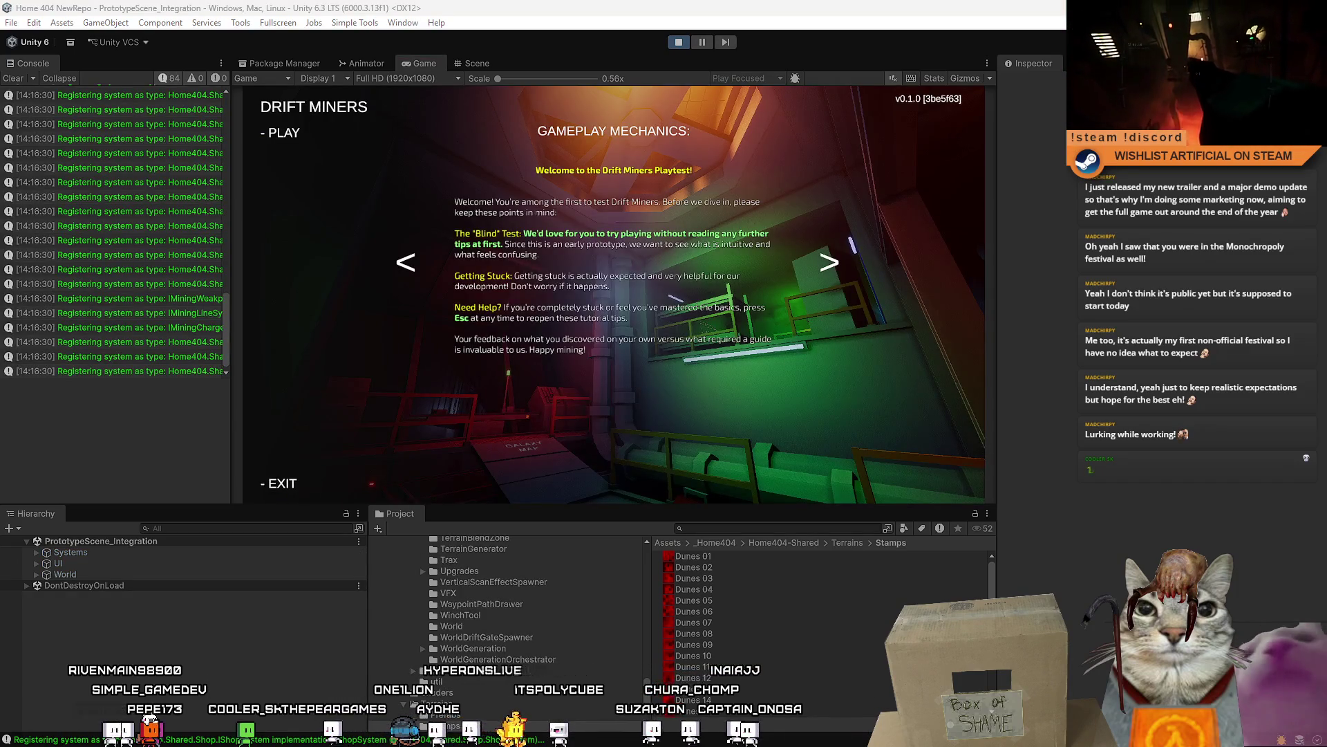
- Start gameplay and walk through the station past the hangar to the terminal console
left_click(287, 134)
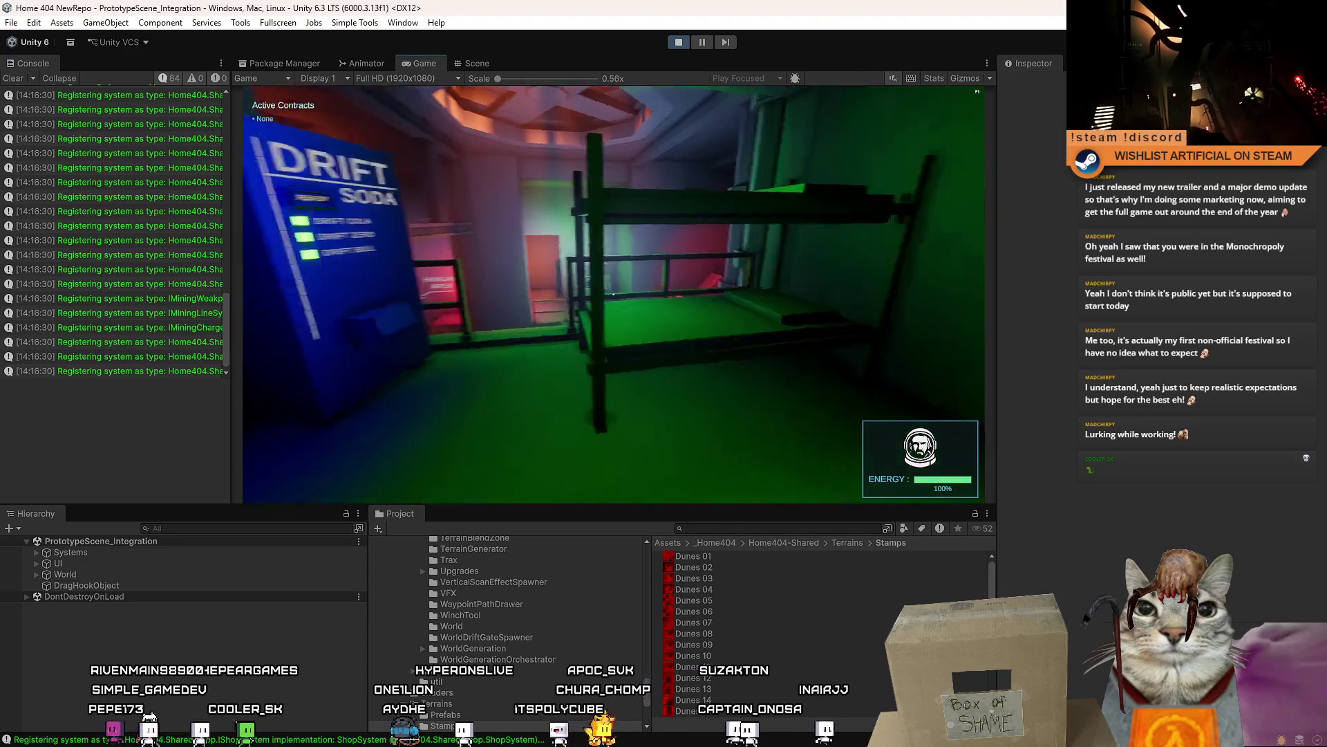
key("w")
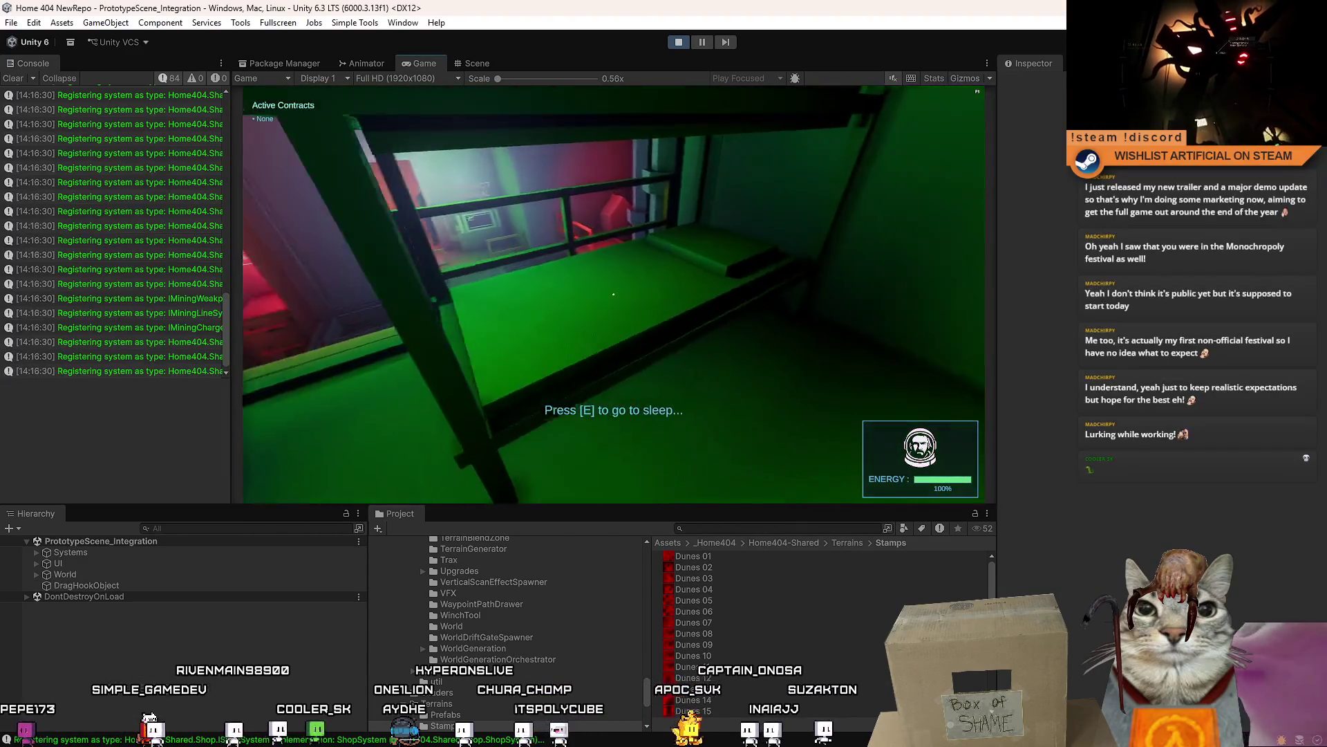
key("w")
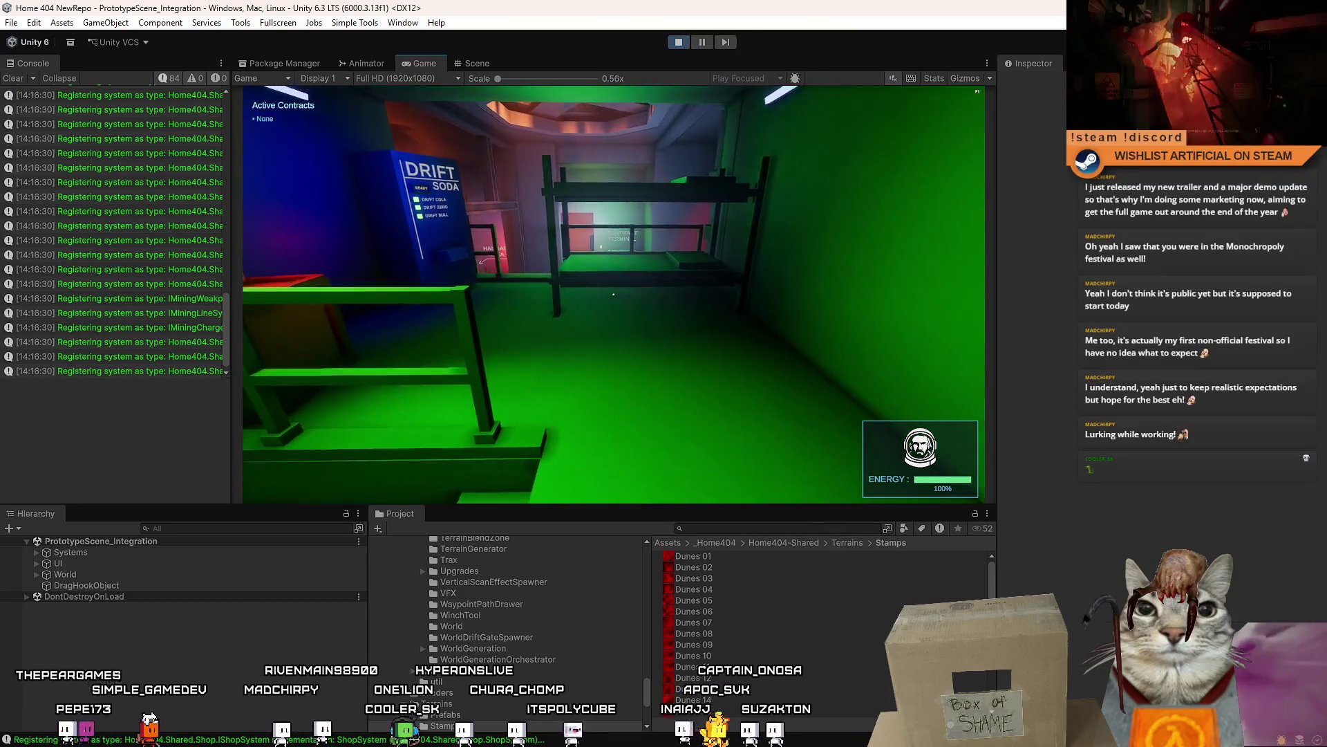
key("w")
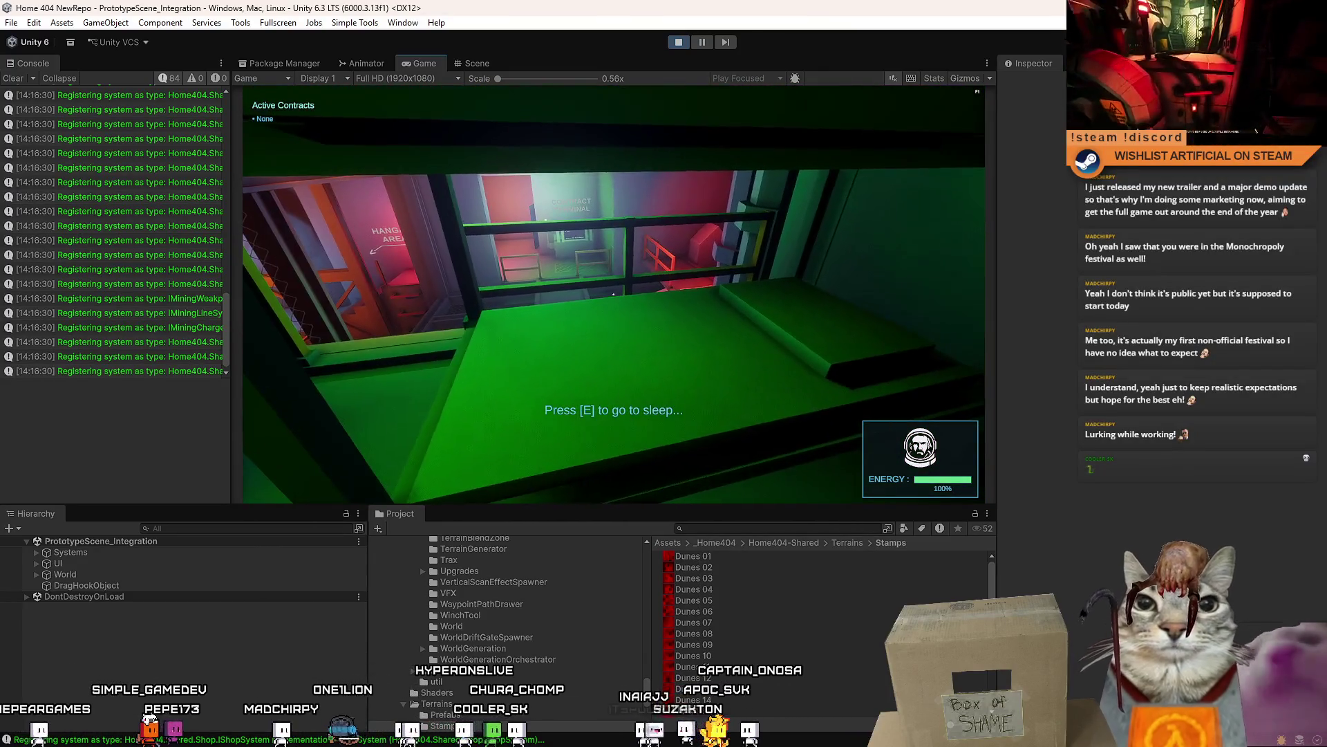
key("w")
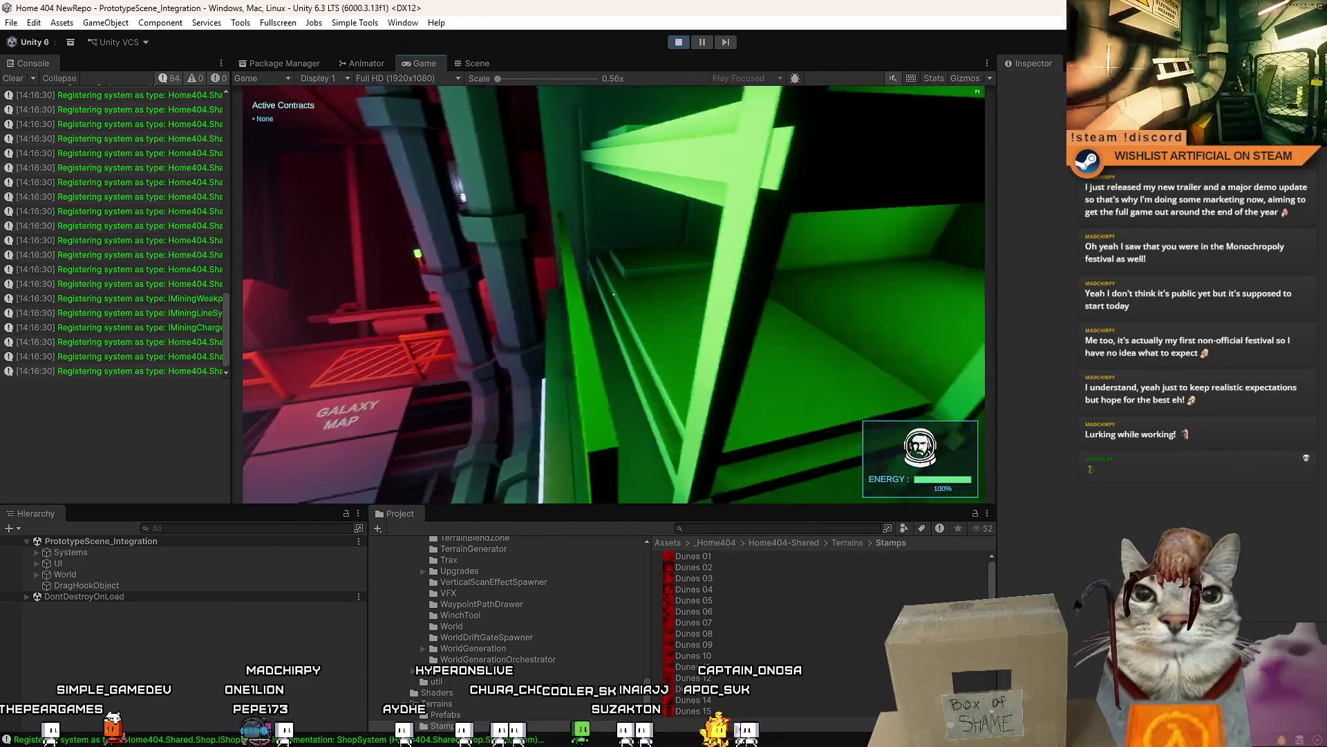
key("w")
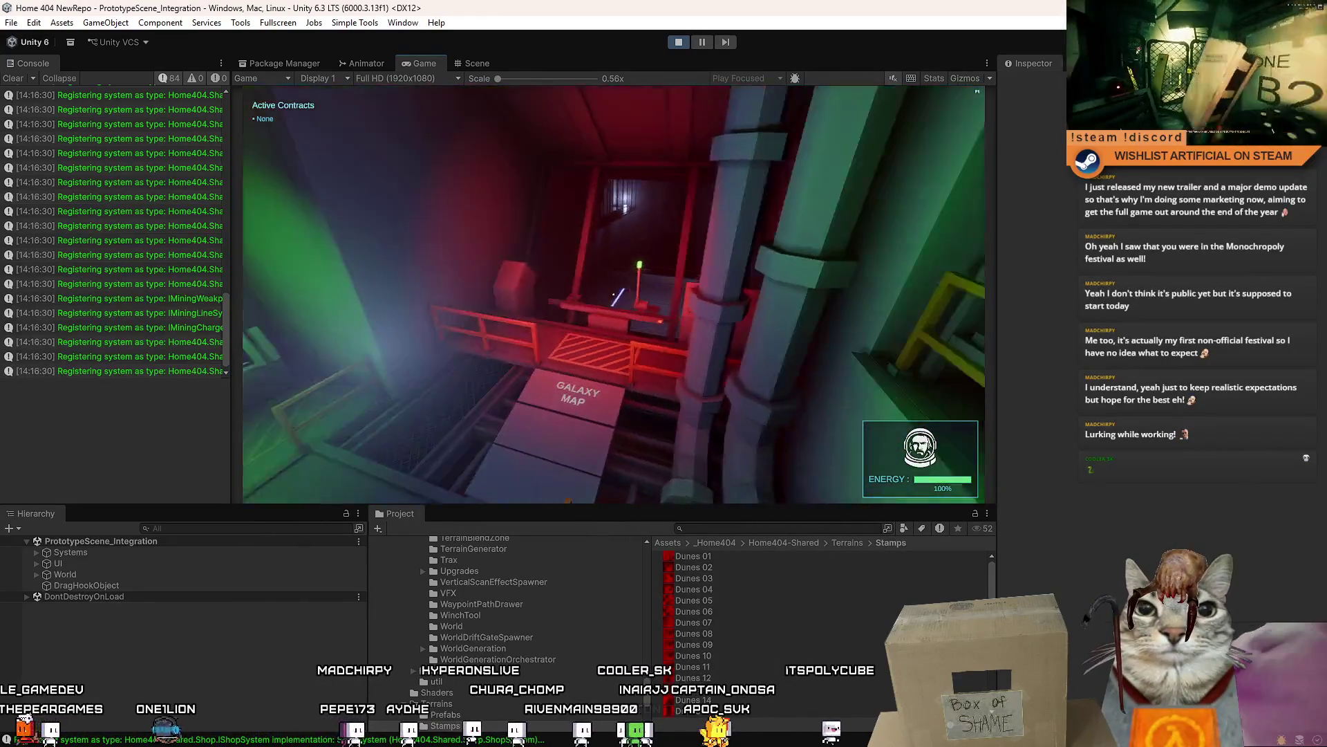
key("w")
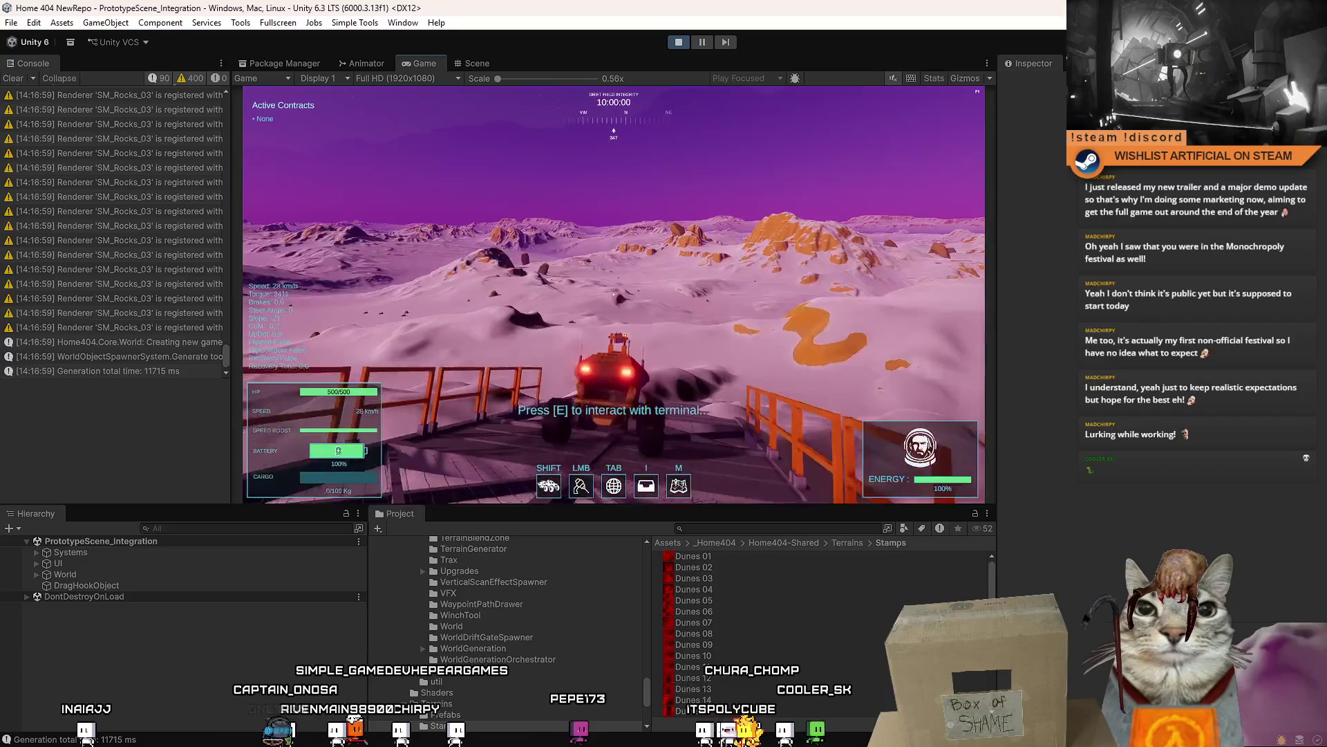
- Drive the rover onto the pink dunes, fire the mining laser, then pause the game
key("w")
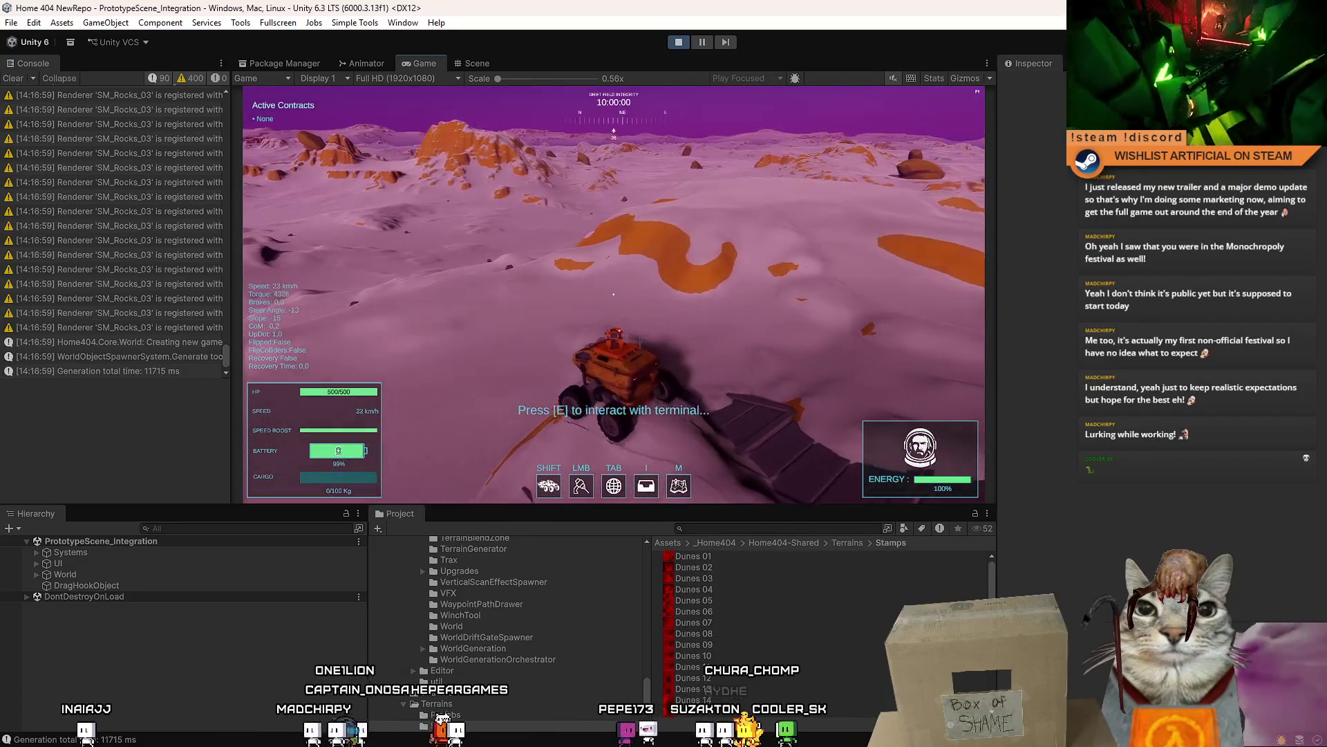
key("s")
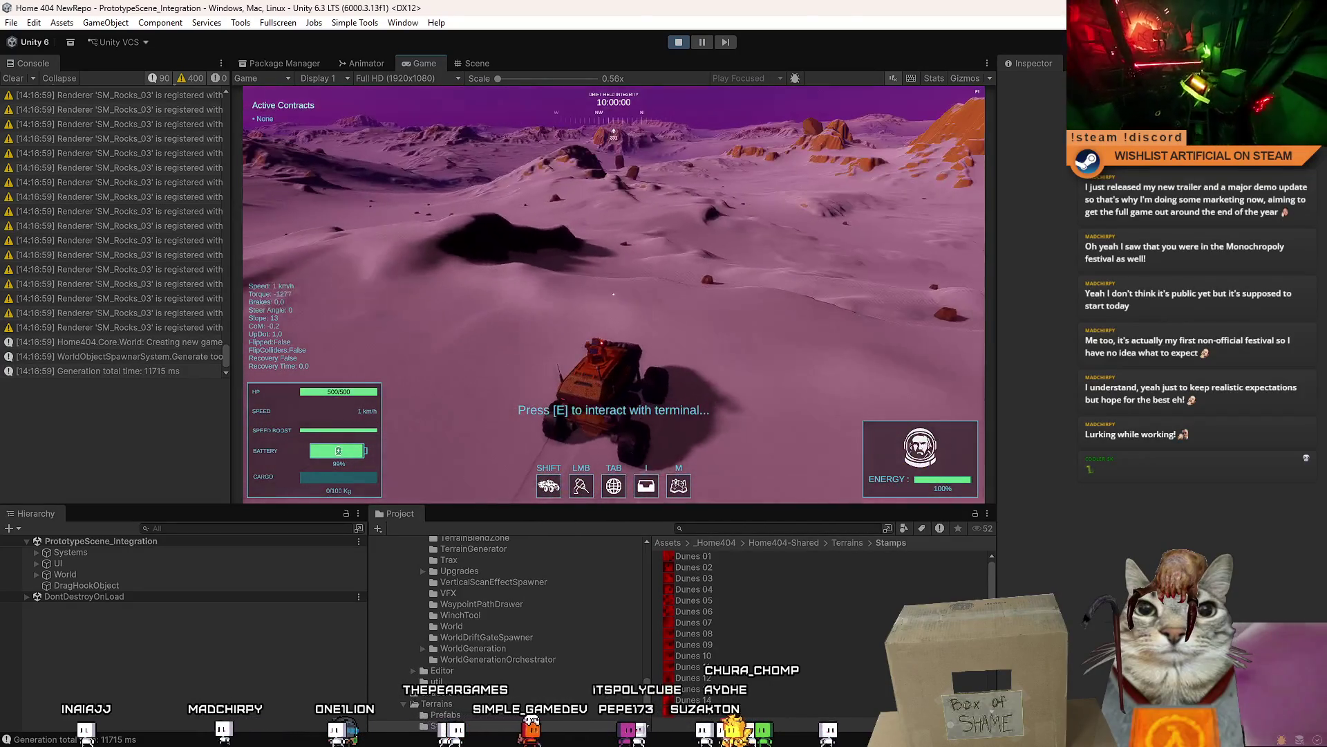
key("w")
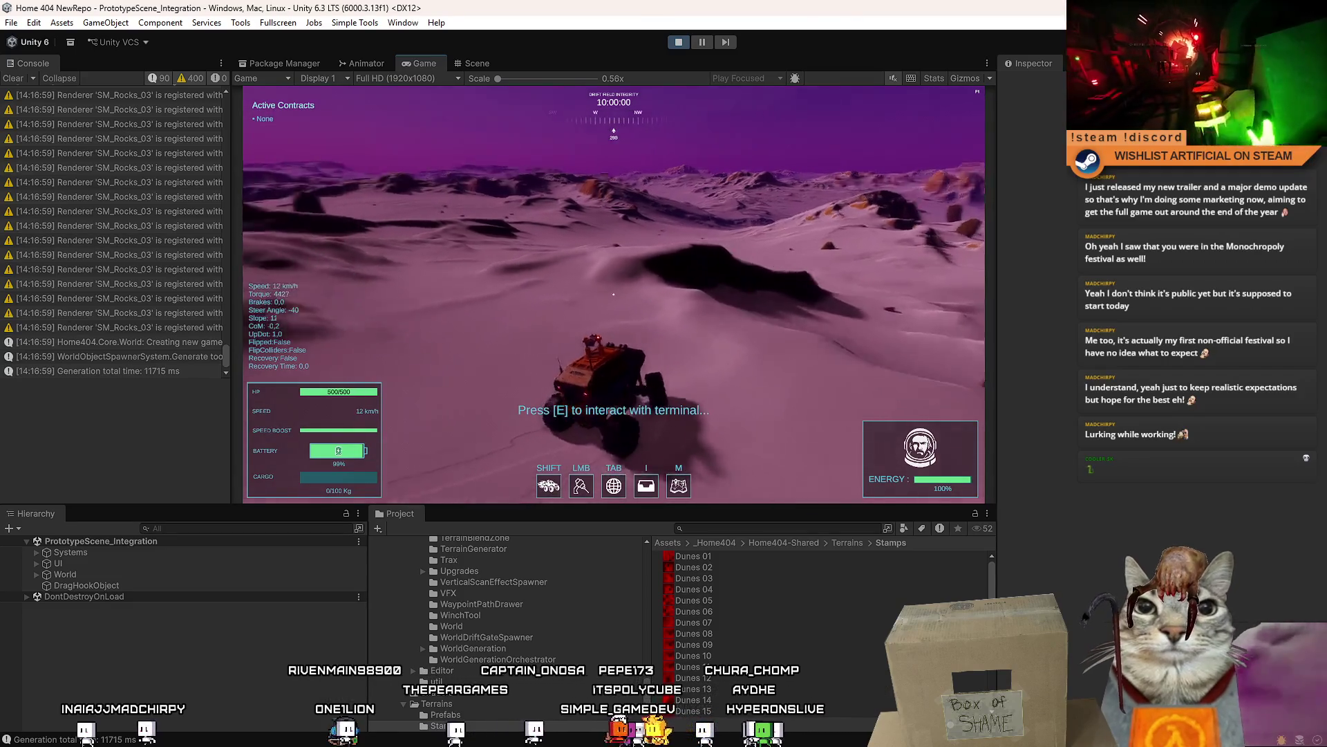
left_click(613, 294)
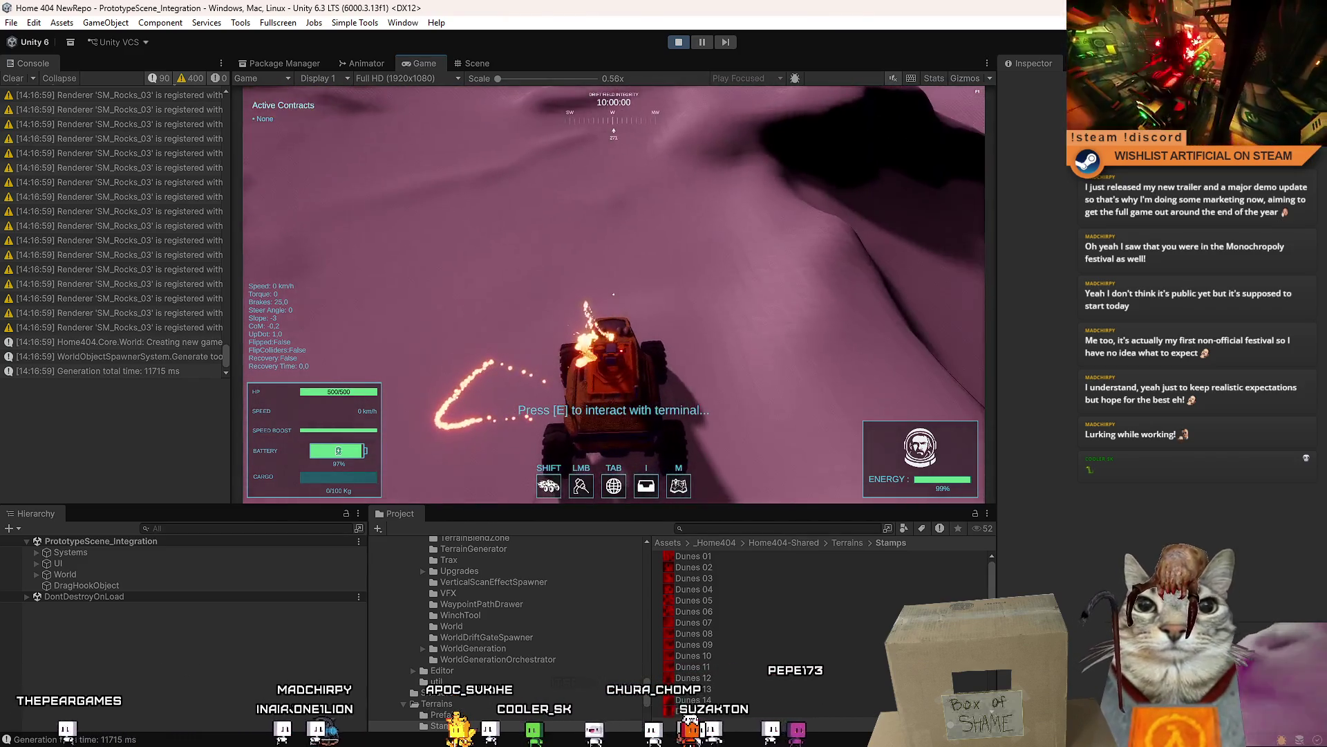
key("Escape")
left_click(703, 42)
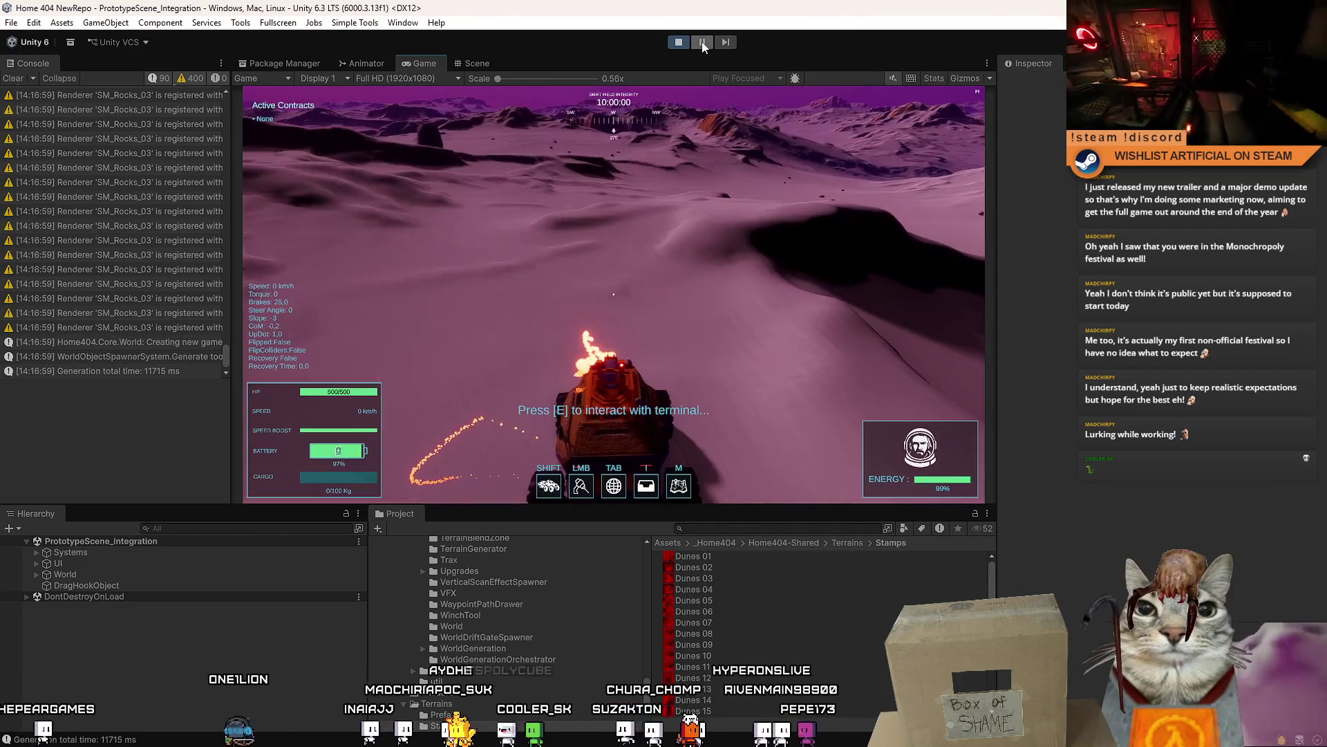
left_click(472, 63)
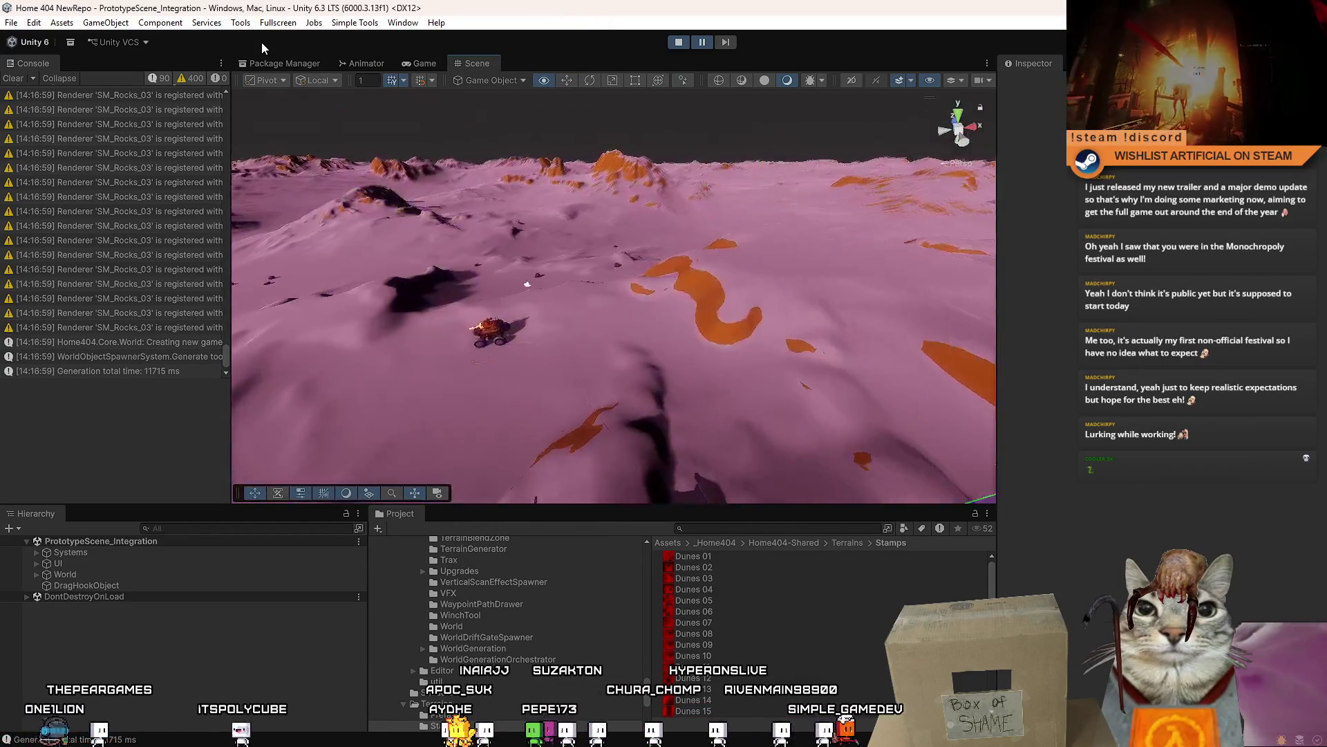
- Select the rover's Cockpit > CockpitCollider and open its CarModuleImpactDamageZone script
left_click(619, 354)
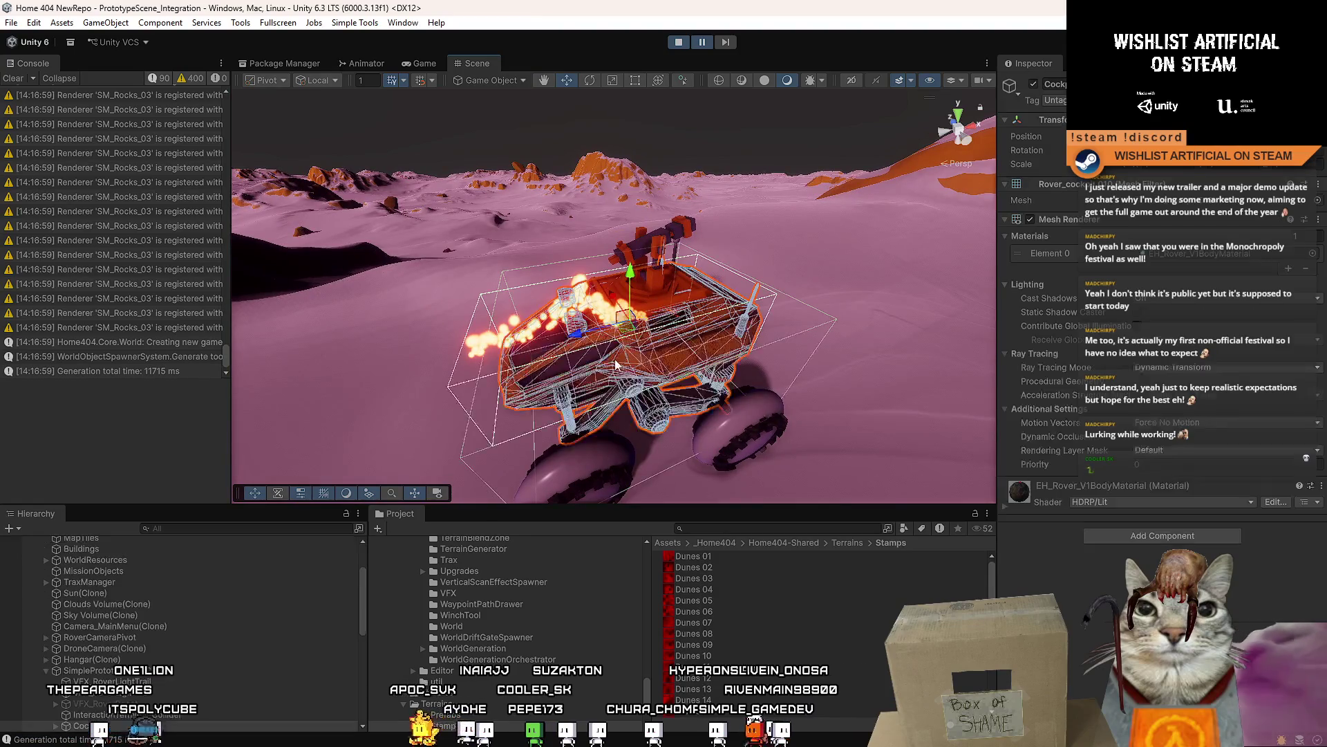
mouse_move(596, 364)
left_mouse_down()
mouse_move(466, 370)
mouse_move(514, 345)
mouse_move(474, 351)
left_mouse_up()
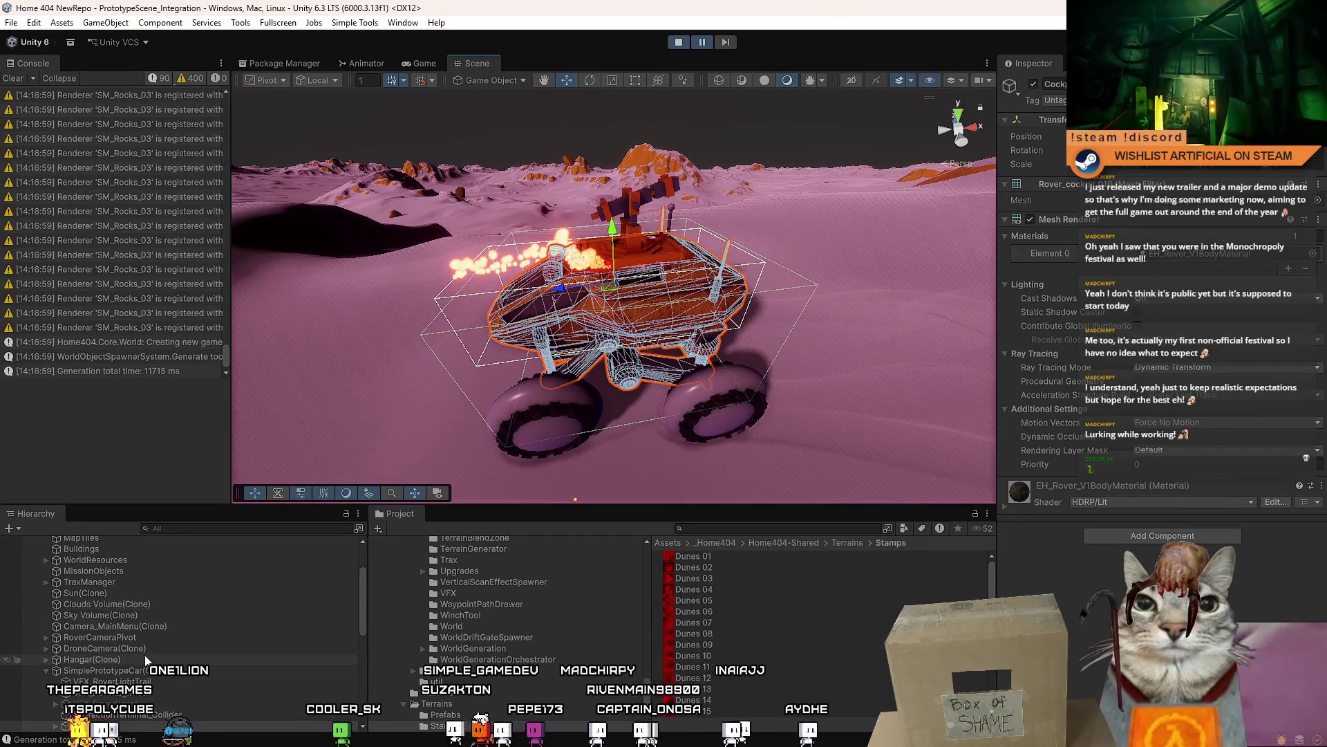
scroll(76, 681, "down", 3)
left_click(56, 643)
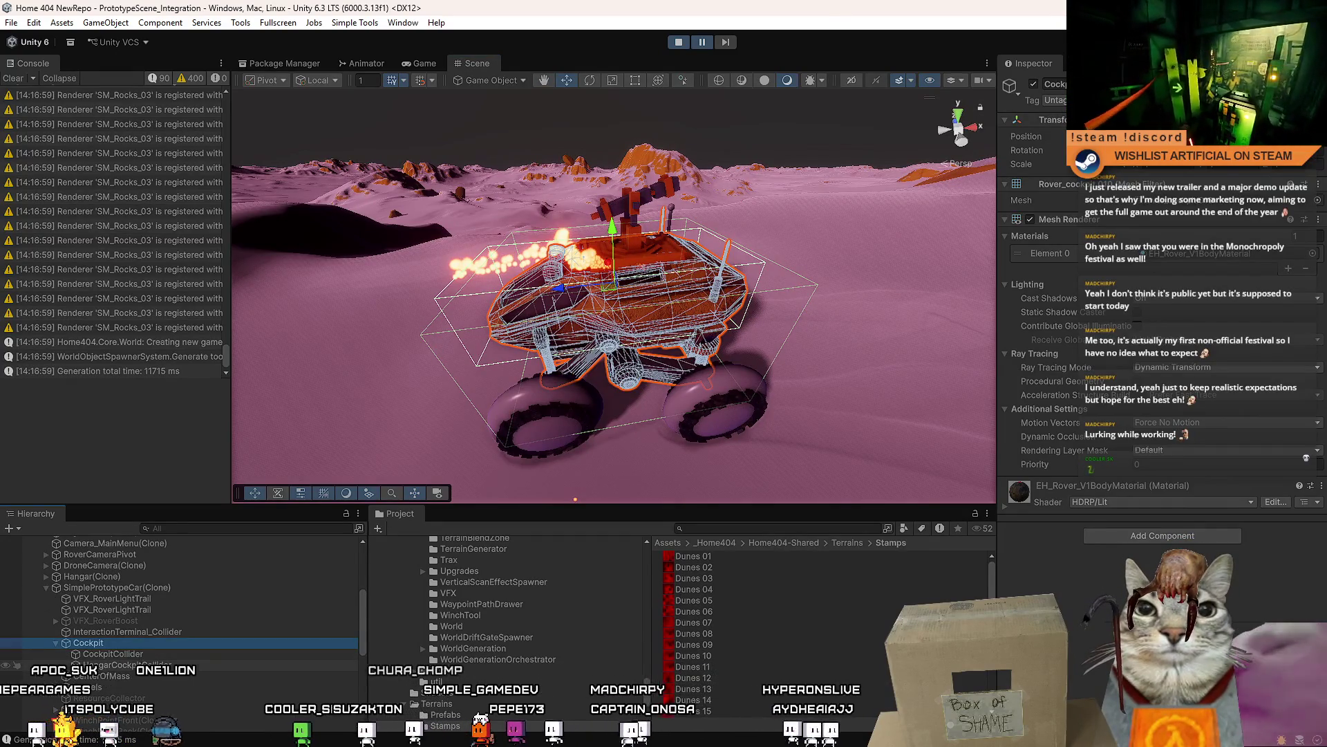
left_click(139, 666)
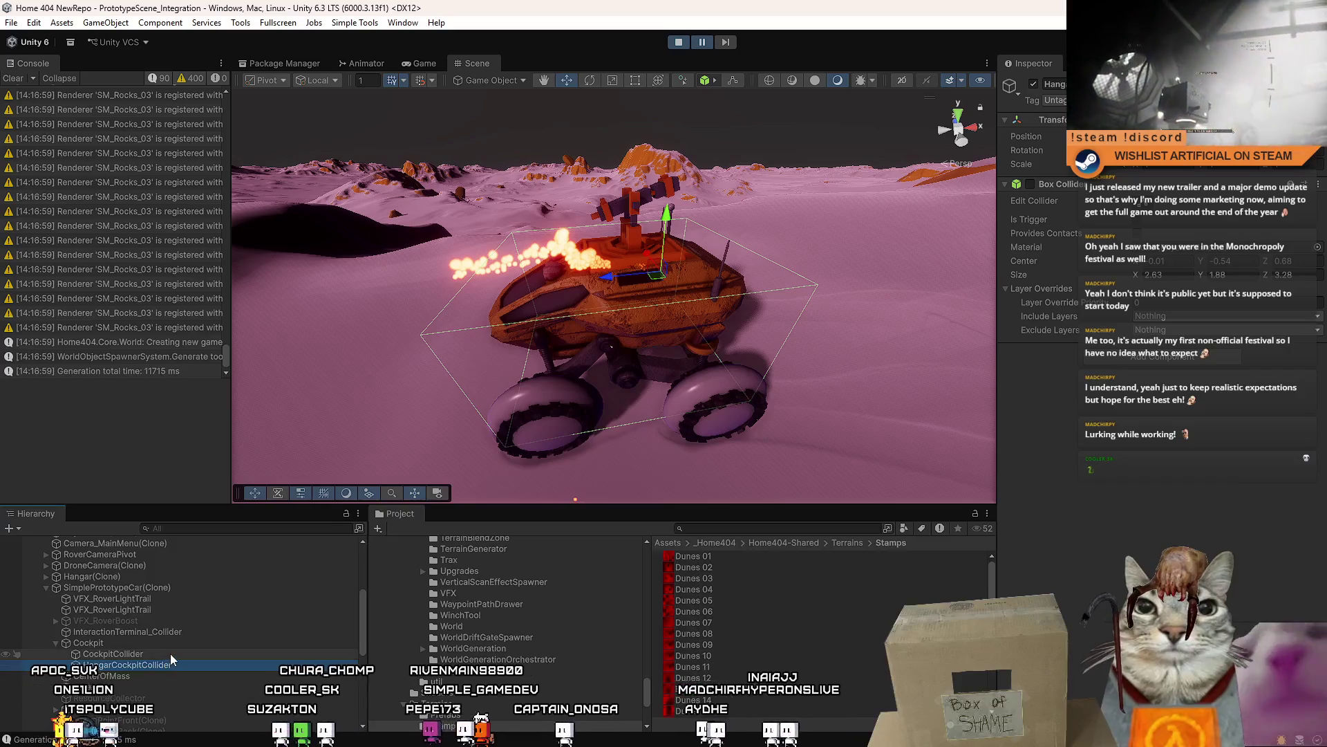
left_click(170, 654)
mouse_move(477, 346)
left_mouse_down()
mouse_move(446, 340)
mouse_move(429, 454)
mouse_move(392, 403)
mouse_move(1055, 430)
left_mouse_up()
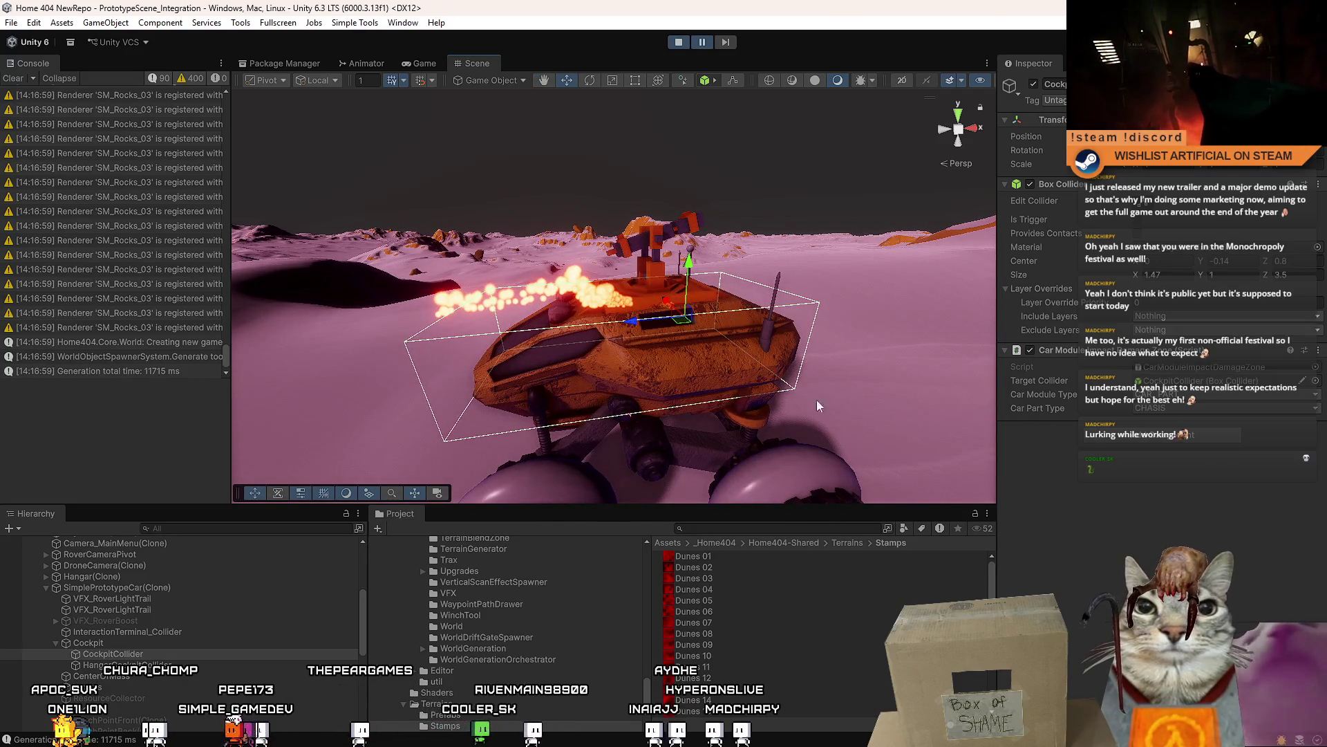
left_click(1178, 368)
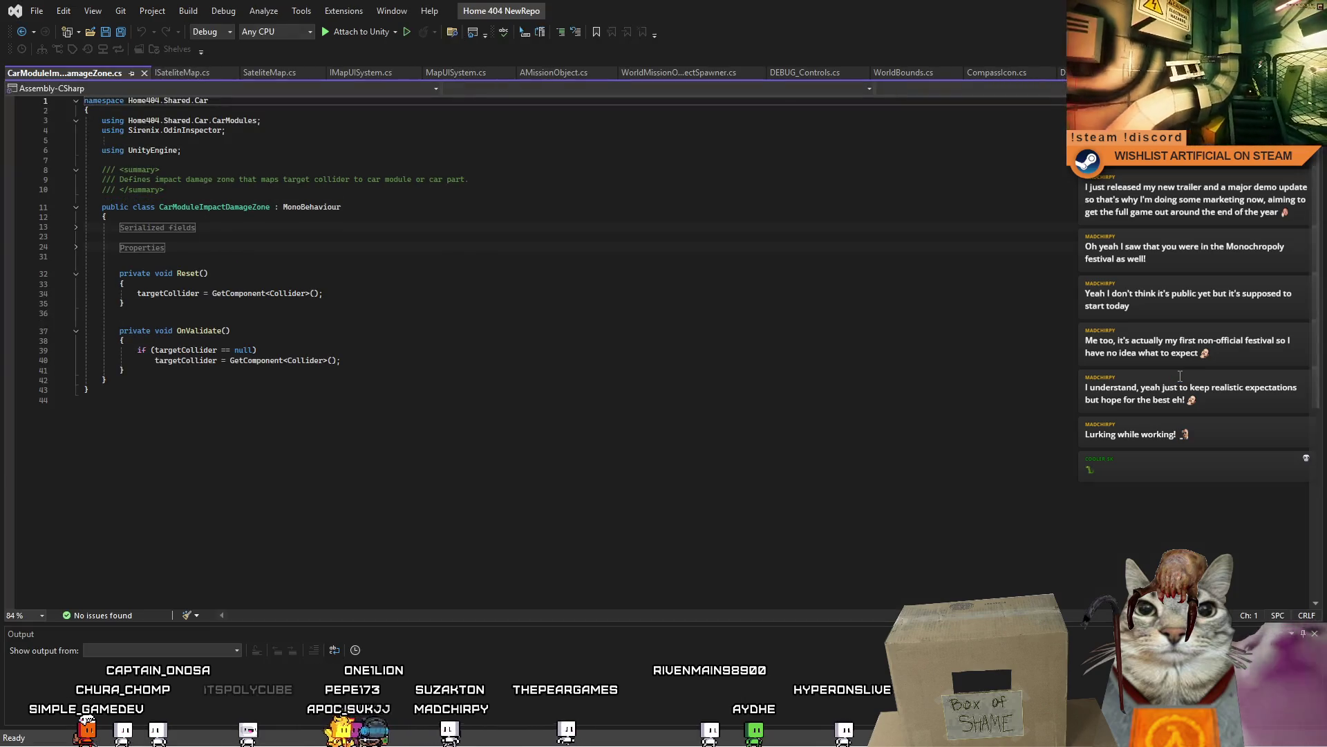
- Expand the Serialized fields and Properties regions and inspect the CarModuleType property
left_click(77, 252)
left_click(319, 257)
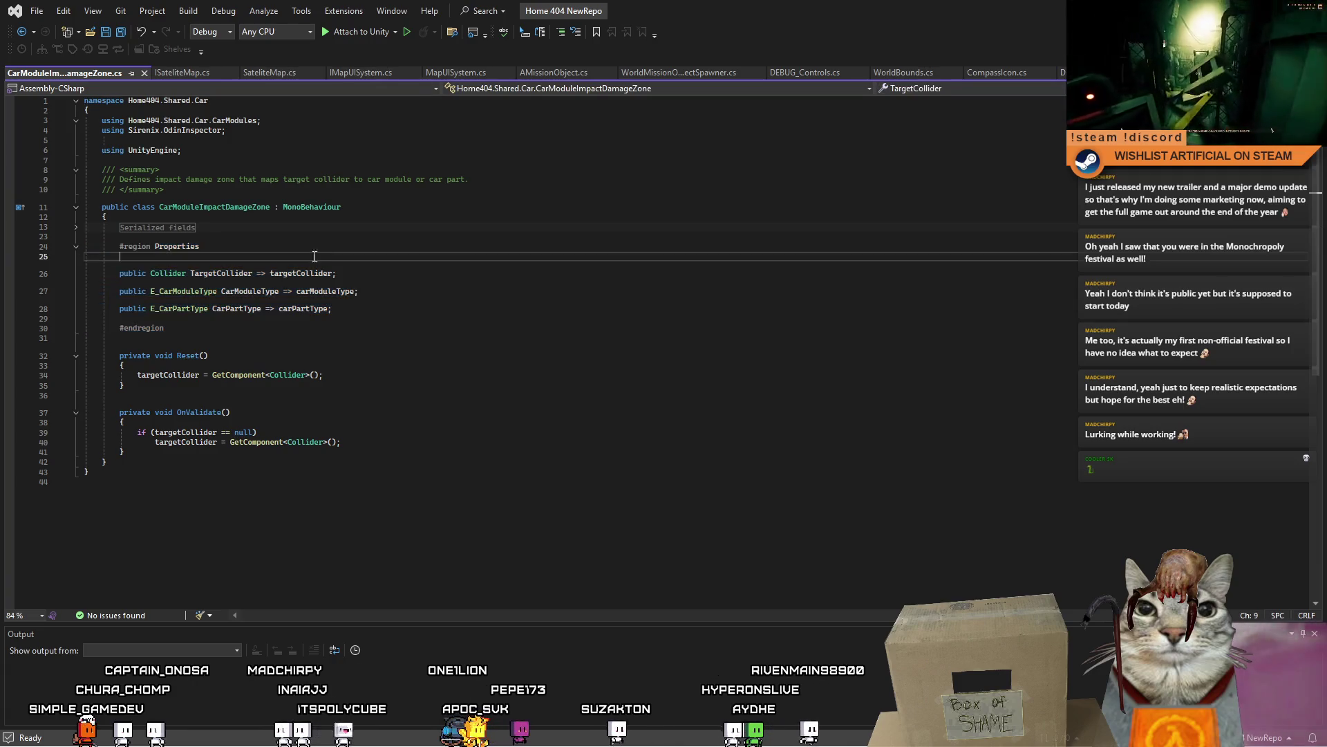
left_click(76, 227)
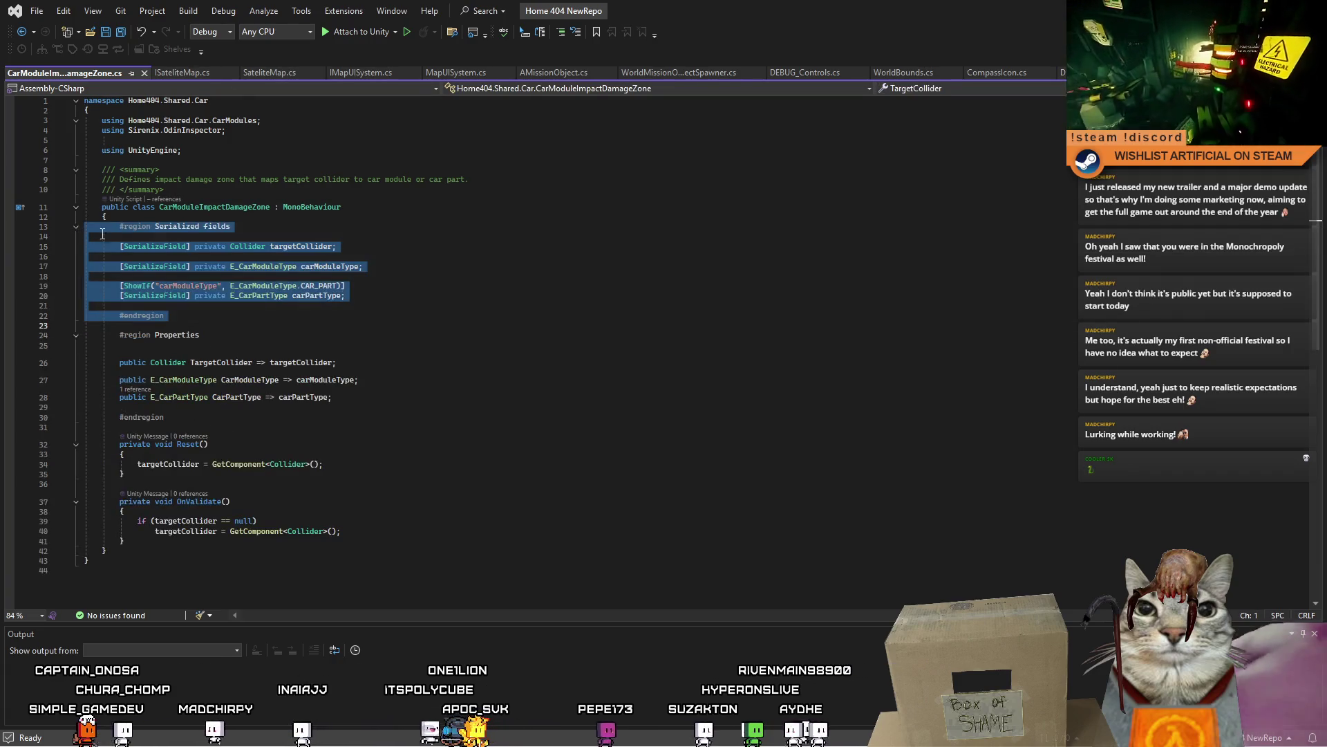
left_click(540, 422)
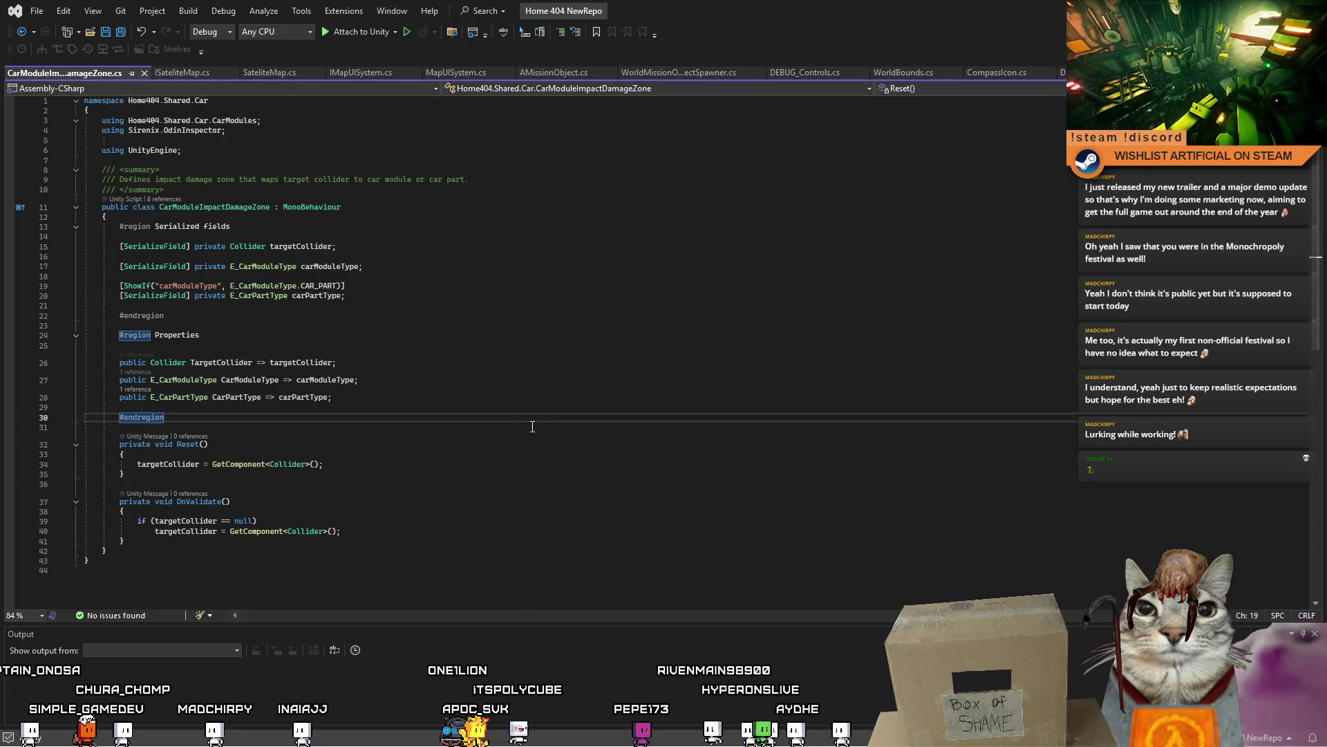
left_click(531, 377)
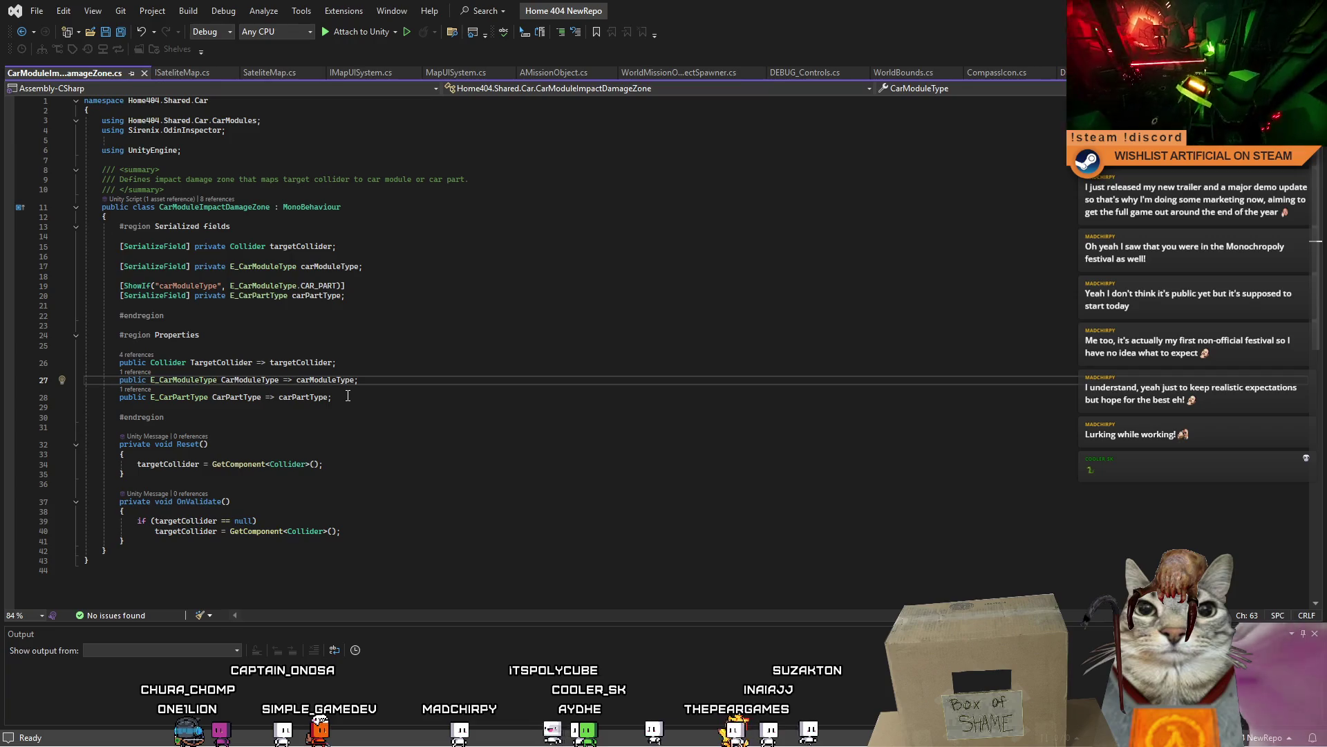
left_click(246, 384)
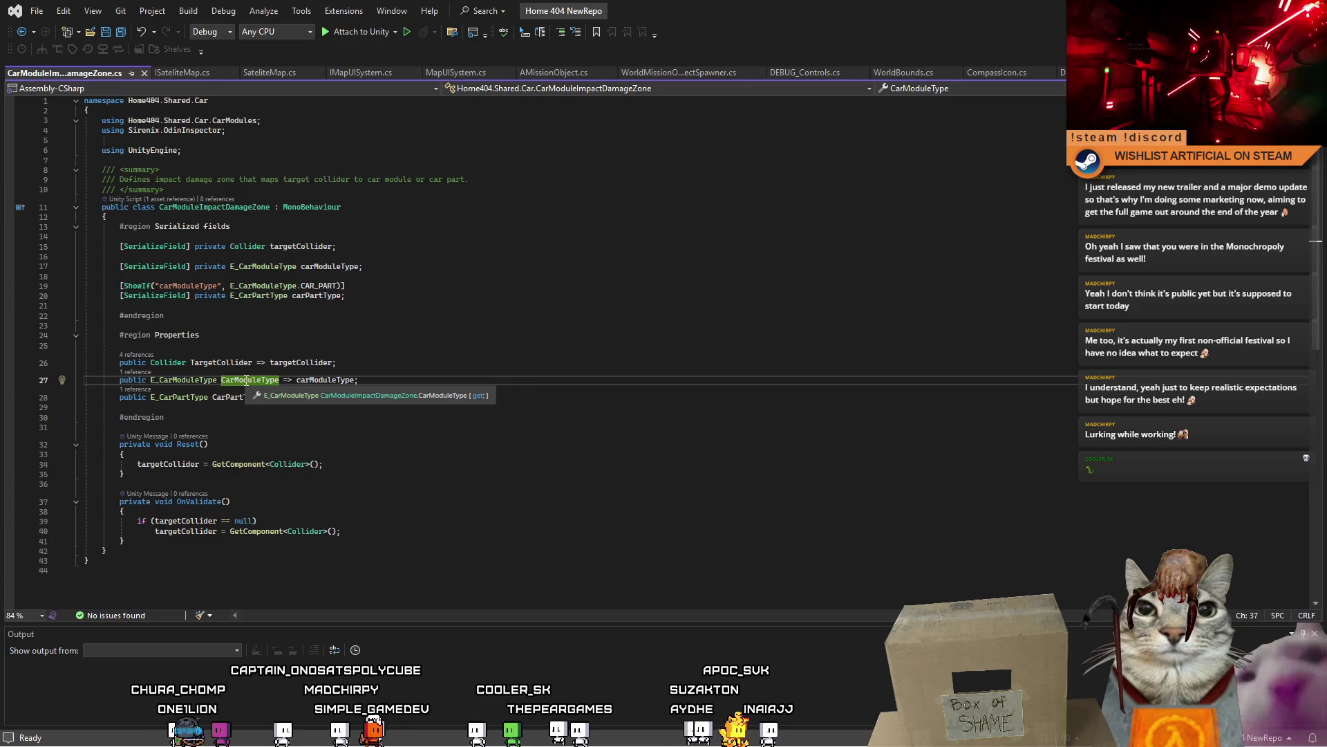
left_click(345, 460)
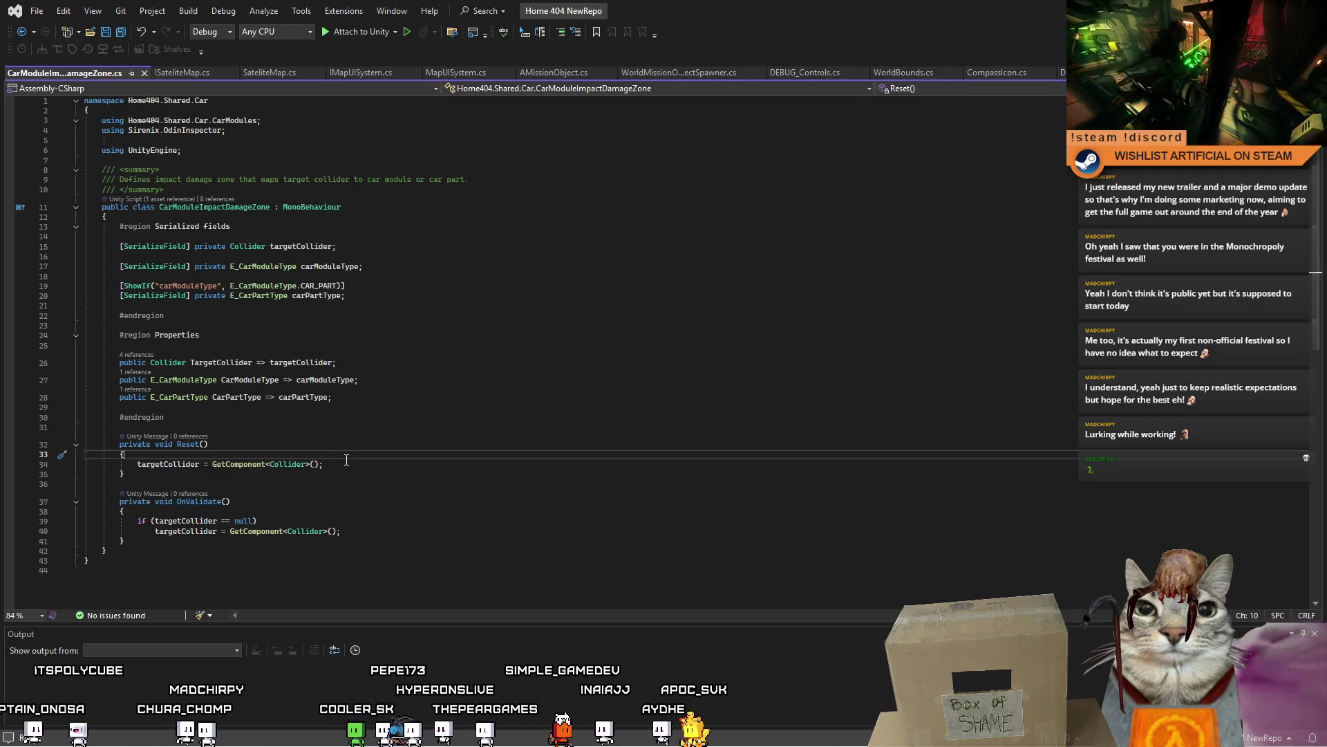
- Find all references to the CarModuleImpactDamageZone class
double_click(260, 210)
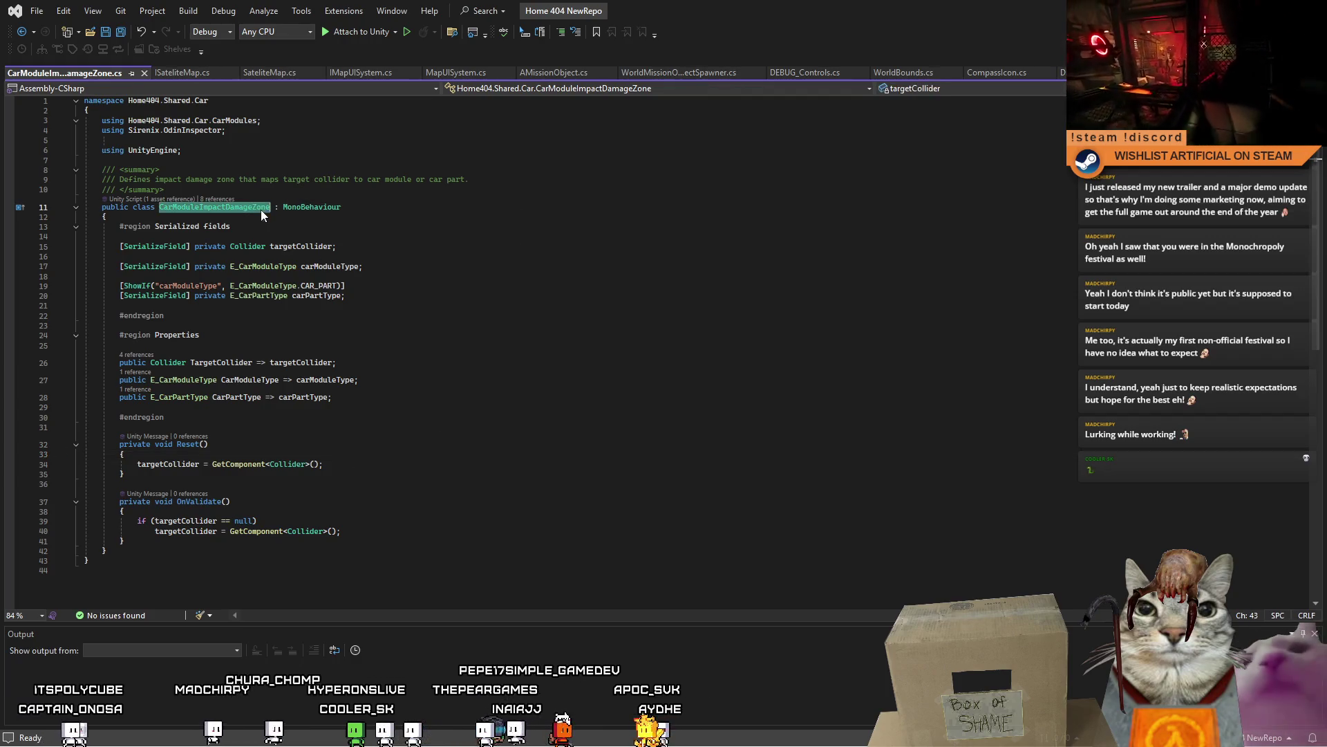
right_click(260, 209)
left_click(351, 348)
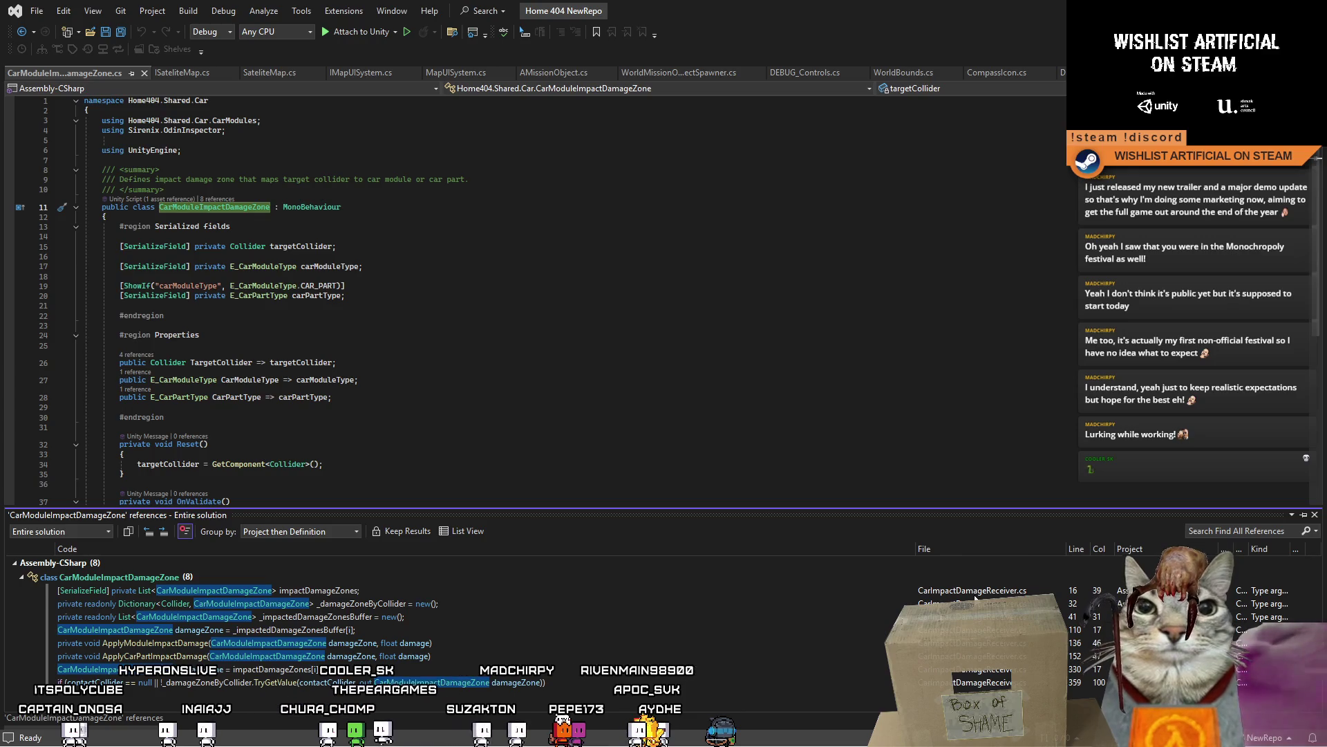
- Step through each CarModuleImpactDamageZone reference in CarImpactDamageReceiver.cs
left_click(975, 594)
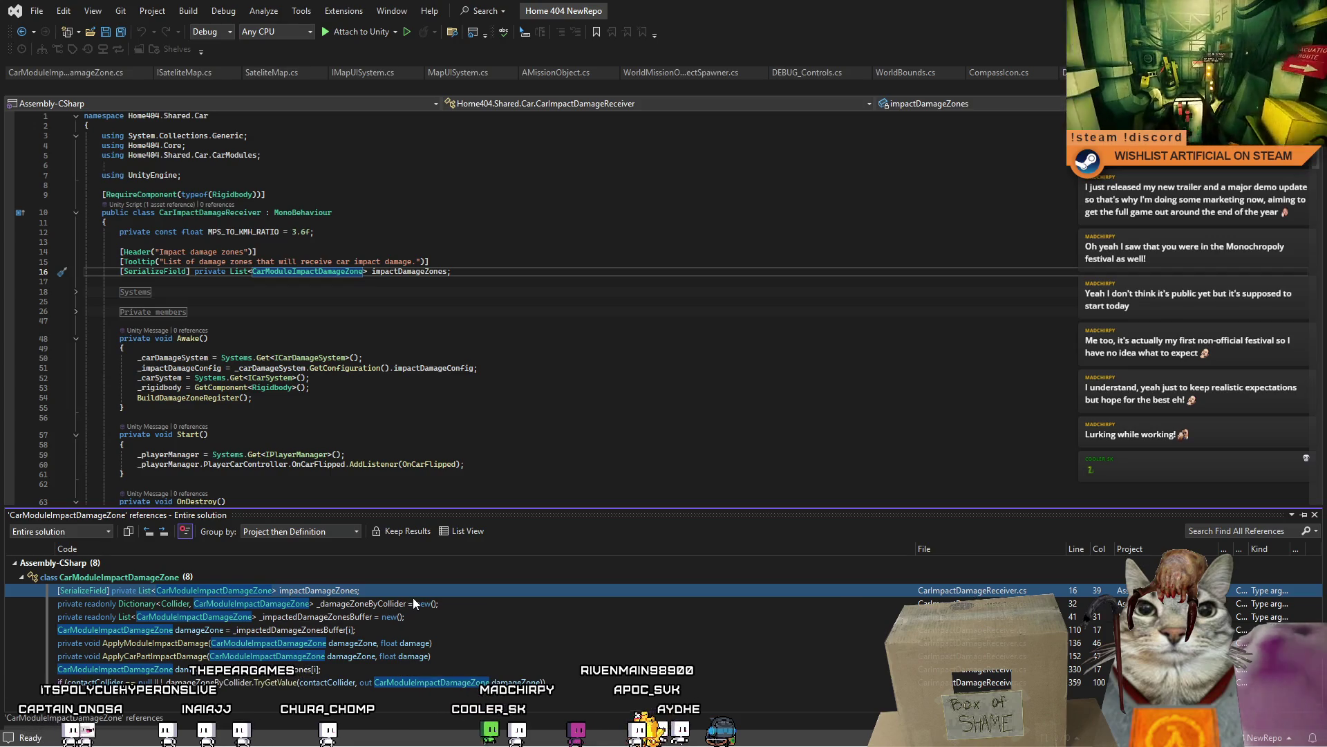
left_click(388, 605)
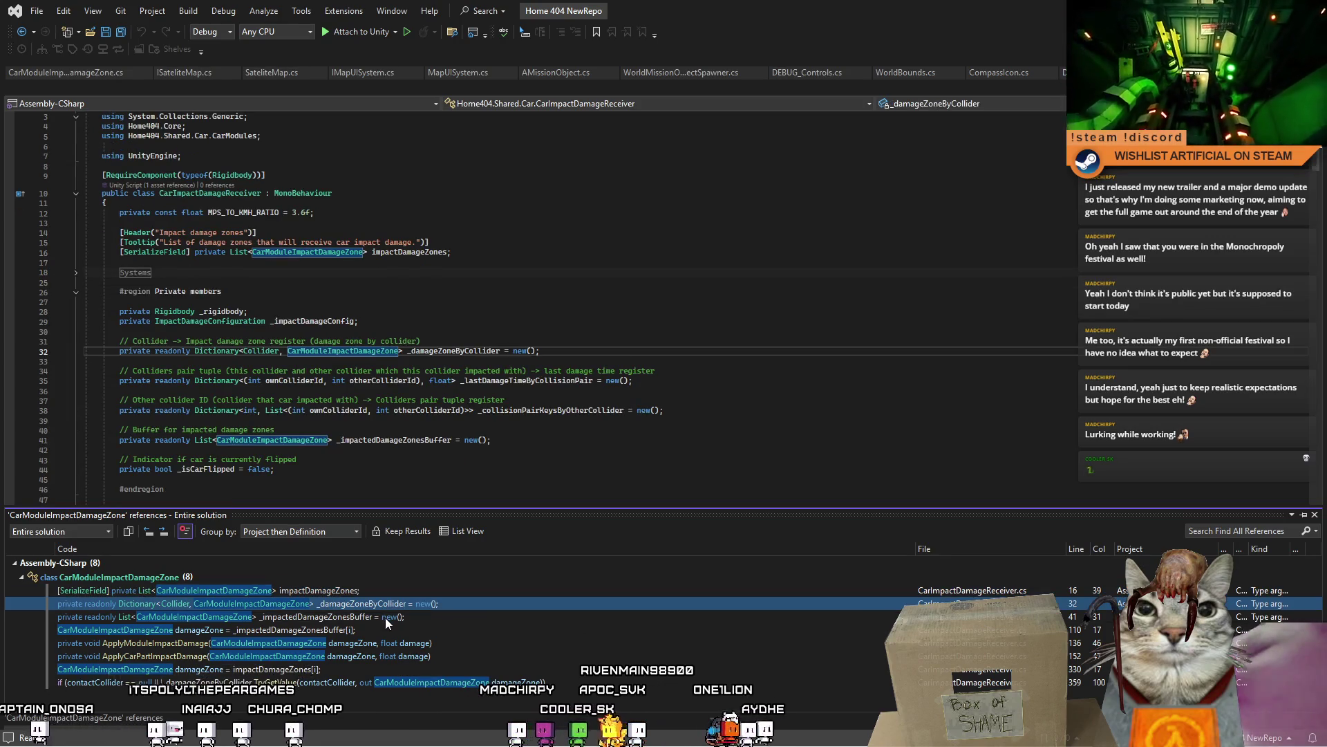
mouse_move(385, 616)
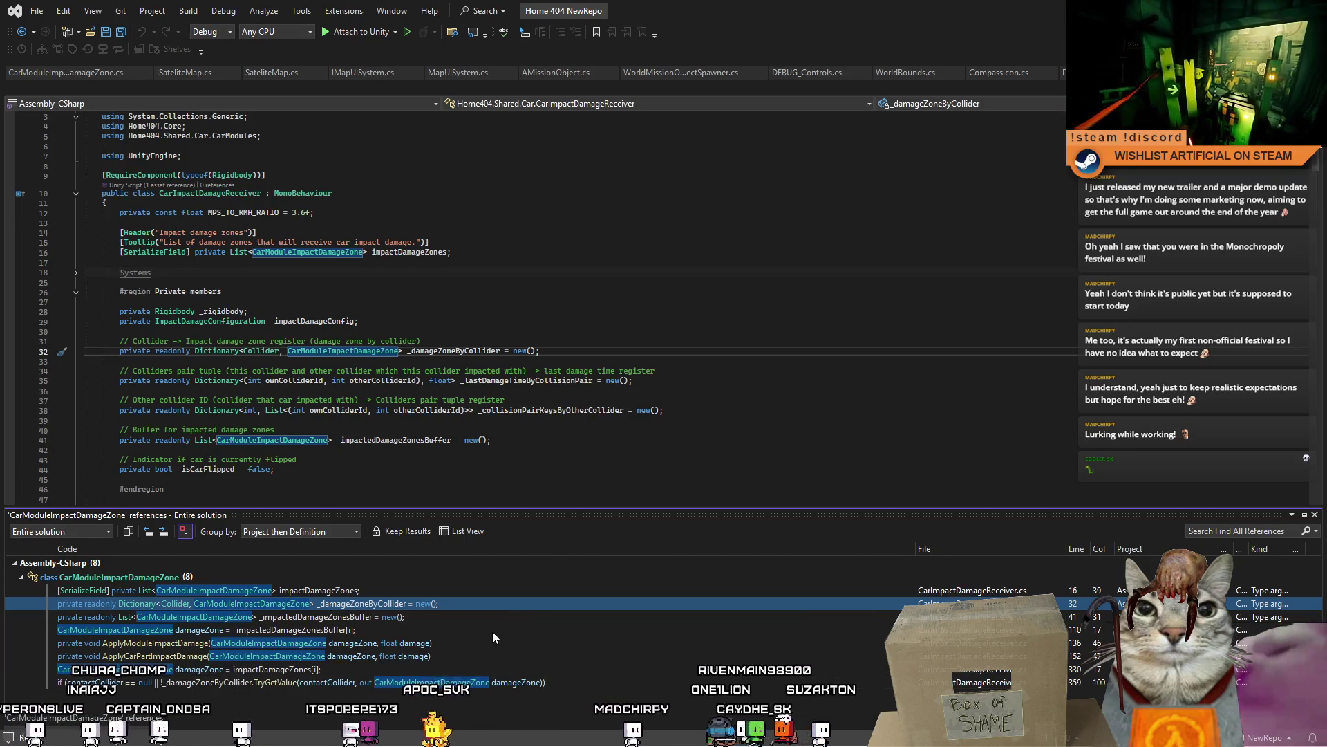
left_click(418, 616)
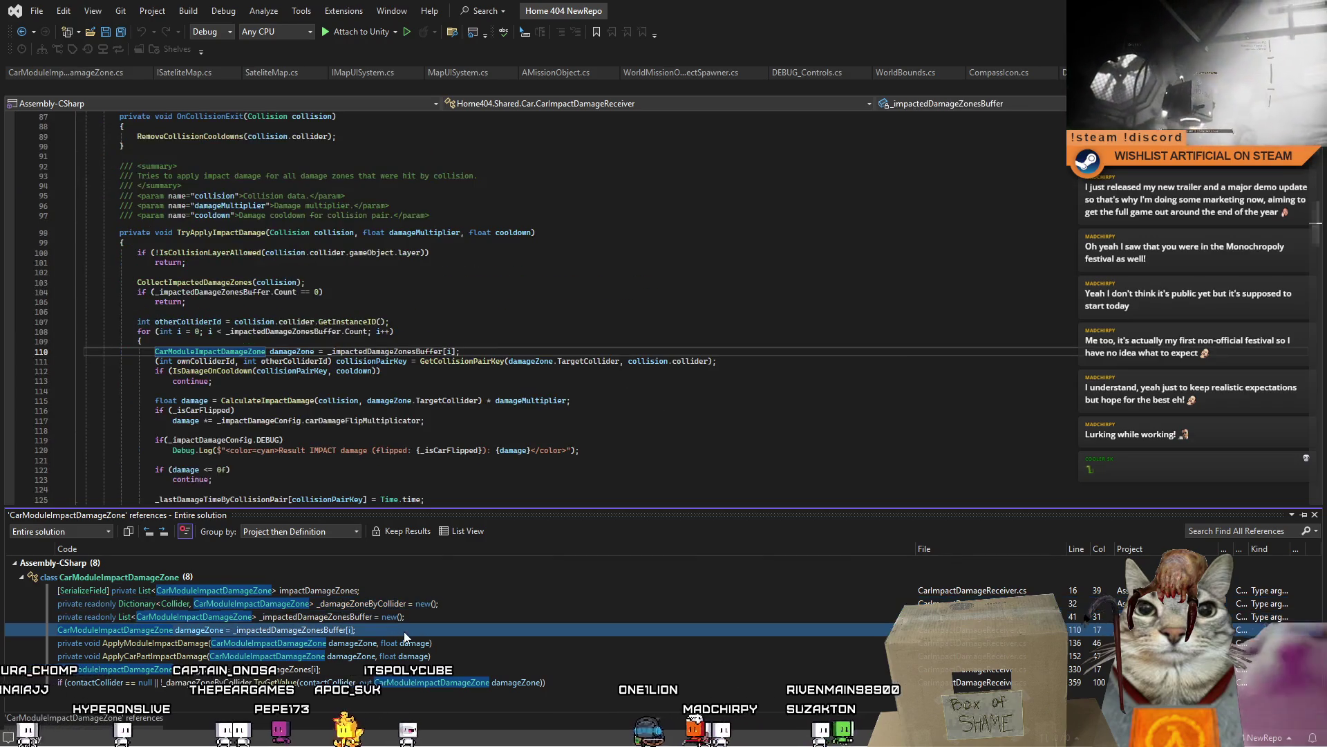
left_click(404, 630)
left_click(400, 643)
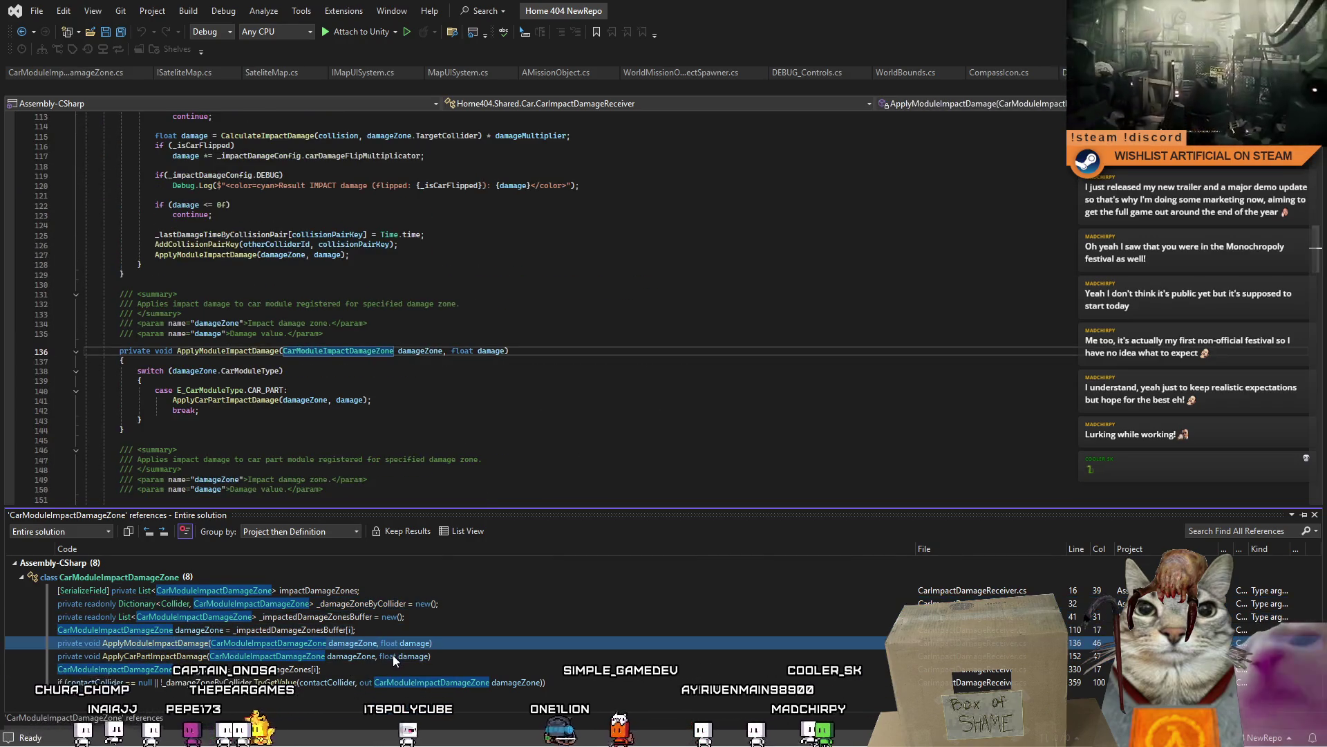
left_click(396, 657)
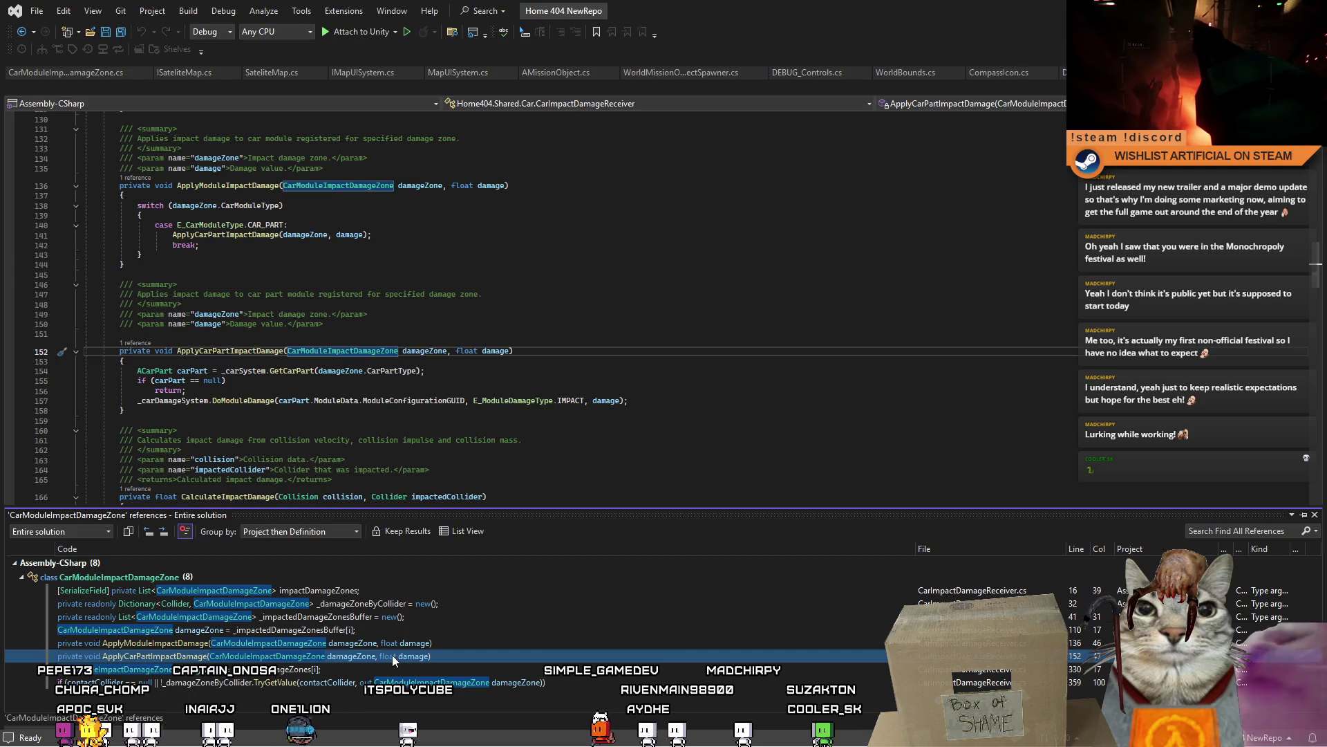
left_click(432, 666)
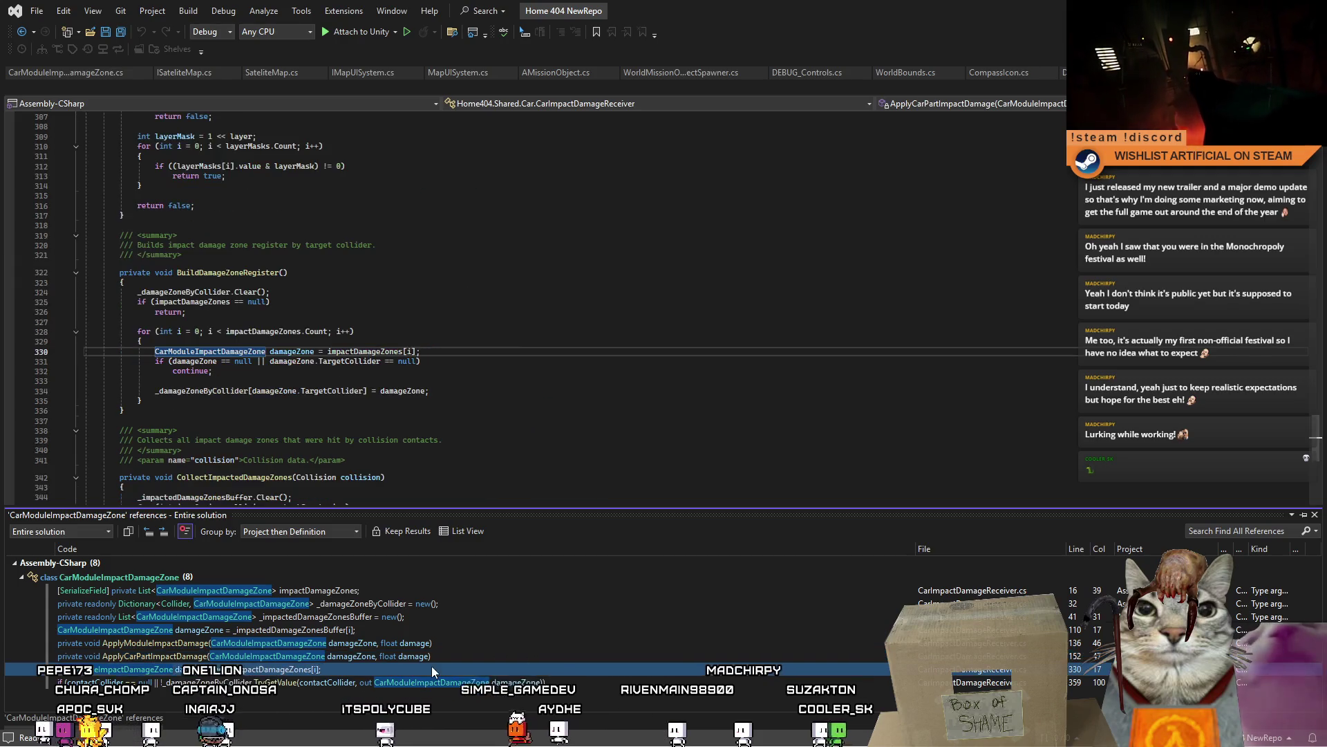
left_click(359, 684)
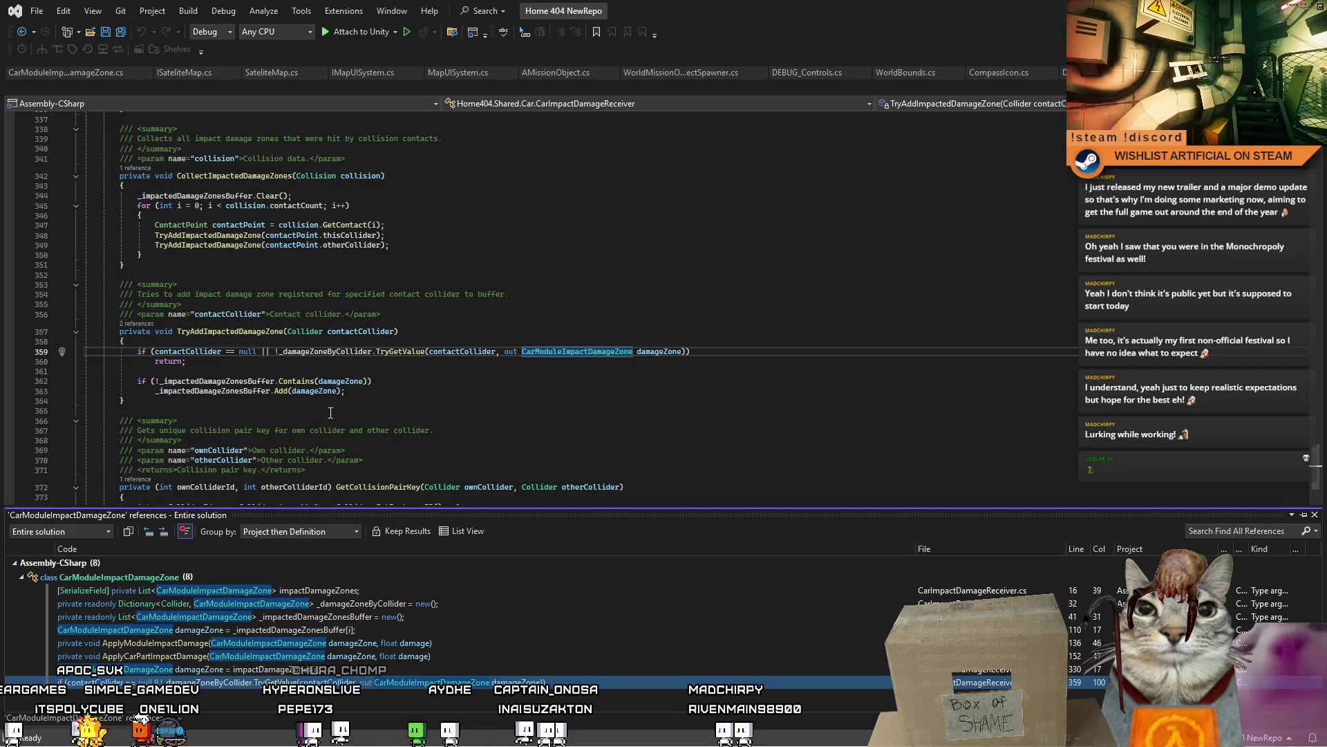
- Highlight the contactCollider uses, scroll through the code, and return to Unity
left_click(433, 351)
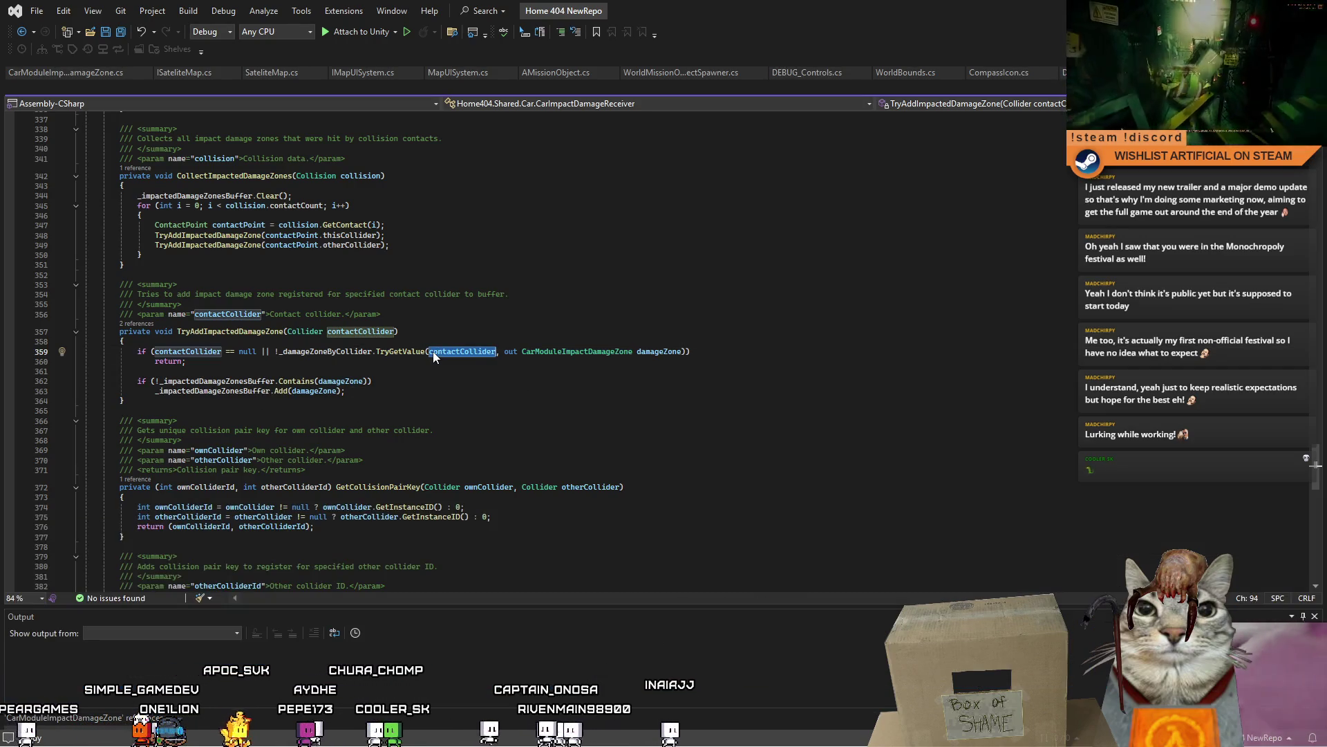
mouse_move(600, 349)
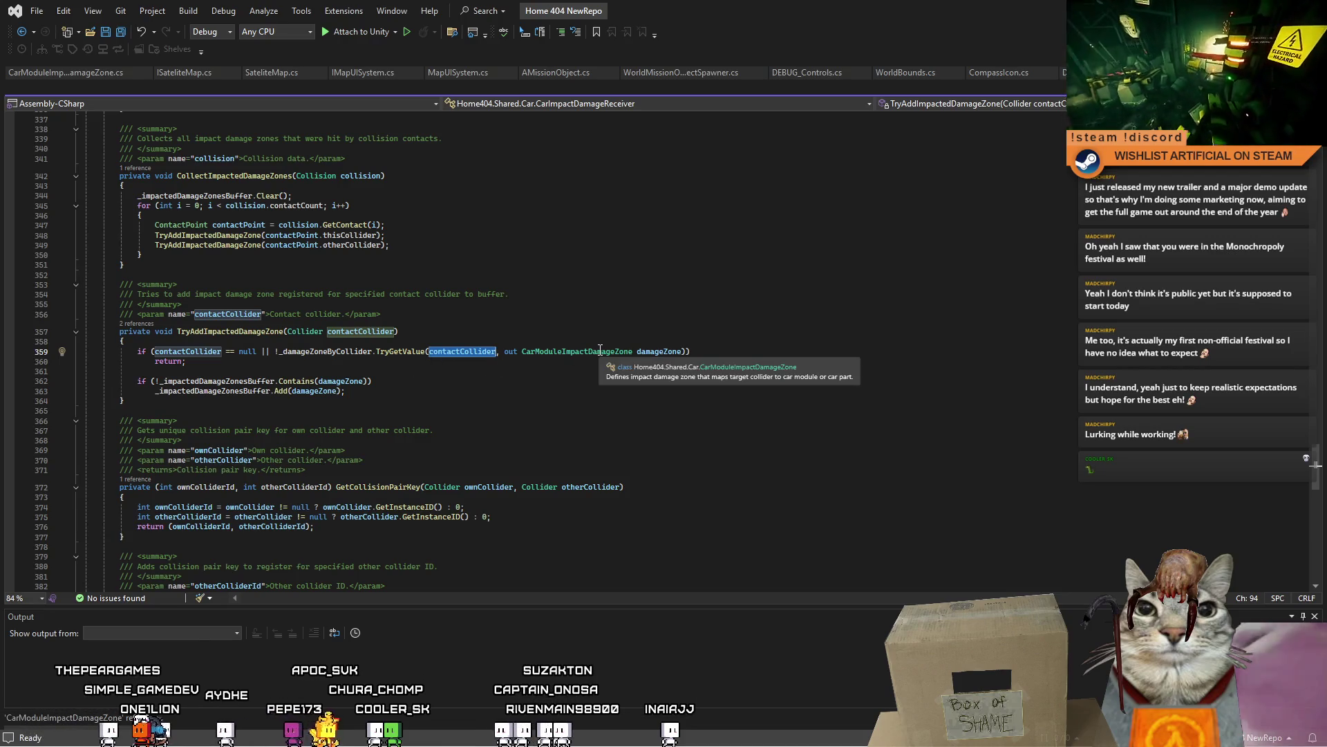
double_click(601, 350)
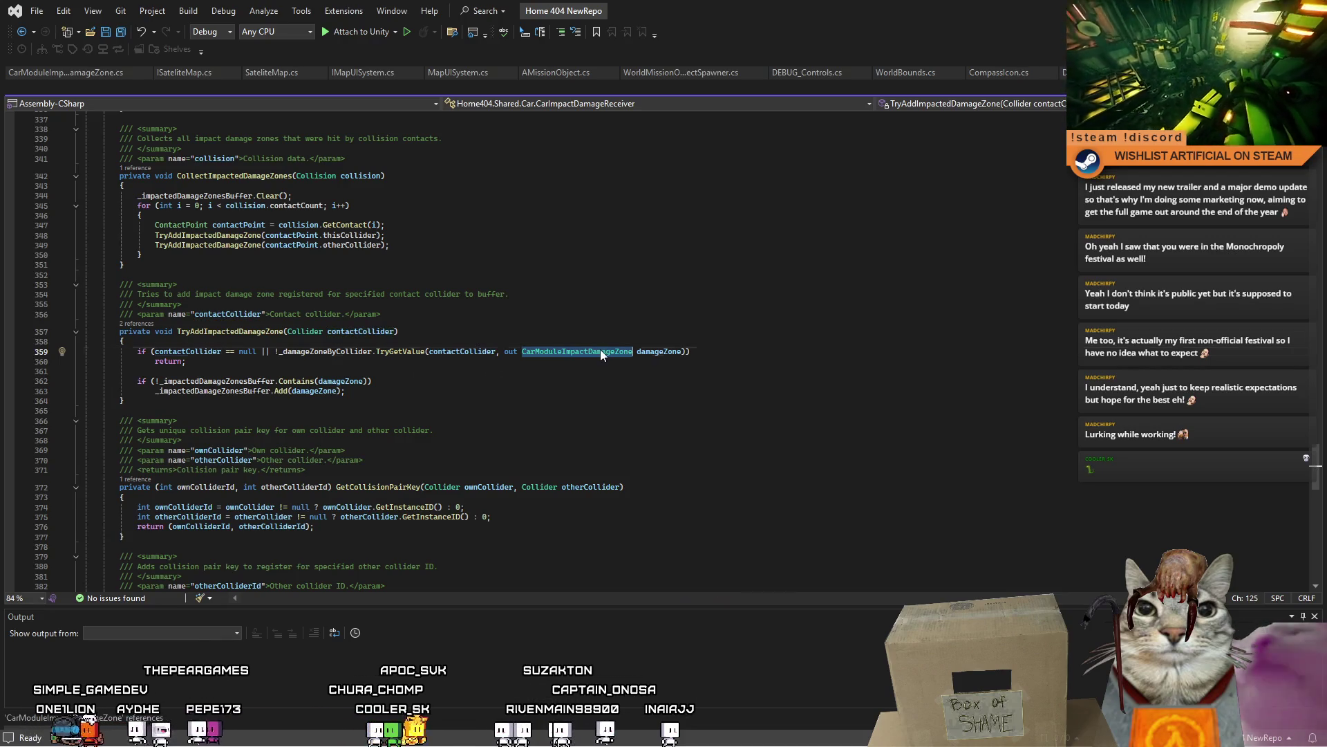
left_click(548, 380)
scroll(548, 379, "down", 8)
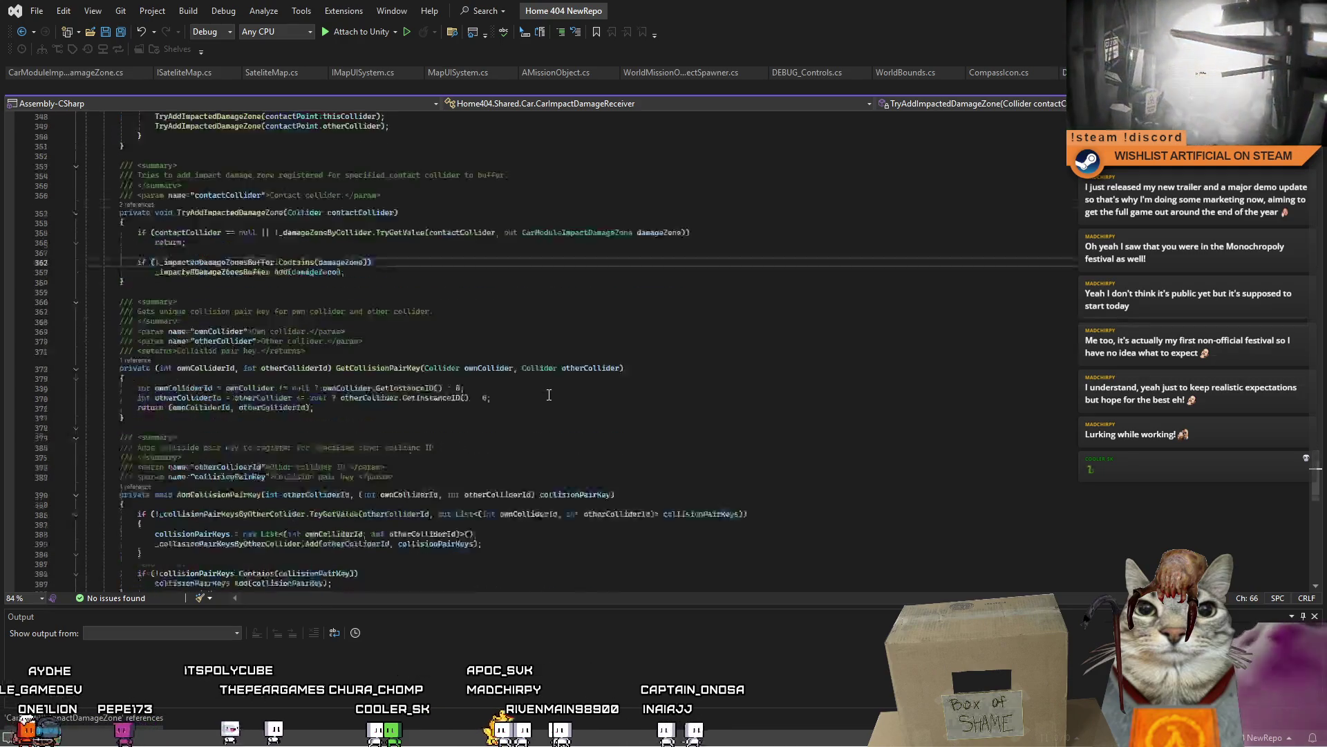
scroll(548, 395, "down", 6)
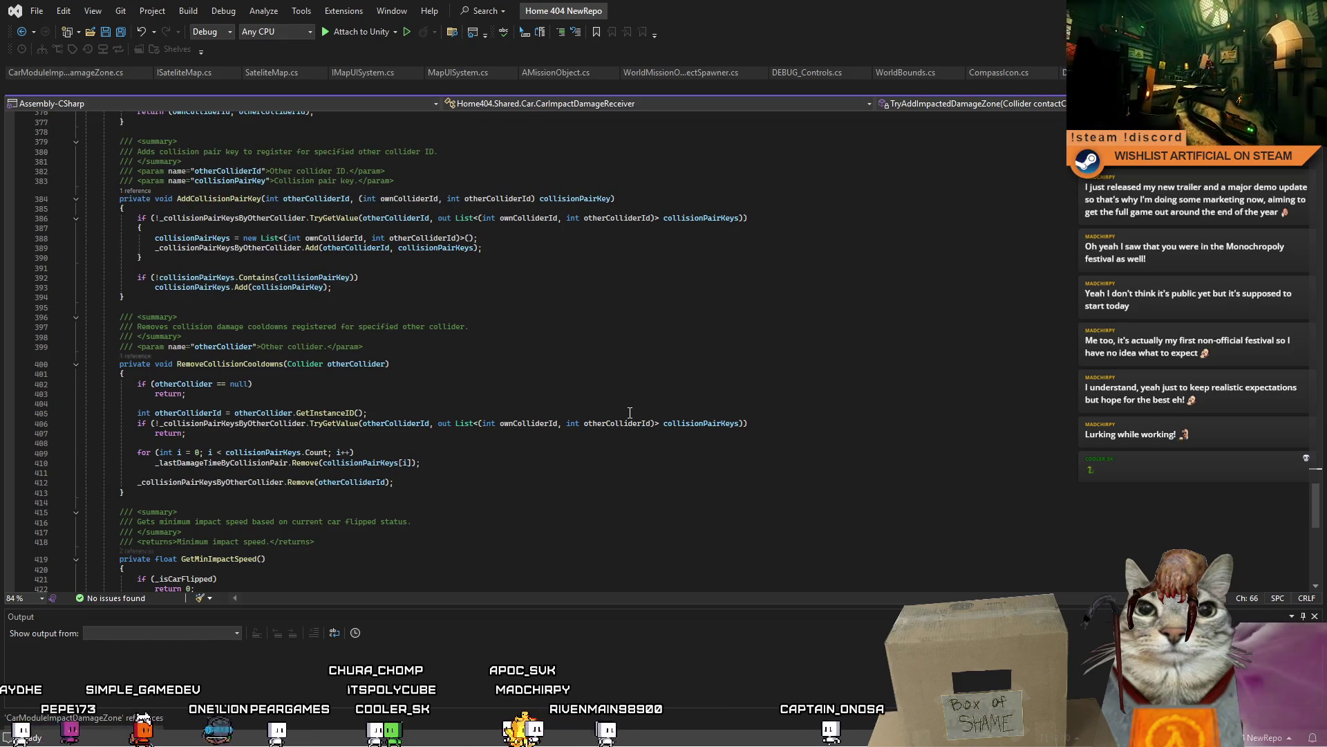
scroll(630, 412, "down", 3)
scroll(630, 413, "up", 4)
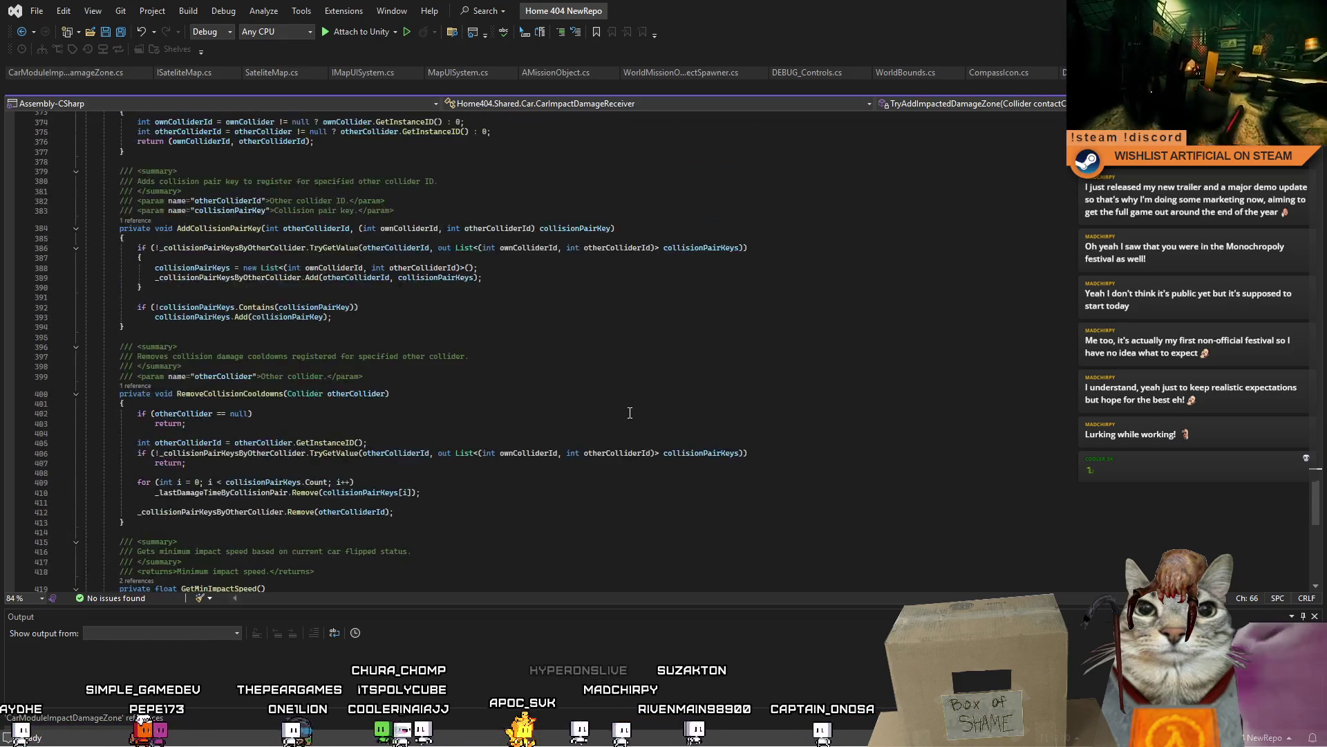
key("alt+Tab")
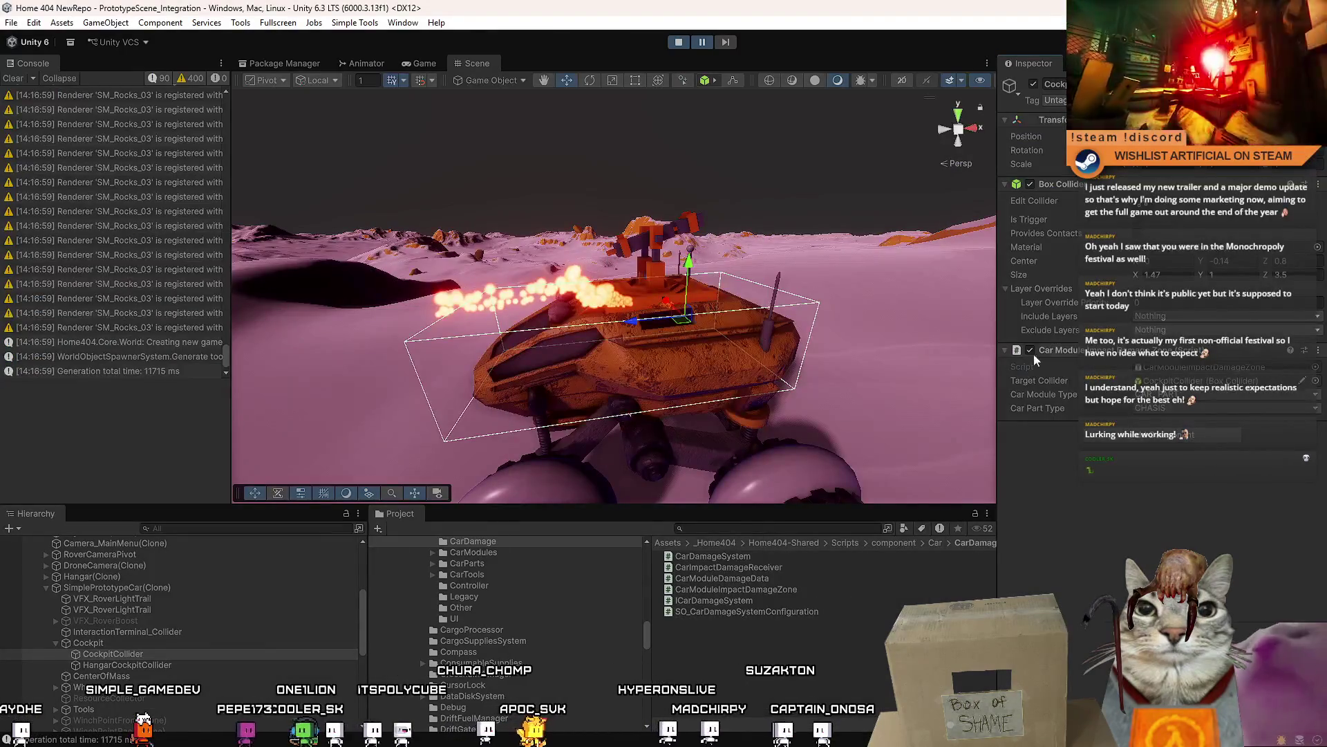
- Preview the ICarDamageSystem and CarModuleDamageData script sources
left_click(1176, 368)
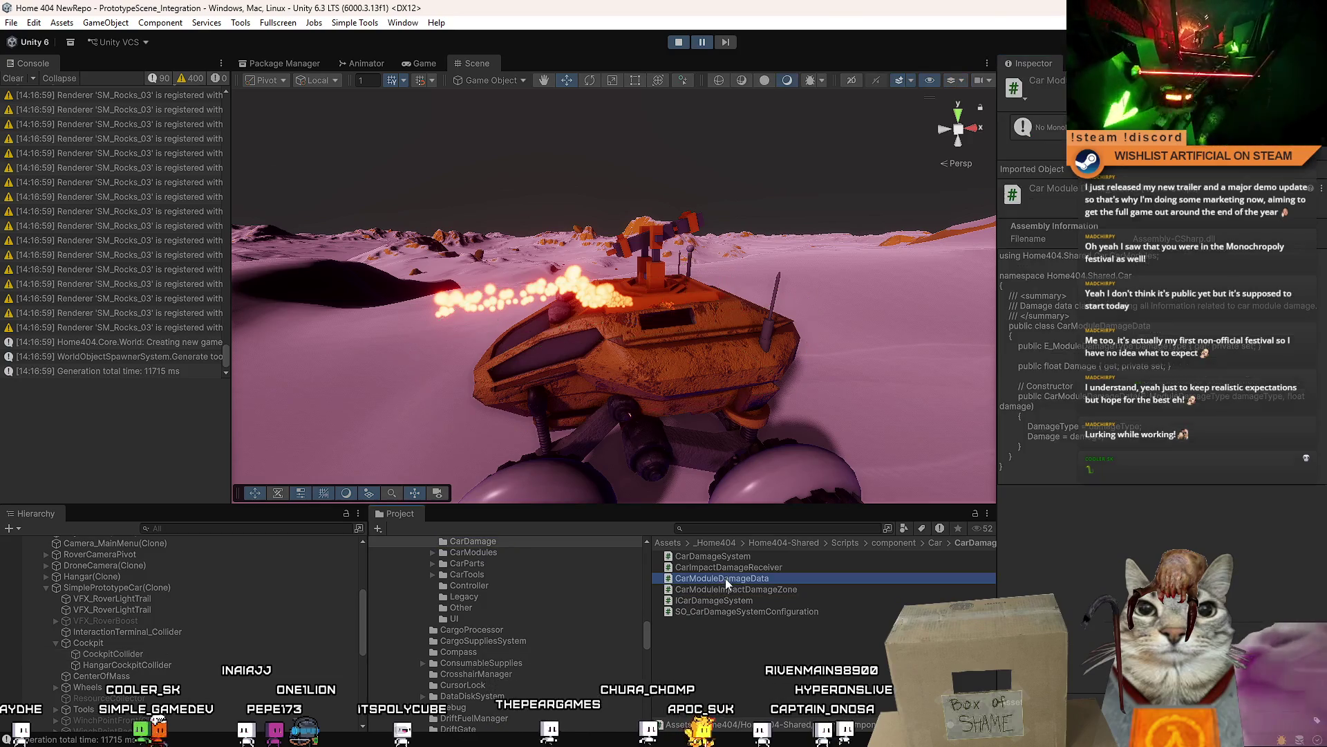
left_click(729, 600)
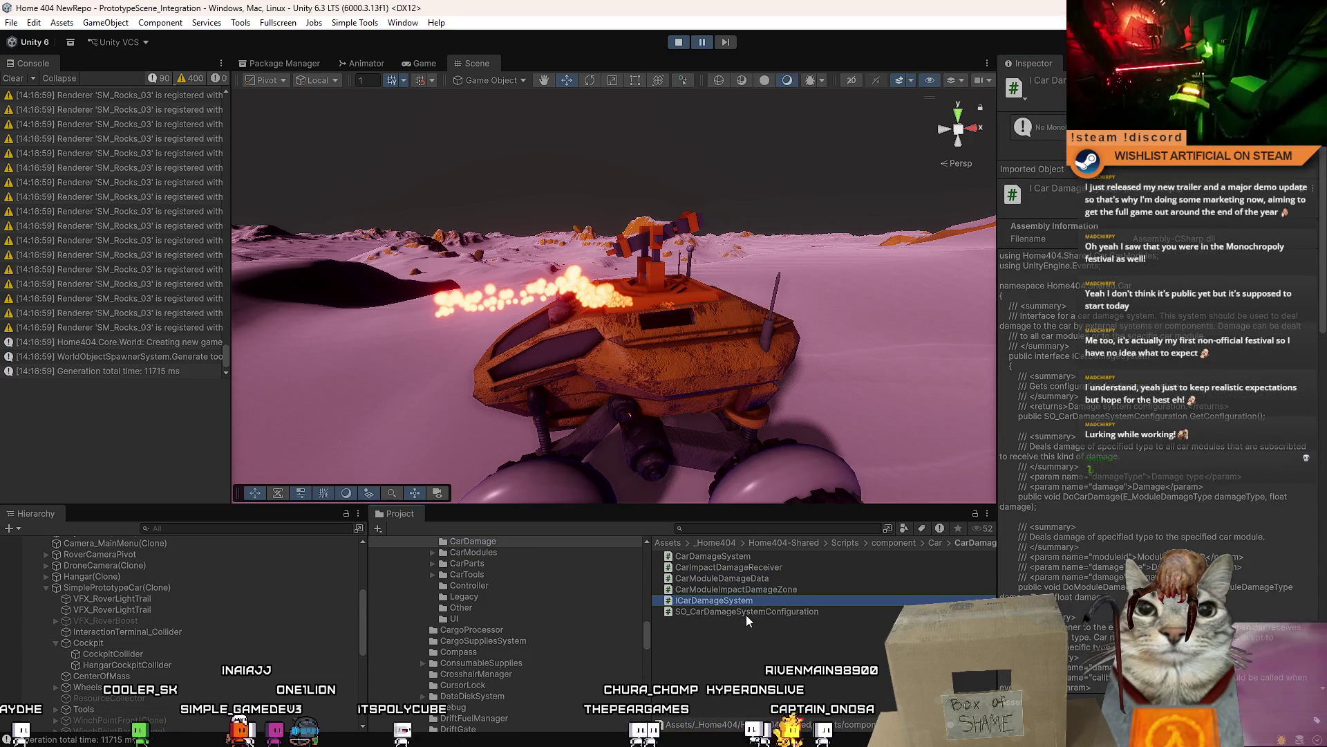
left_click(744, 579)
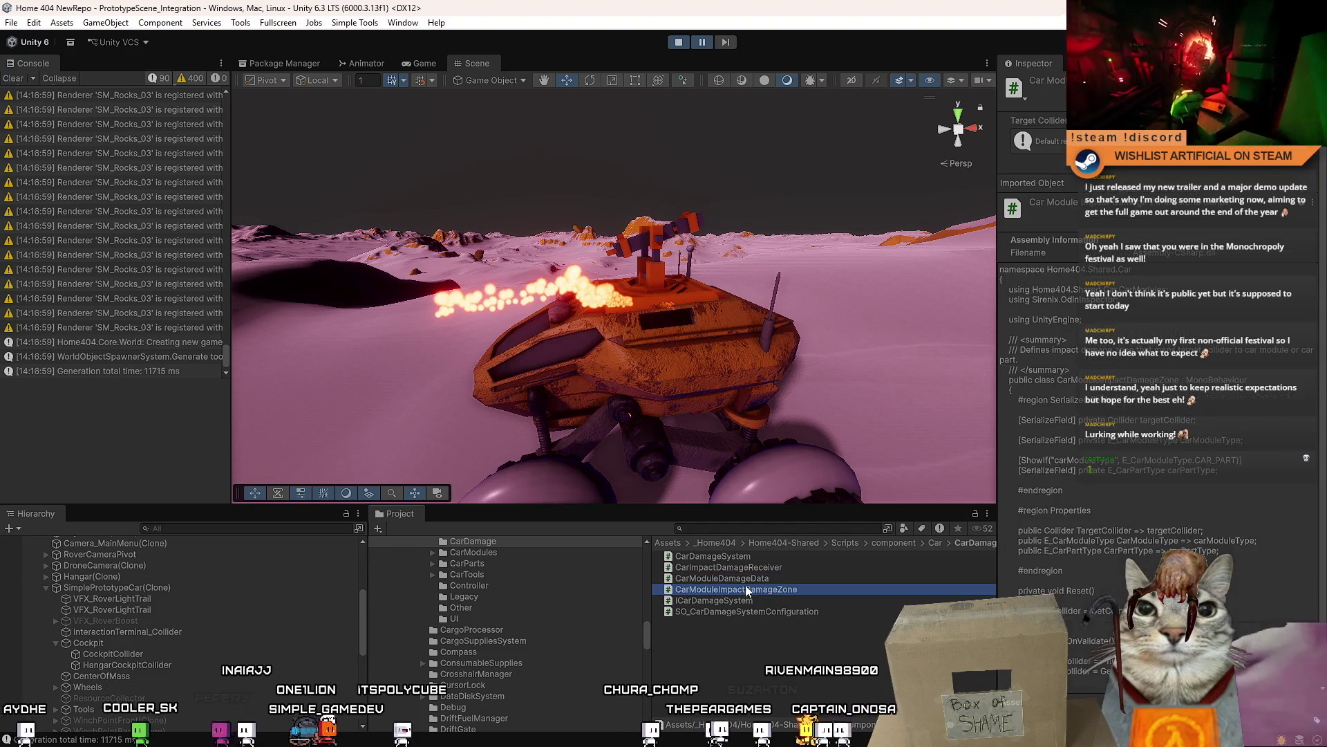
- Select the rover's CockpitCollider and open its CarModuleImpactDamageZone script in Visual Studio
left_click(736, 400)
left_click(152, 653)
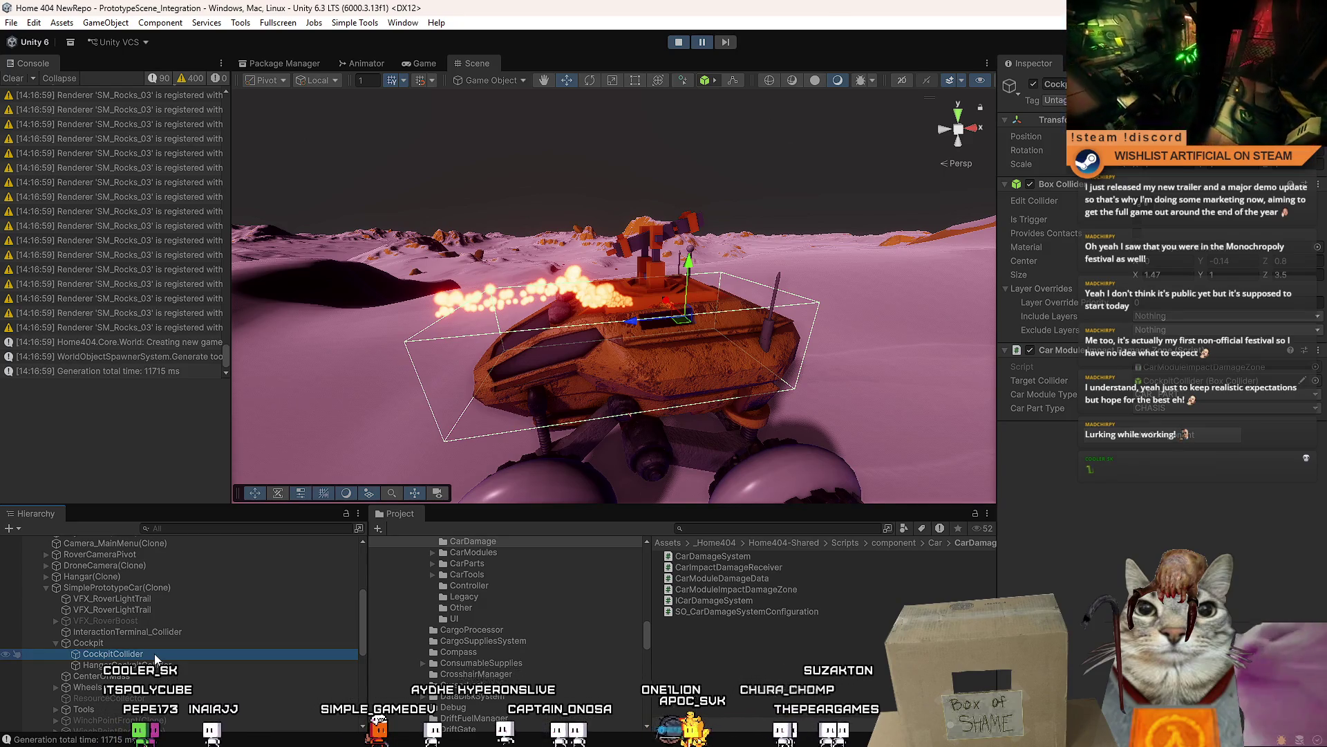
mouse_move(622, 415)
left_mouse_down()
mouse_move(670, 412)
mouse_move(587, 429)
mouse_move(608, 354)
mouse_move(596, 360)
left_mouse_up()
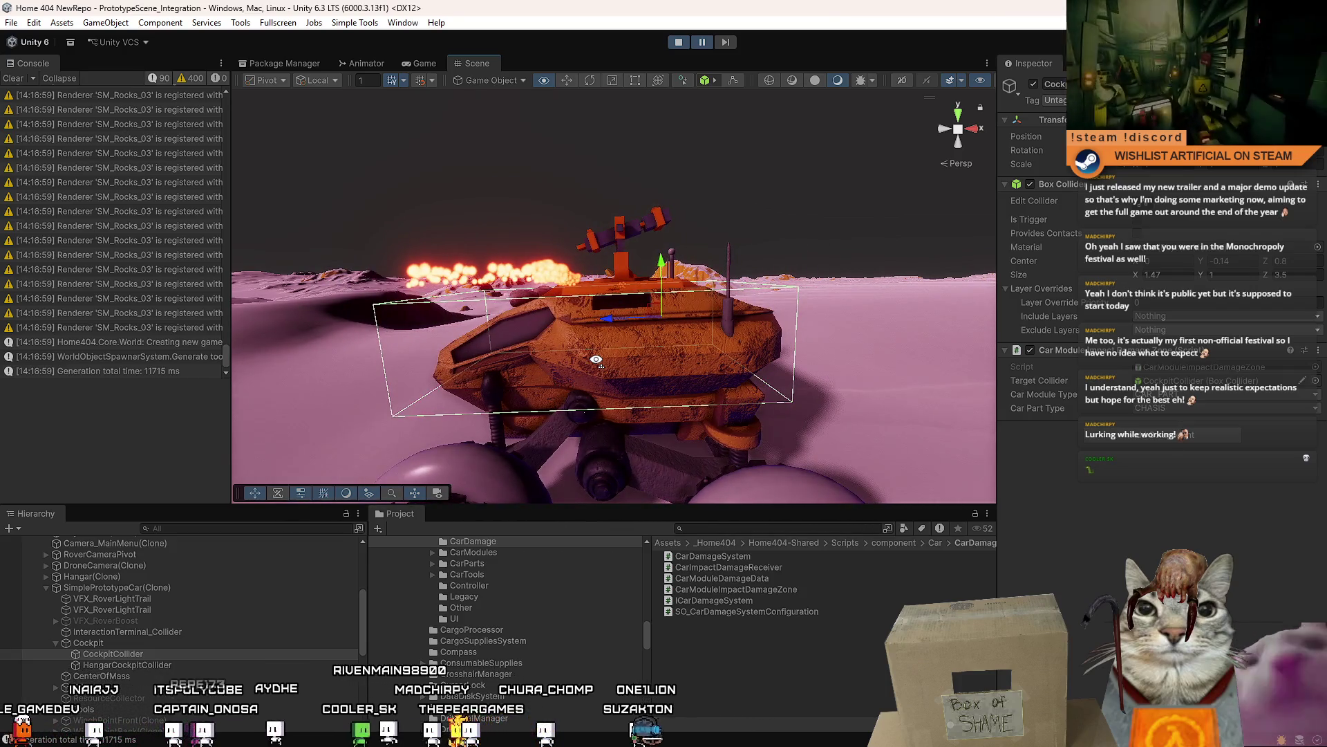
left_click_drag(596, 360, 603, 363)
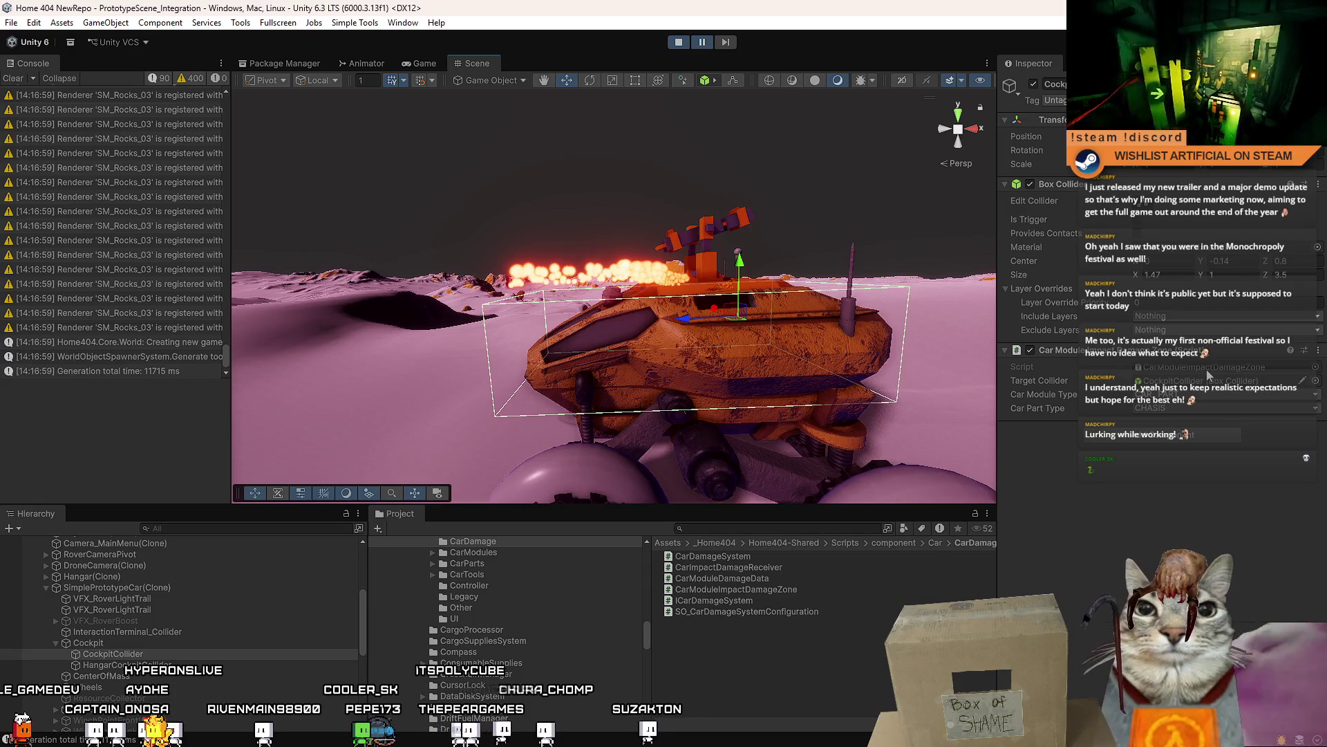
left_click(1207, 370)
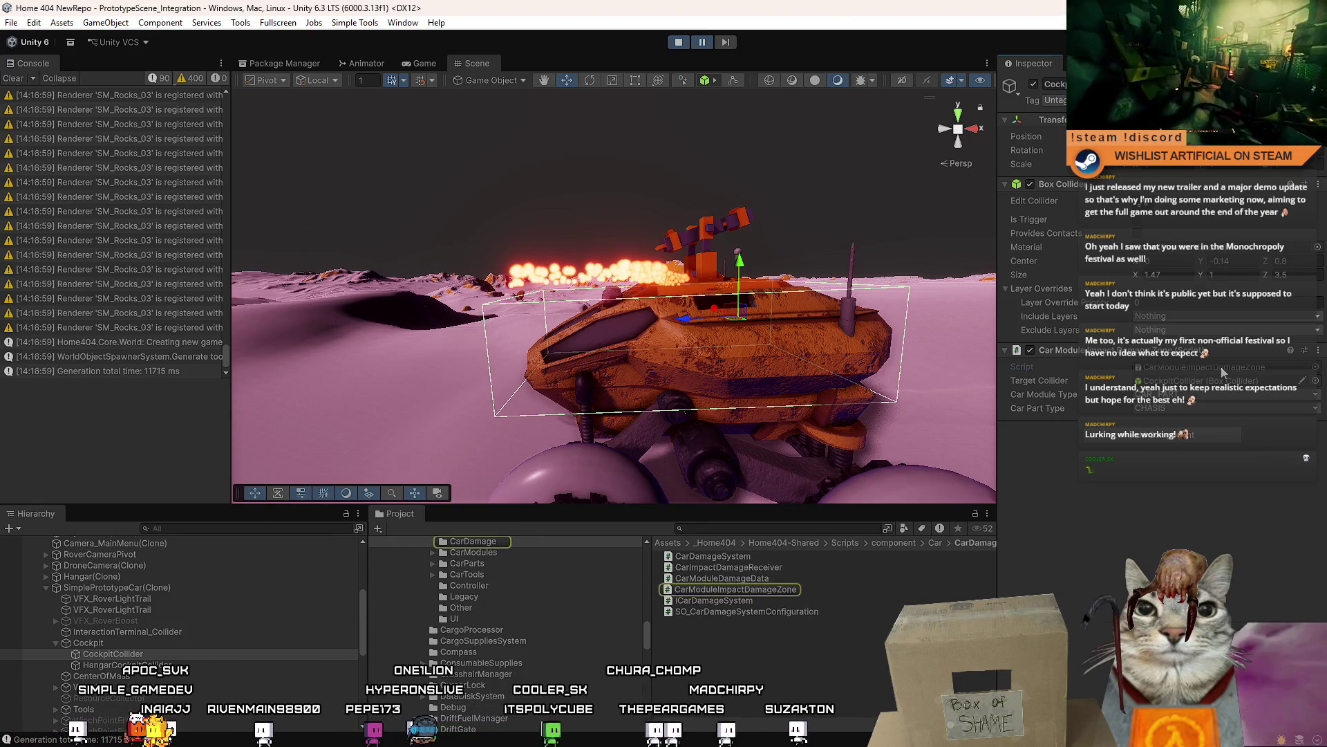
double_click(1221, 366)
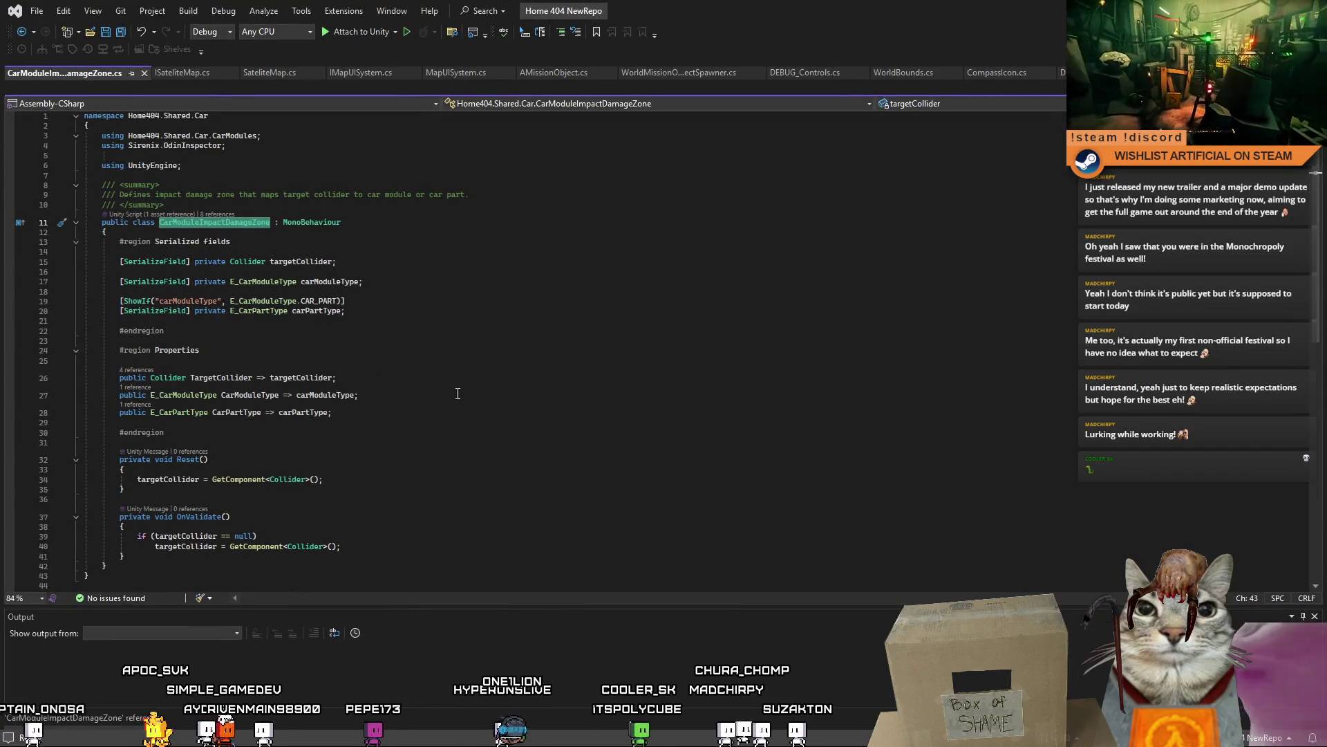
left_click(512, 310)
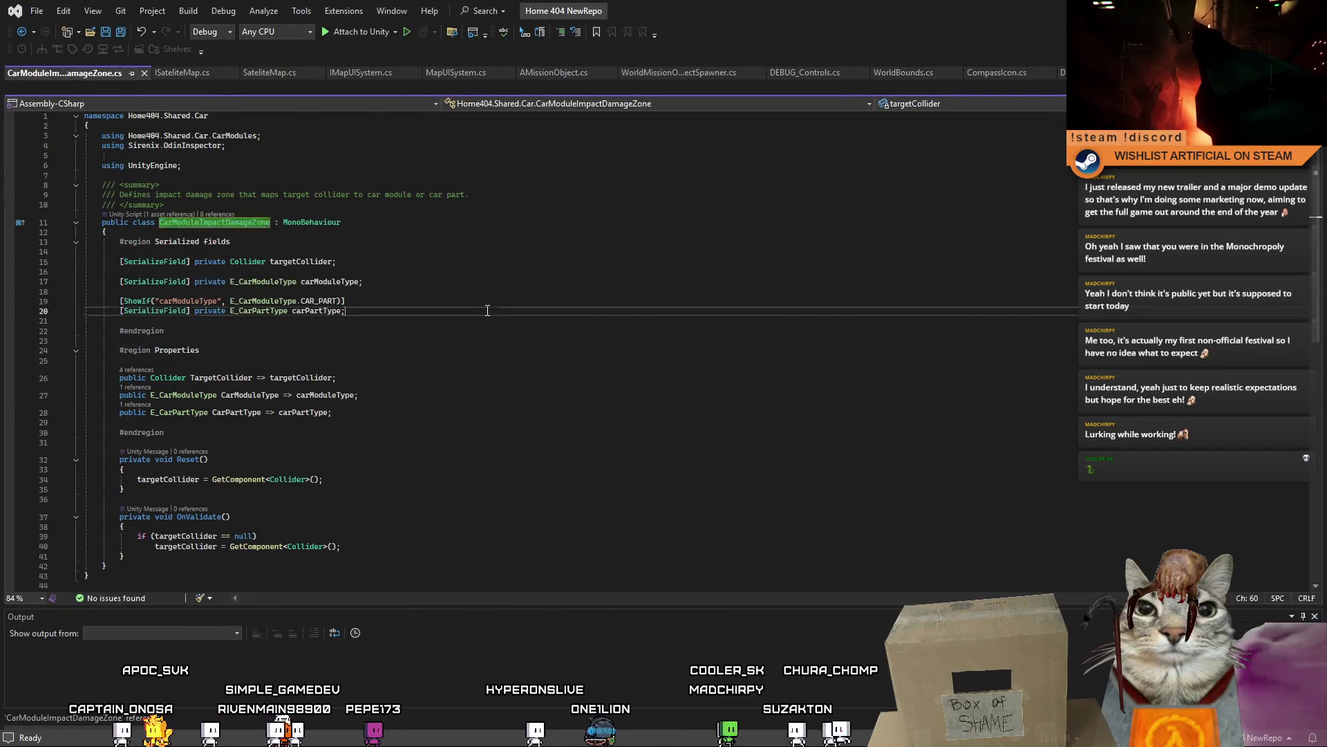
left_click(579, 331)
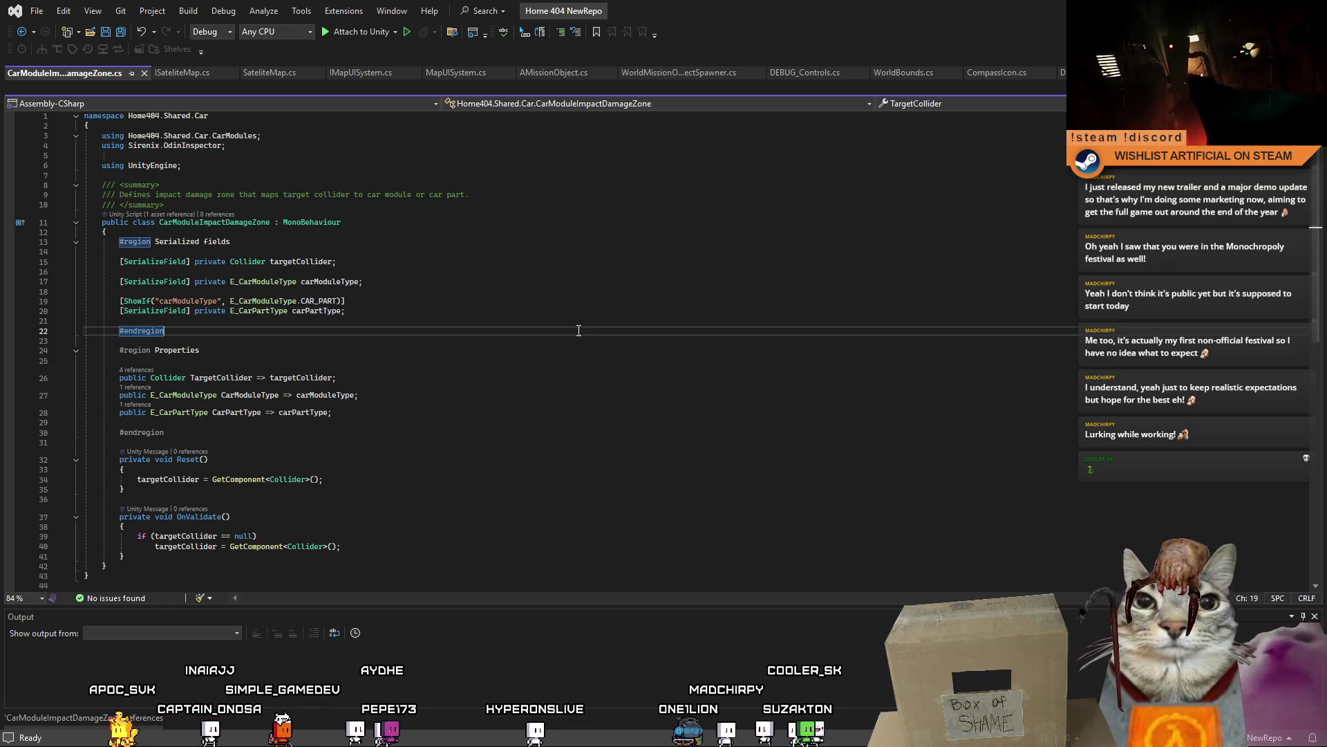
scroll(580, 331, "down", 3)
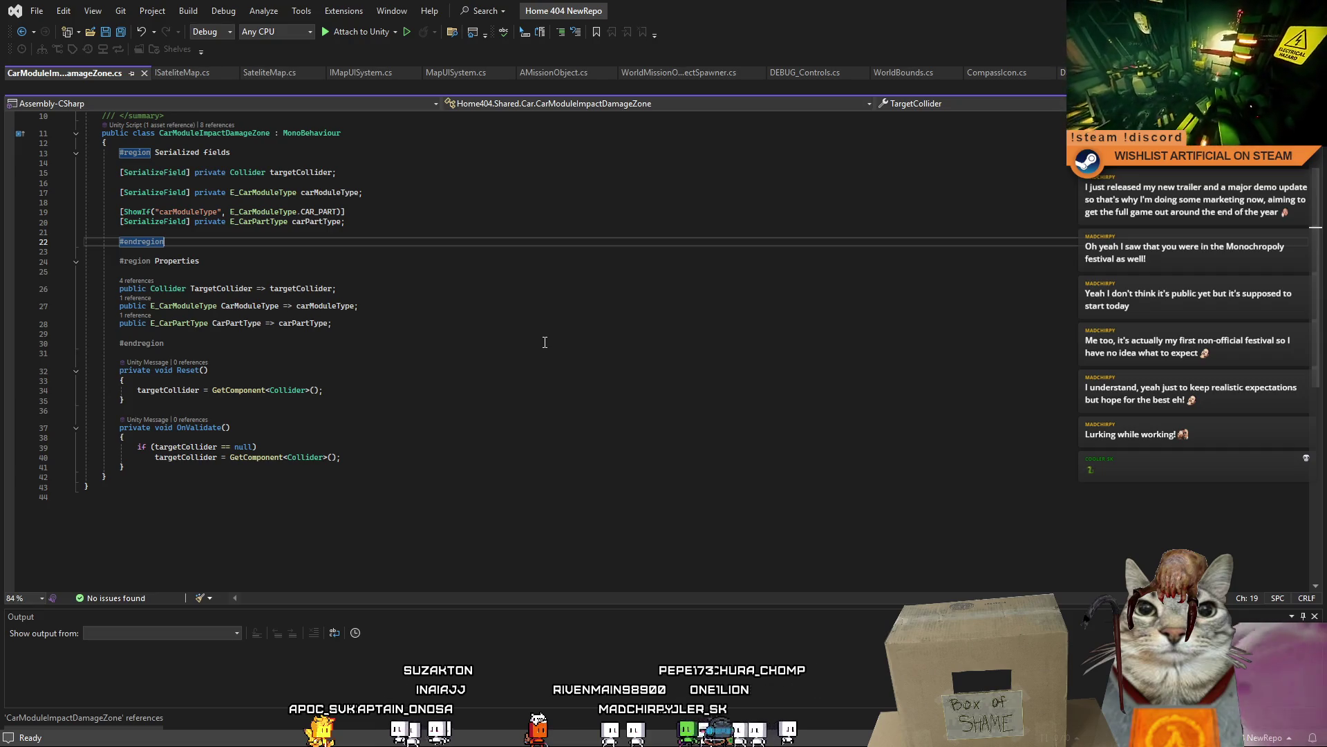
left_click(231, 136)
right_click(226, 135)
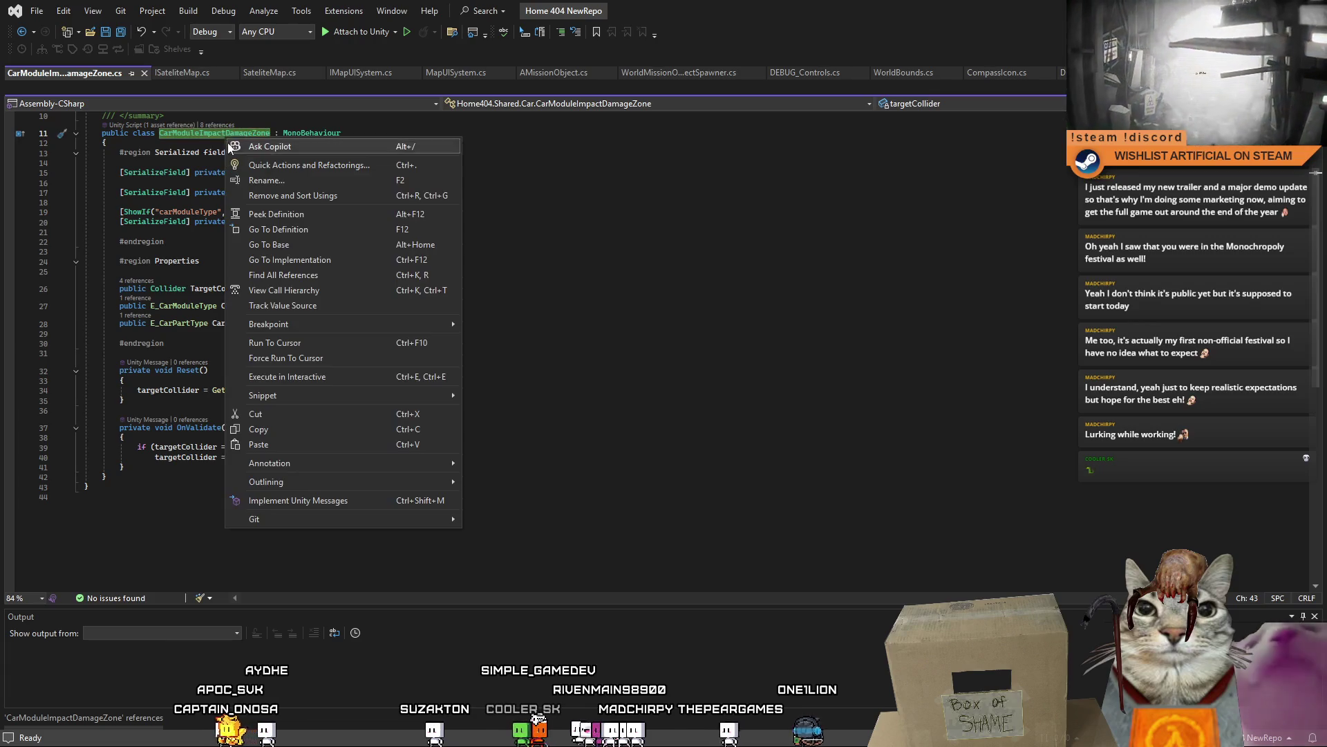
- Find all CarModuleImpactDamageZone references and jump to the ApplyModuleImpactDamage usage at line 136
left_click(715, 319)
right_click(246, 134)
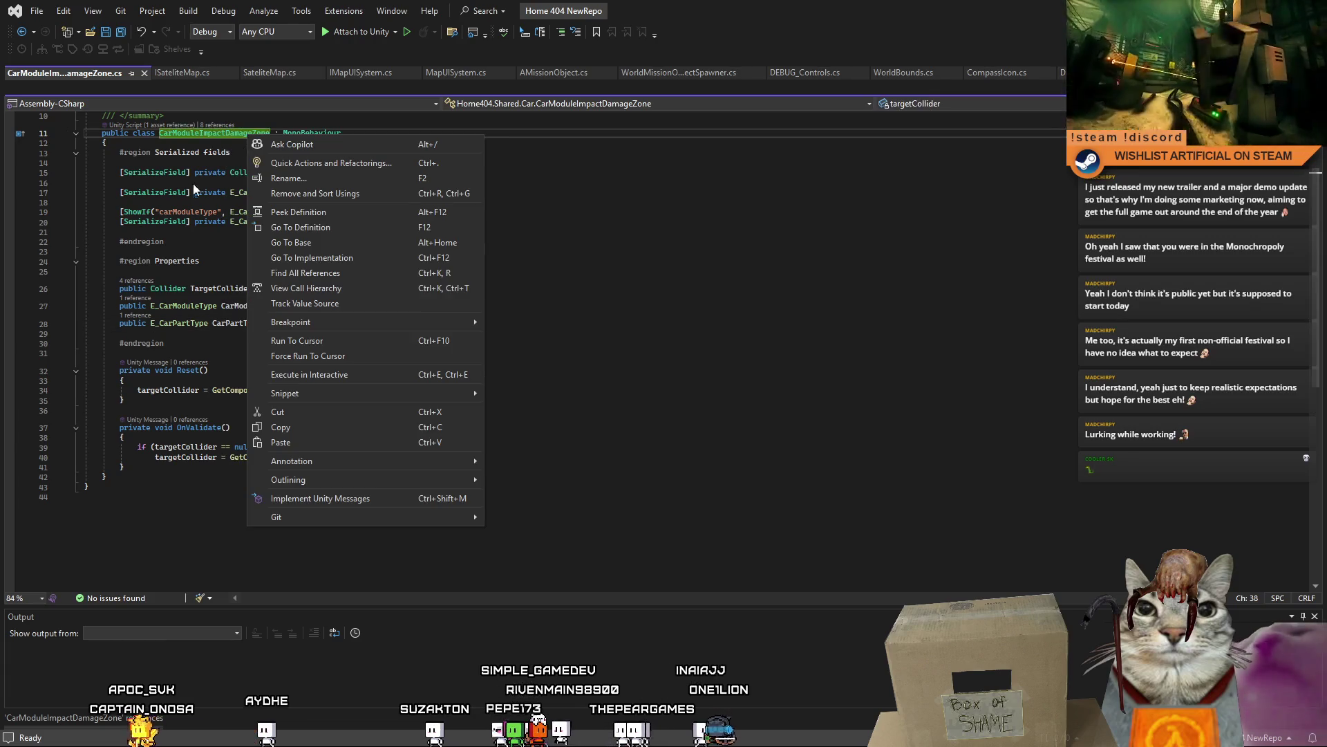
left_click(360, 271)
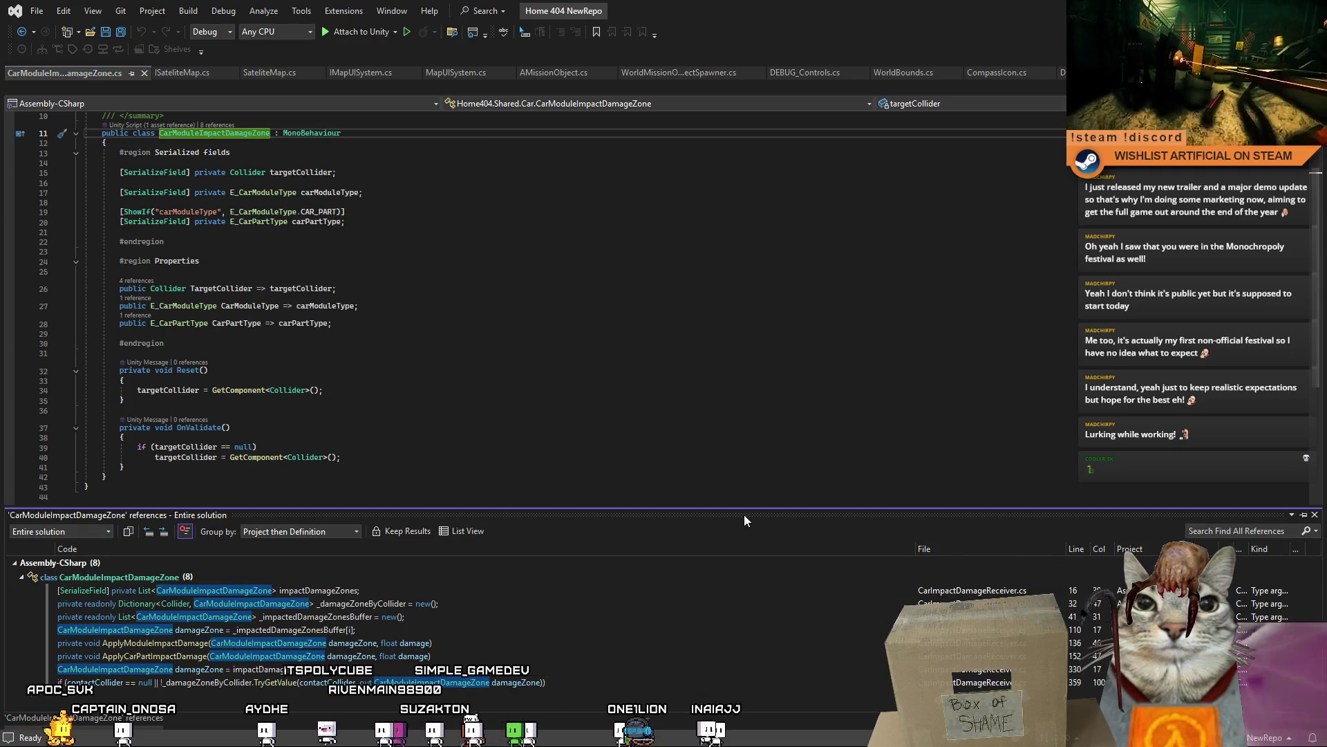
left_click_drag(752, 513, 750, 354)
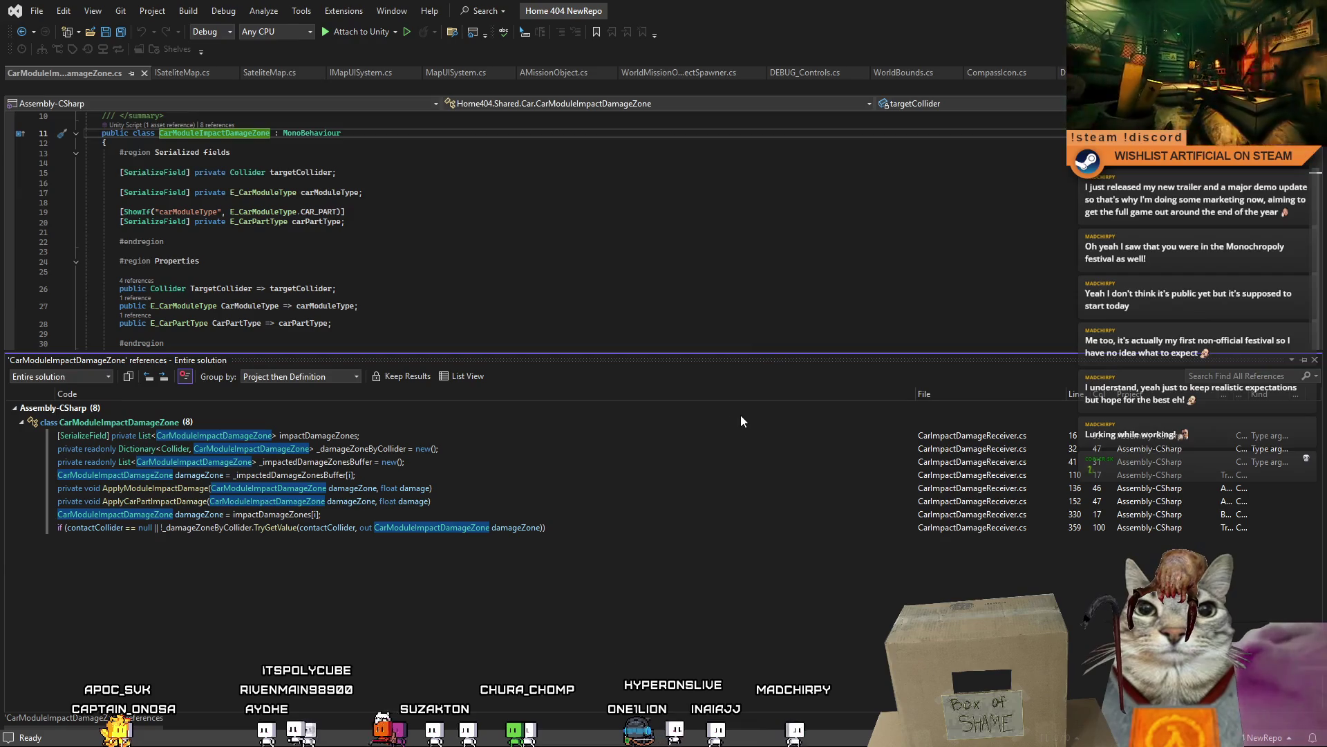
mouse_move(311, 531)
mouse_move(243, 520)
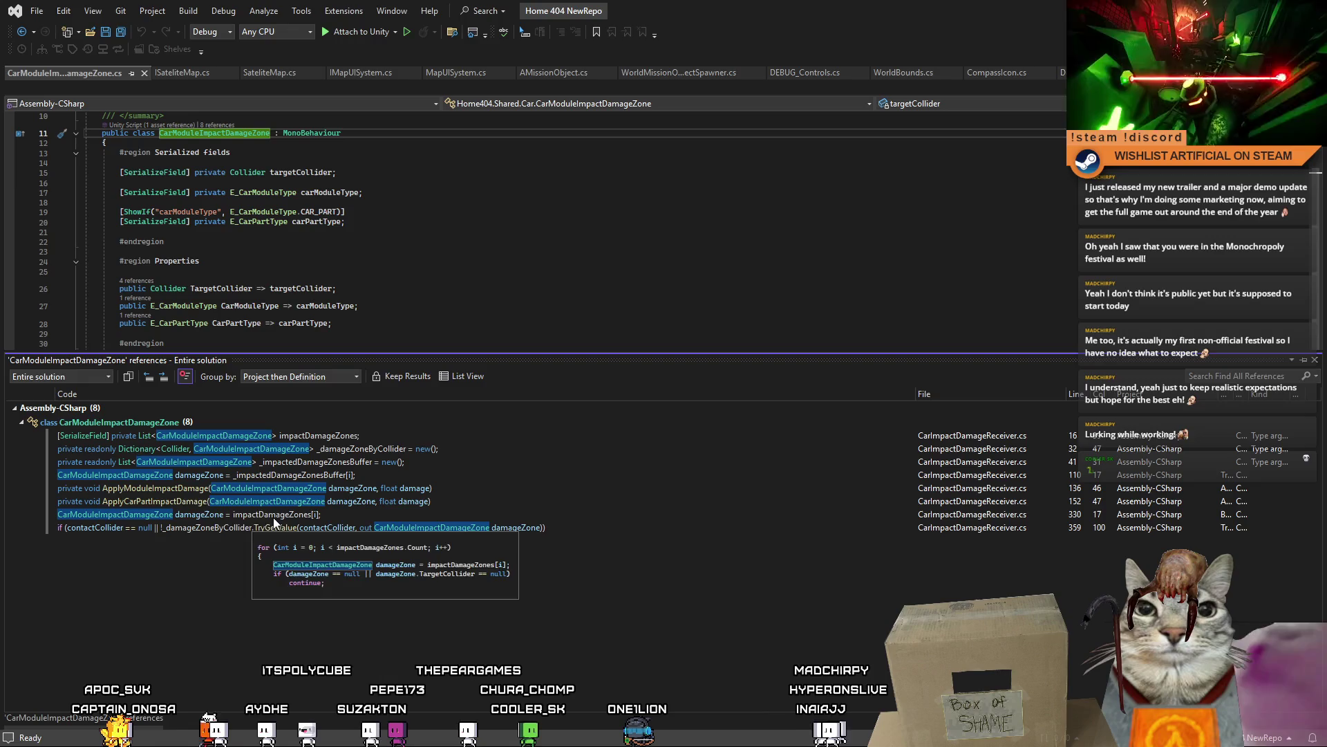
left_click(180, 490)
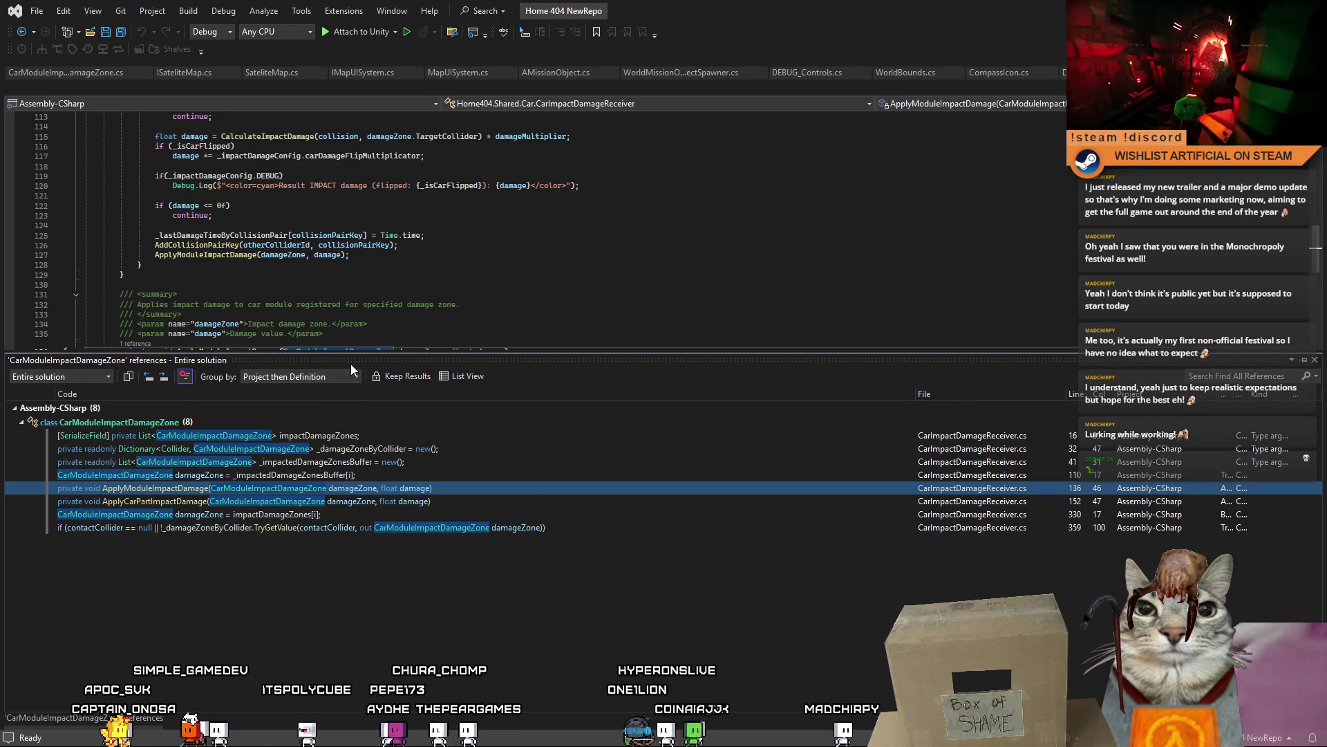
- Browse CarImpactDamageReceiver.cs down to lines 42–43, then switch back to Unity
left_click_drag(383, 350, 394, 414)
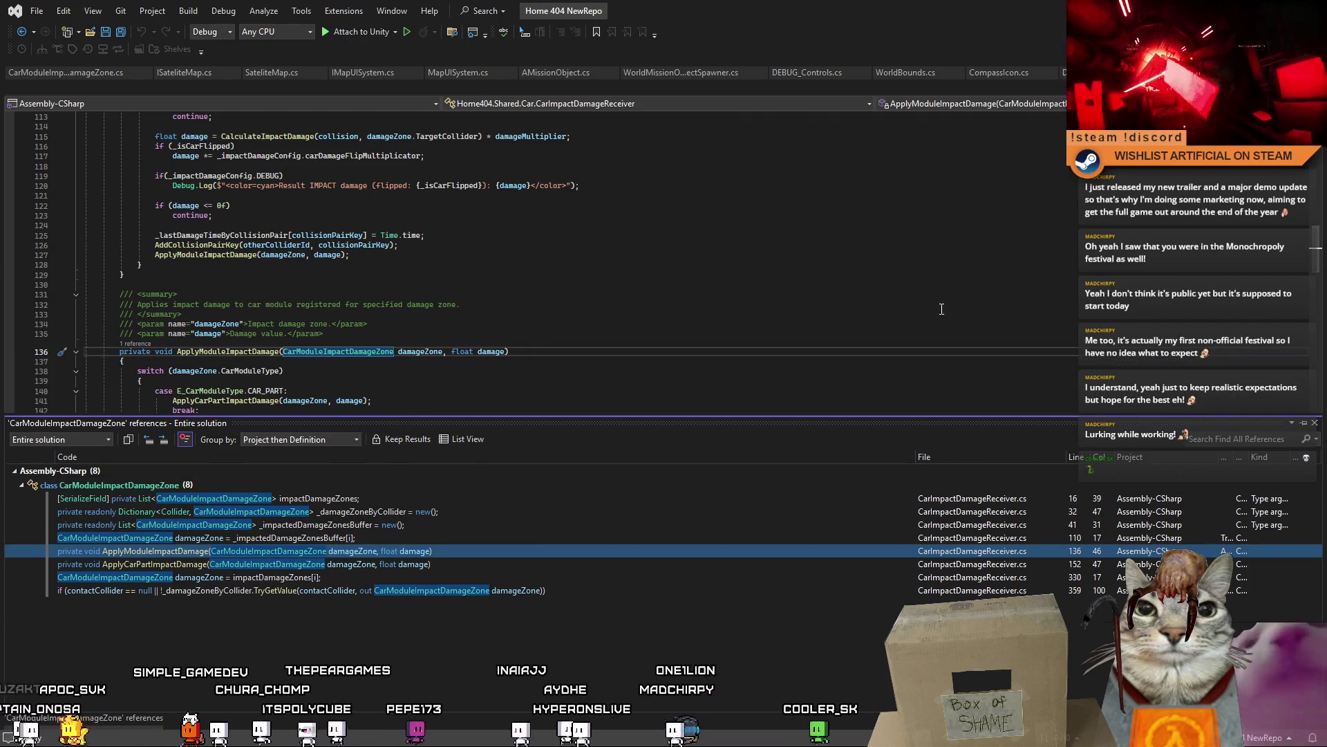
scroll(656, 325, "down", 2)
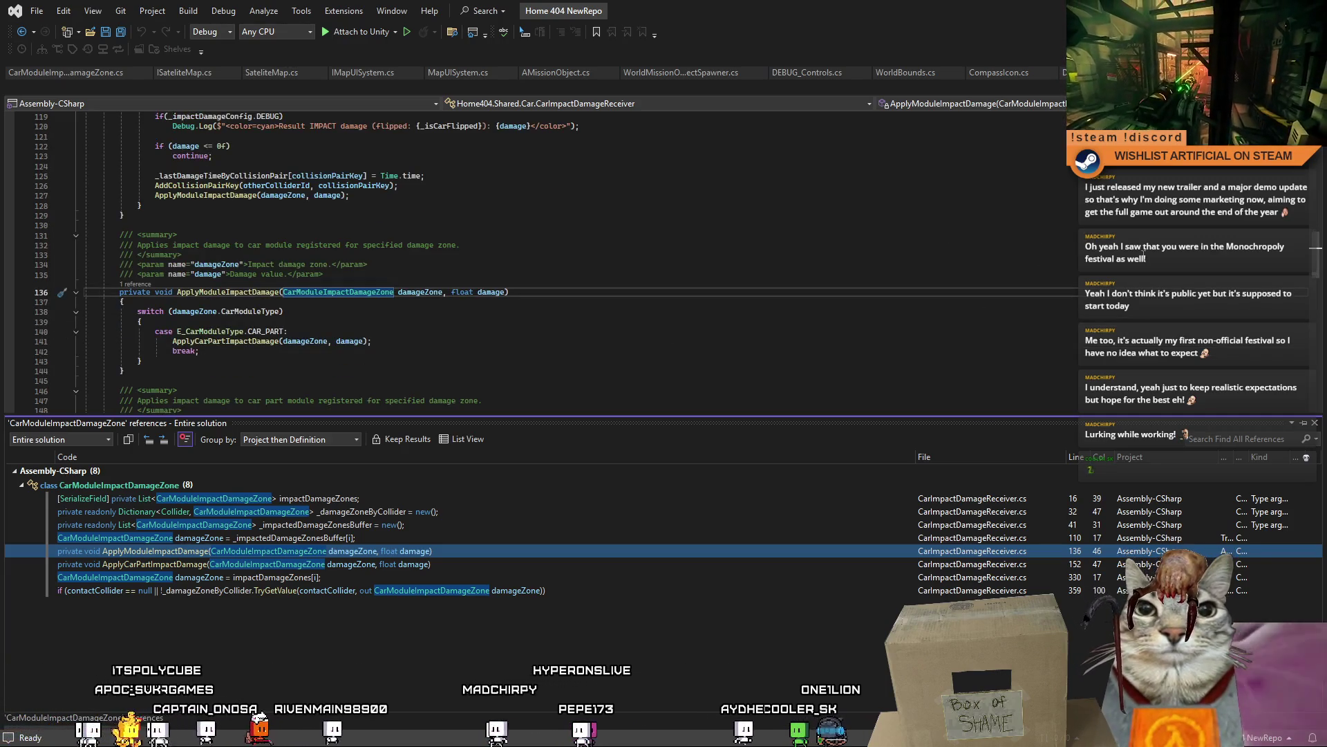
scroll(655, 326, "down", 10)
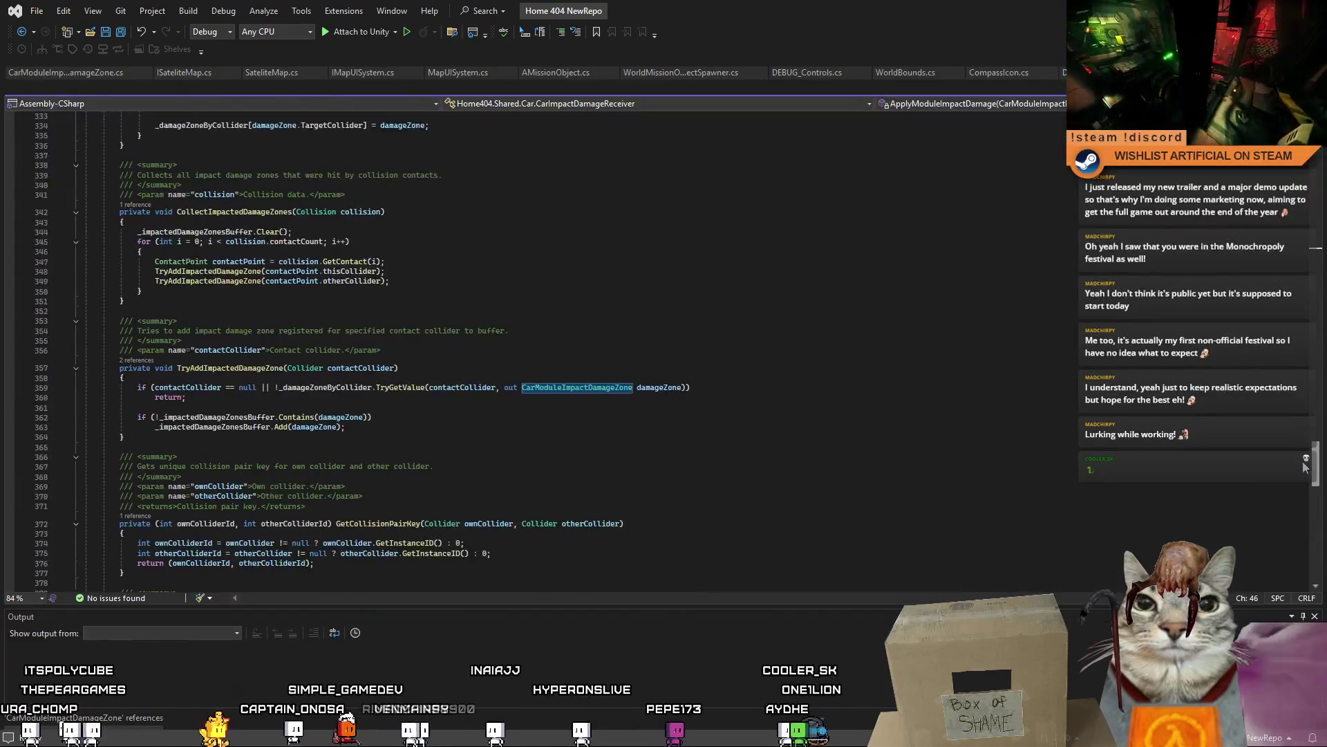
mouse_move(1302, 469)
left_mouse_down()
mouse_move(1304, 522)
mouse_move(1323, 391)
mouse_move(1317, 171)
left_mouse_up()
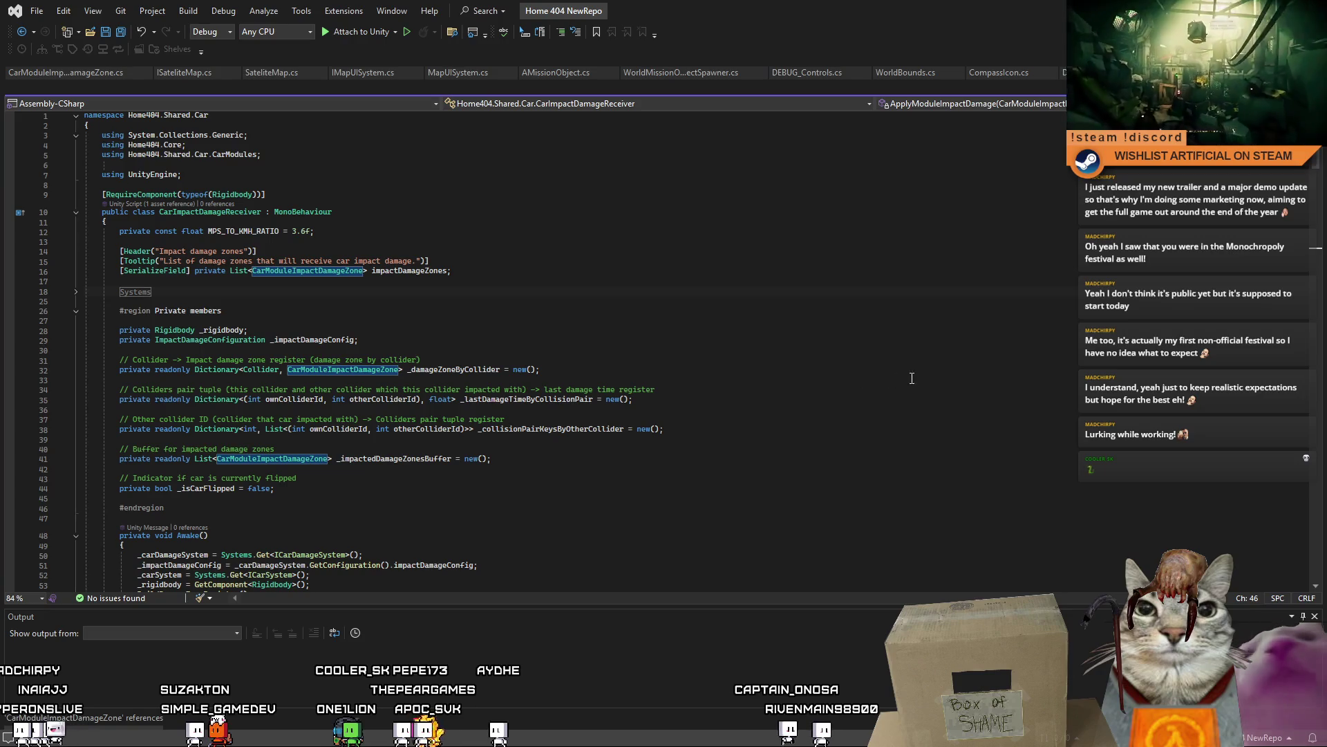
left_click(788, 478)
left_click(710, 469)
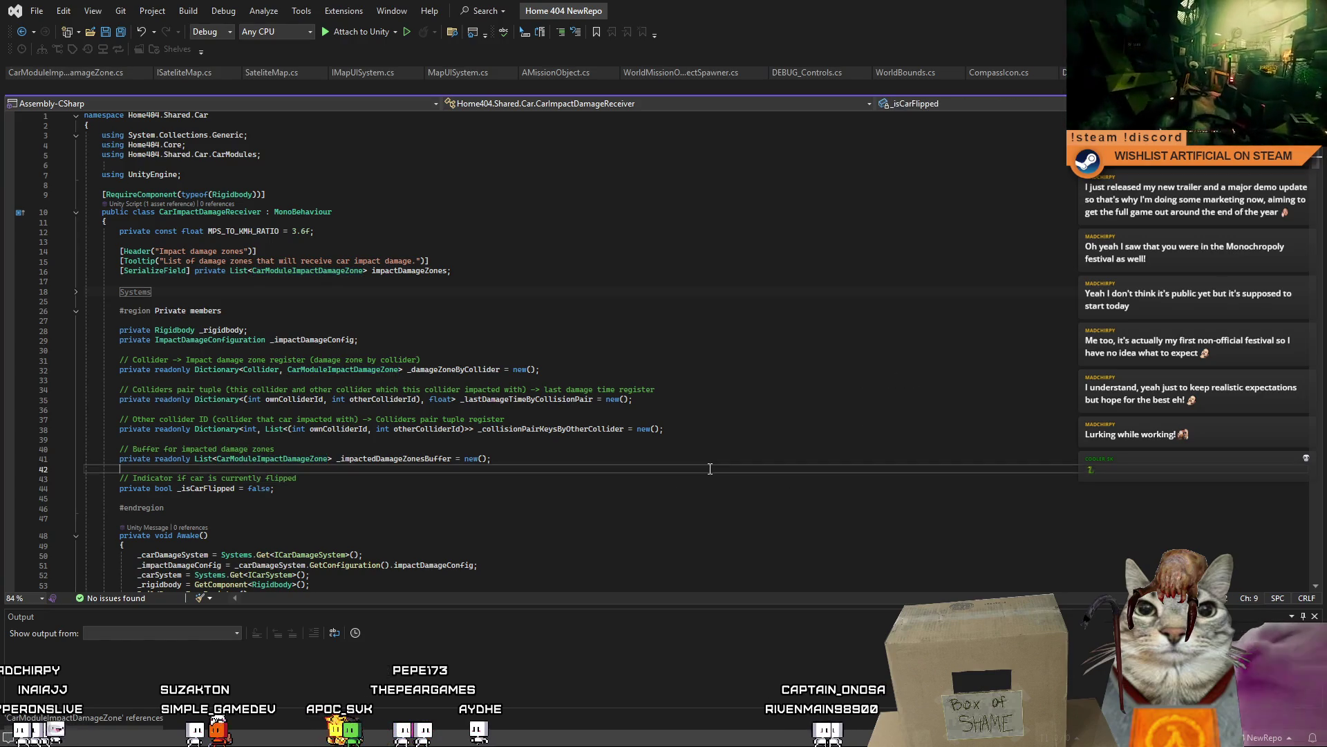
key("alt+Tab")
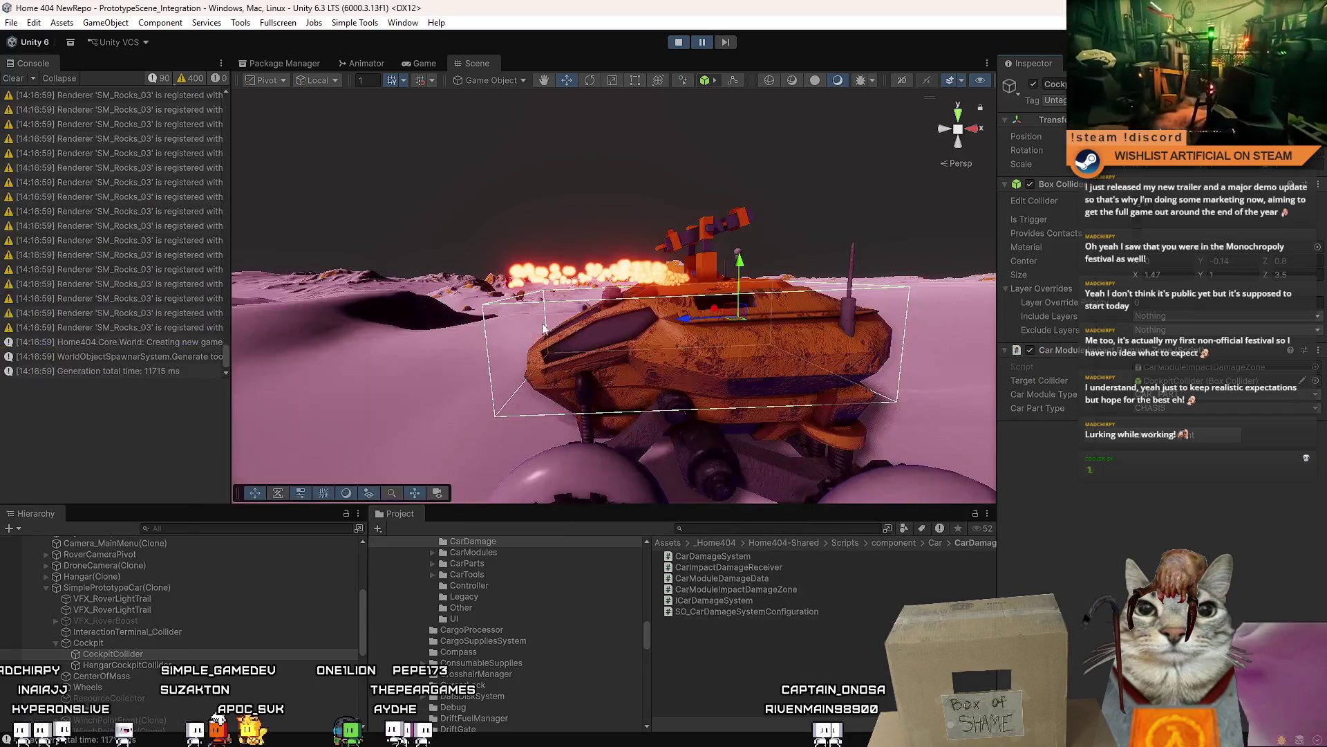
- Orbit the Scene view closer and select the rover
mouse_move(499, 383)
left_mouse_down()
mouse_move(685, 239)
mouse_move(847, 354)
mouse_move(583, 332)
mouse_move(663, 367)
left_mouse_up()
scroll(664, 367, "down", 3)
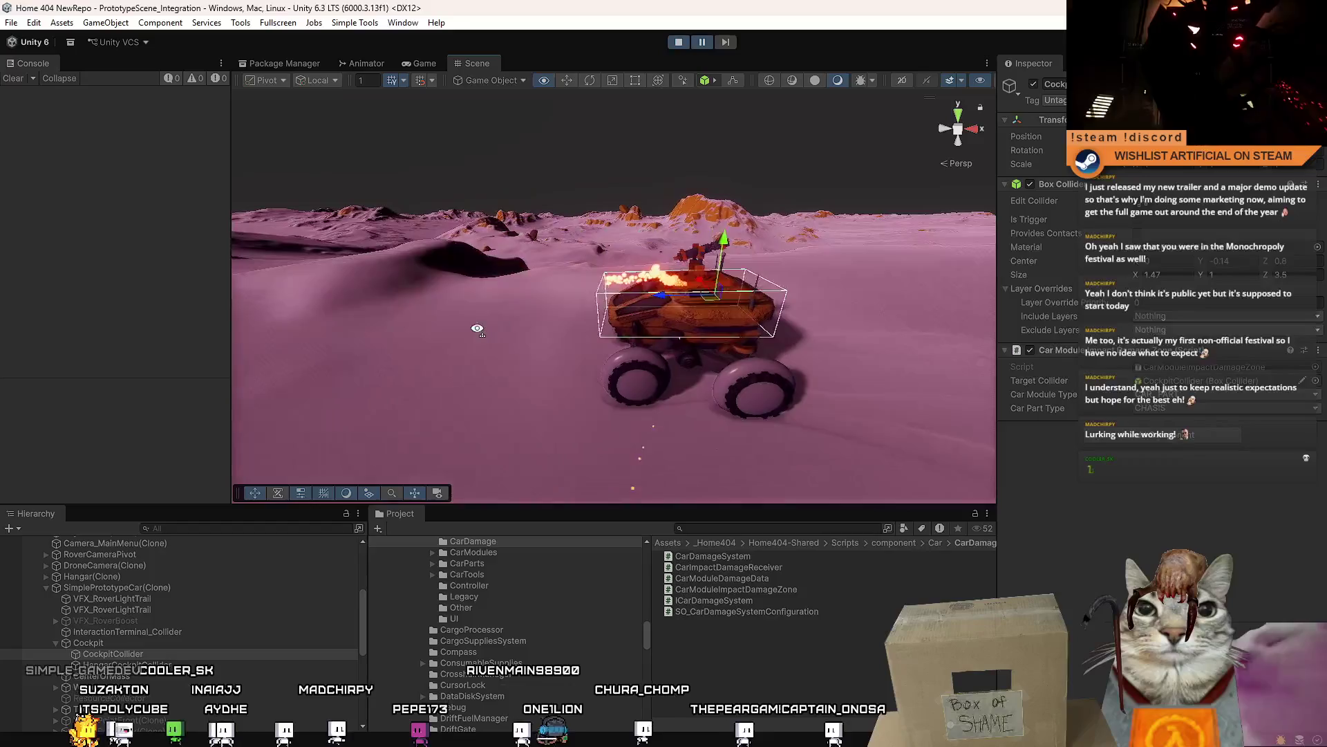
scroll(738, 400, "up", 3)
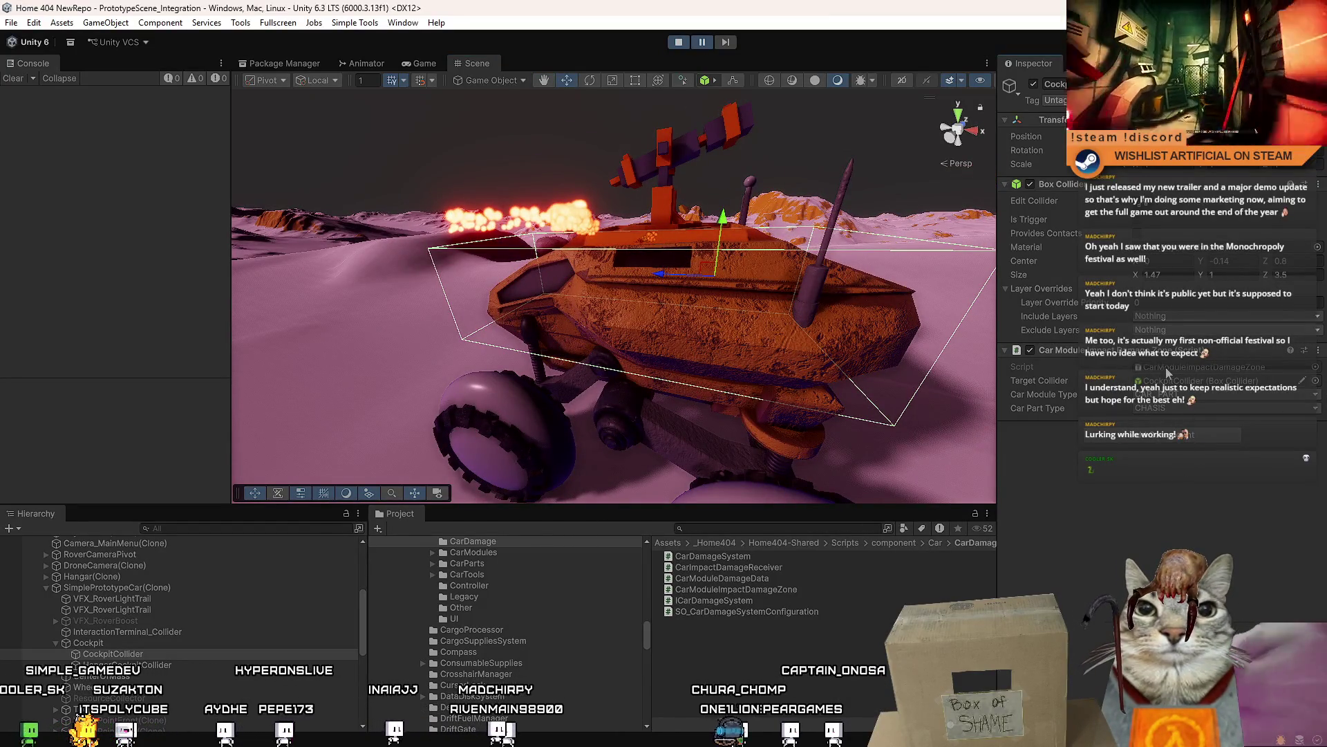
left_click(408, 343)
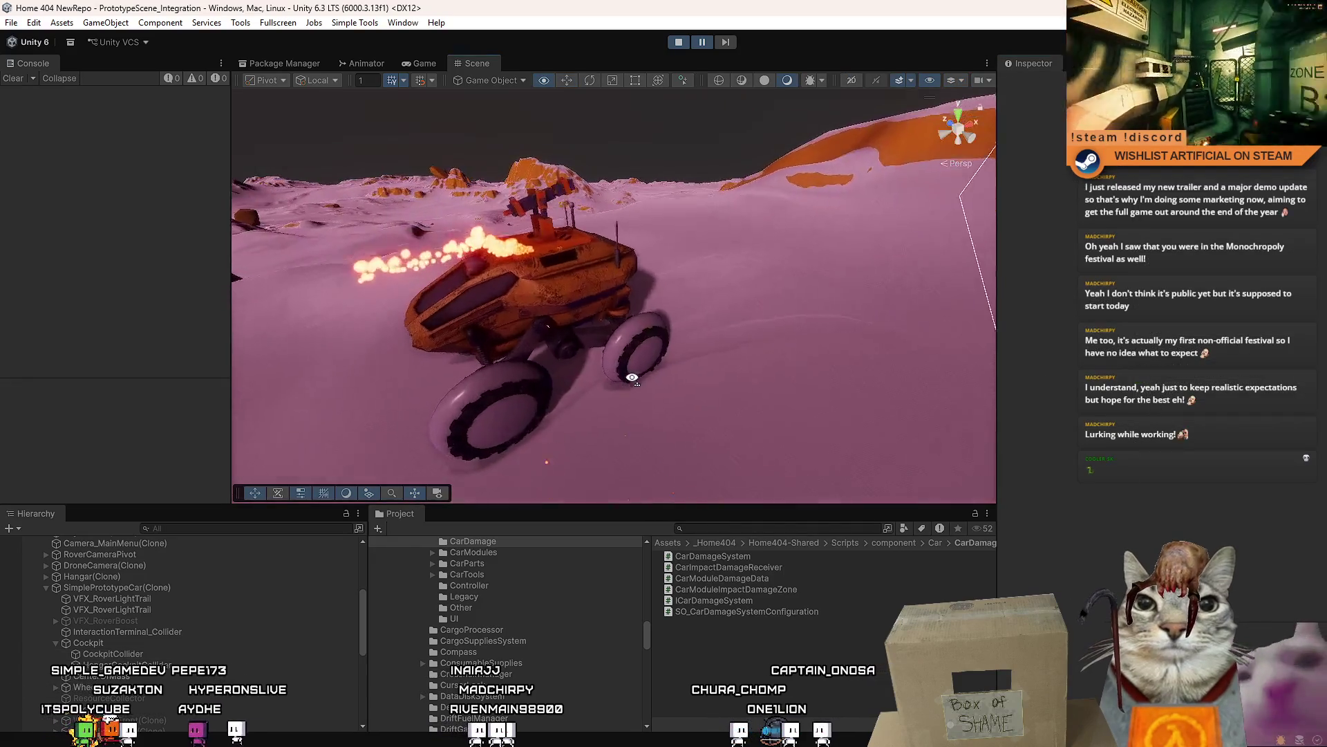
left_click(566, 336)
scroll(814, 330, "down", 5)
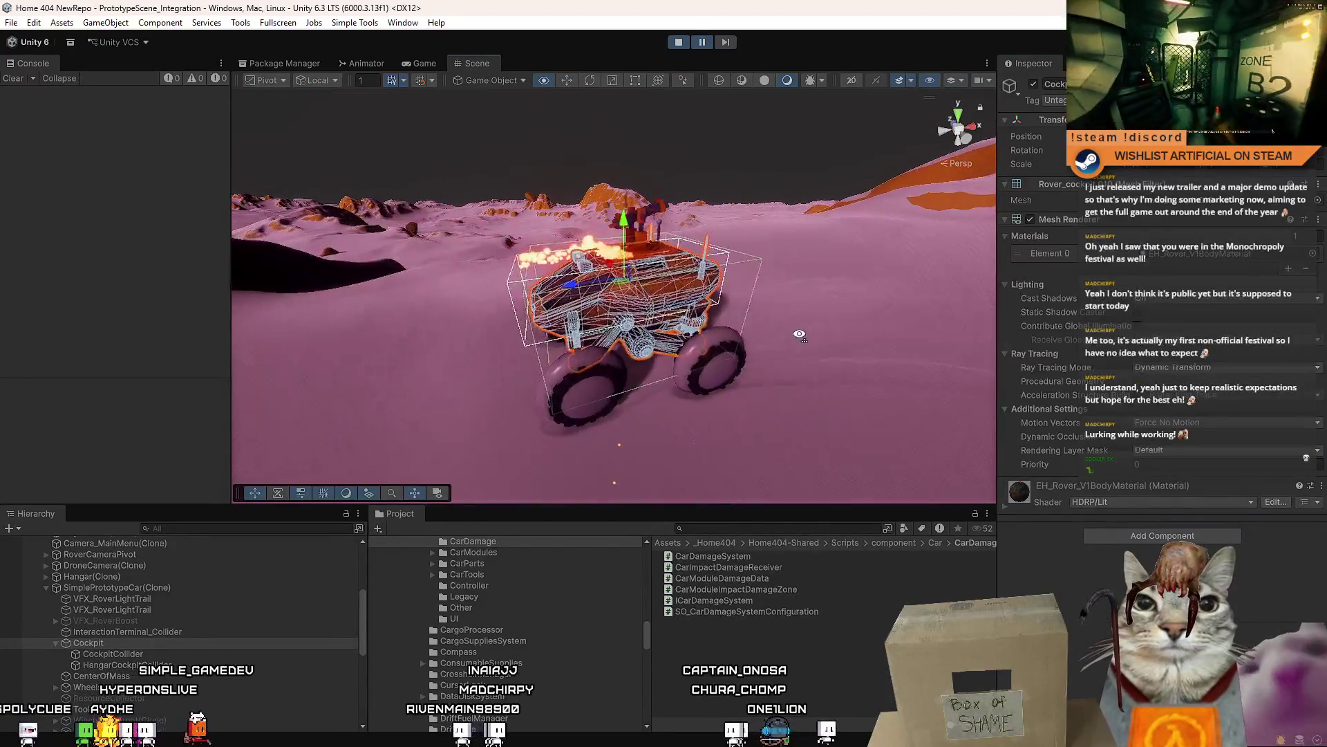
- Frame the rover from behind its driving position and resume the paused game
left_click_drag(689, 125, 595, 206)
key("f")
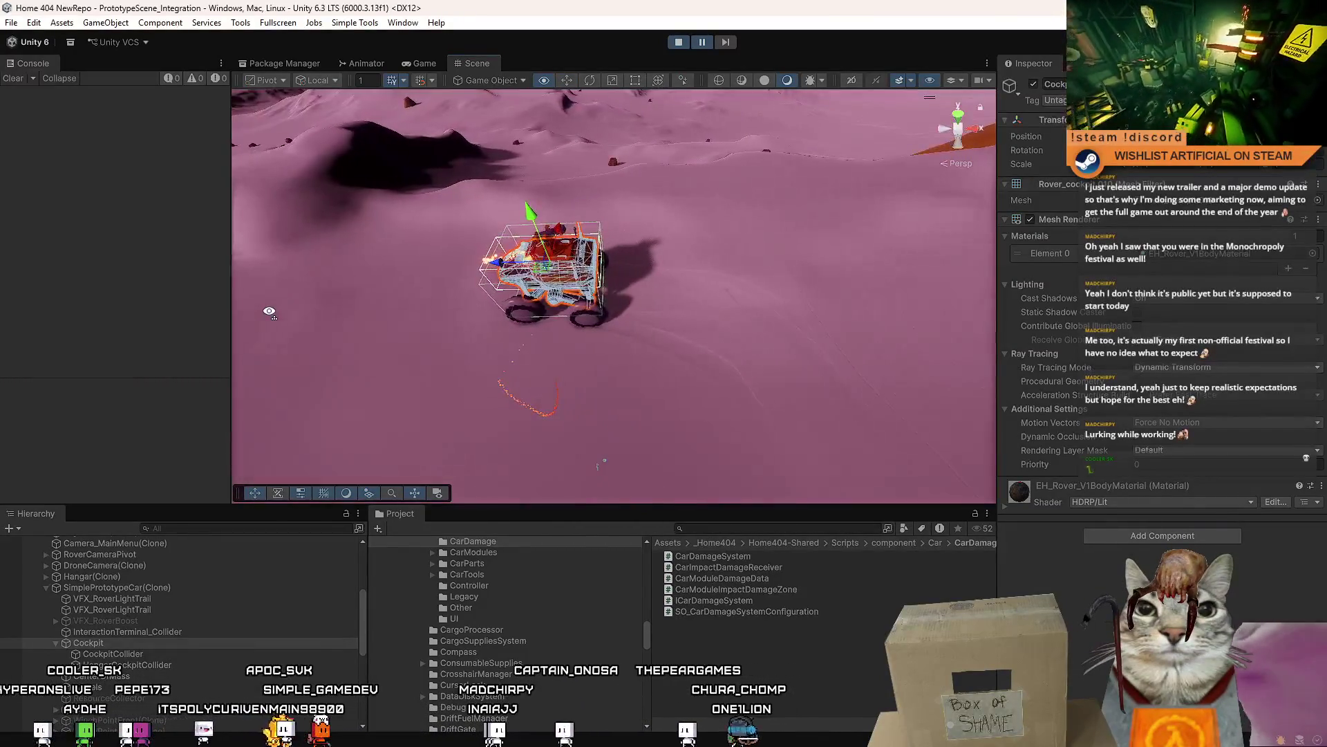
mouse_move(643, 291)
left_mouse_down()
mouse_move(640, 273)
mouse_move(450, 409)
mouse_move(333, 226)
left_mouse_up()
key("f")
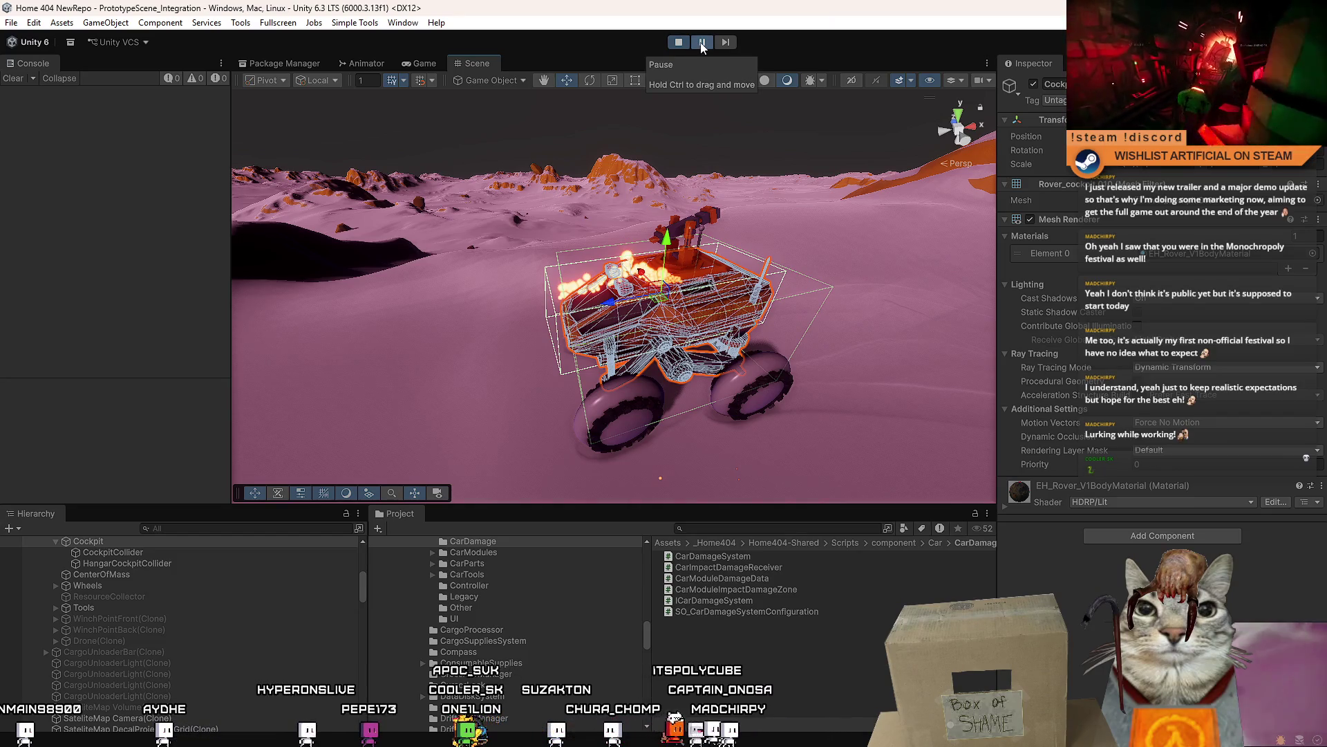
mouse_move(628, 324)
left_mouse_down()
mouse_move(581, 331)
mouse_move(691, 207)
left_mouse_up()
left_click(703, 42)
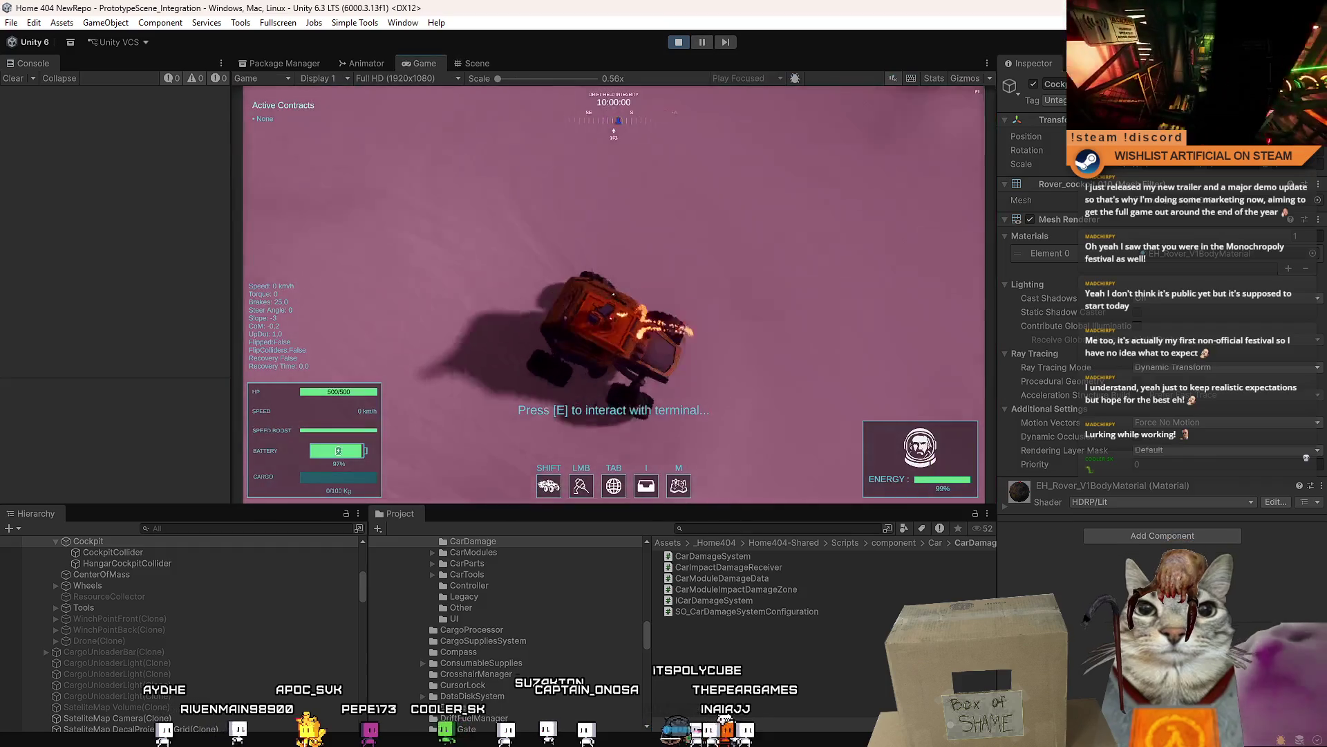
- Drive the rover with WASD over the dunes past the tower, then release the pointer with Escape
key("w")
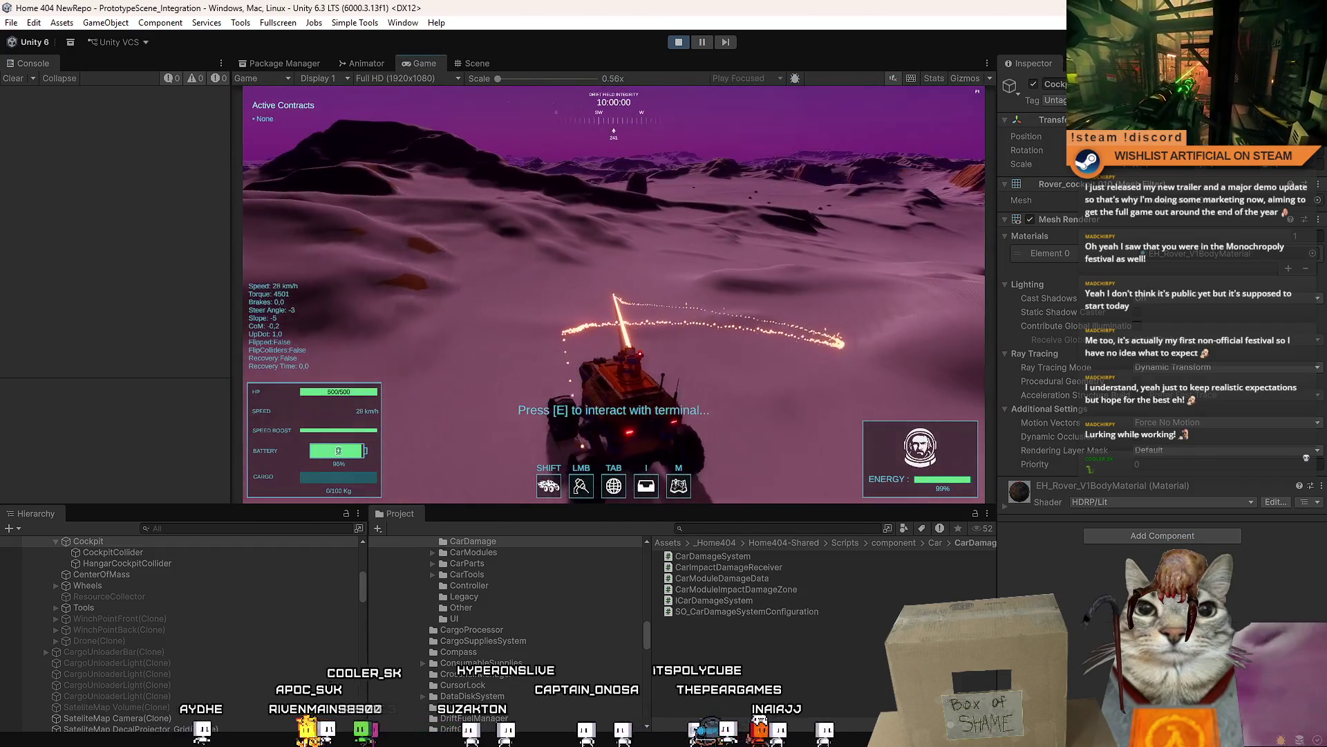
key("d")
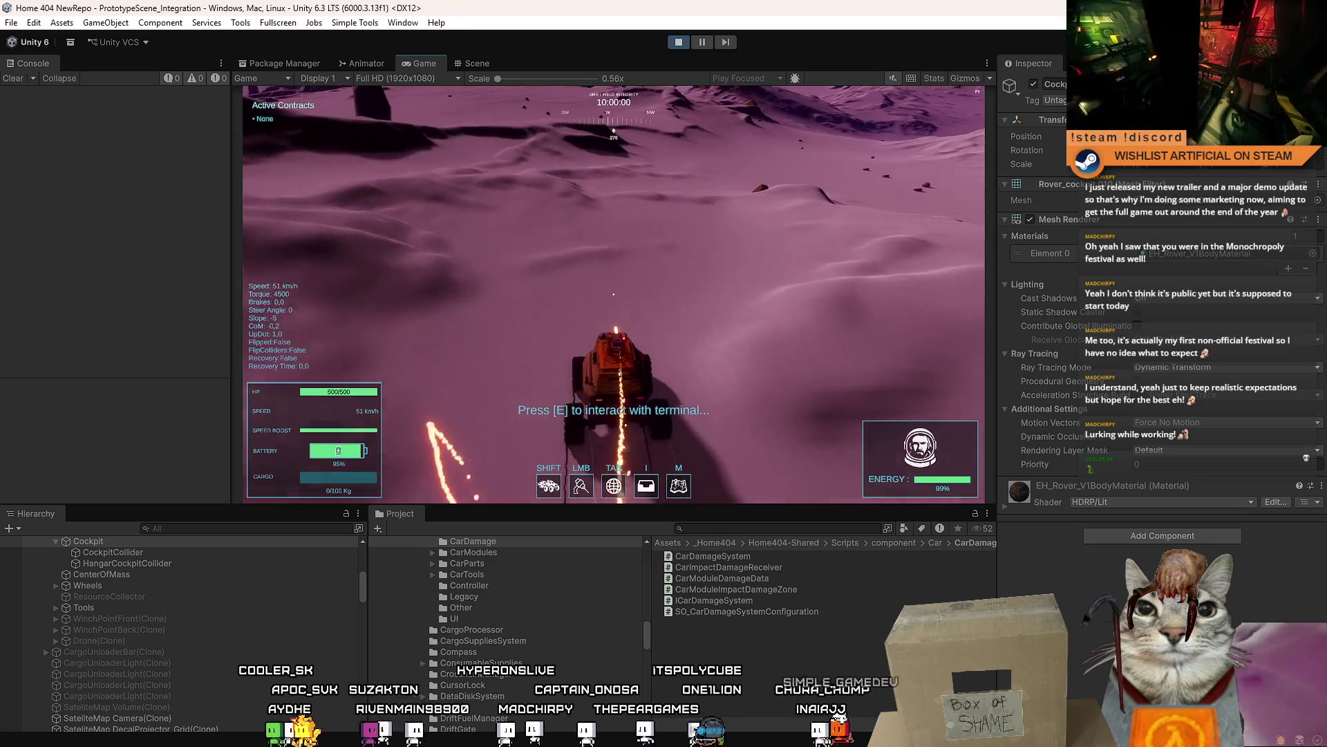
key("a")
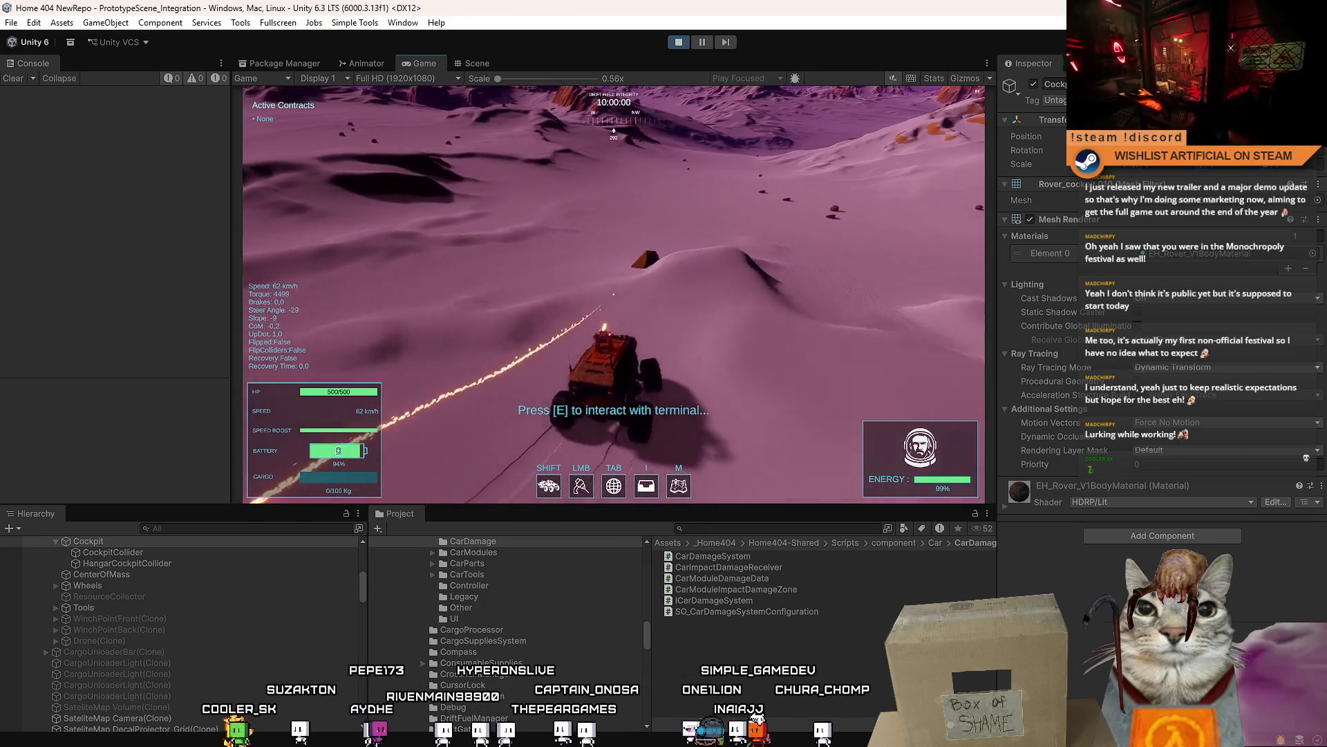
key("d")
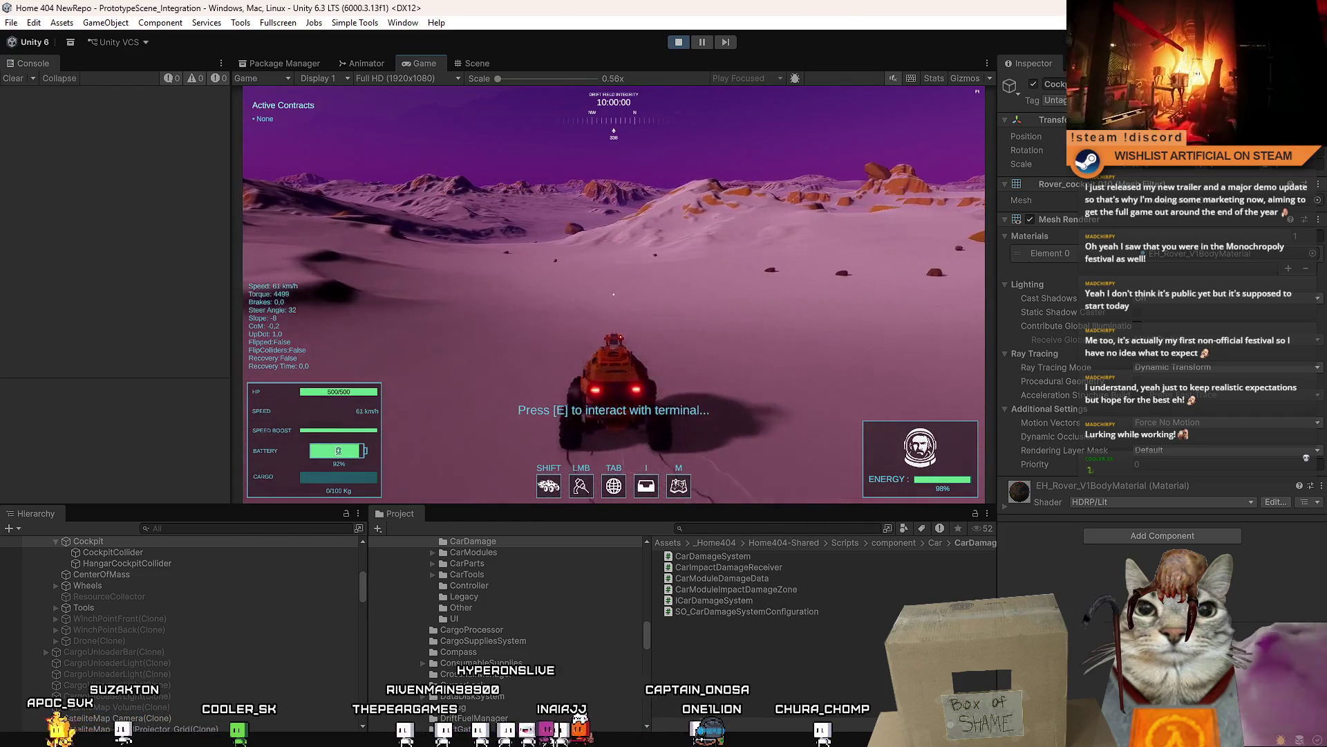
key("d")
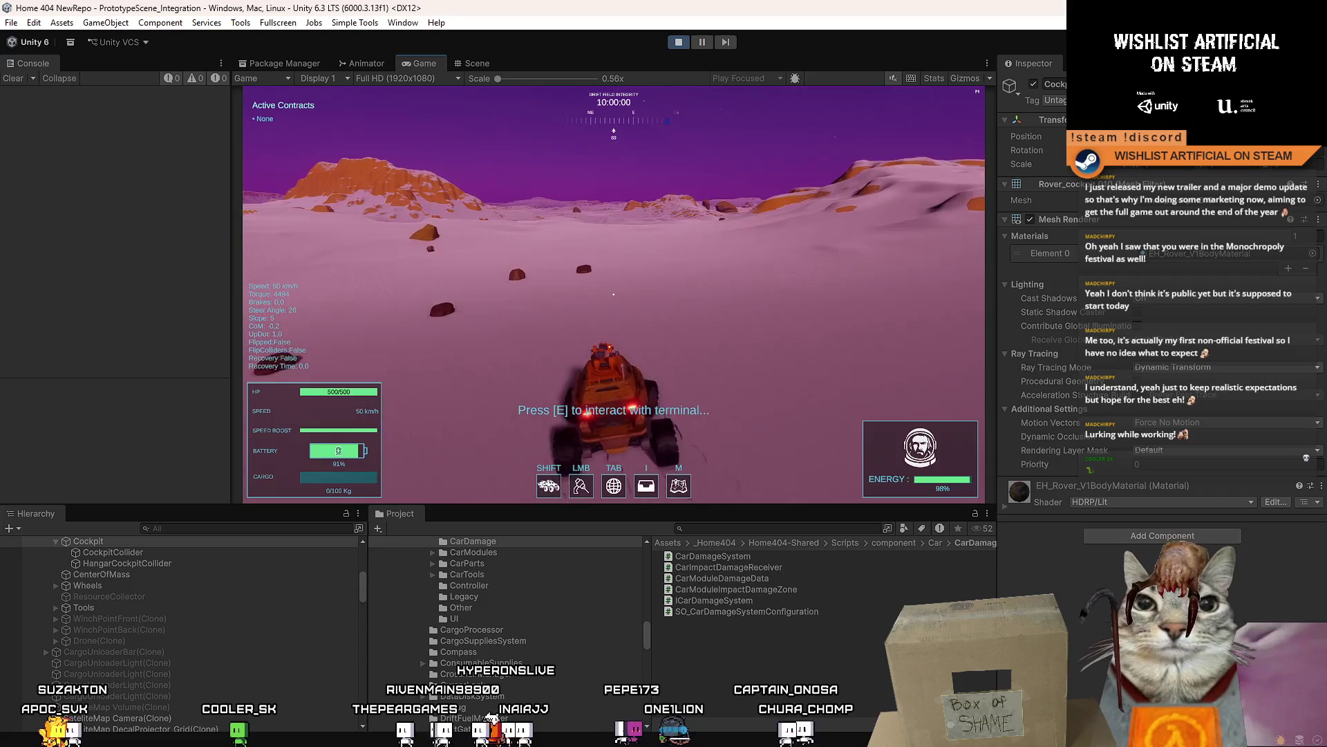
key("d")
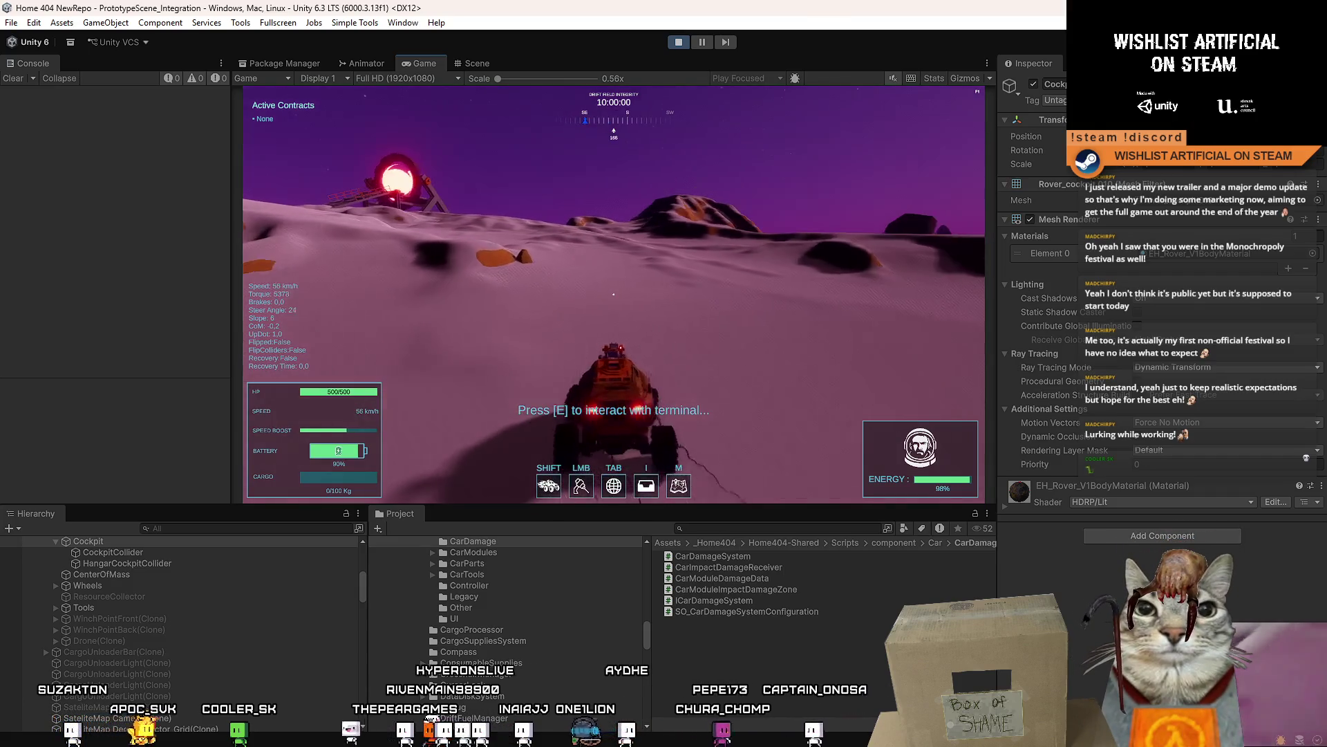
key("a")
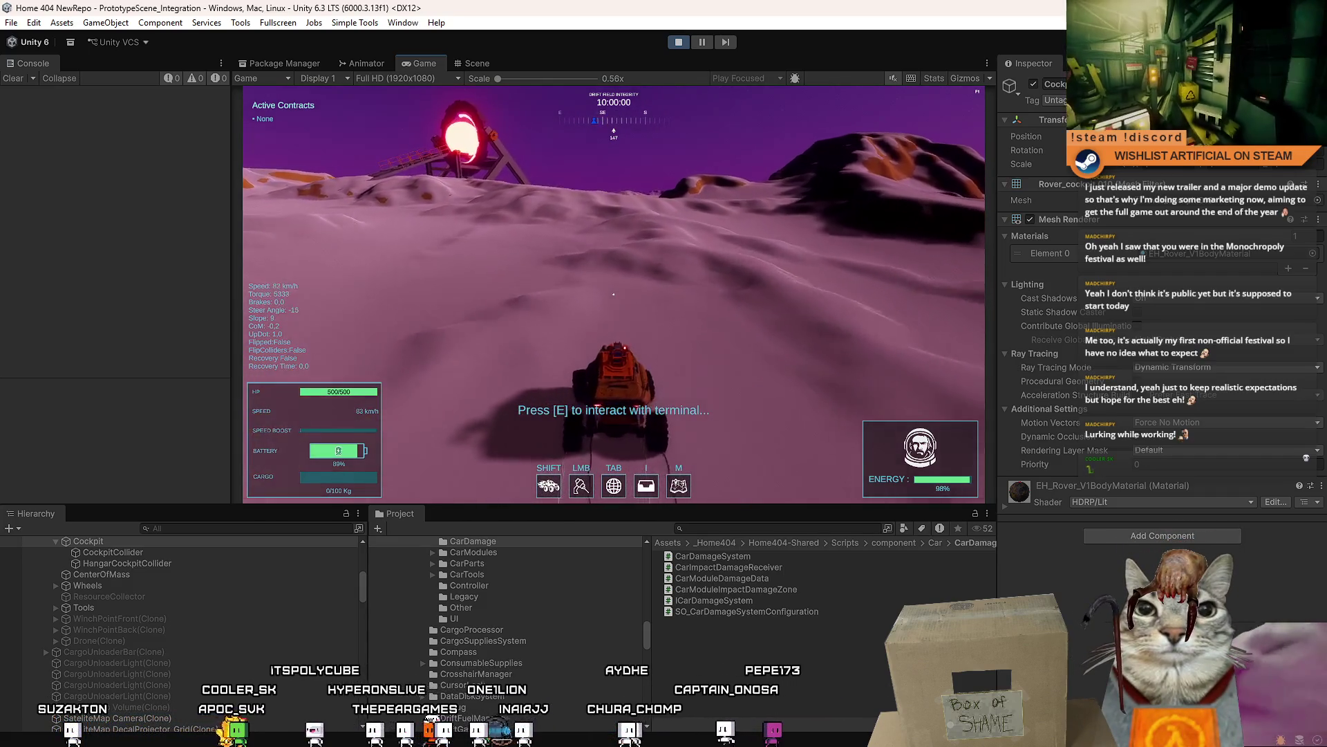
key("a")
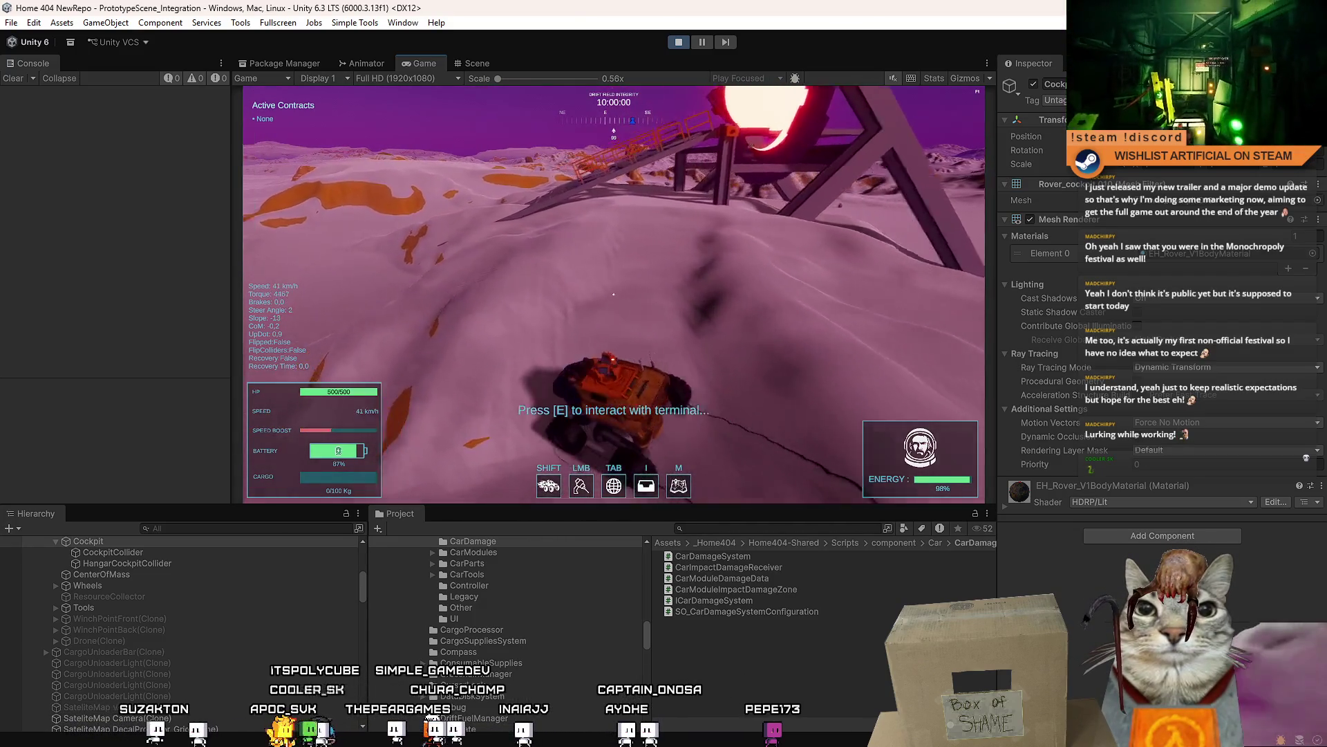
key("a")
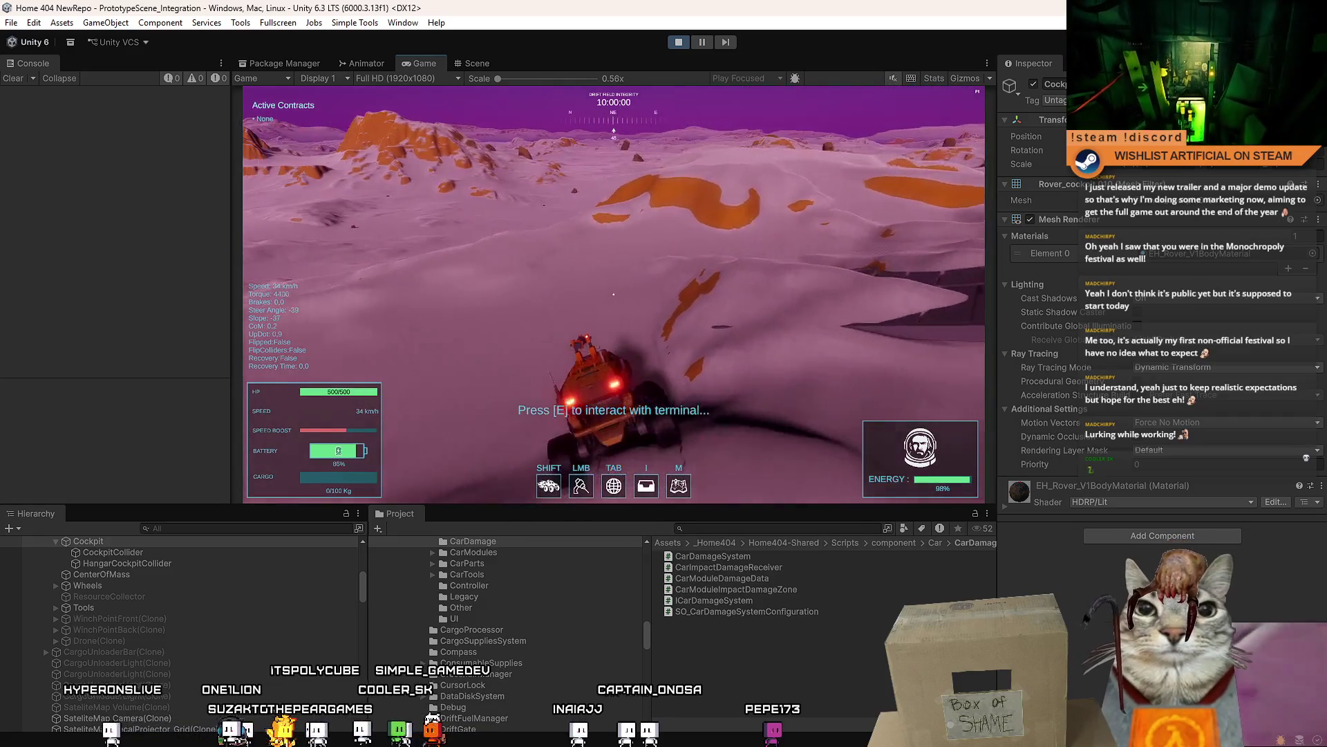
key("d")
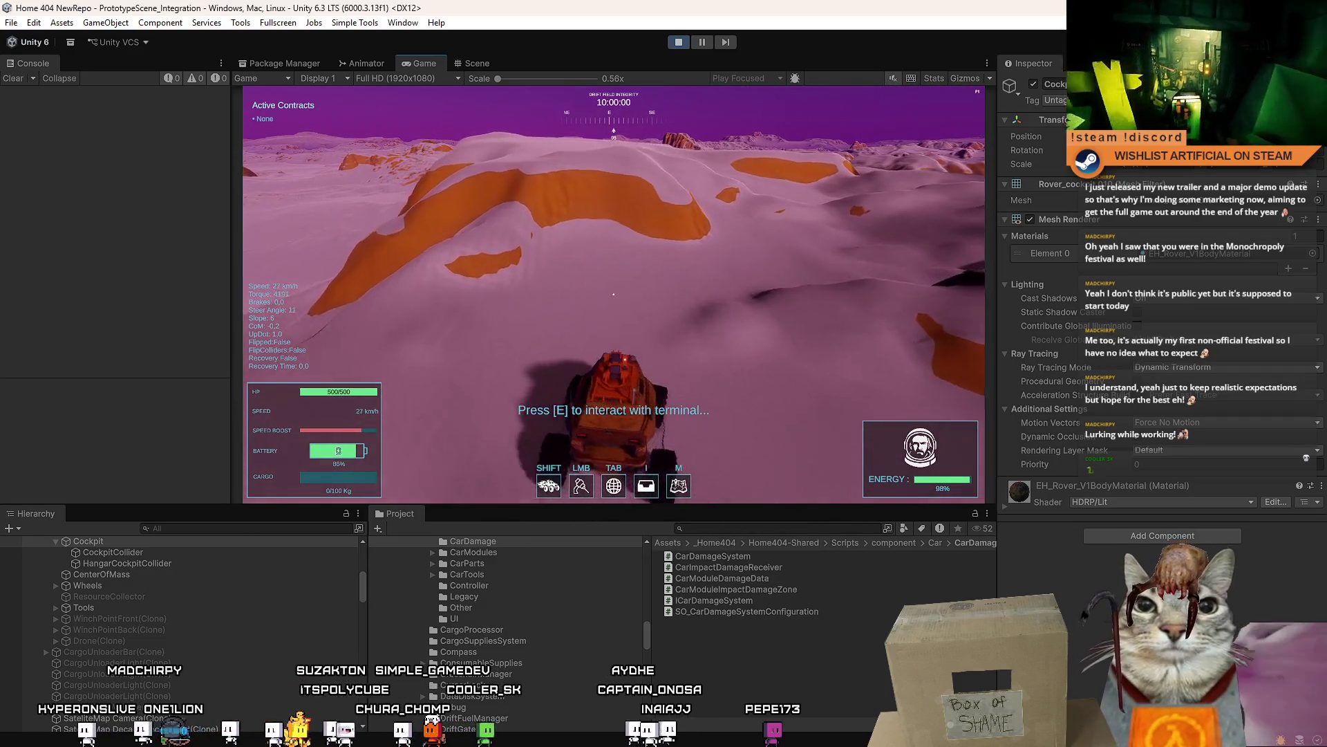
key("w")
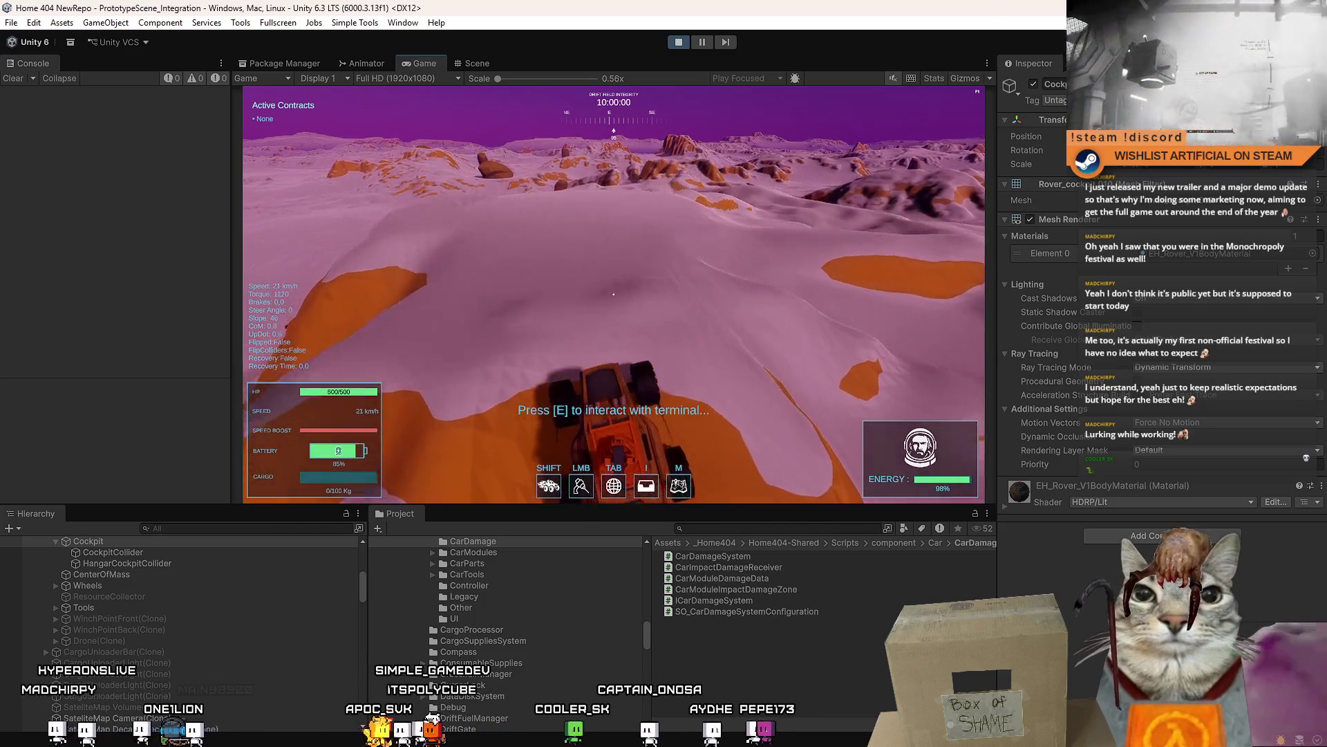
key("d")
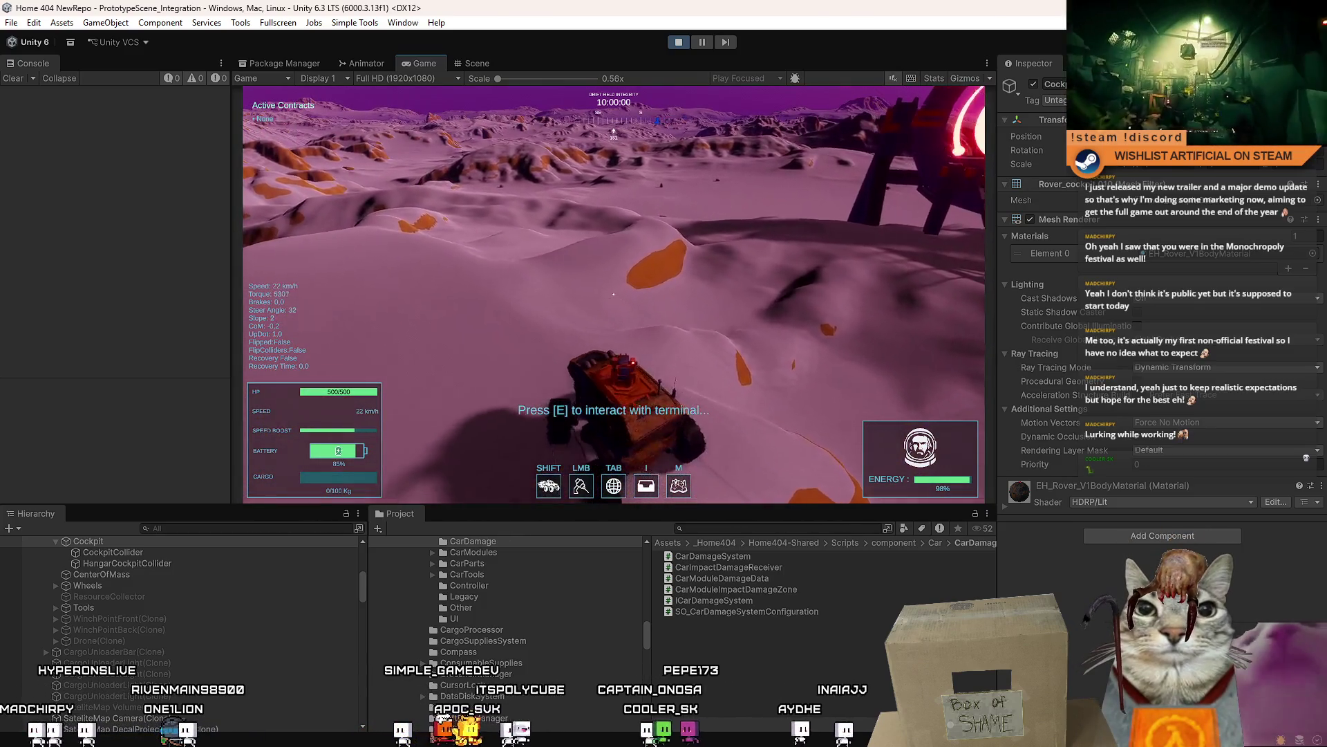
key("a")
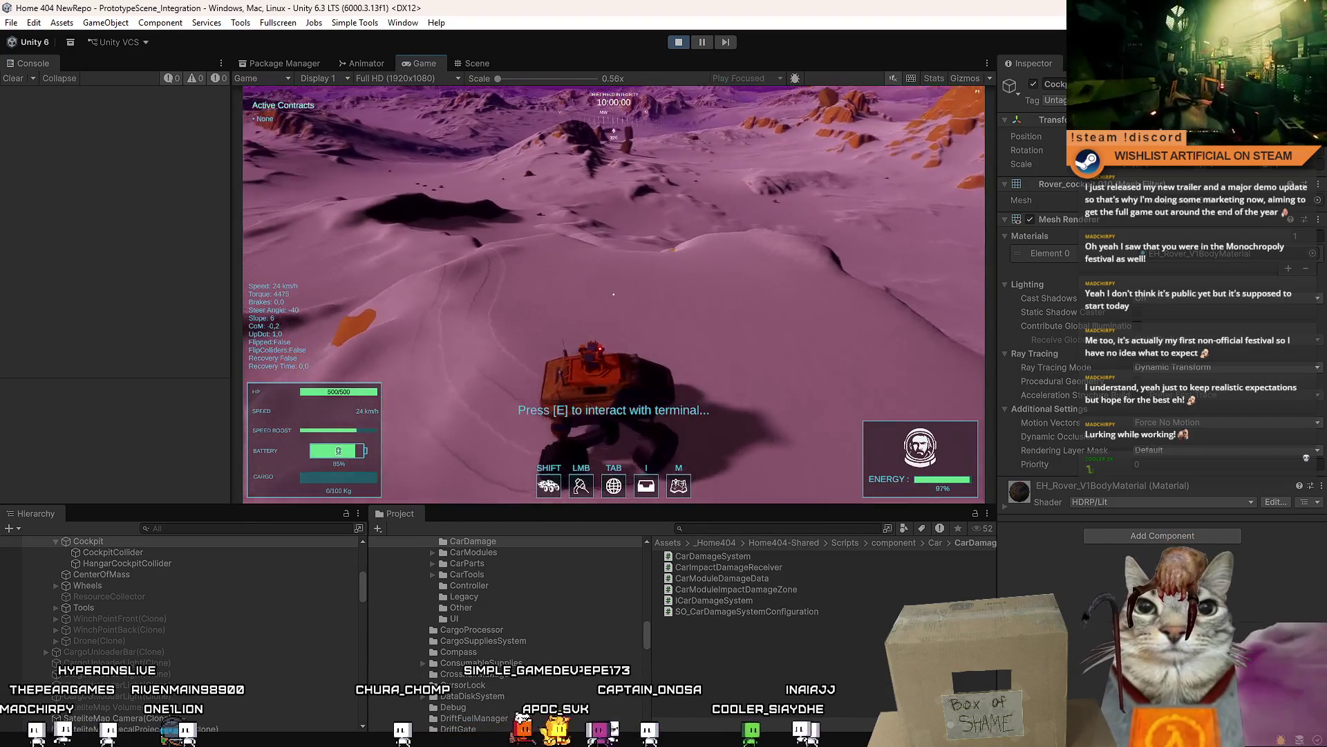
key("w")
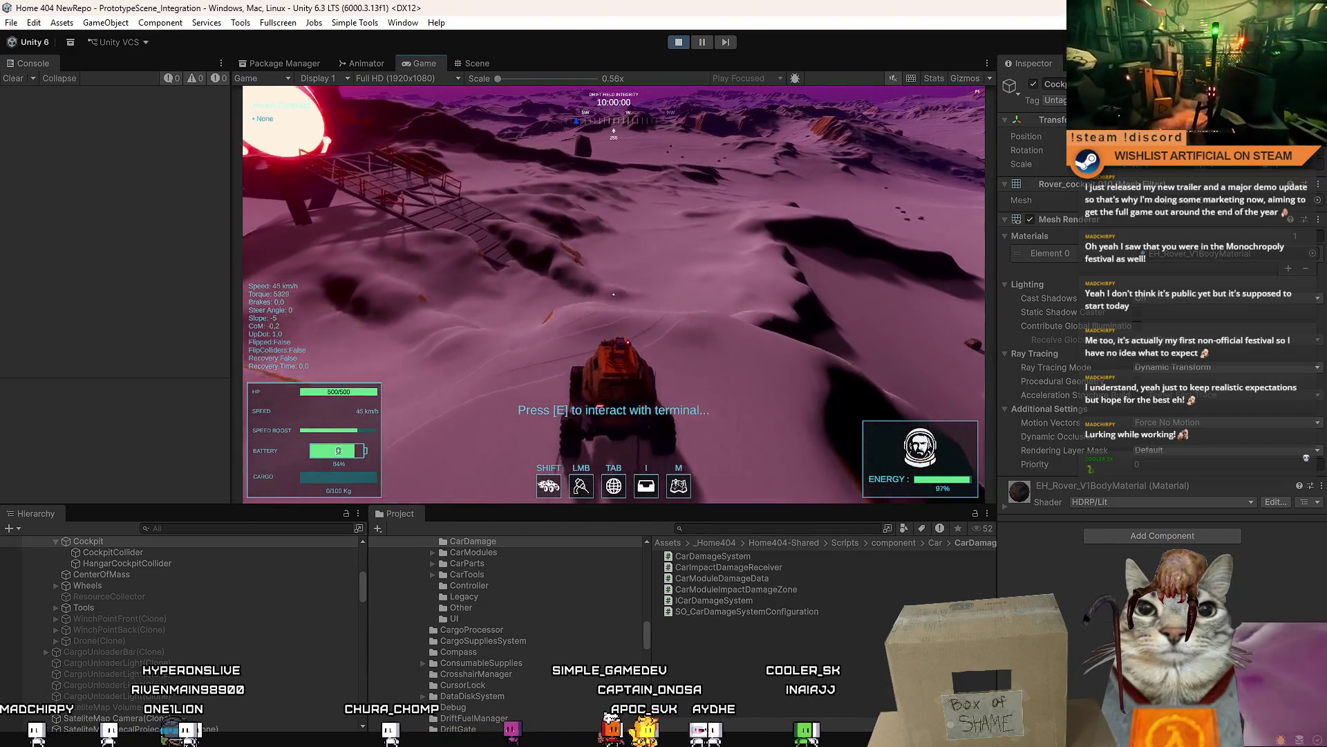
key("w")
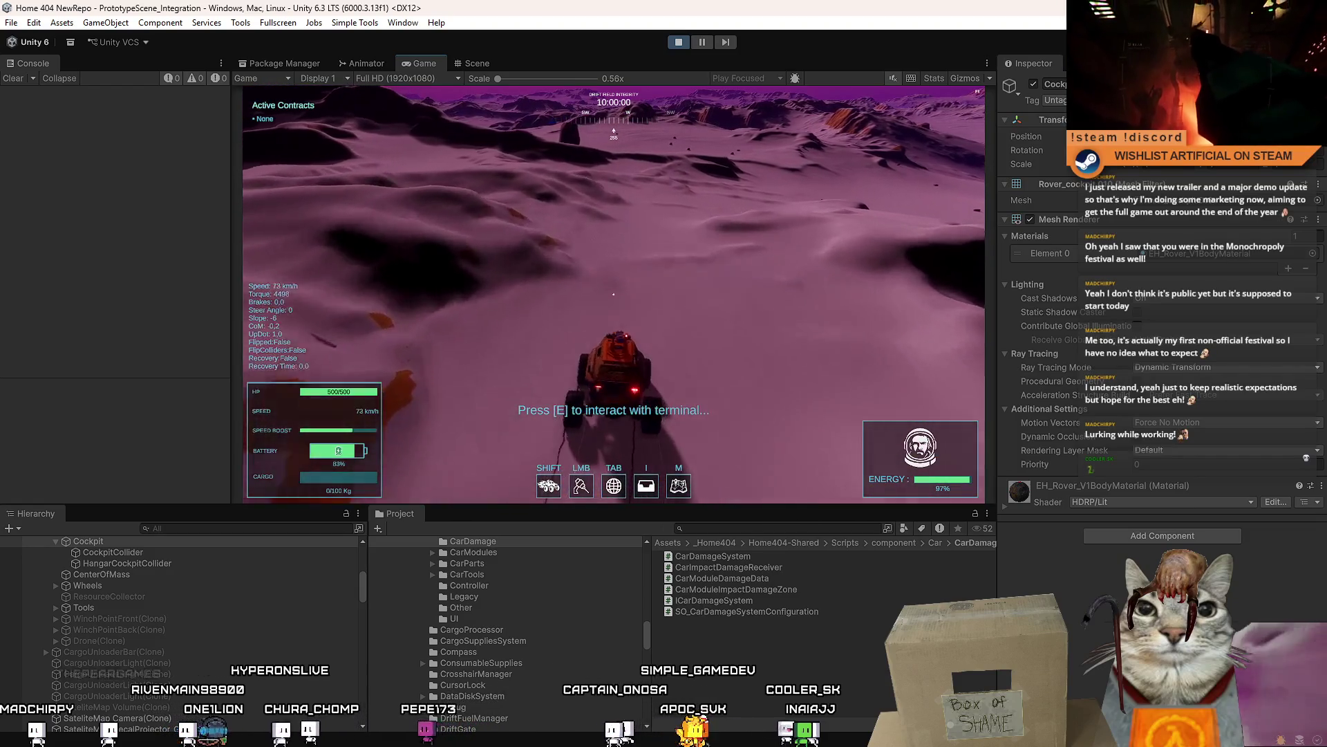
key("s")
key("Escape")
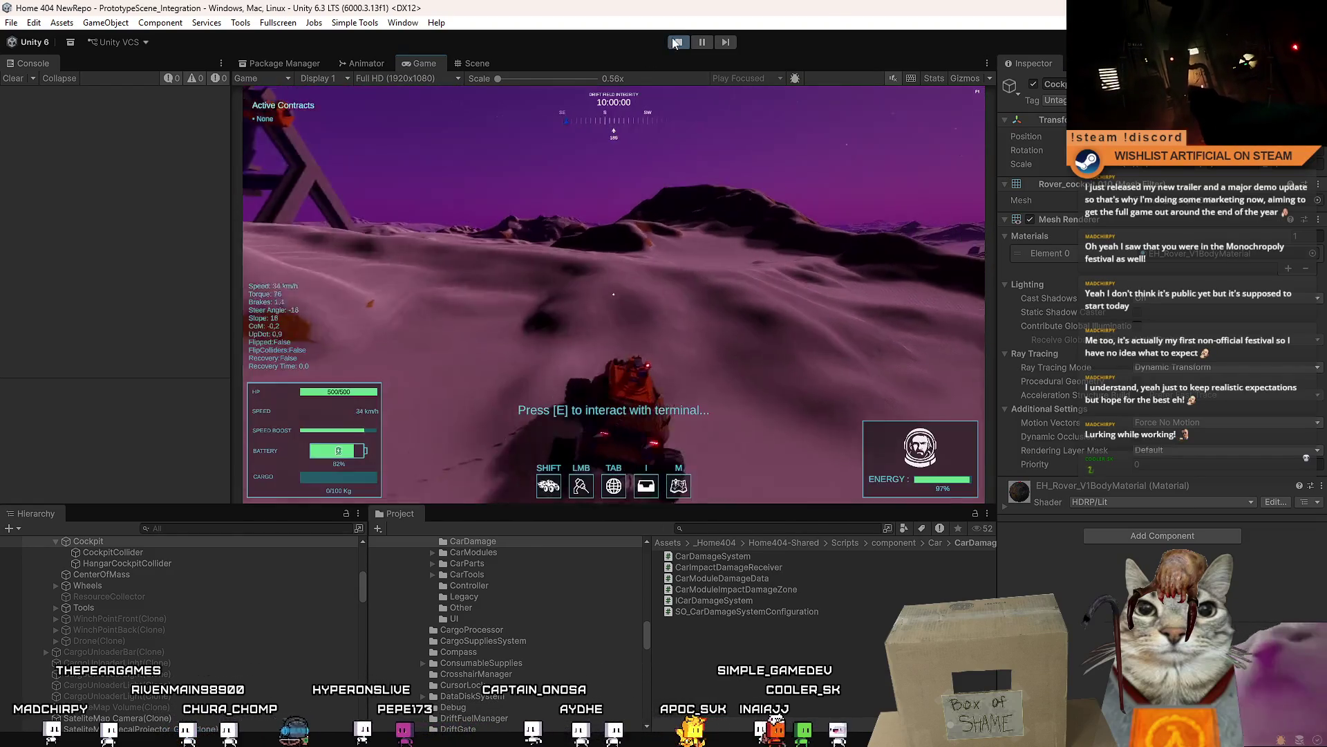
- Stop the game, search assets for 'tired' then 'microsleep', and open MicrosleepEffect in Visual Studio
left_click(677, 43)
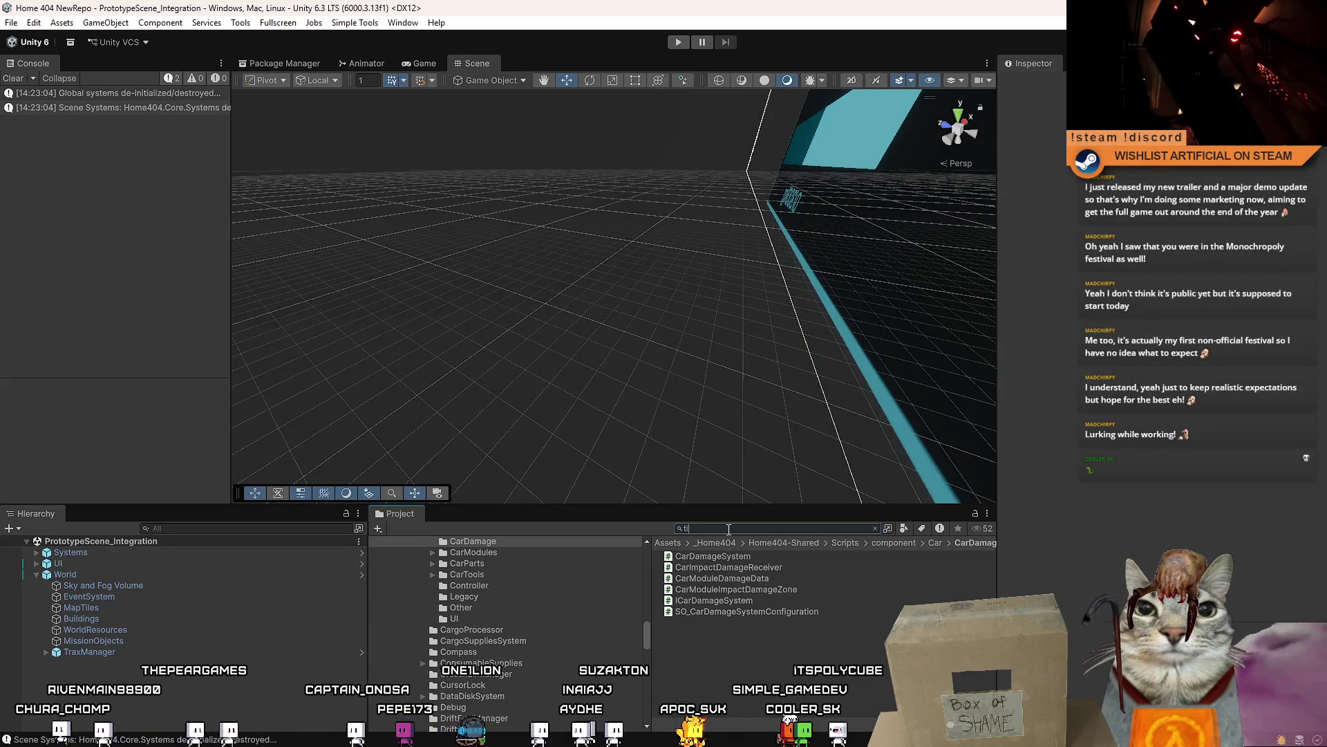
type("ired")
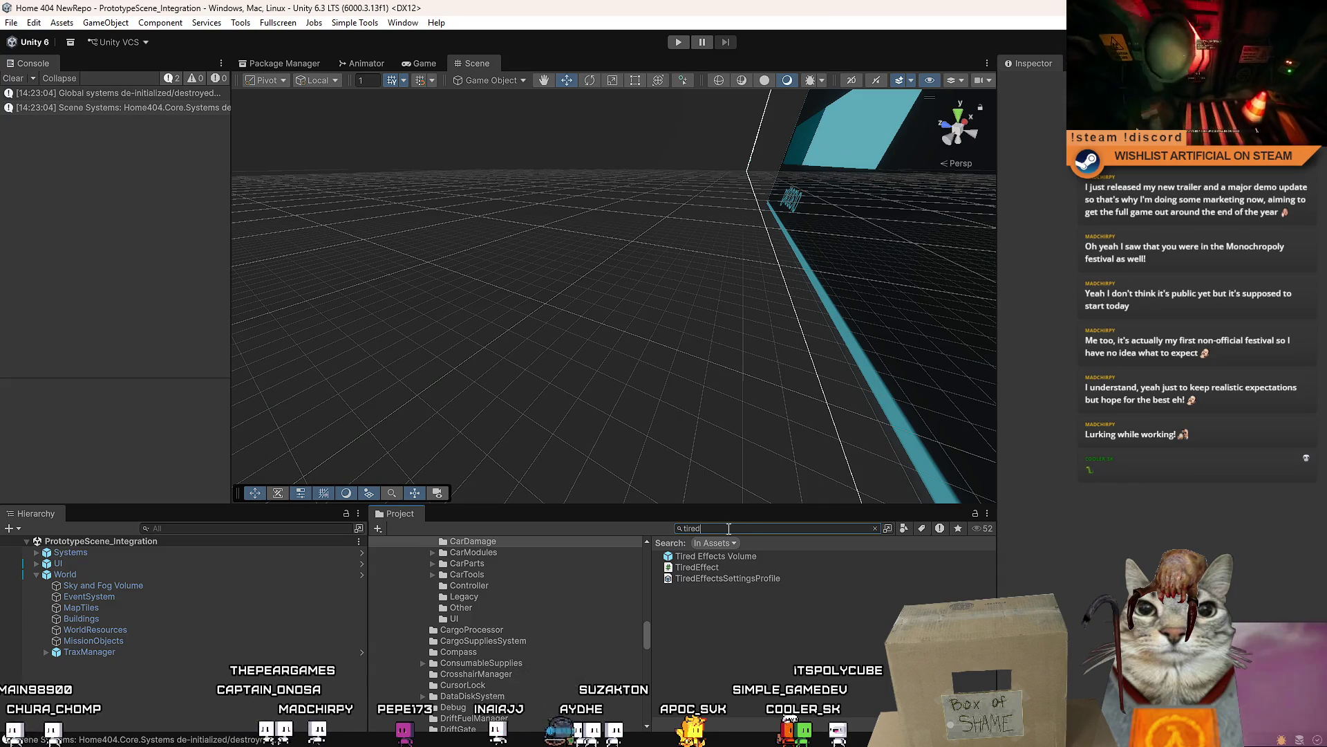
left_click(719, 568)
scroll(1087, 542, "down", 10)
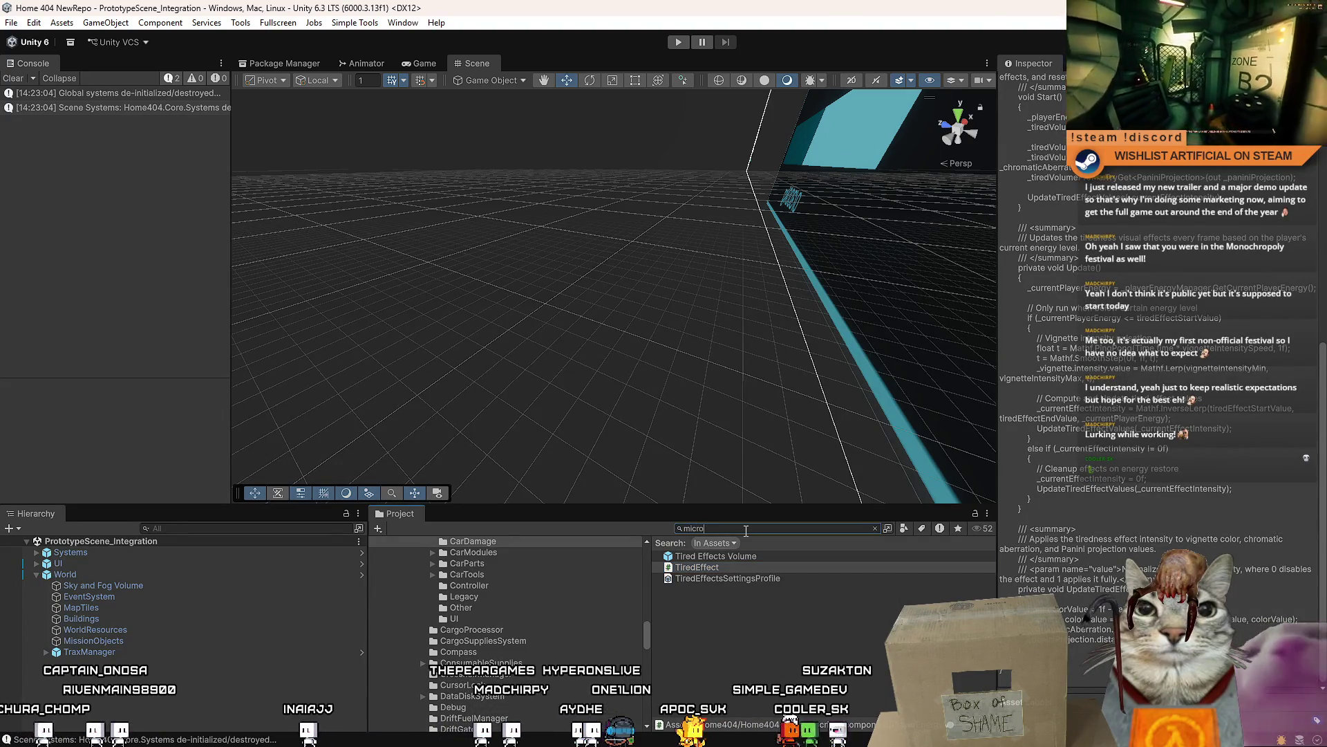
type("sleep")
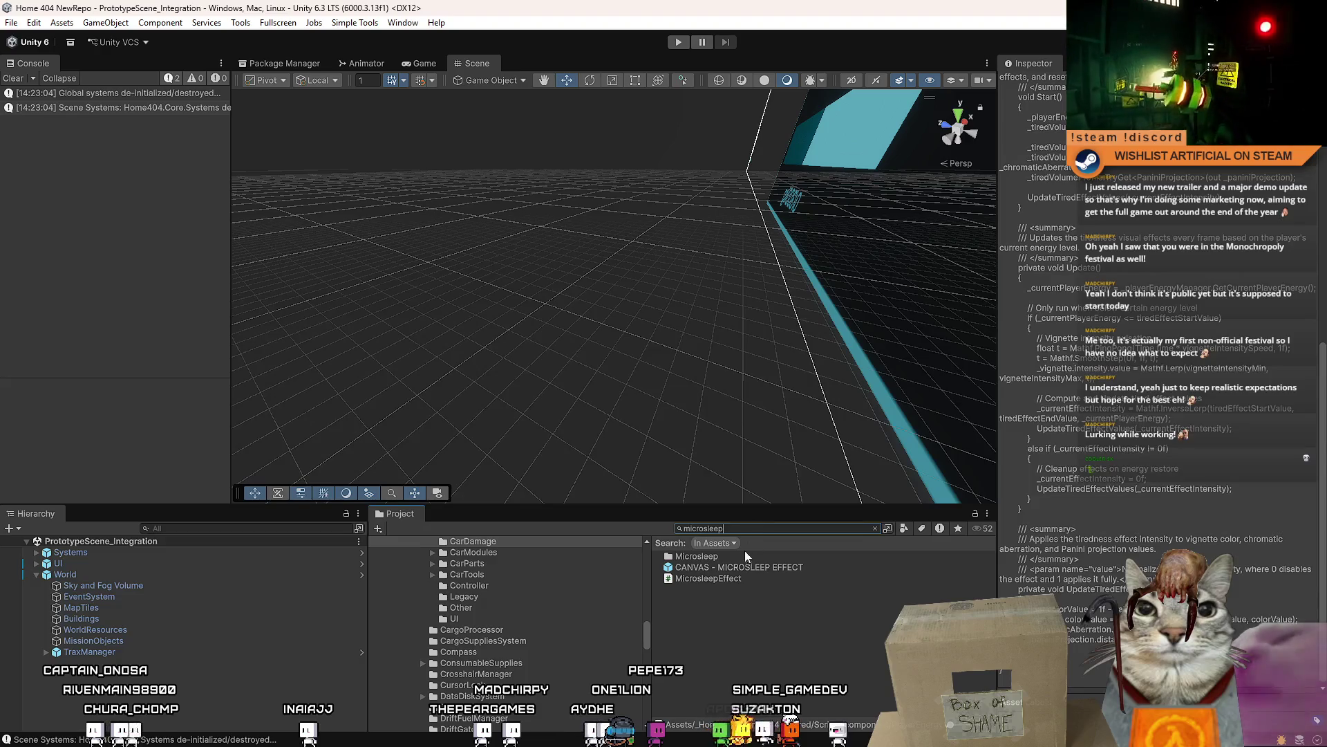
double_click(744, 576)
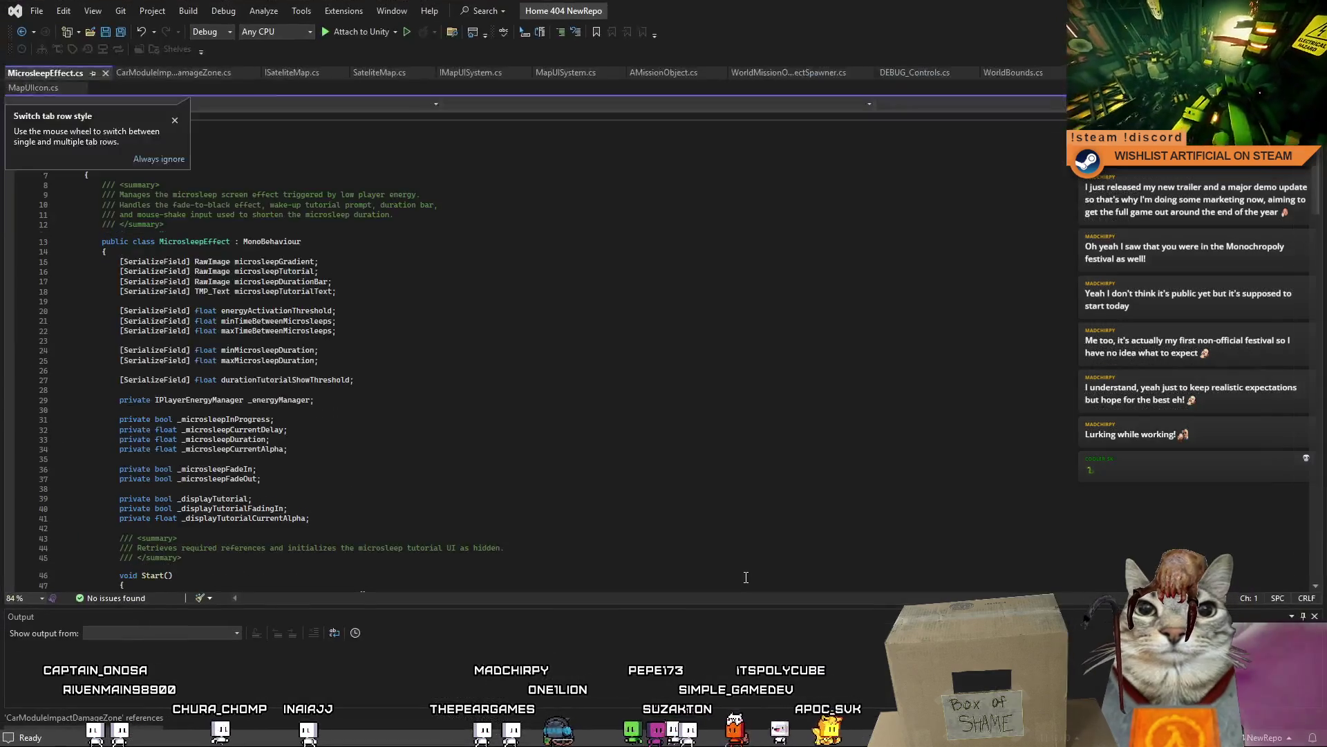
left_click(175, 120)
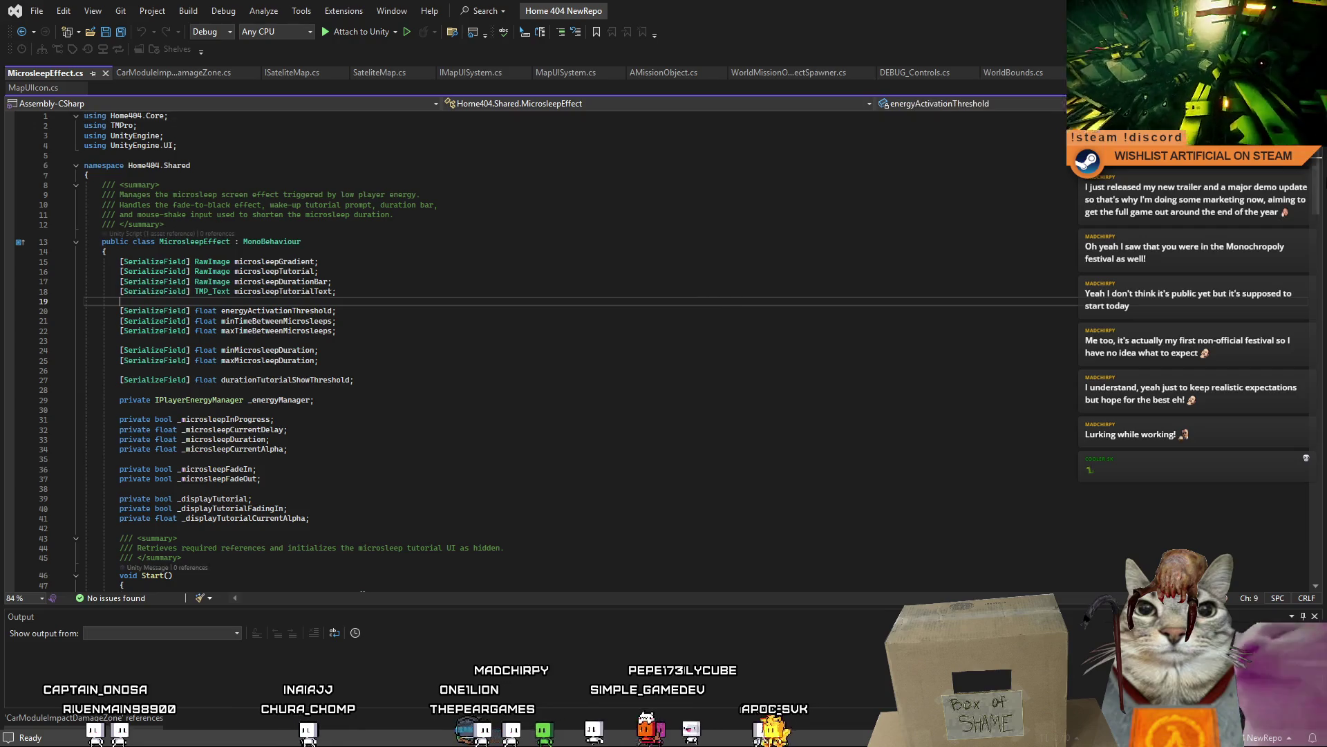
mouse_move(1317, 172)
left_mouse_down()
mouse_move(1318, 393)
mouse_move(1293, 443)
mouse_move(1314, 247)
left_mouse_up()
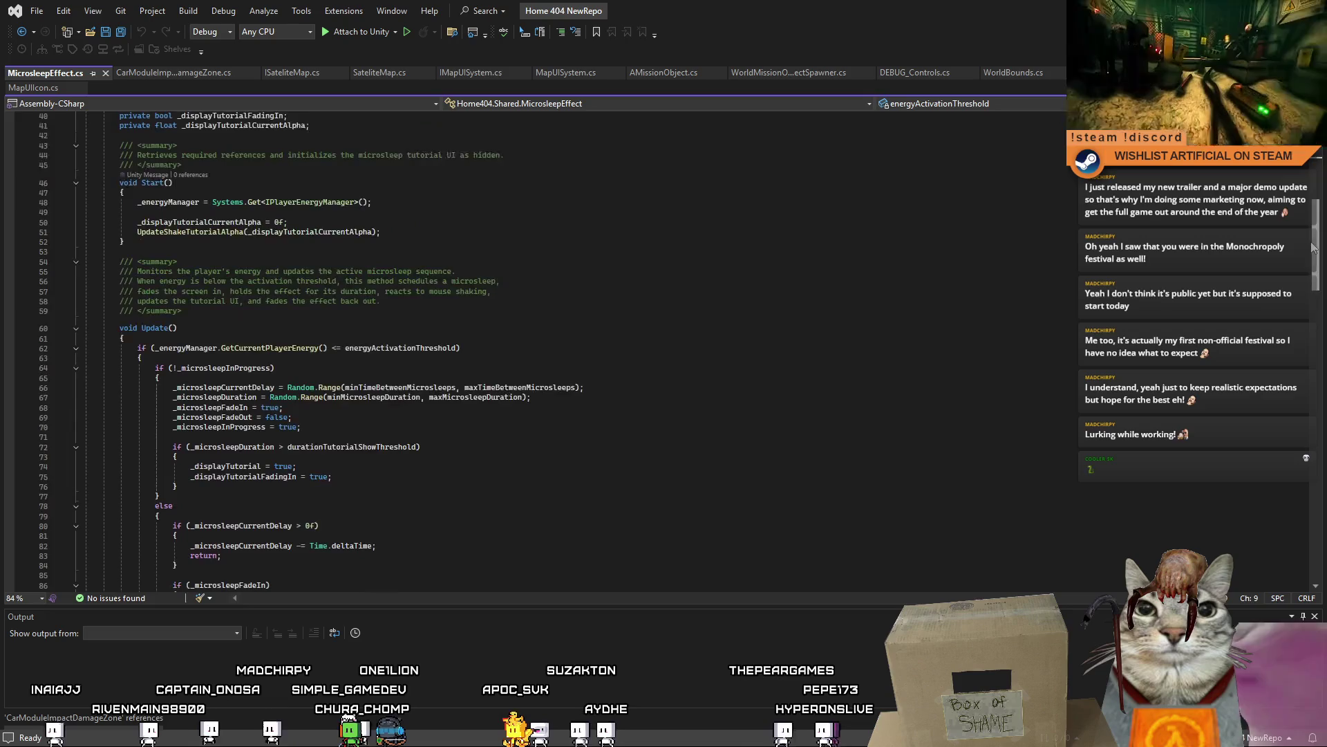
scroll(811, 347, "down", 20)
left_click(859, 288)
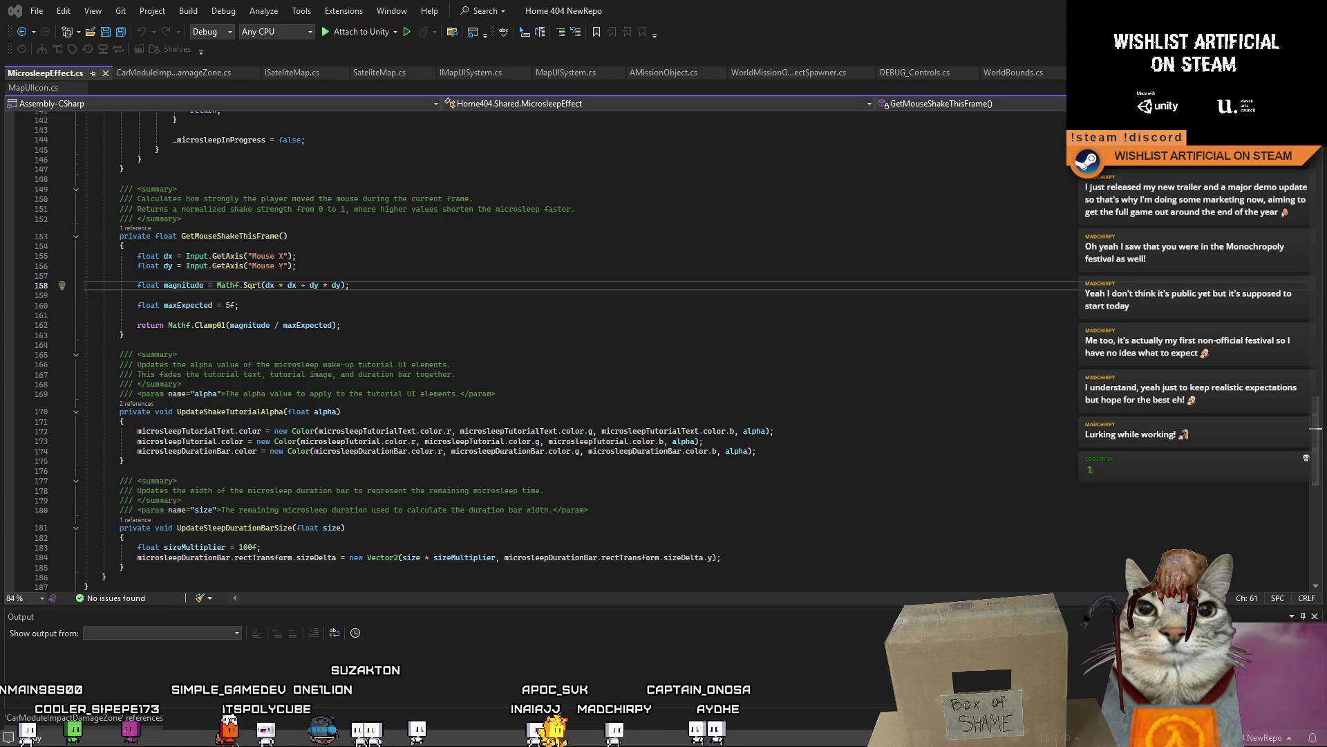
scroll(607, 316, "up", 12)
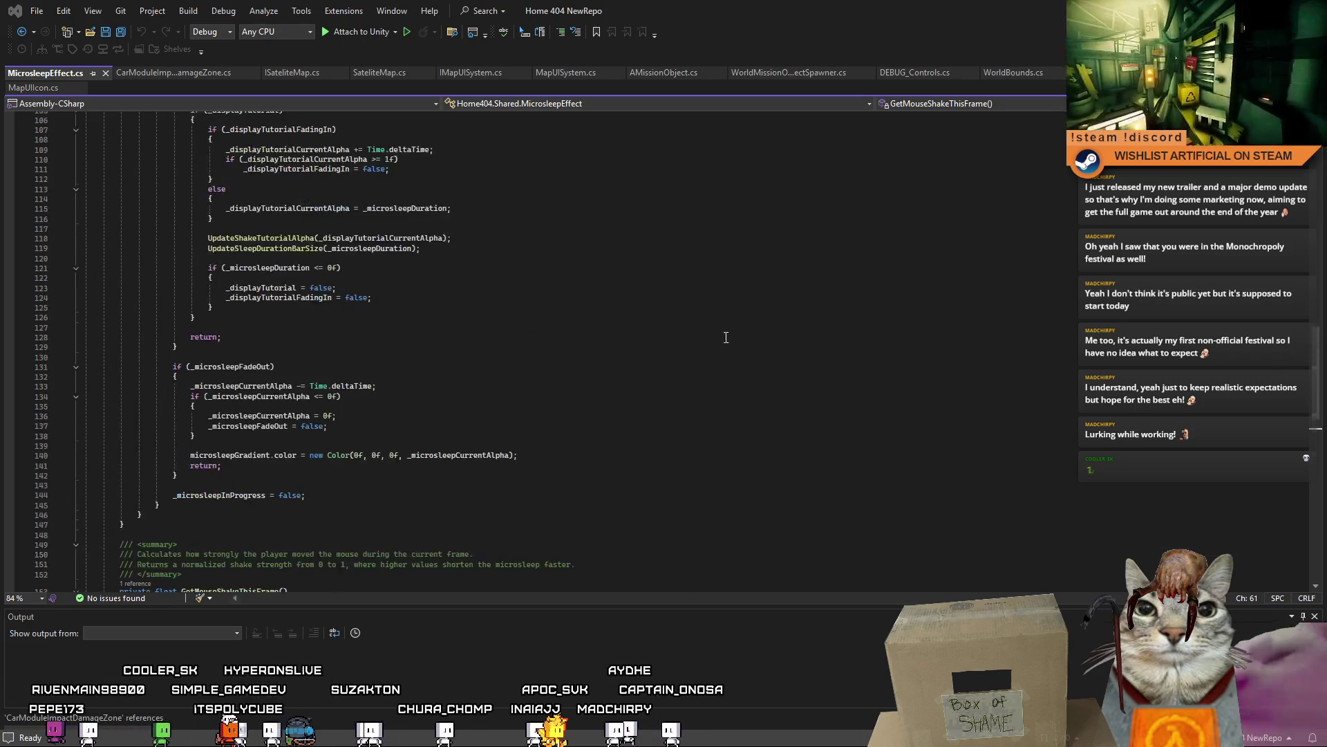
scroll(539, 349, "down", 6)
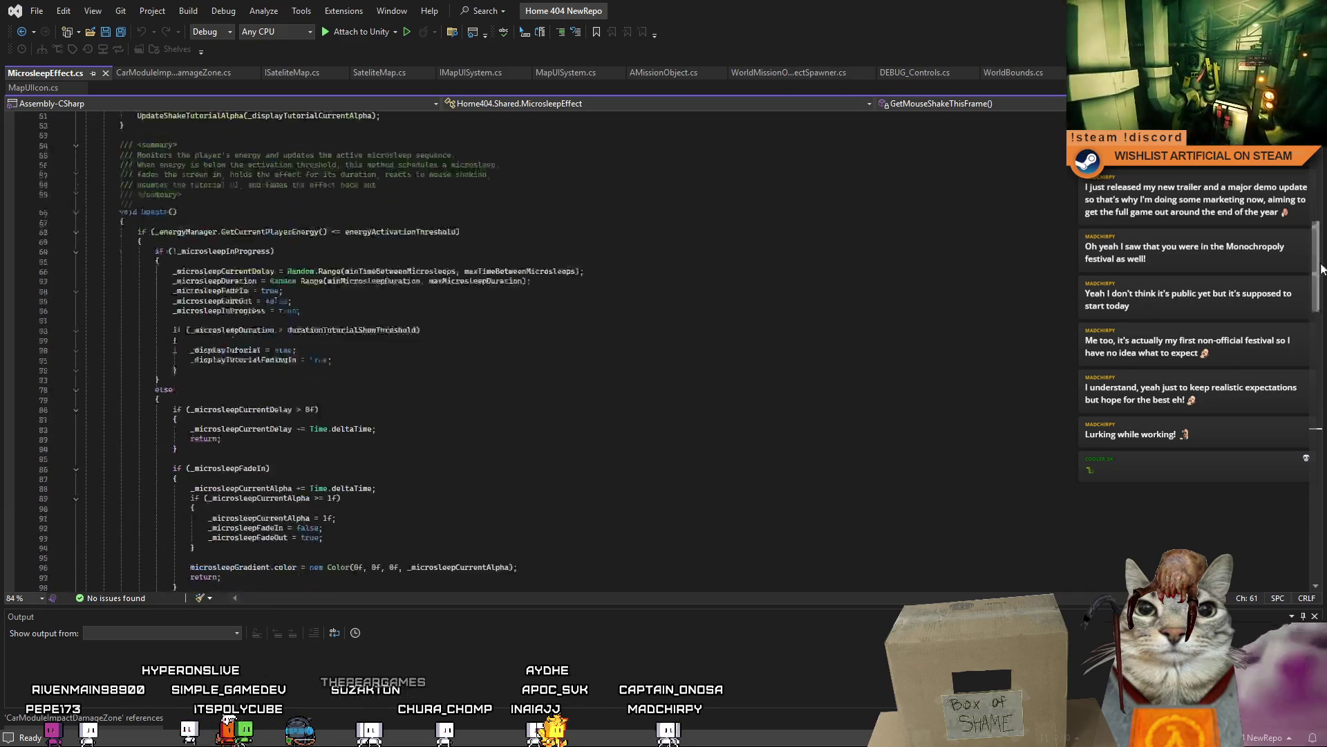
scroll(539, 349, "down", 10)
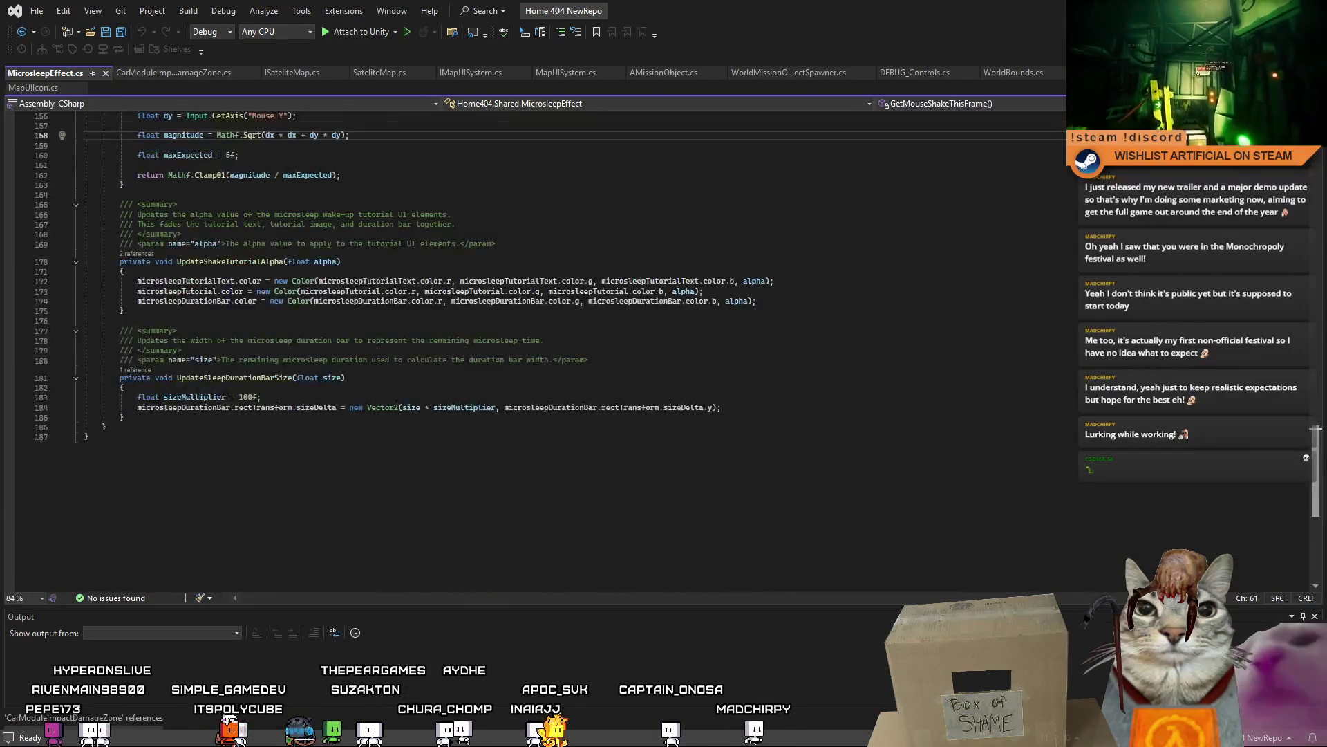
scroll(539, 349, "up", 18)
scroll(1316, 429, "down", 12)
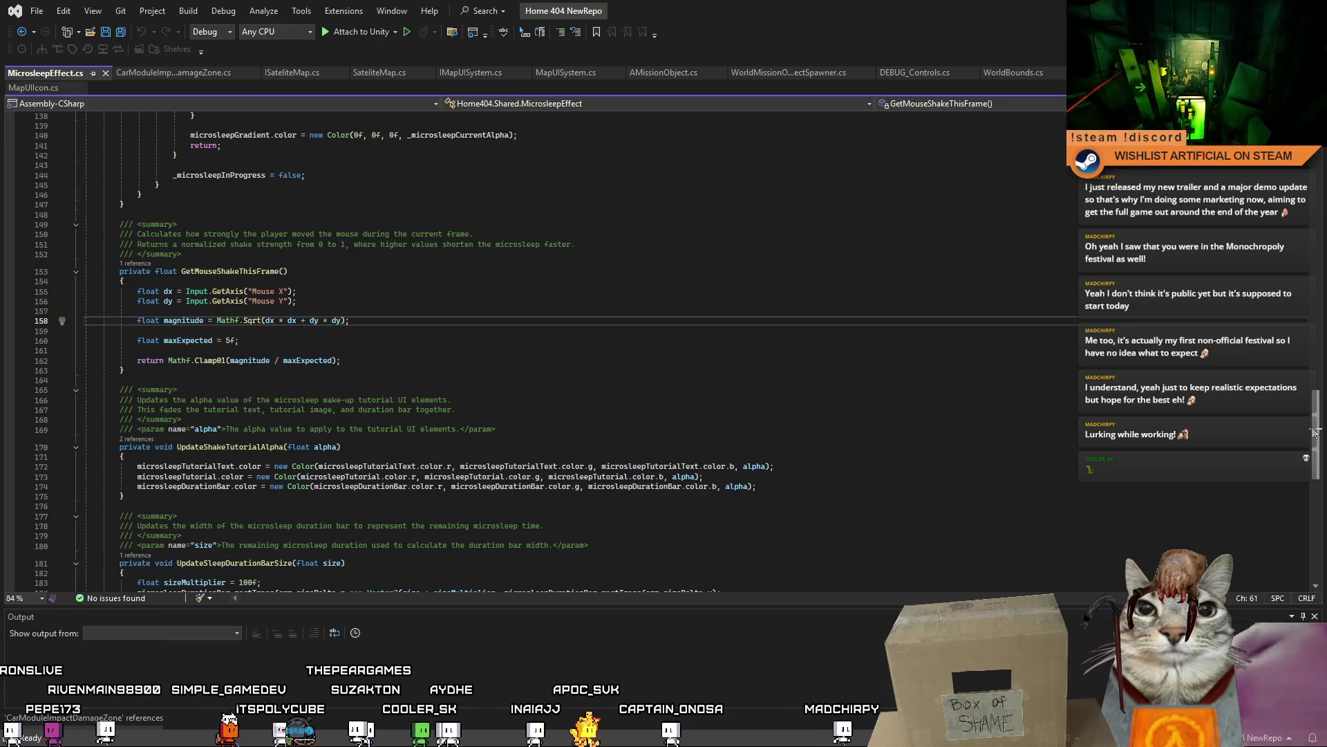
scroll(1317, 431, "up", 12)
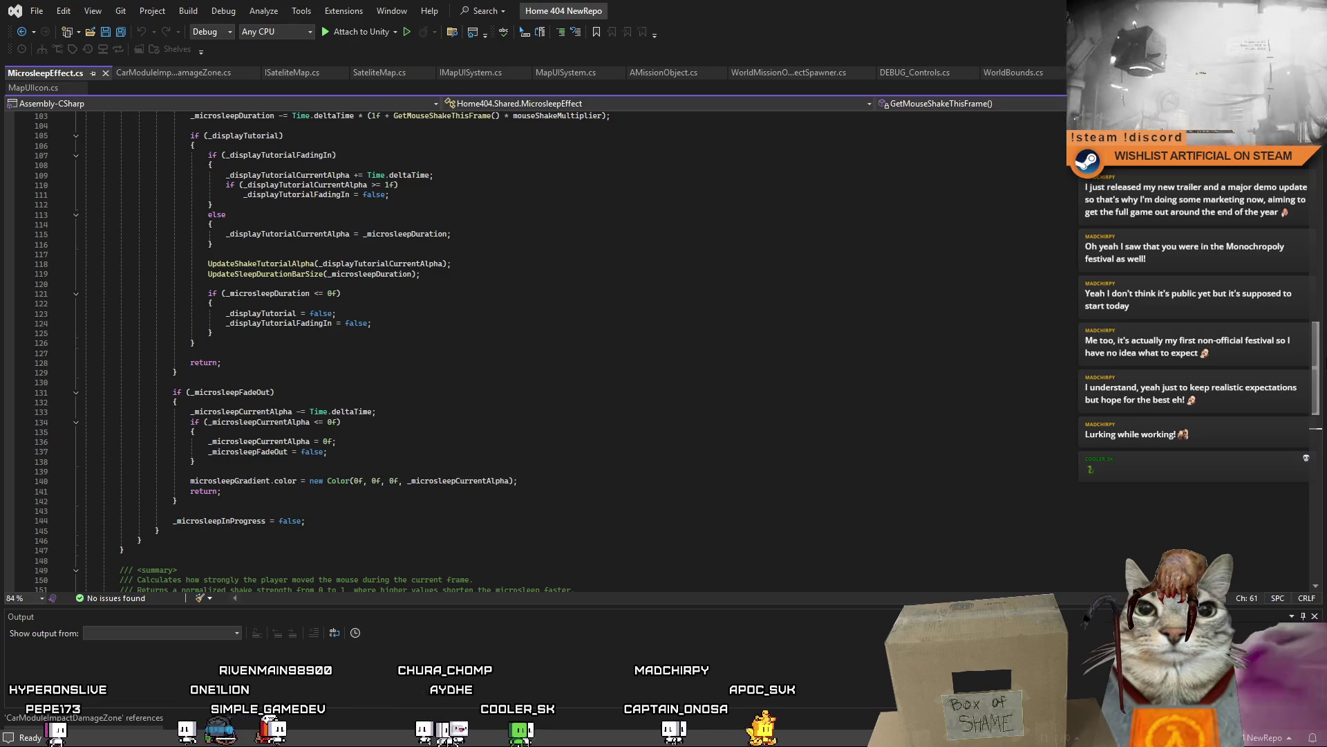
scroll(1316, 428, "down", 2)
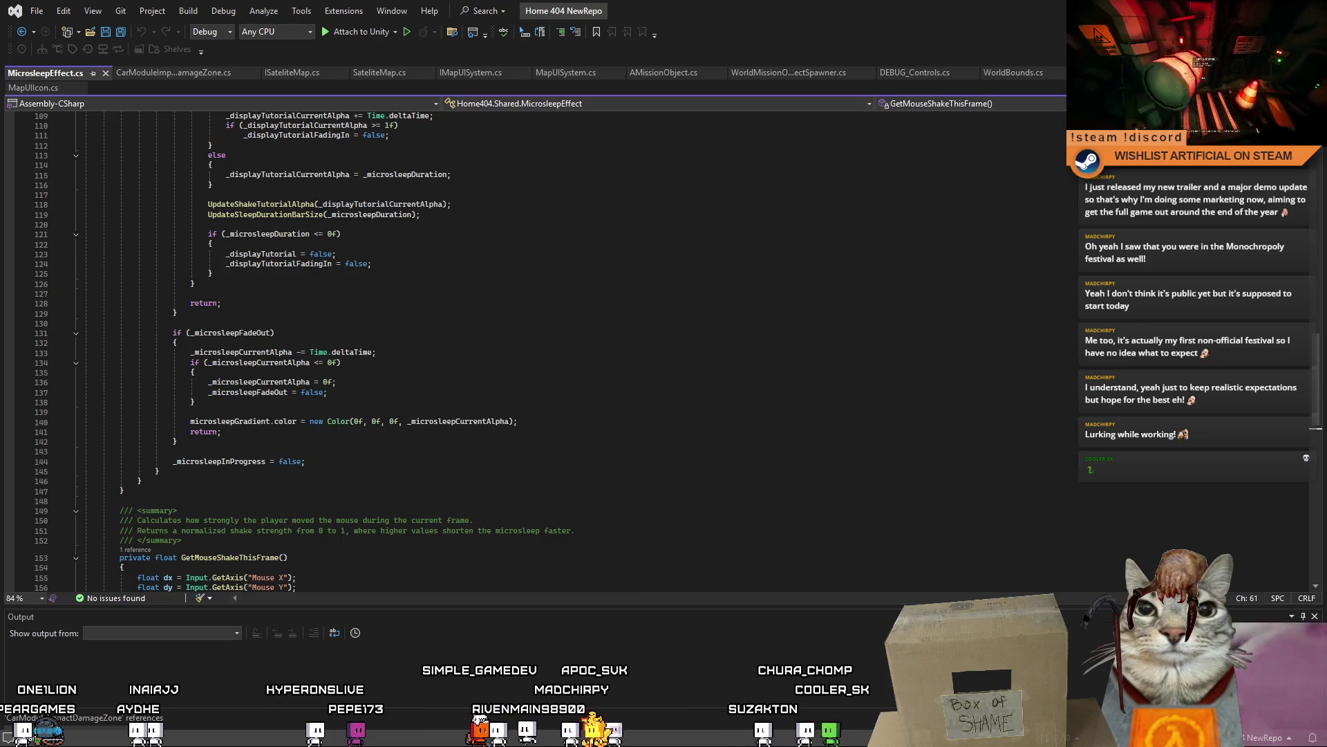
scroll(334, 375, "up", 17)
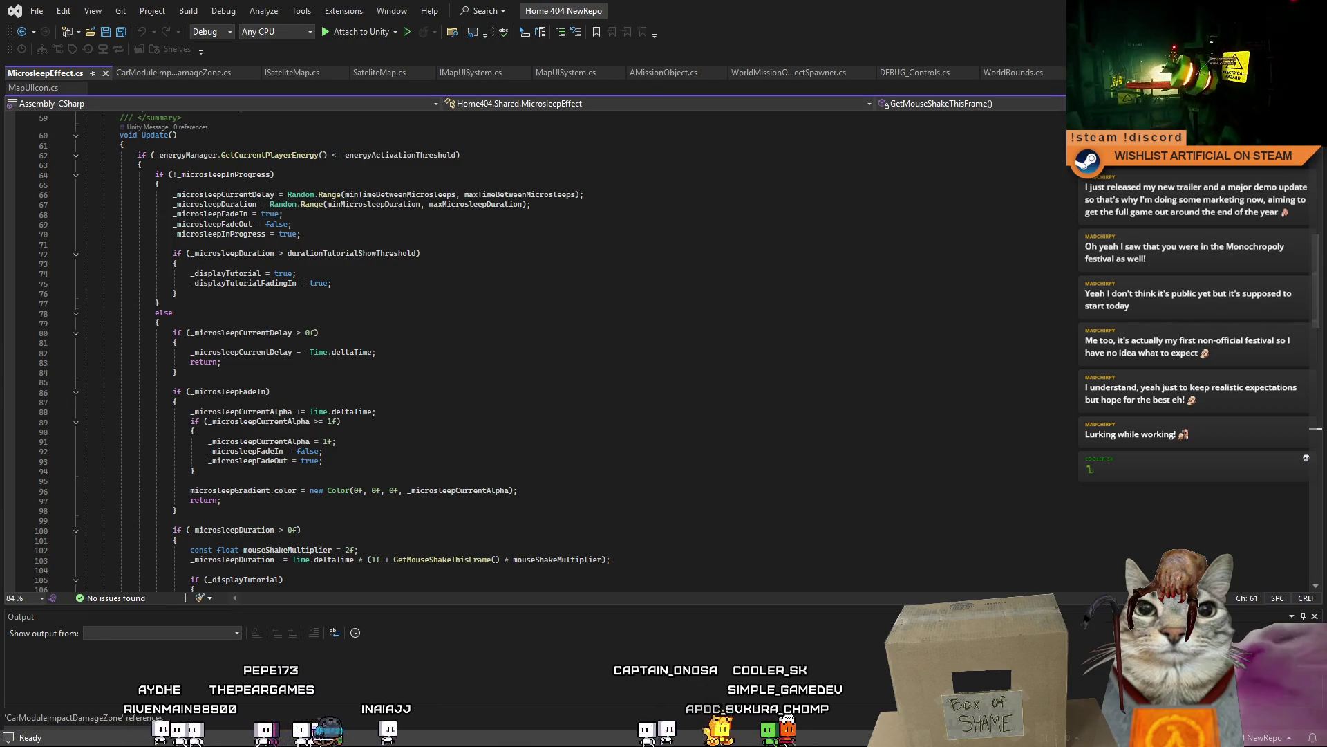
left_click(403, 253)
scroll(211, 242, "up", 5)
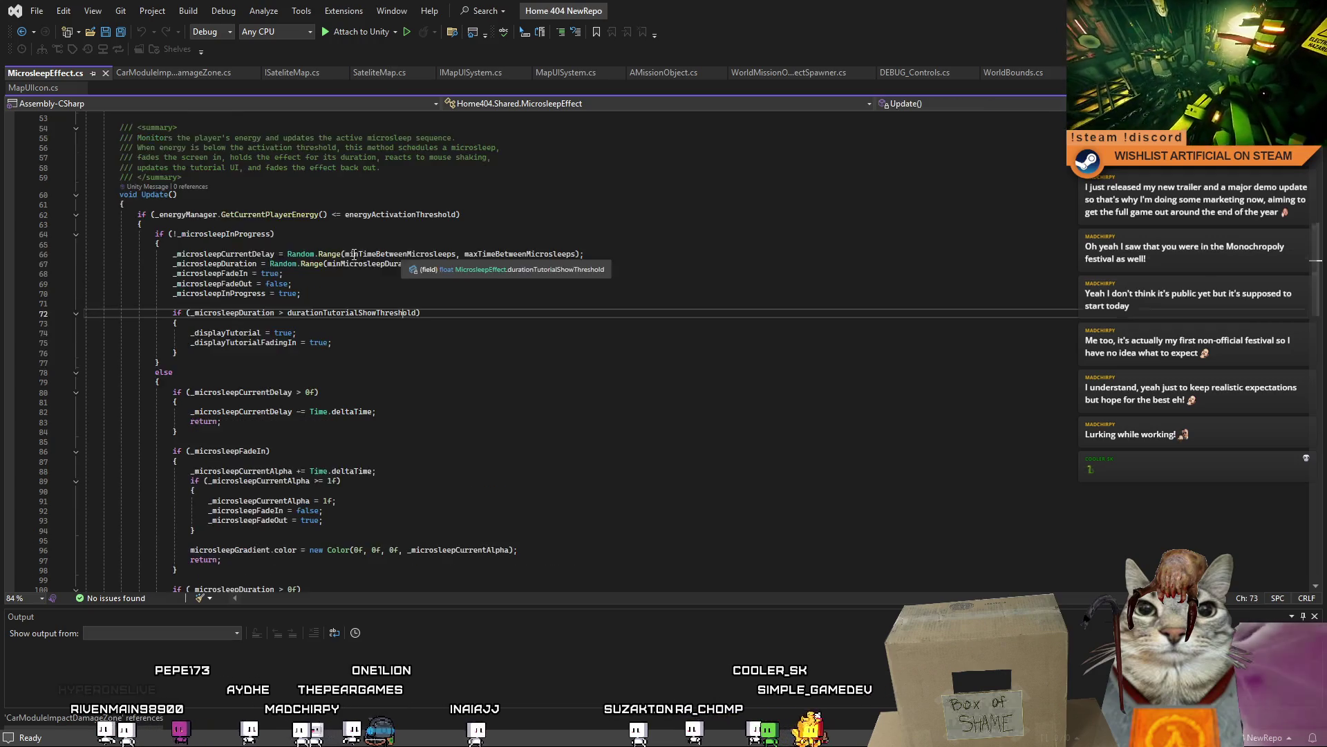
- Replace MicrosleepEffect's Update method with the revised energyIsLow version, save, and recompile in Unity
mouse_move(210, 242)
left_mouse_down()
mouse_move(325, 373)
mouse_move(311, 414)
mouse_move(299, 389)
mouse_move(337, 481)
left_mouse_up()
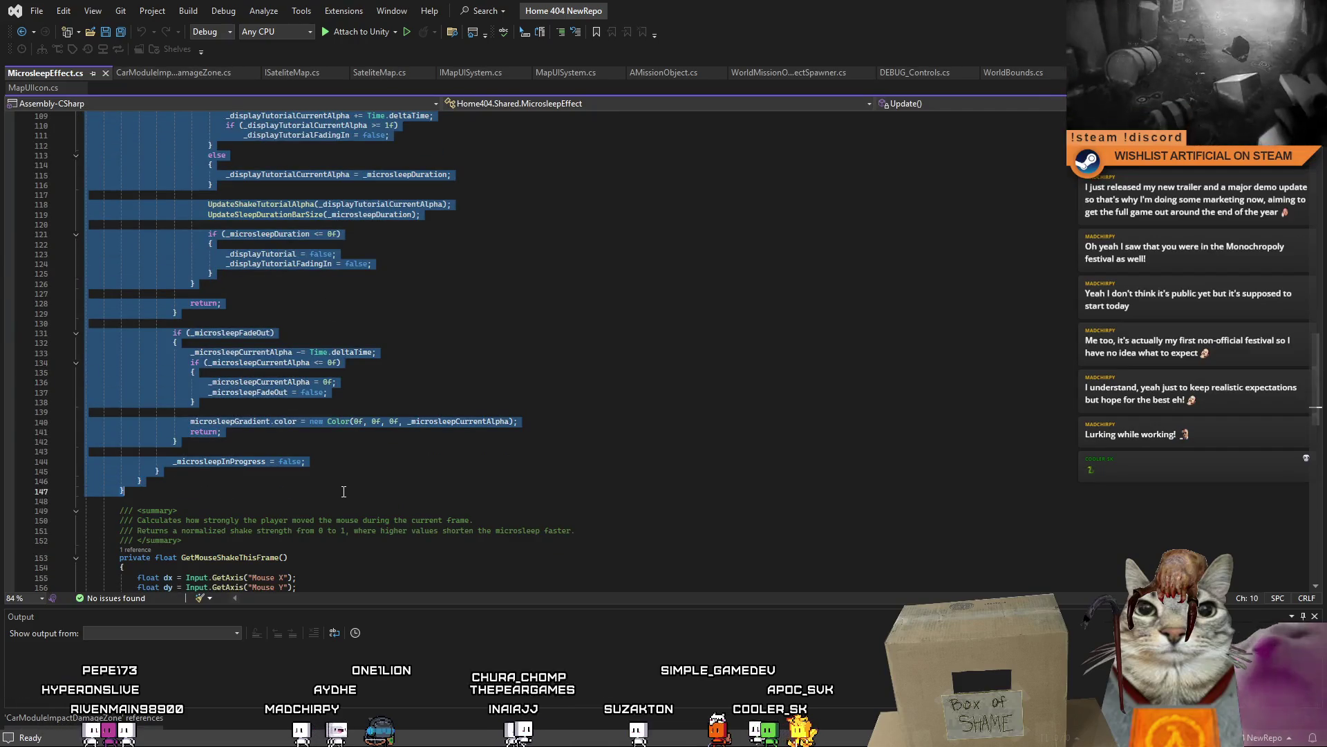
scroll(343, 491, "up", 20)
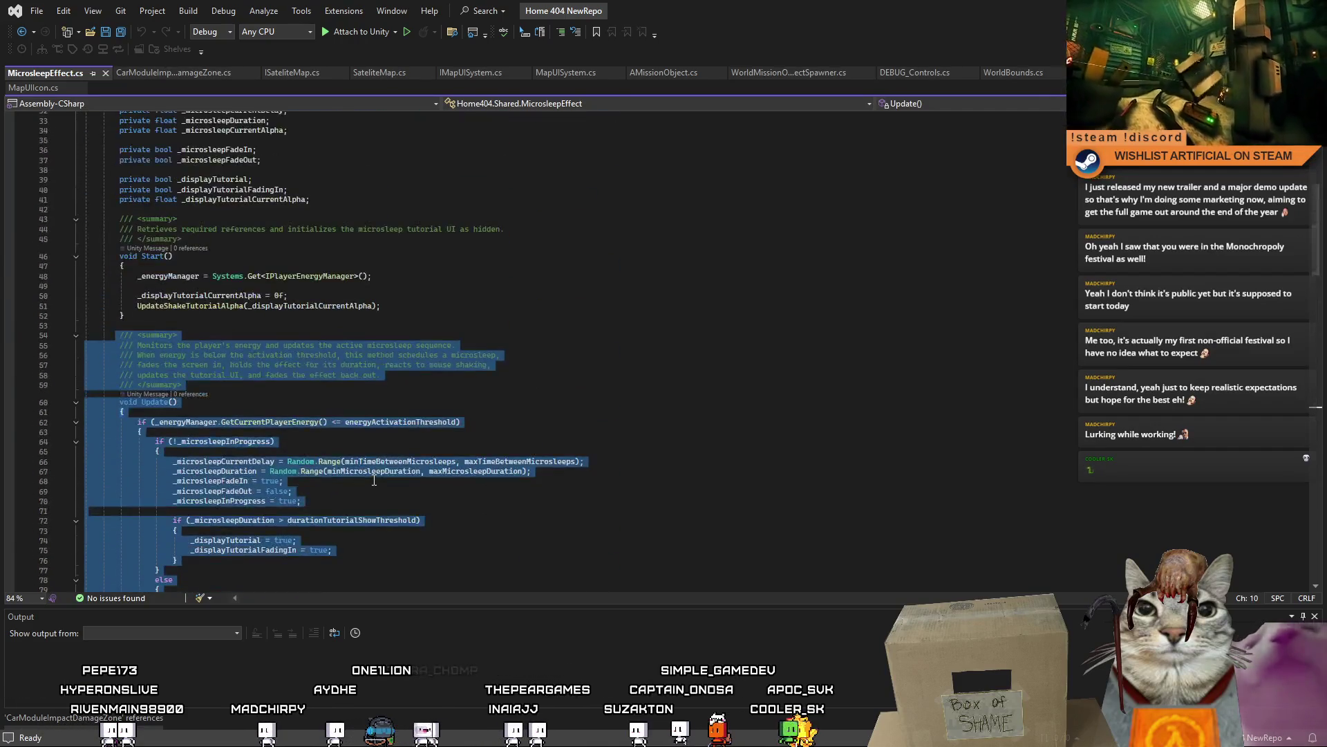
scroll(615, 405, "down", 20)
left_click(702, 349)
key("ctrl+s")
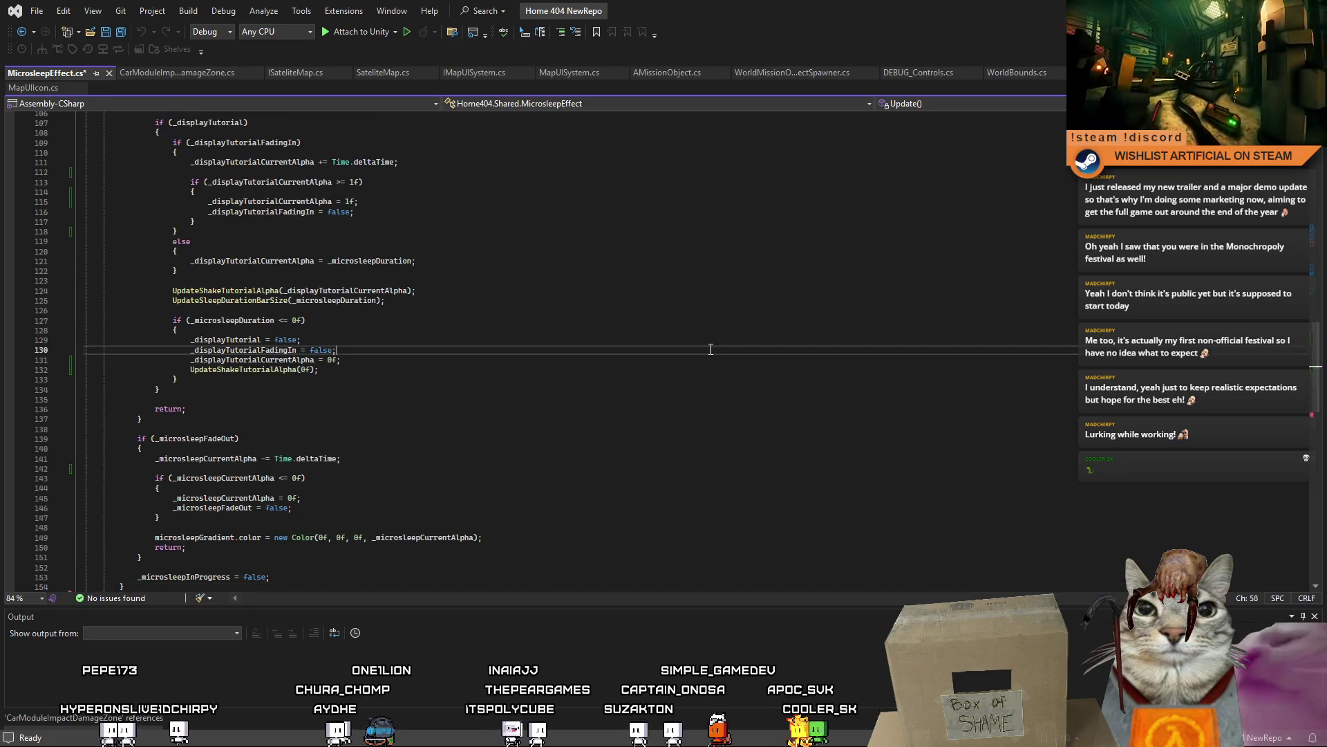
left_click(697, 429)
key("alt+Tab")
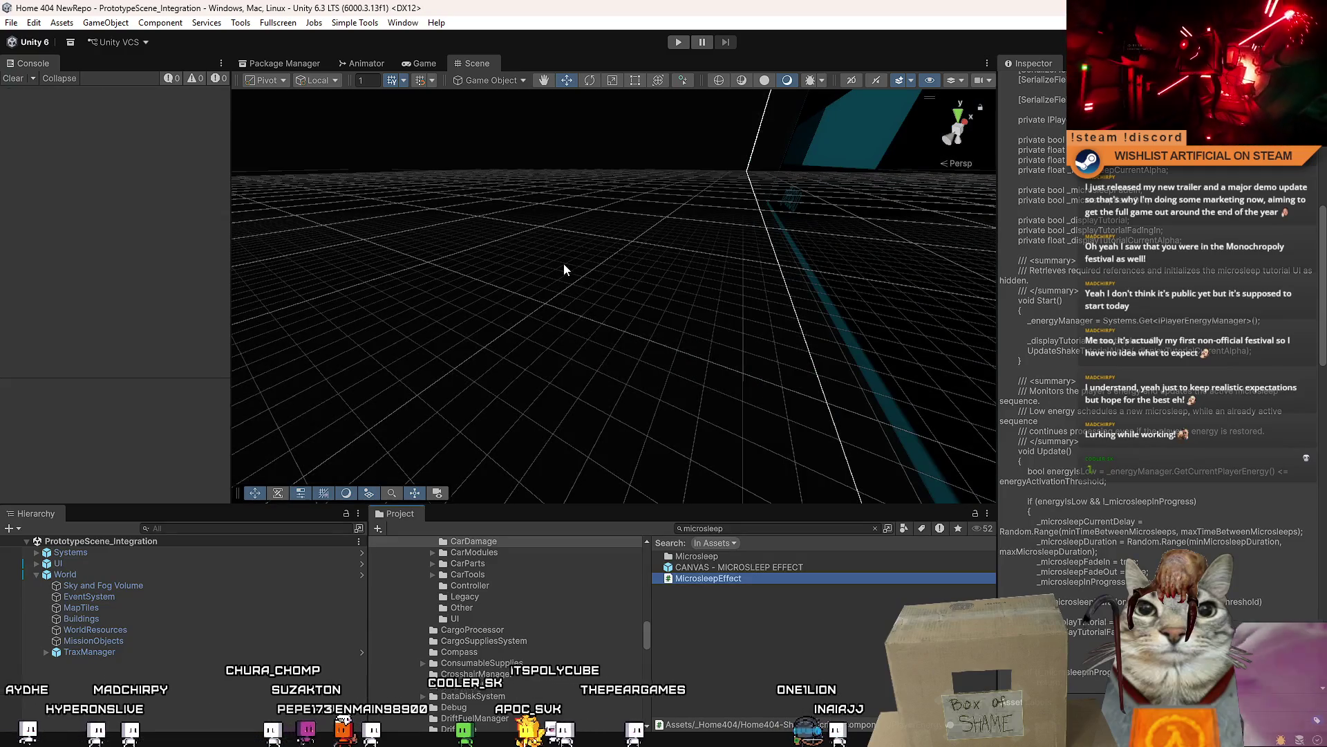
- Dismiss the scene context menu and clear the microsleep asset search
right_click(578, 194)
left_click(514, 285)
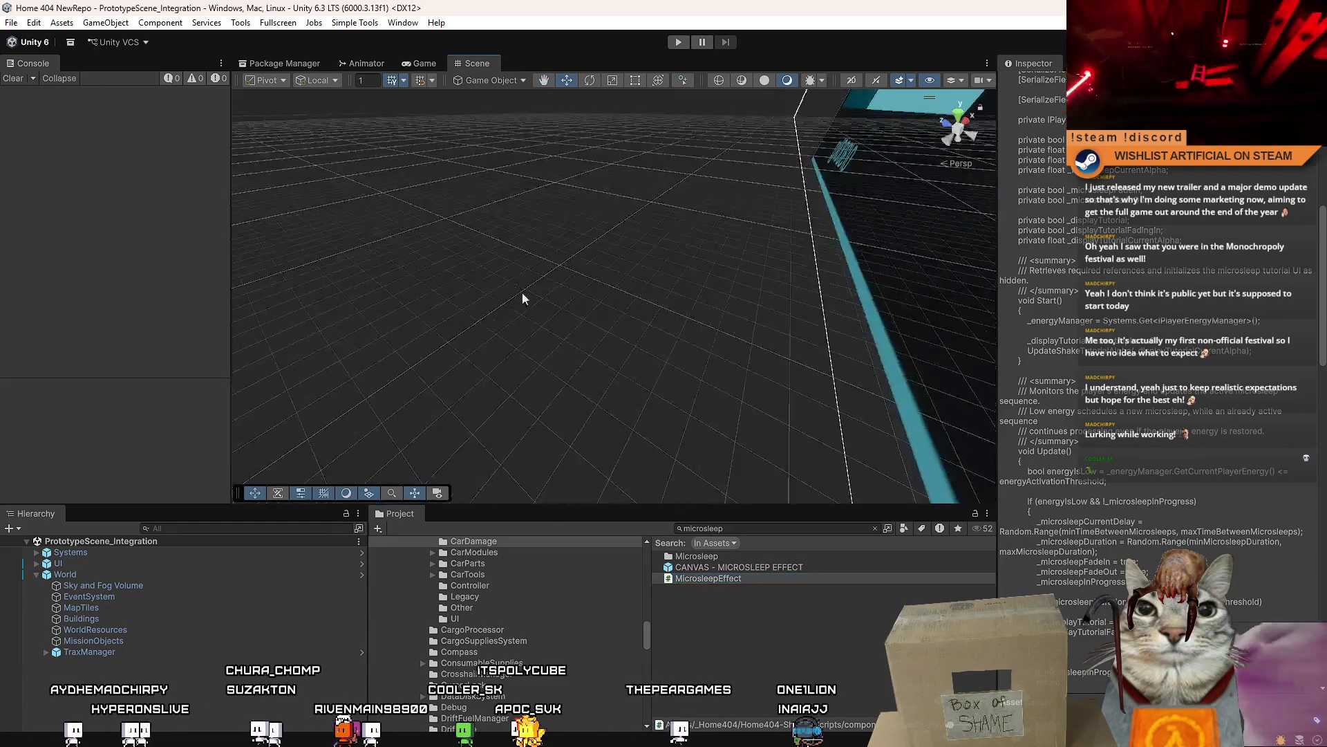
left_click(809, 531)
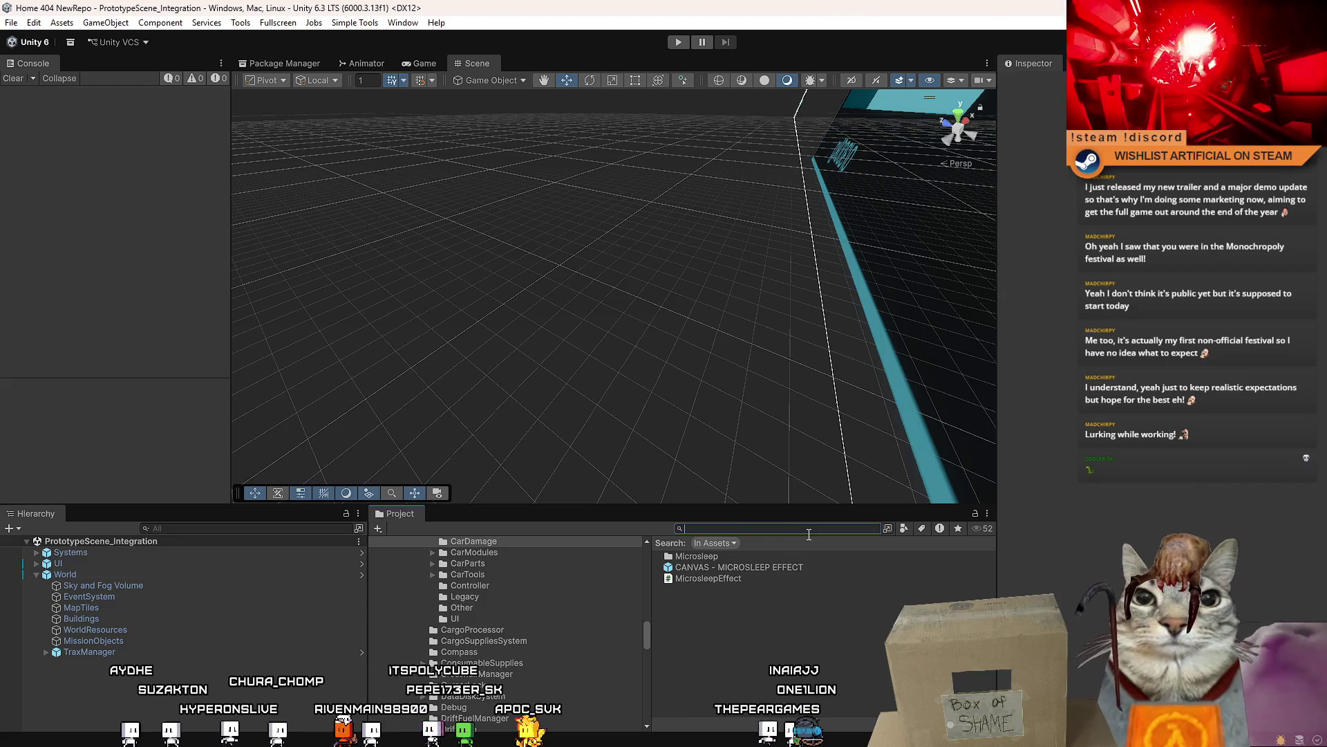
key("BackSpace")
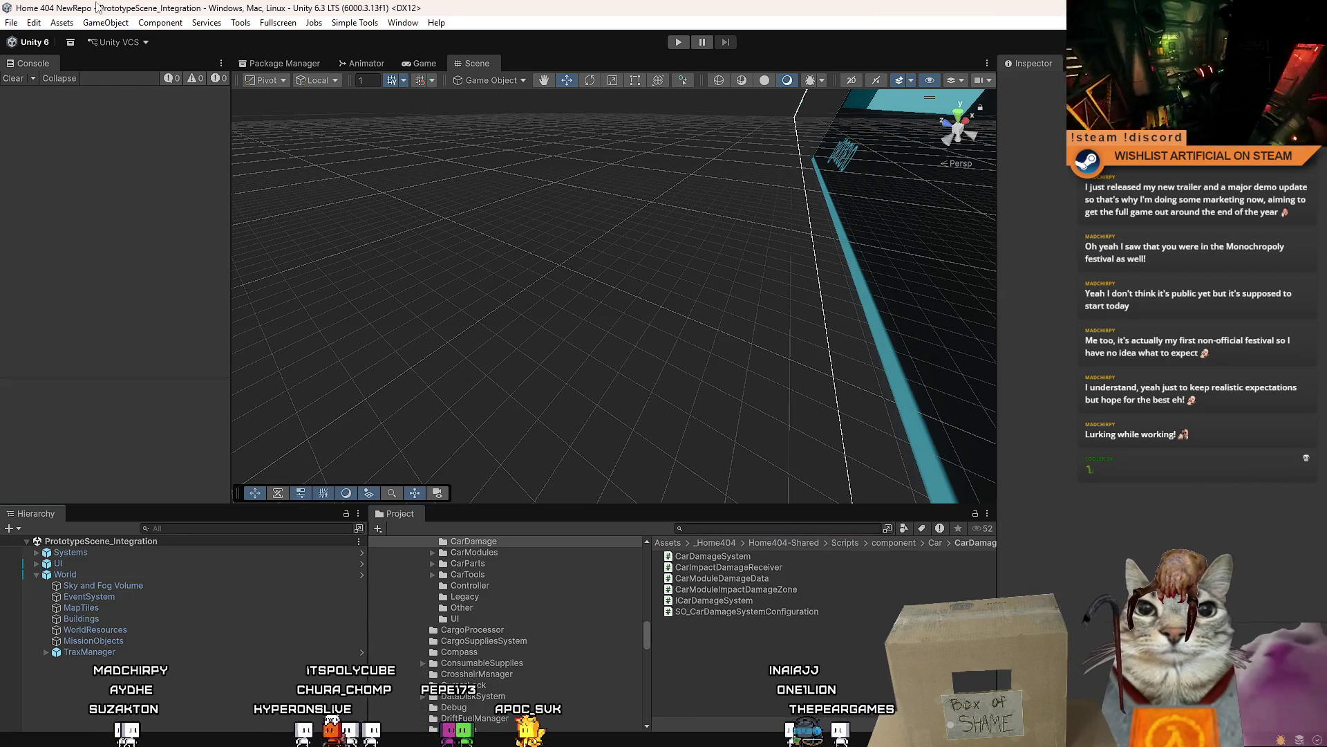
- Enter Play mode, start Drift Miners from its main menu, and check the pause menu
left_click(683, 43)
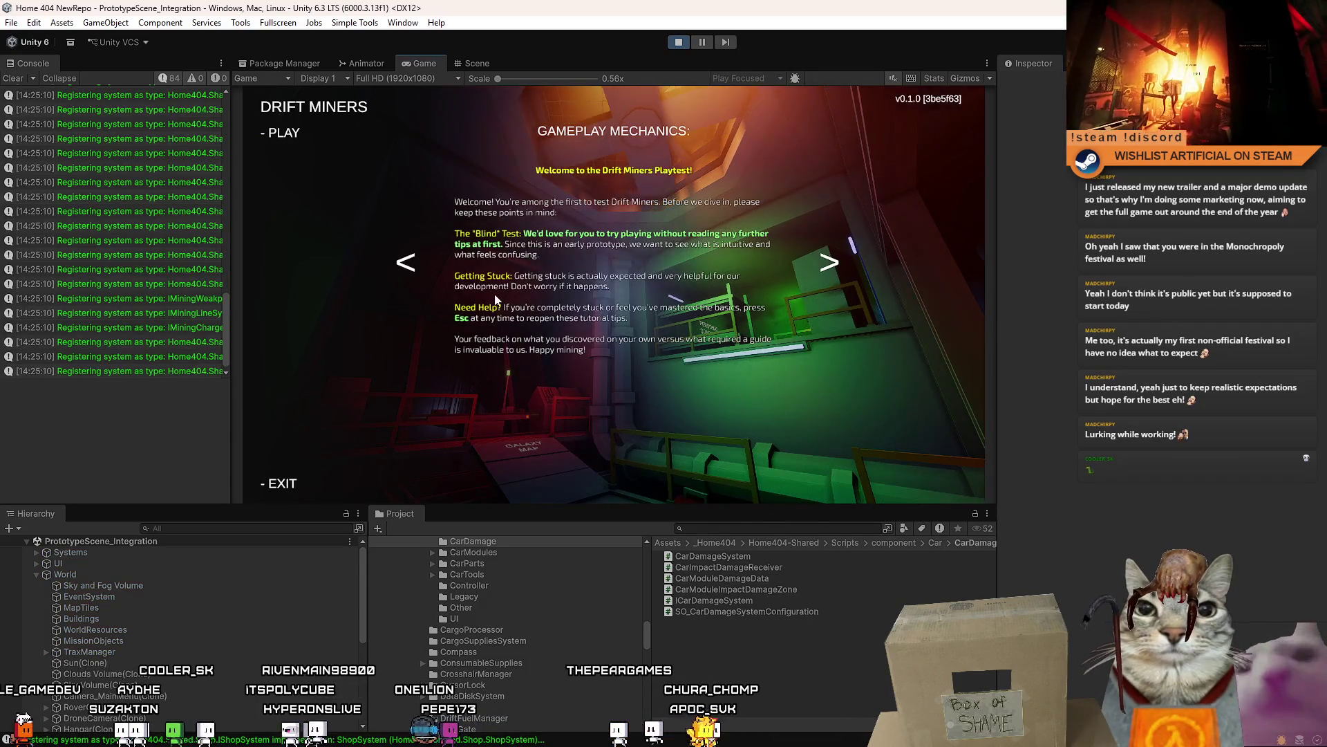
left_click(280, 132)
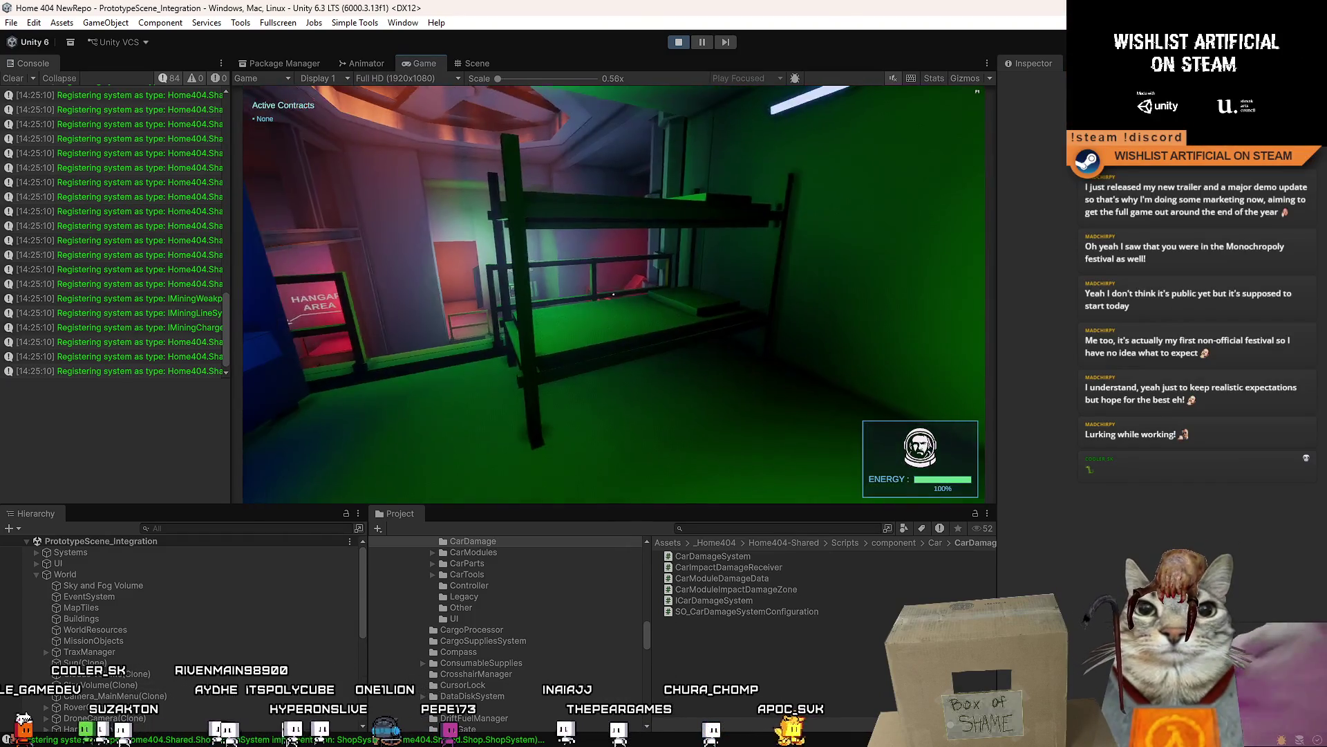
key("Escape")
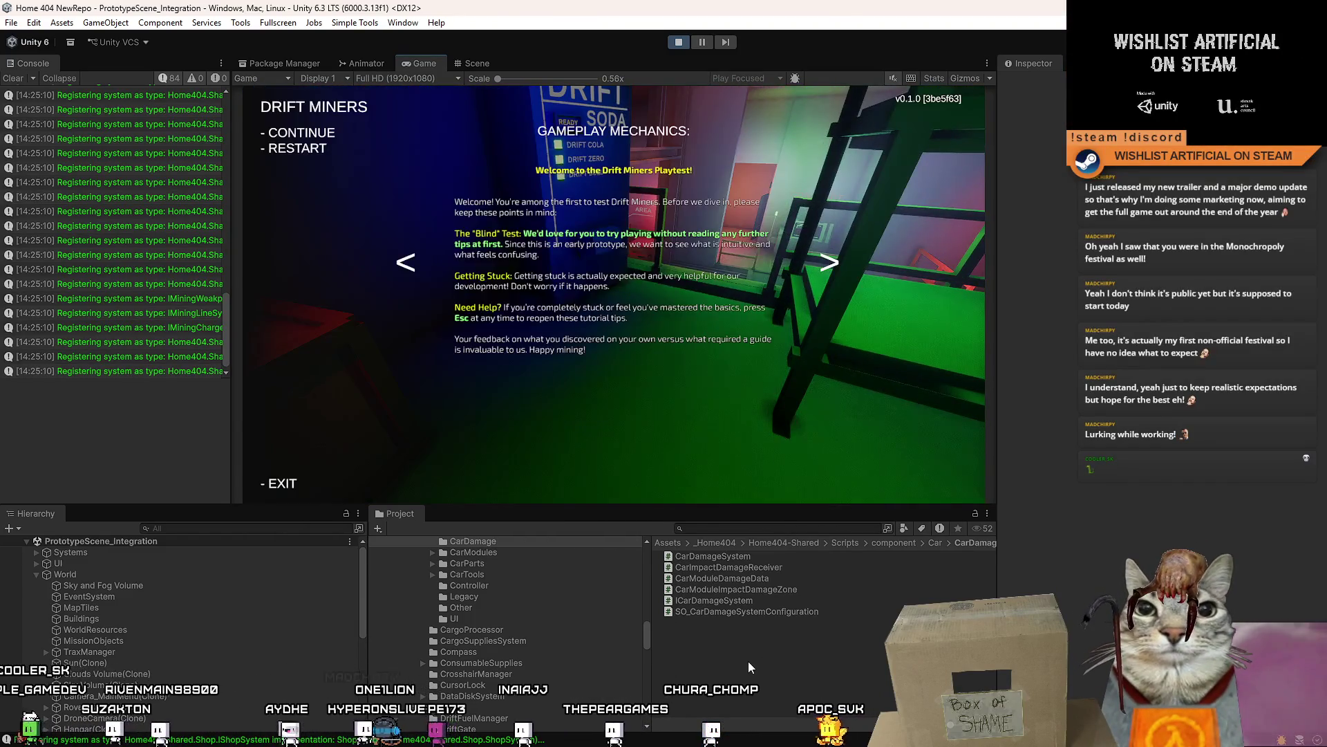
key("Escape")
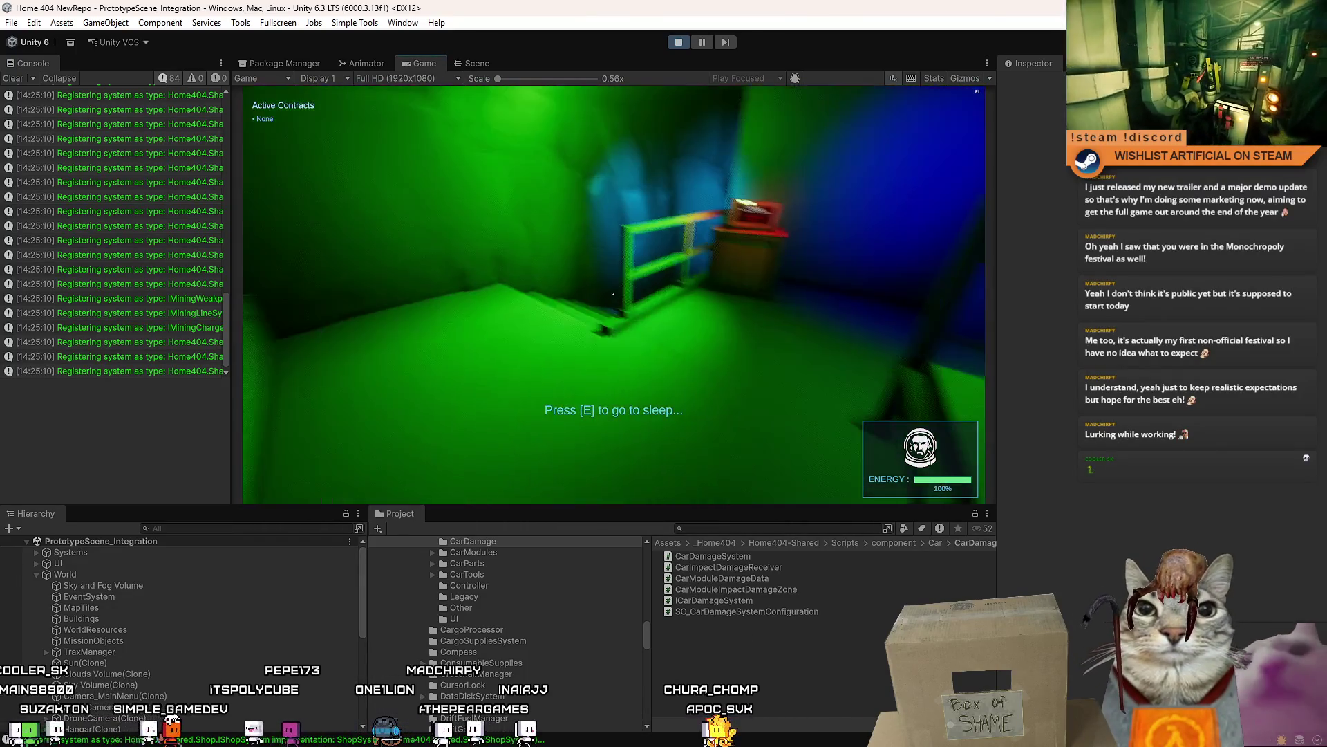
key("Escape")
key("Escape")
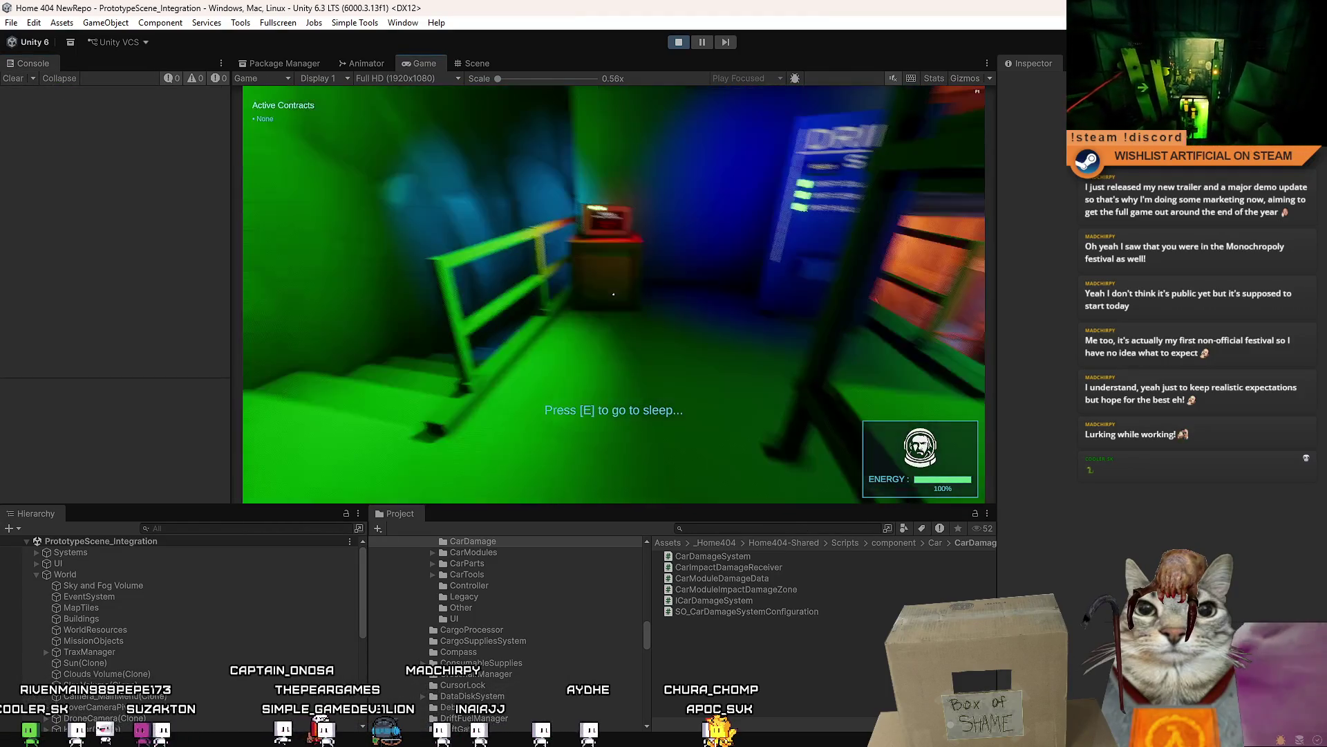
- Walk through the terminal, galaxy map, corridor and hangar areas, then pause and stop Play mode
key("w")
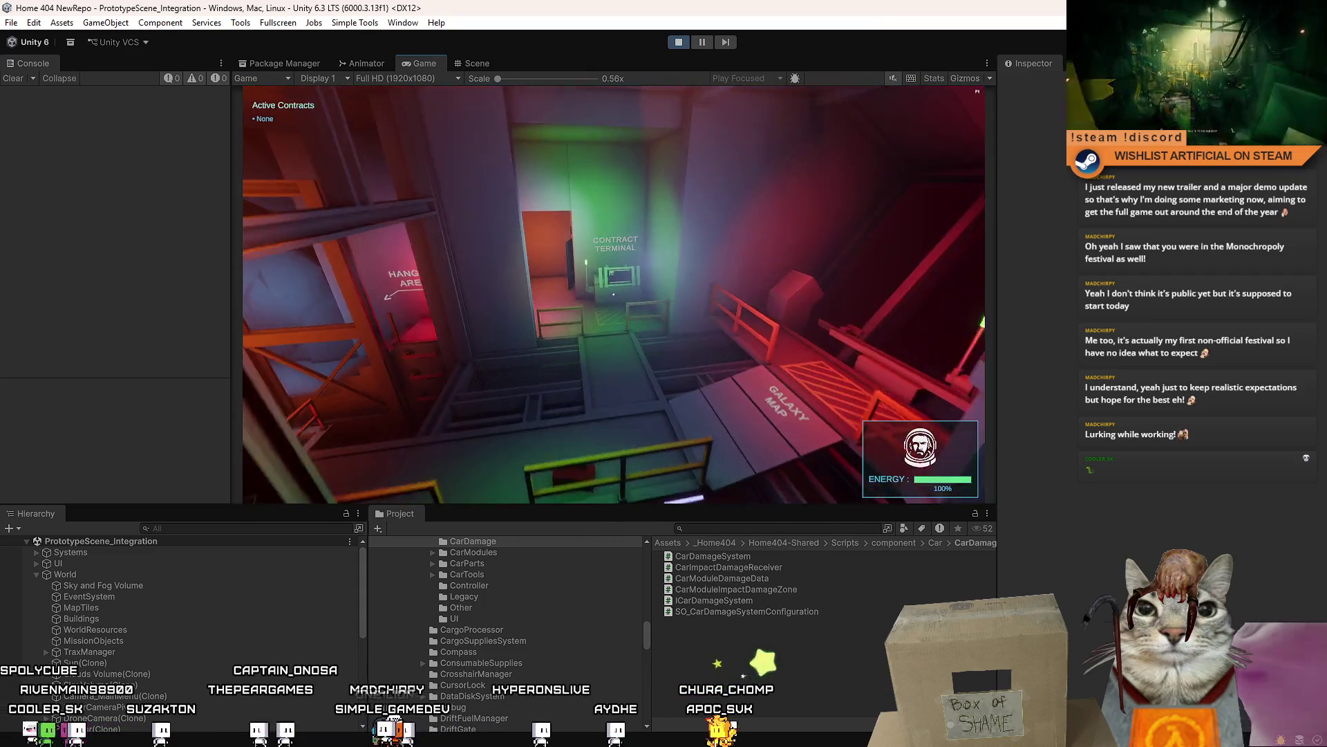
key("w")
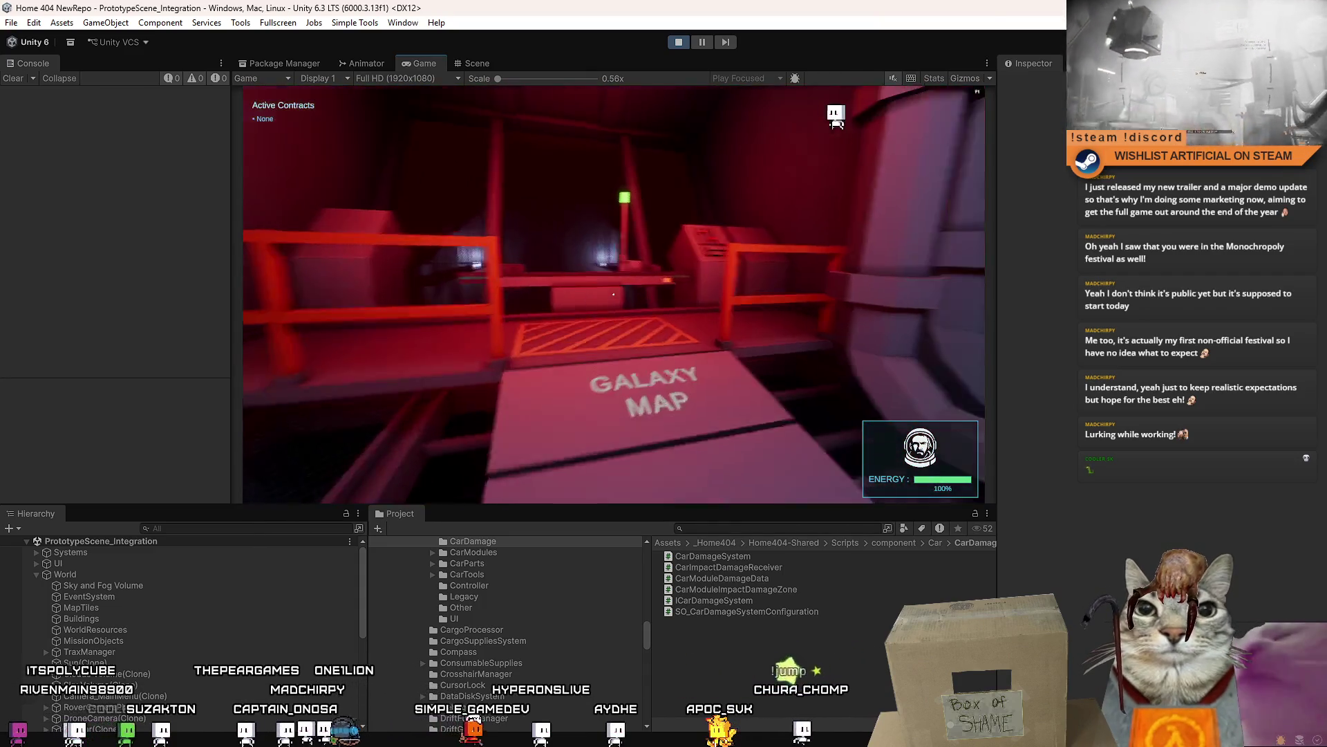
key("w")
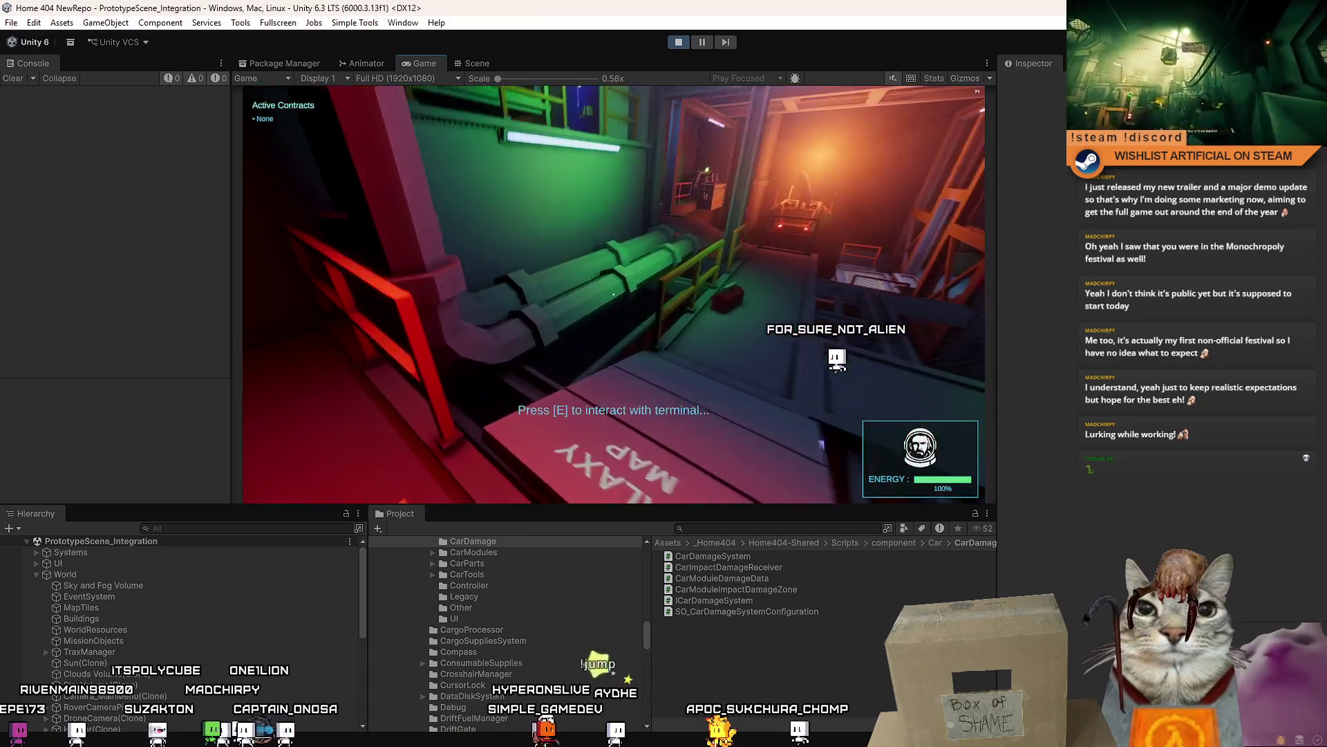
key("w")
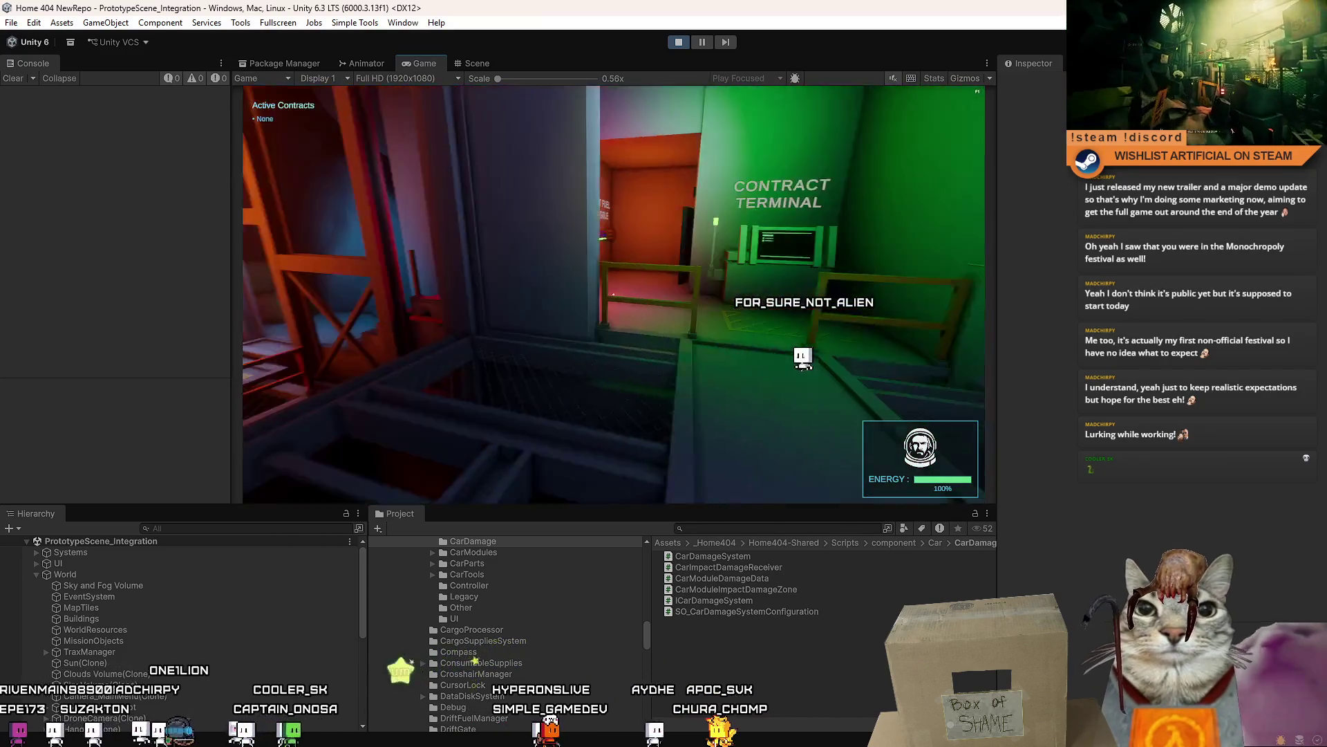
key("w")
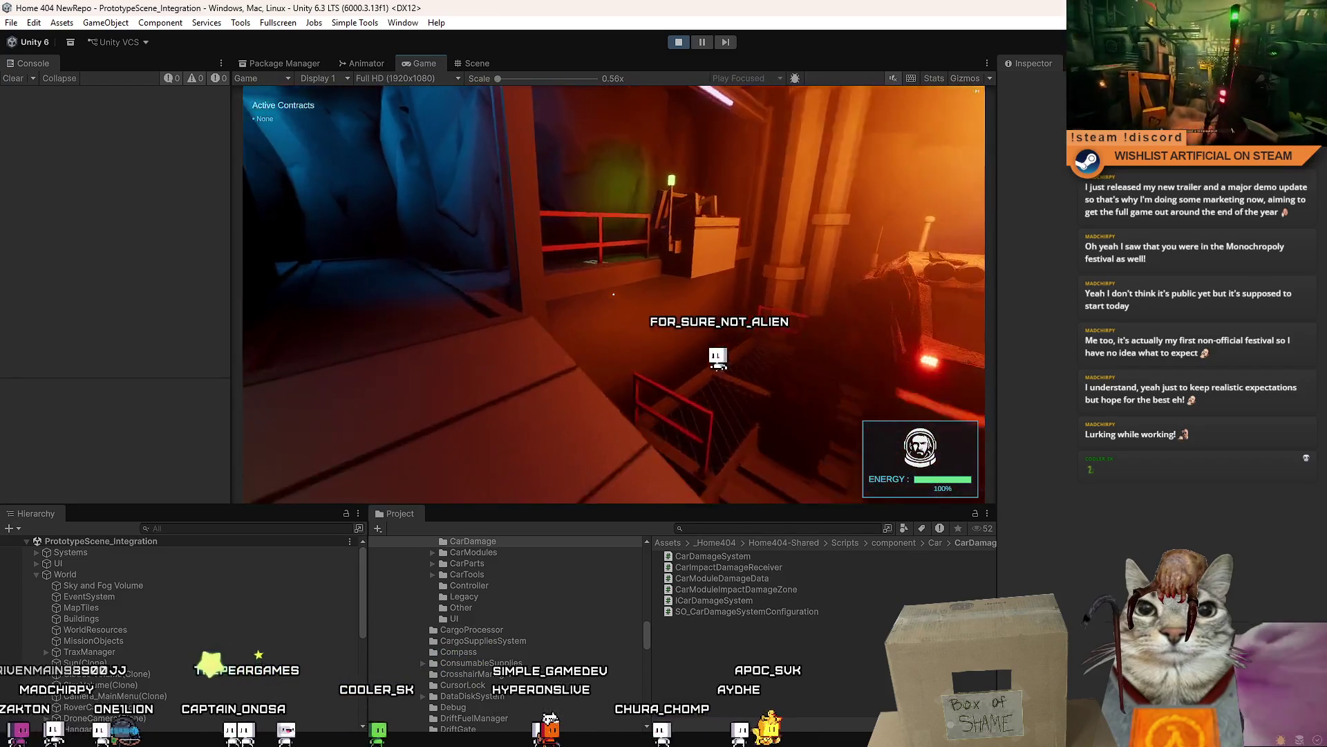
key("w")
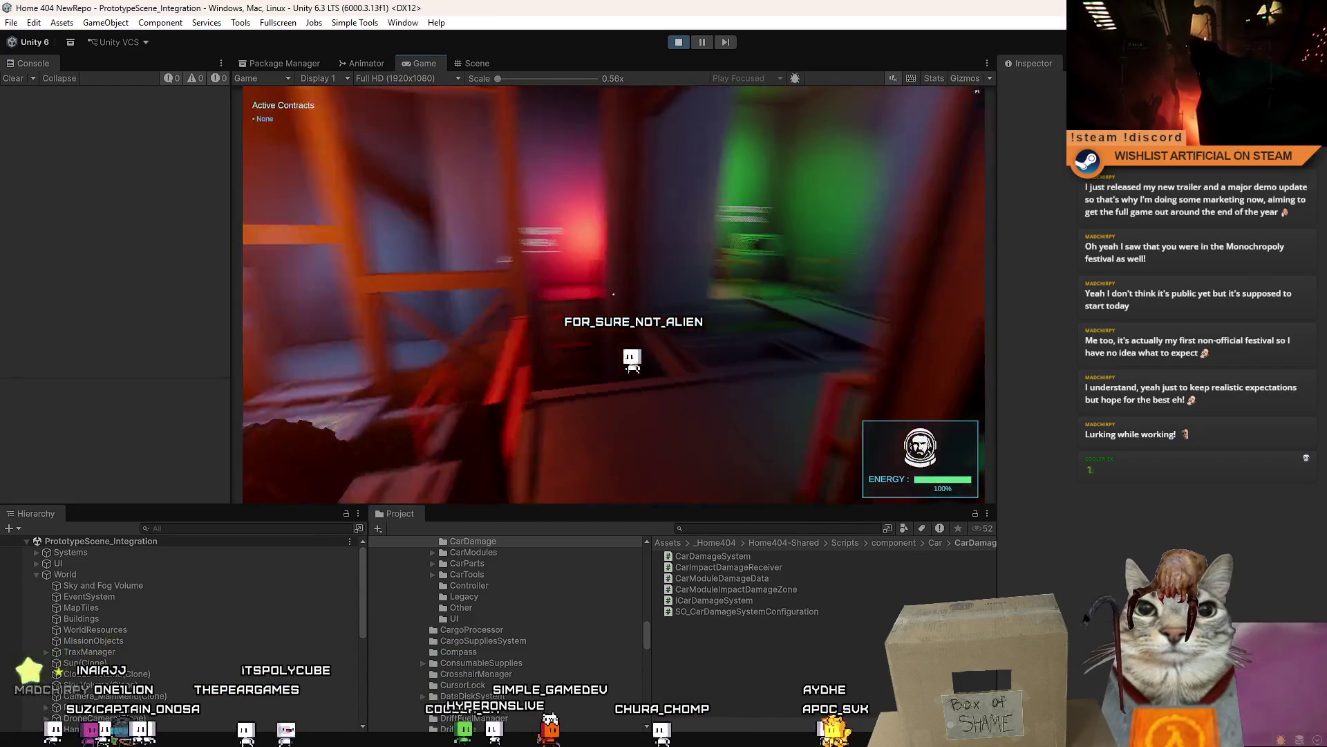
key("Escape")
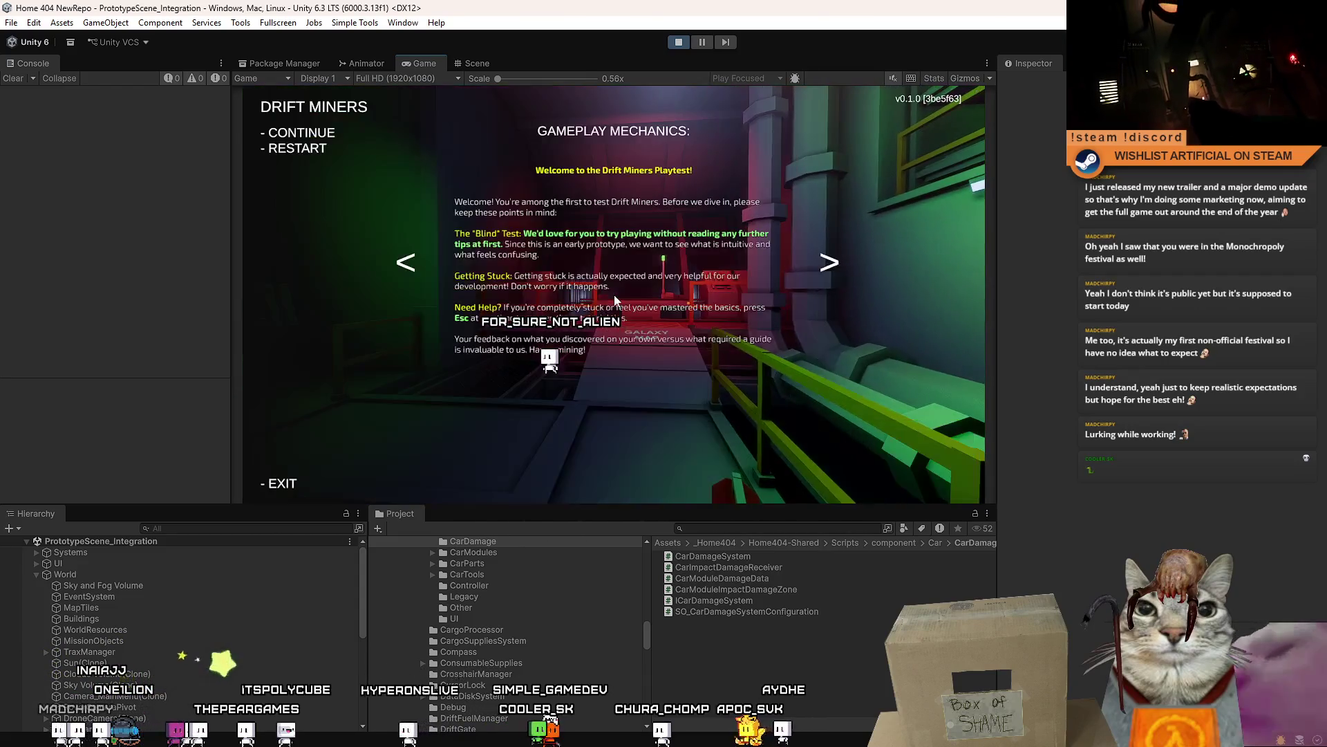
key("Escape")
key("w")
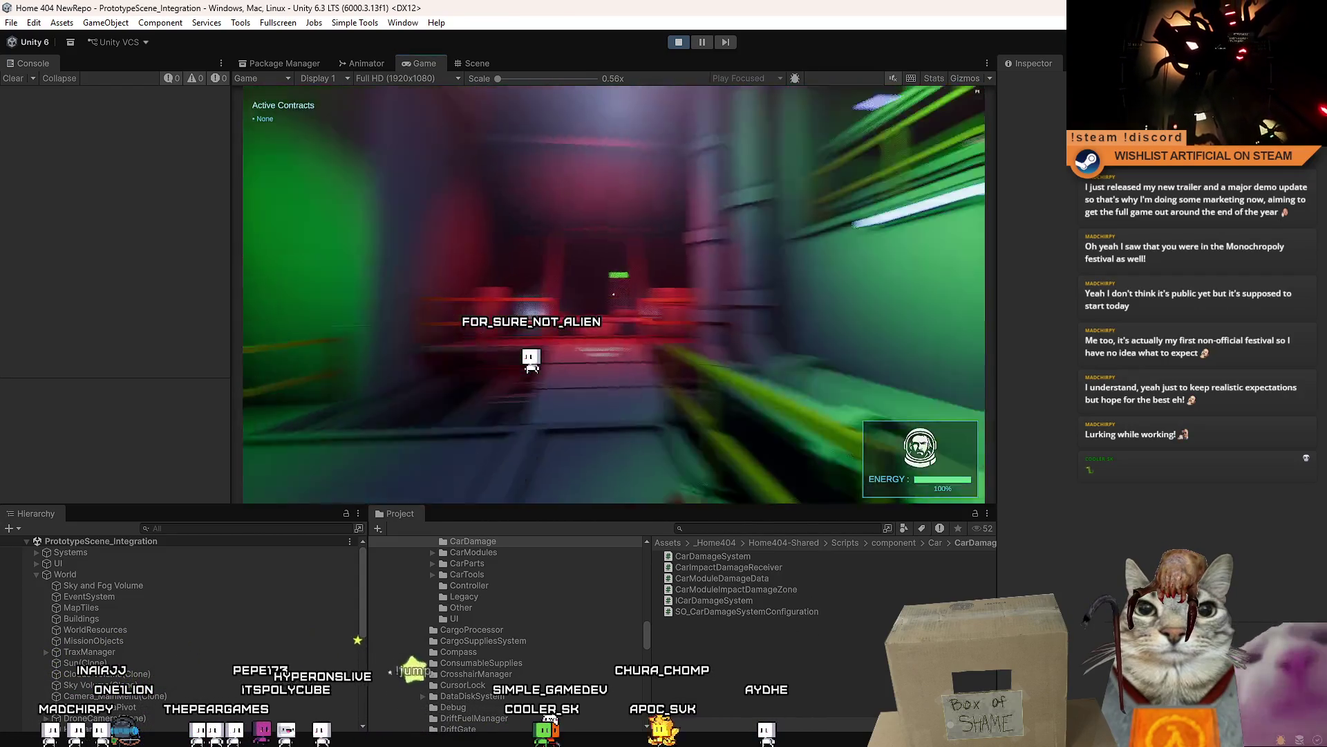
key("Escape")
key("Escape")
left_click(679, 43)
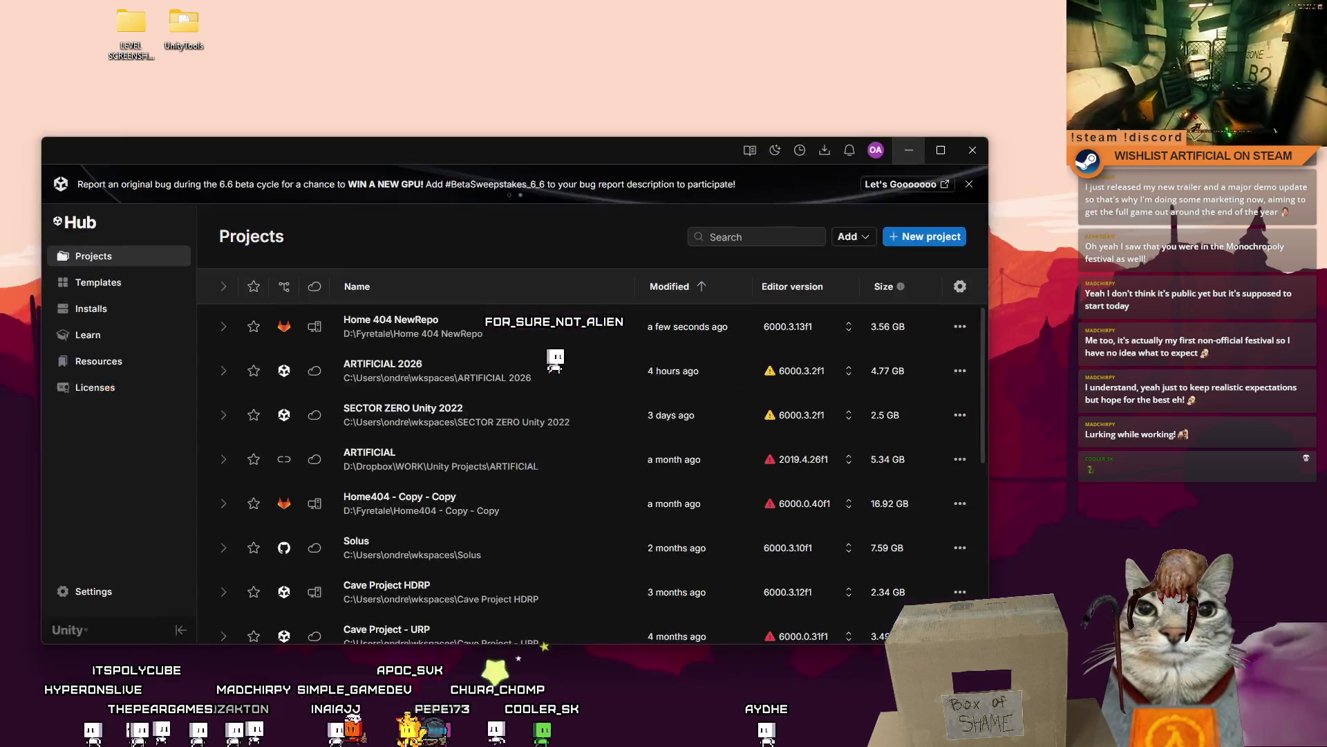
- Select Home 404 NewRepo in Unity Hub's Projects list and open it in the editor
left_click(461, 328)
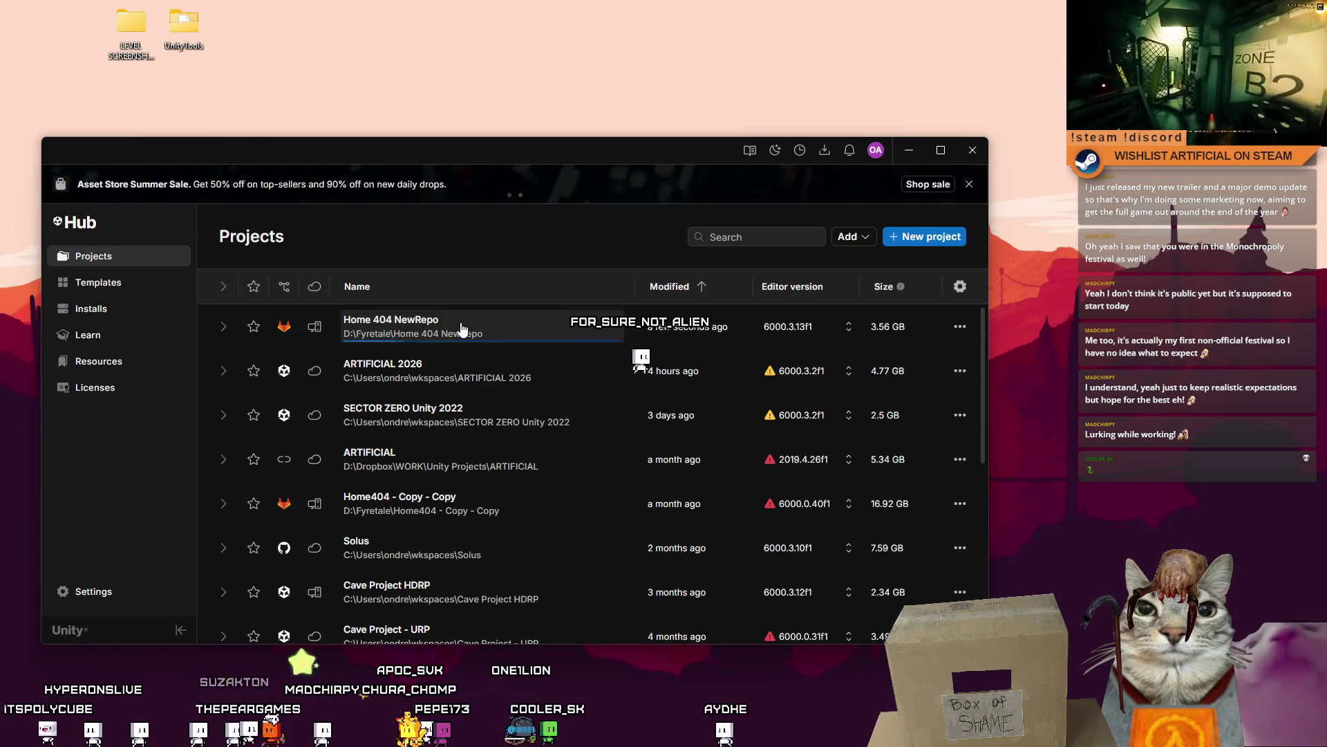
left_click(911, 154)
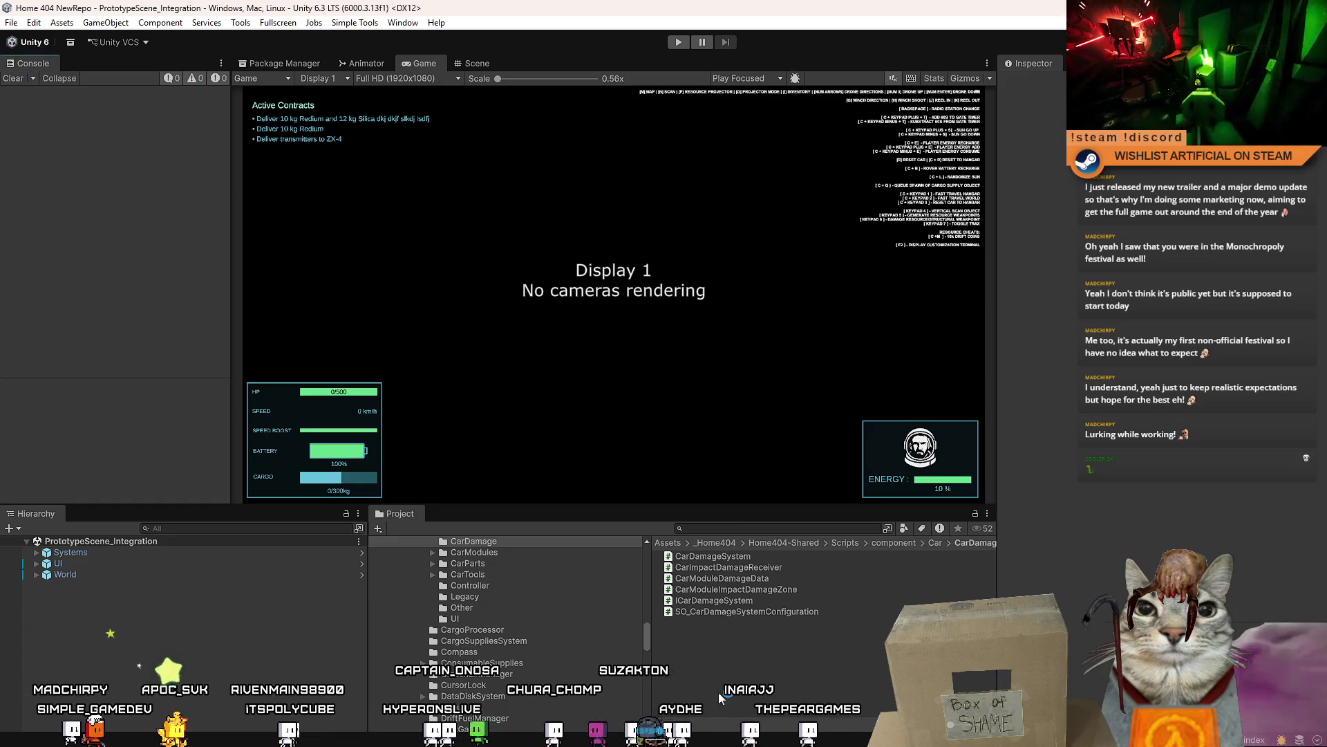
- Start Play mode and the game, then walk past the Drift Soda machine to the bunk bed
left_click(680, 44)
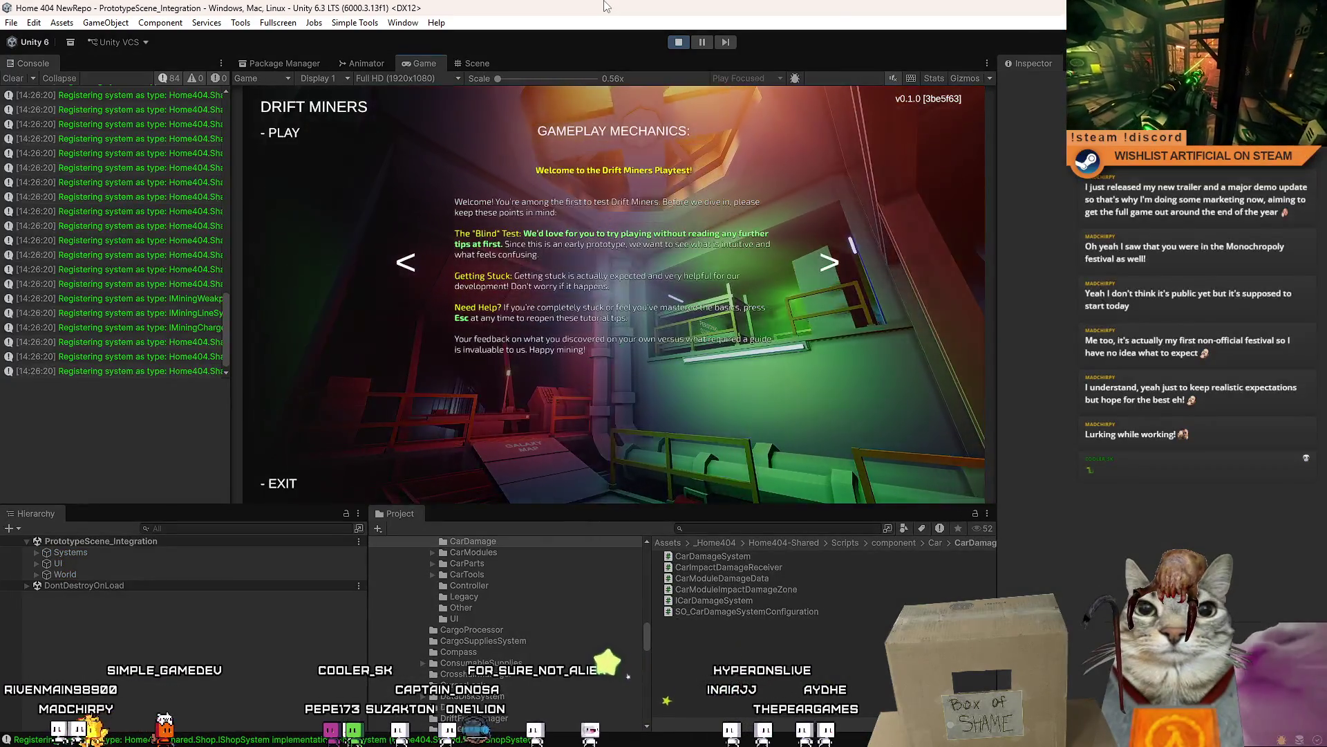
left_click(280, 132)
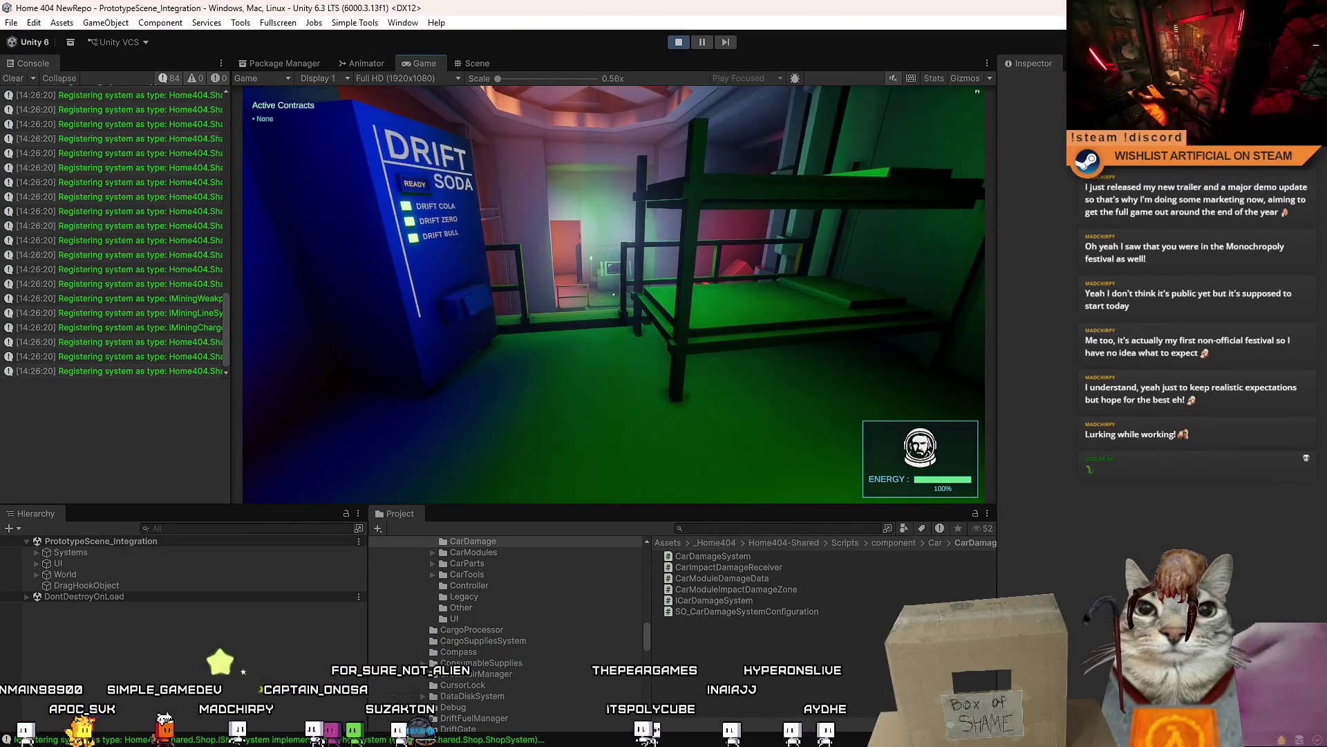
key("w")
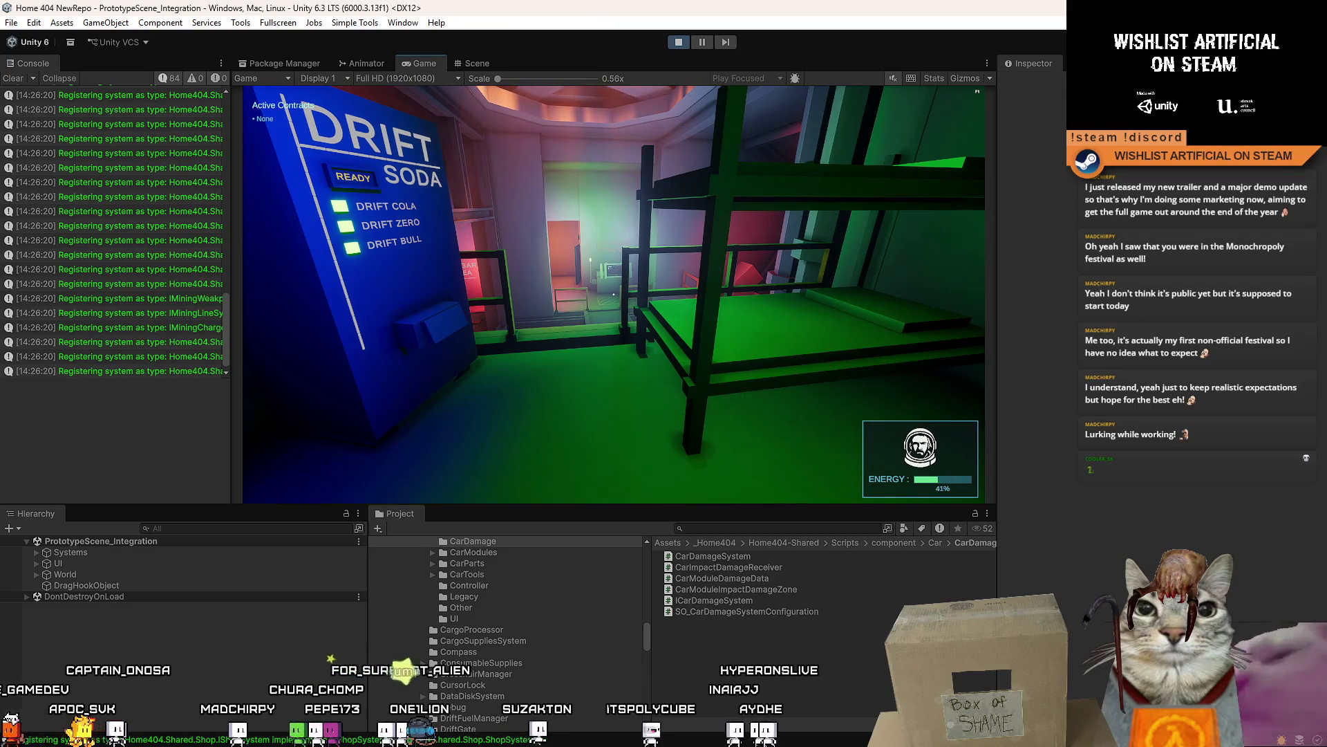
mouse_move(613, 294)
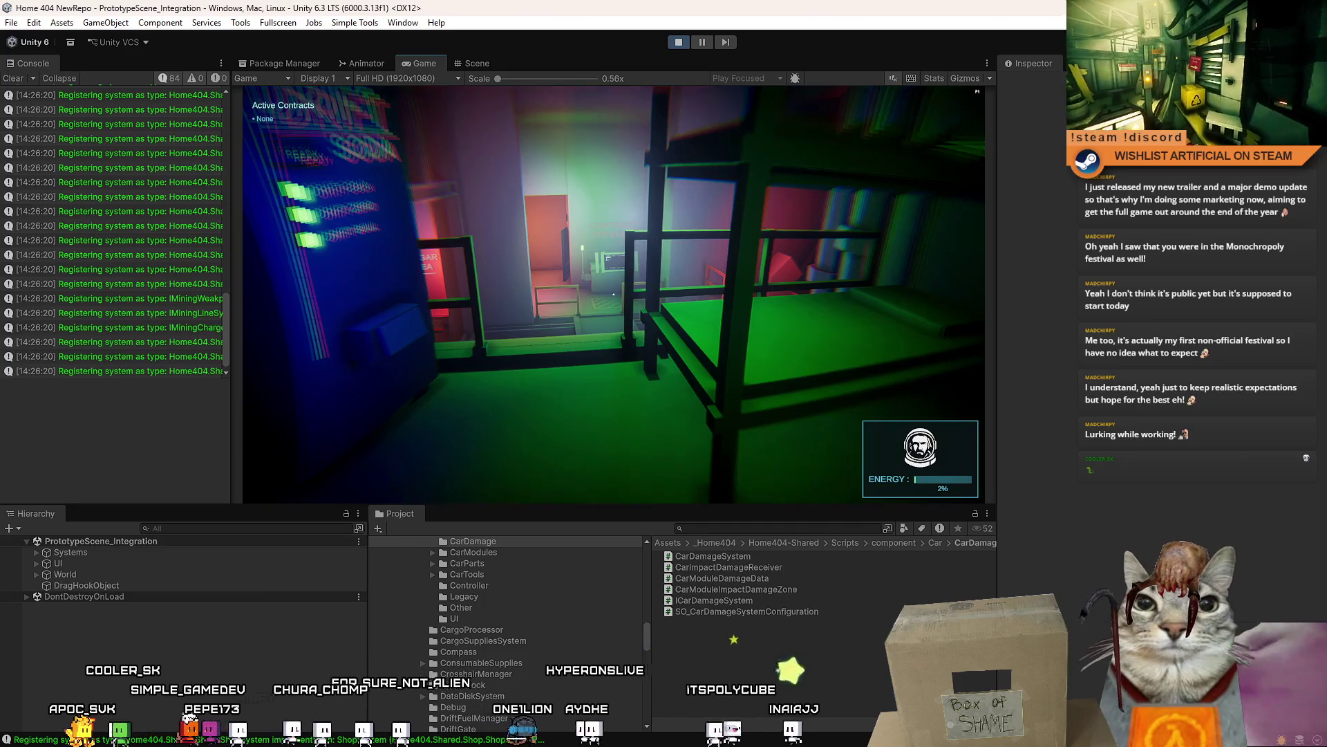
key("w")
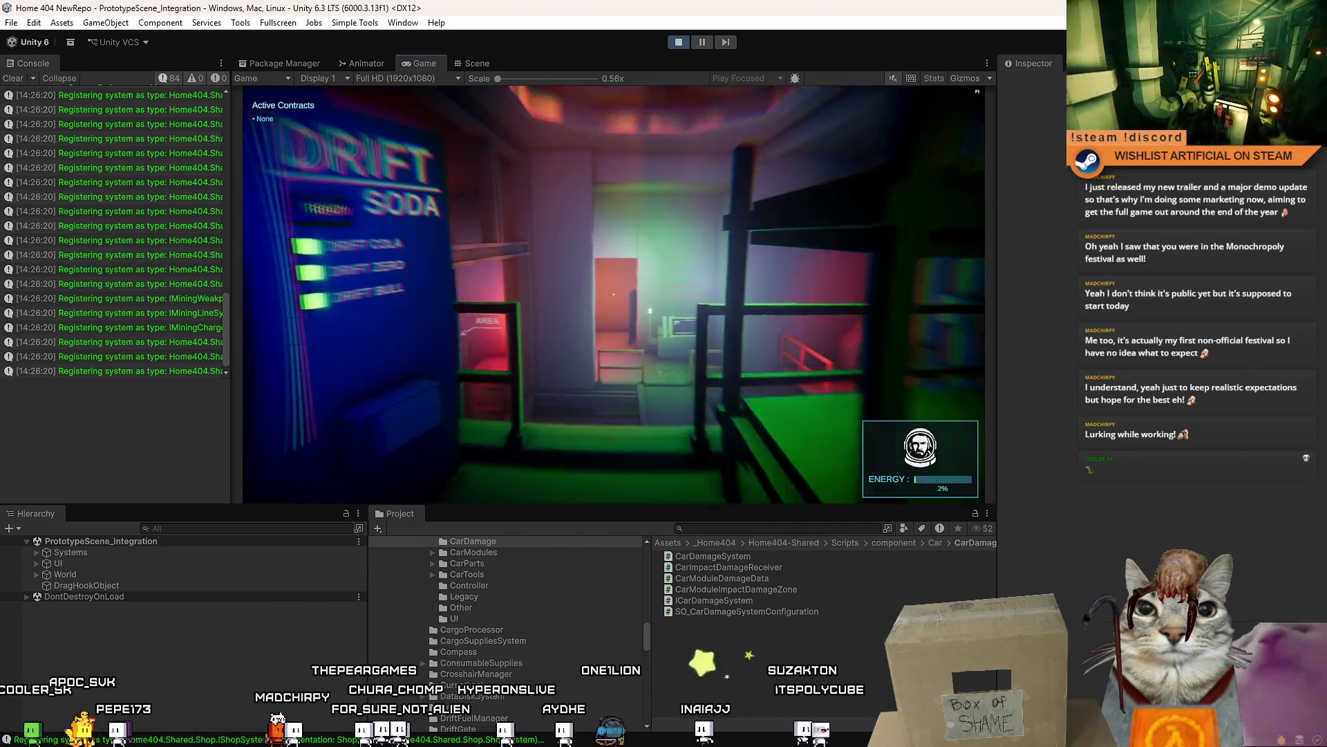
key("w")
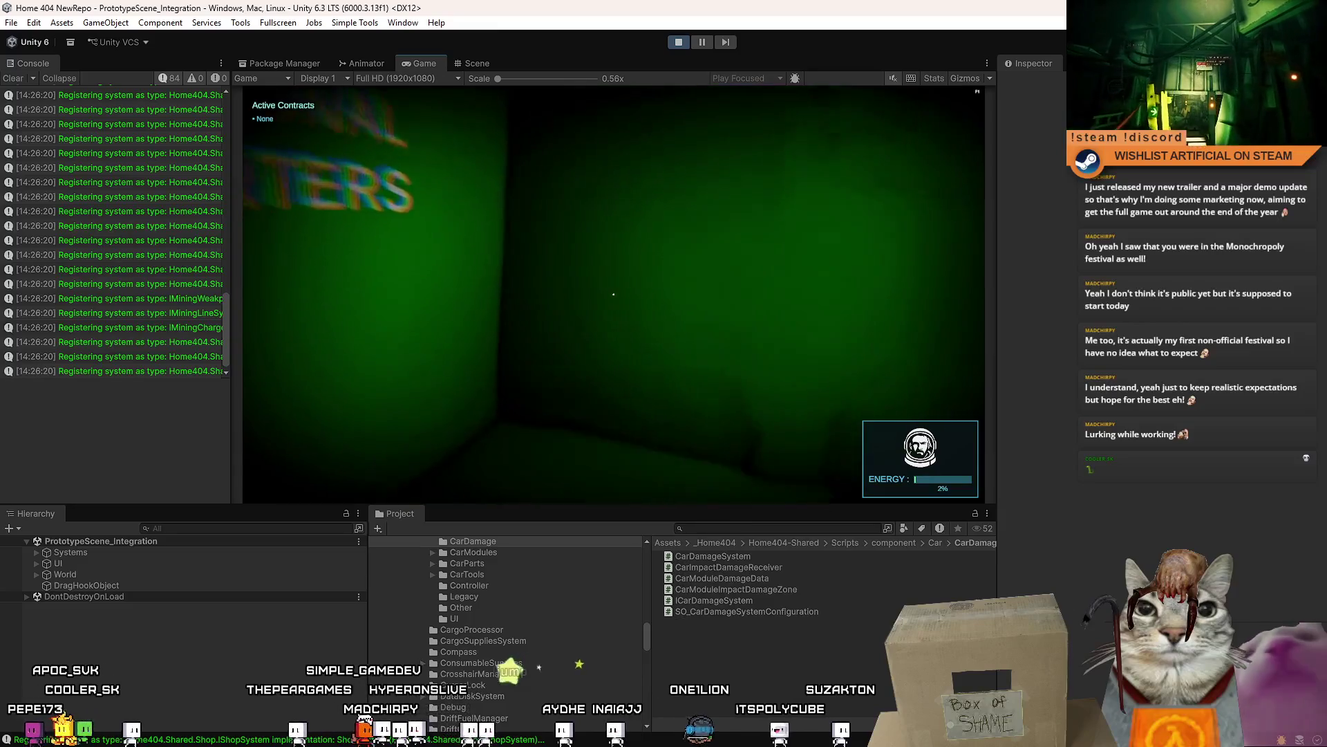
key("w")
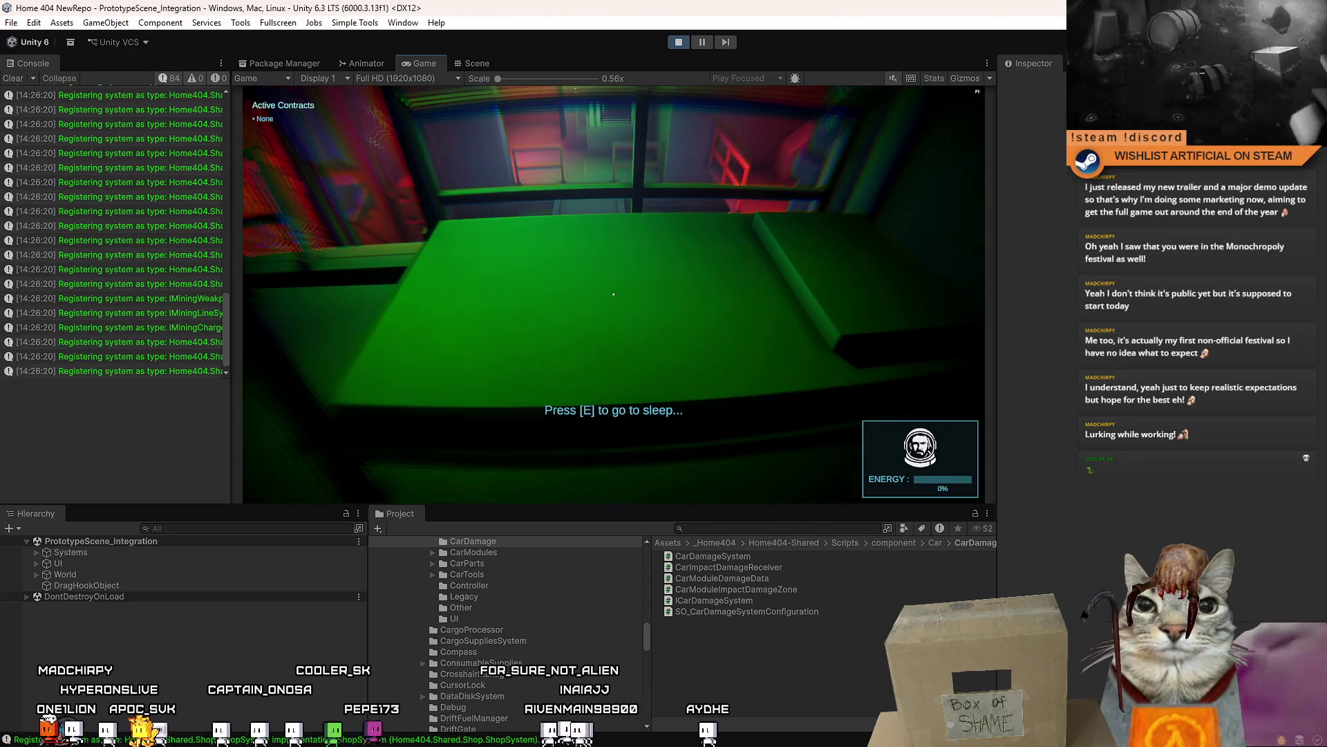
- Sleep in the bunk with E, keep sleeping while the screen fades, then bring up the pause menu
key("e")
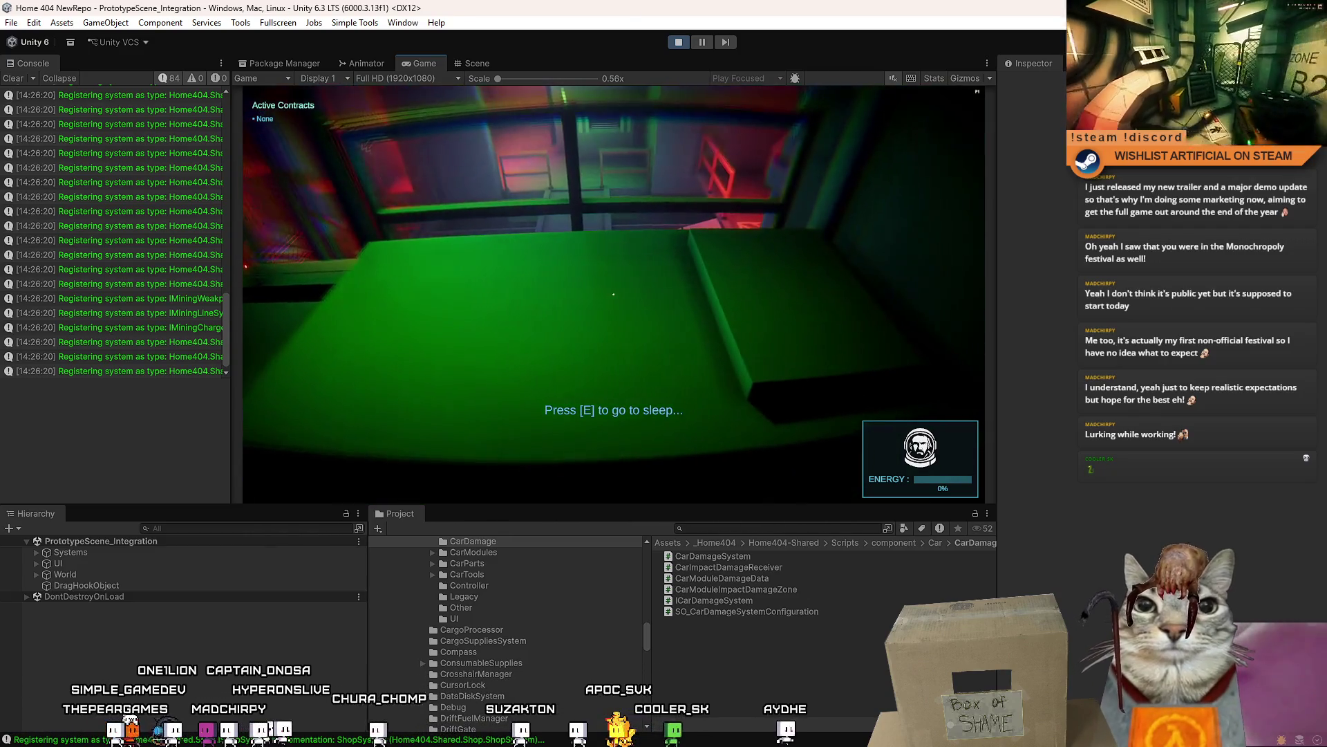
key("e")
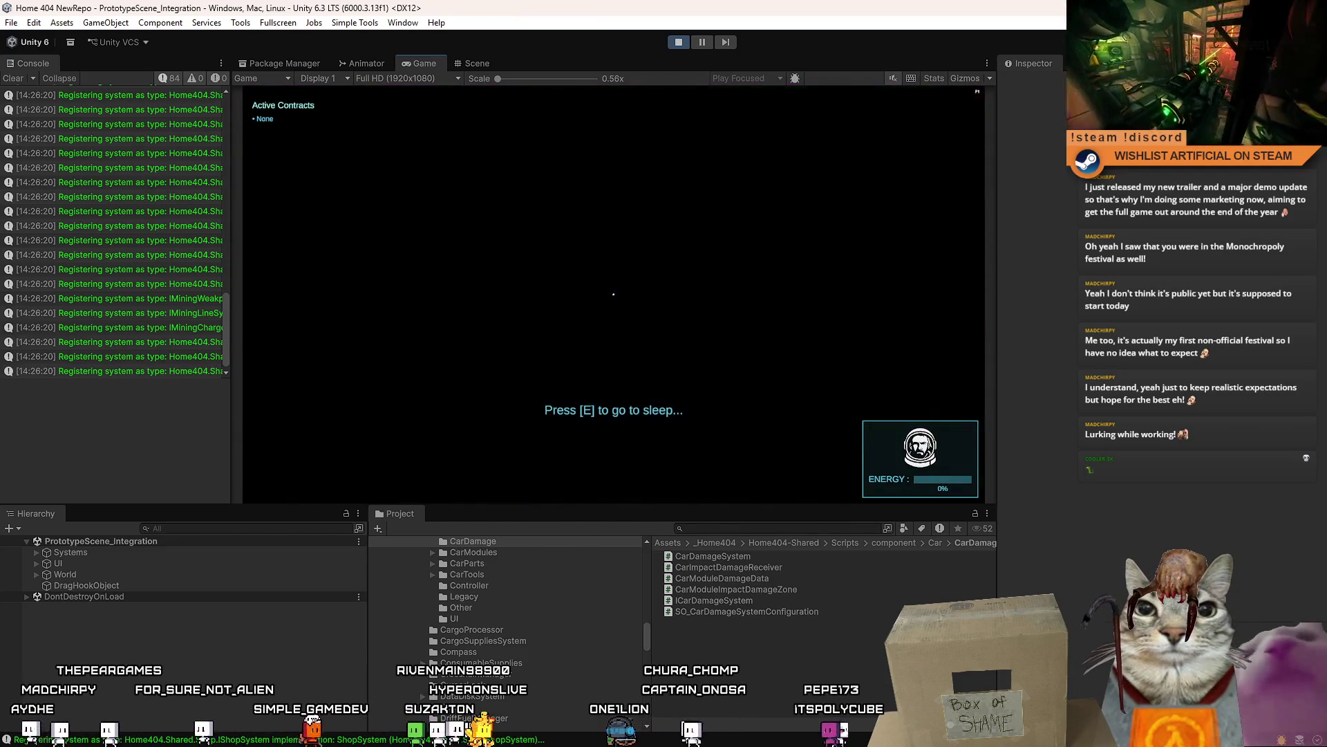
key("Escape")
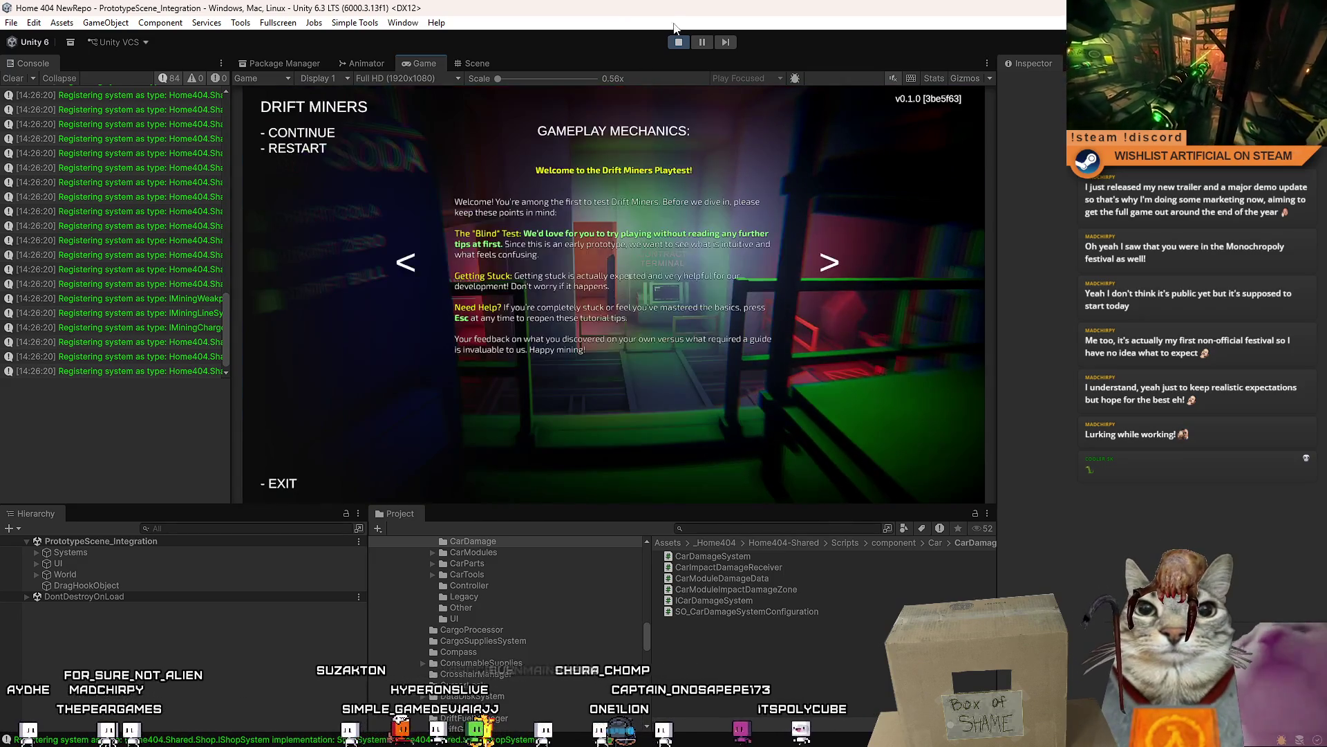
- Stop Play mode, clear the Console, and view the uncommitted changes in SourceTree
left_click(678, 42)
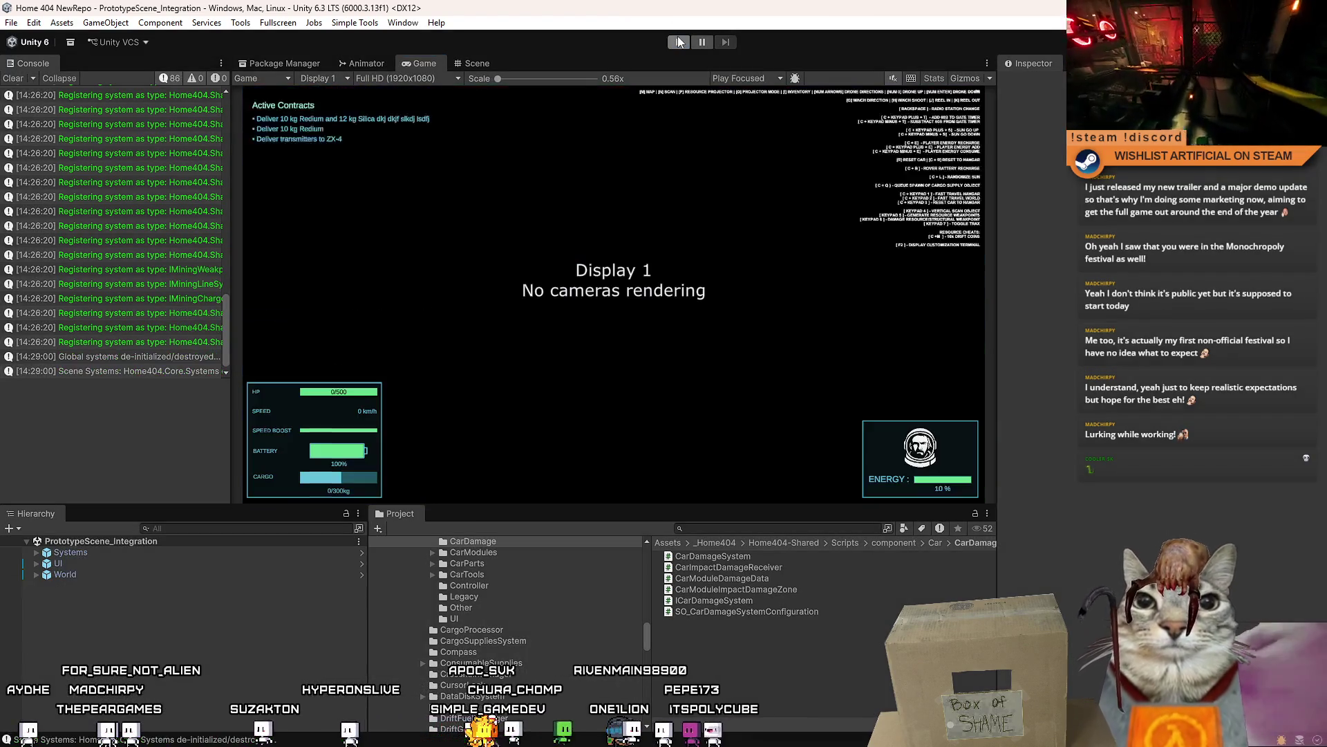
left_click(19, 82)
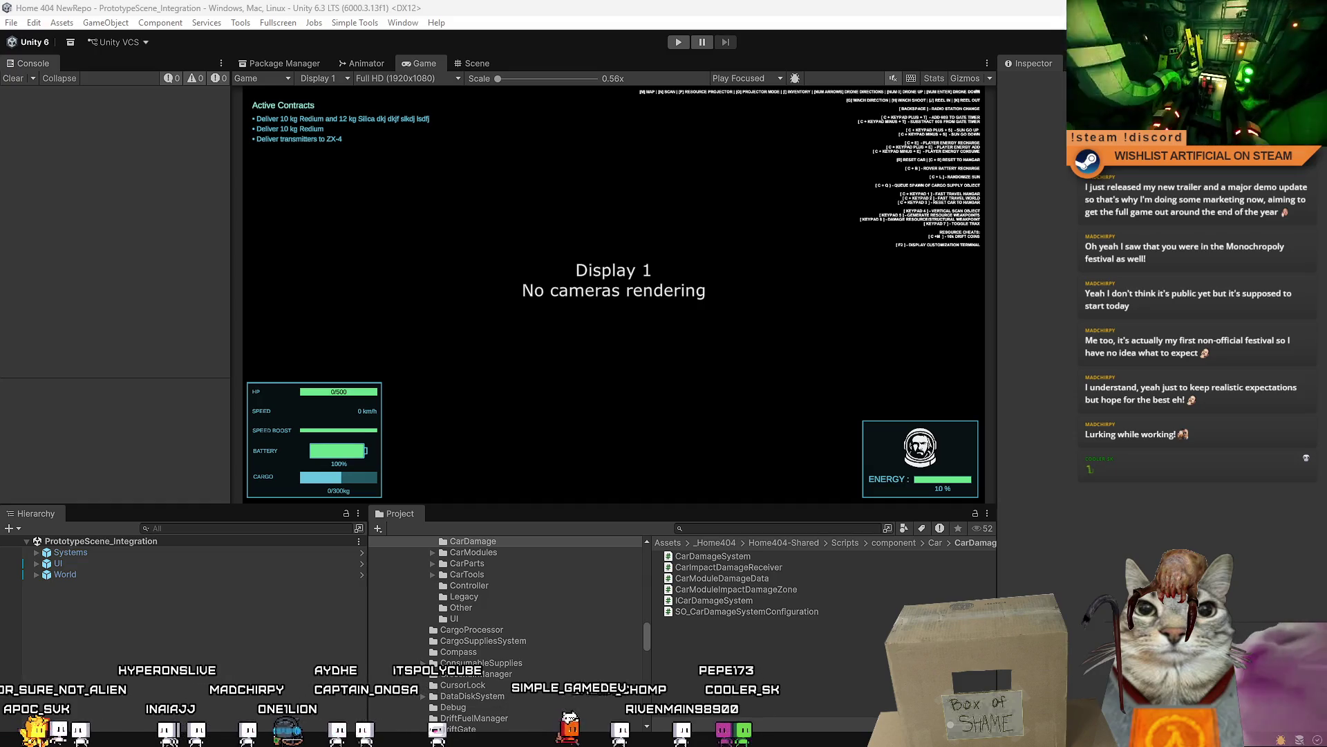
key("alt+Tab")
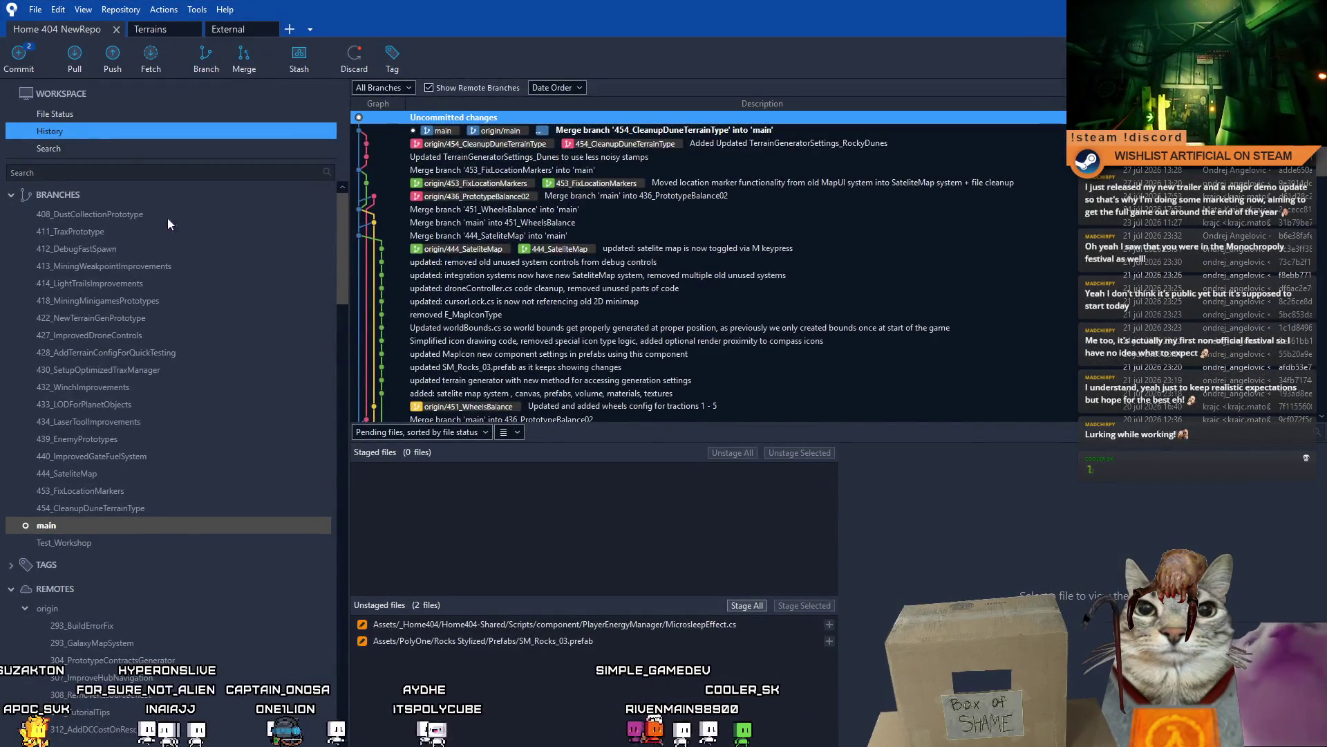
left_click(94, 112)
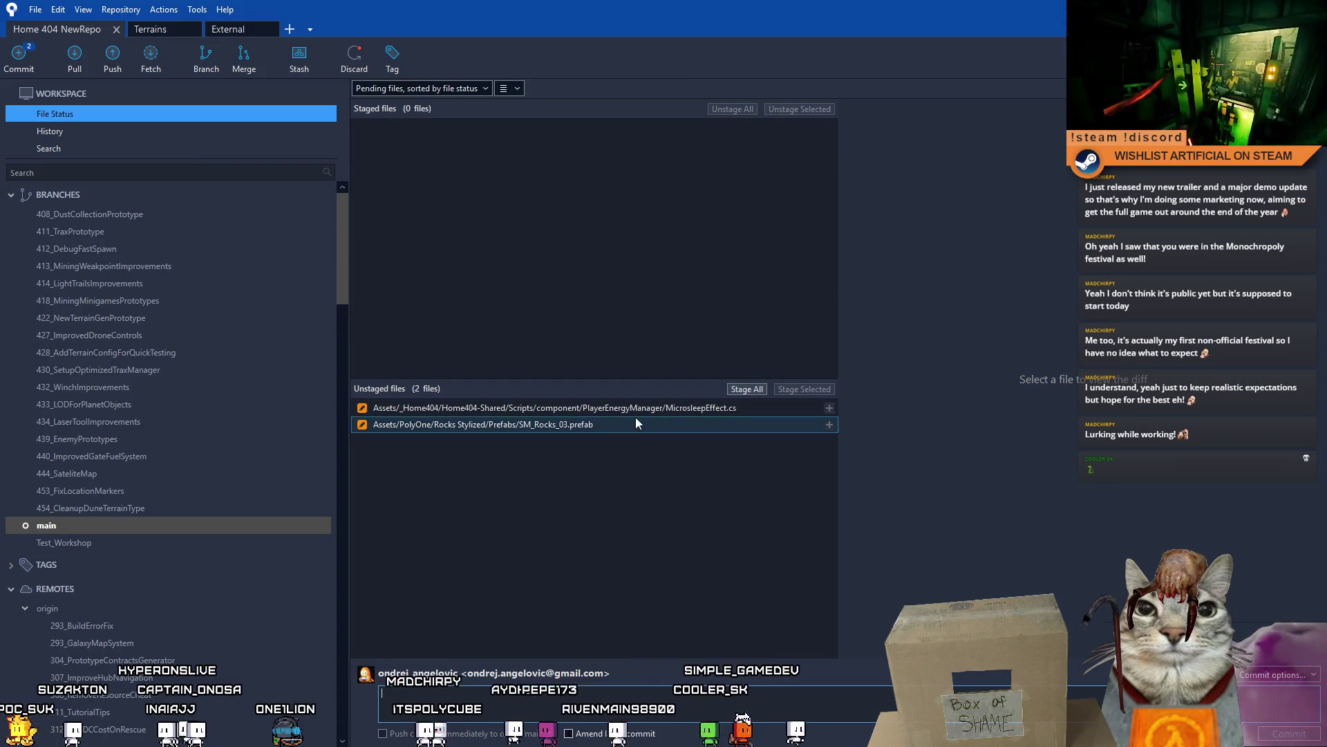
- Discard the changes to SM_Rocks_03.prefab
right_click(601, 428)
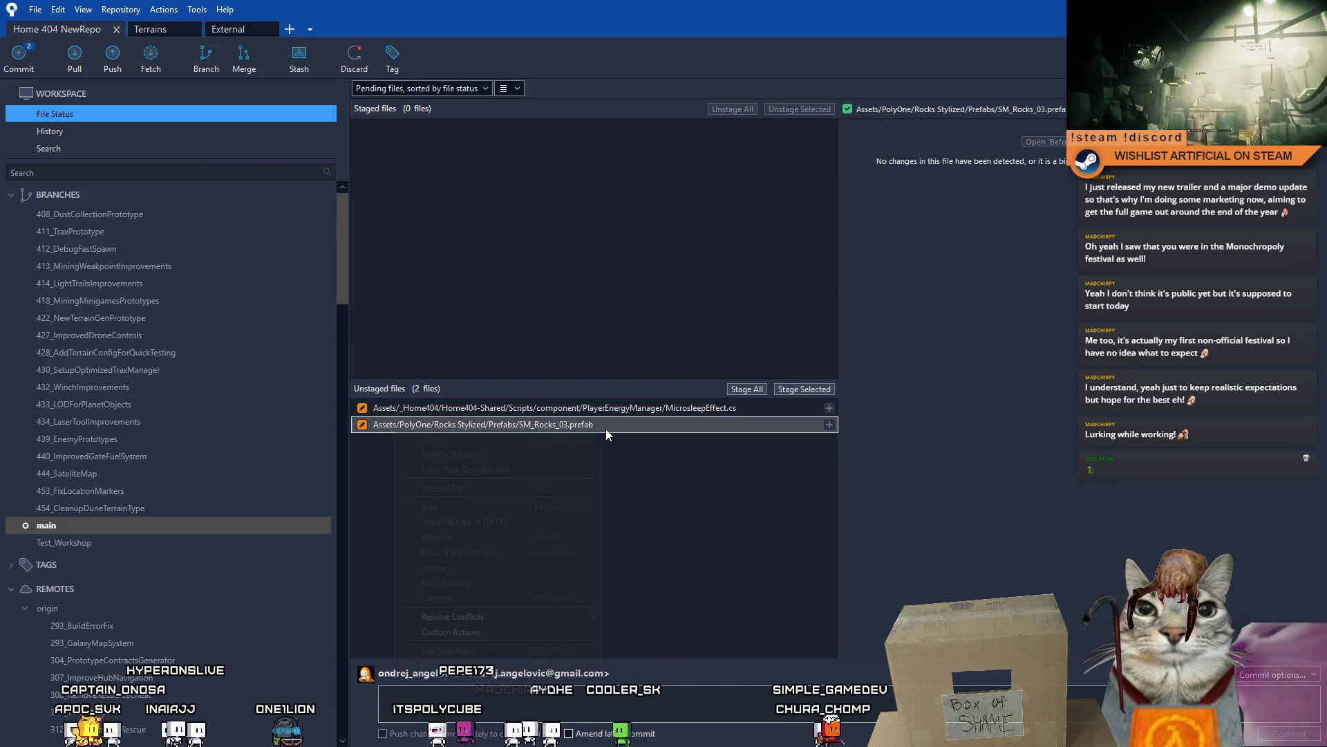
left_click(489, 553)
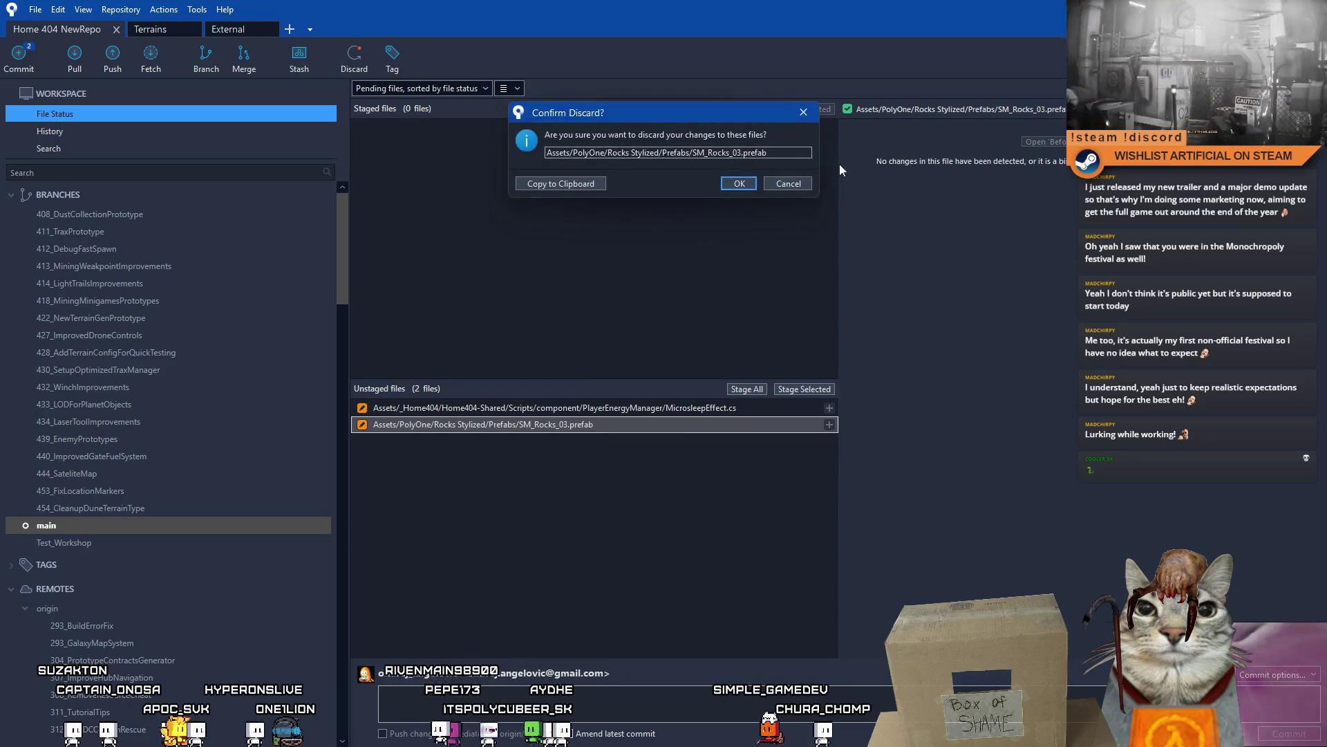
left_click(738, 183)
- Review the MicrosleepEffect.cs diff and begin the commit message 'Updated microsleep'
left_click(622, 412)
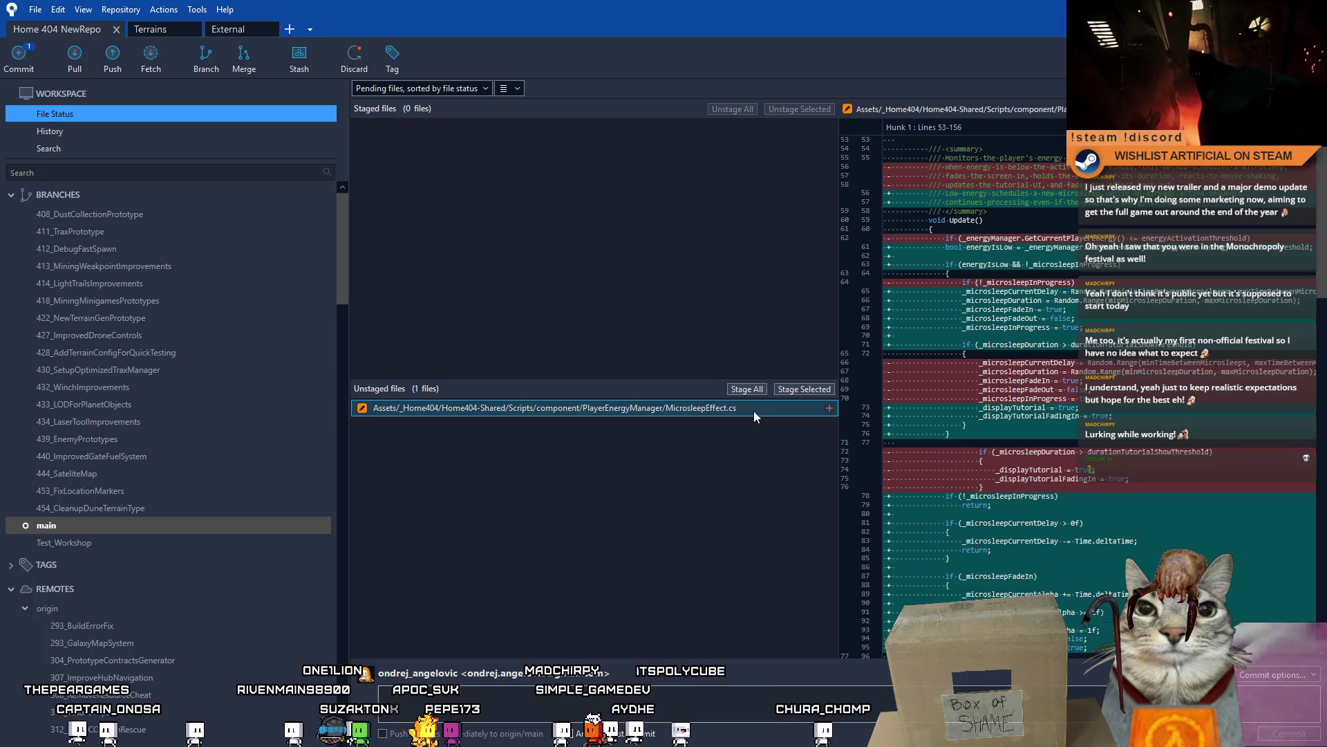
scroll(1324, 166, "down", 15)
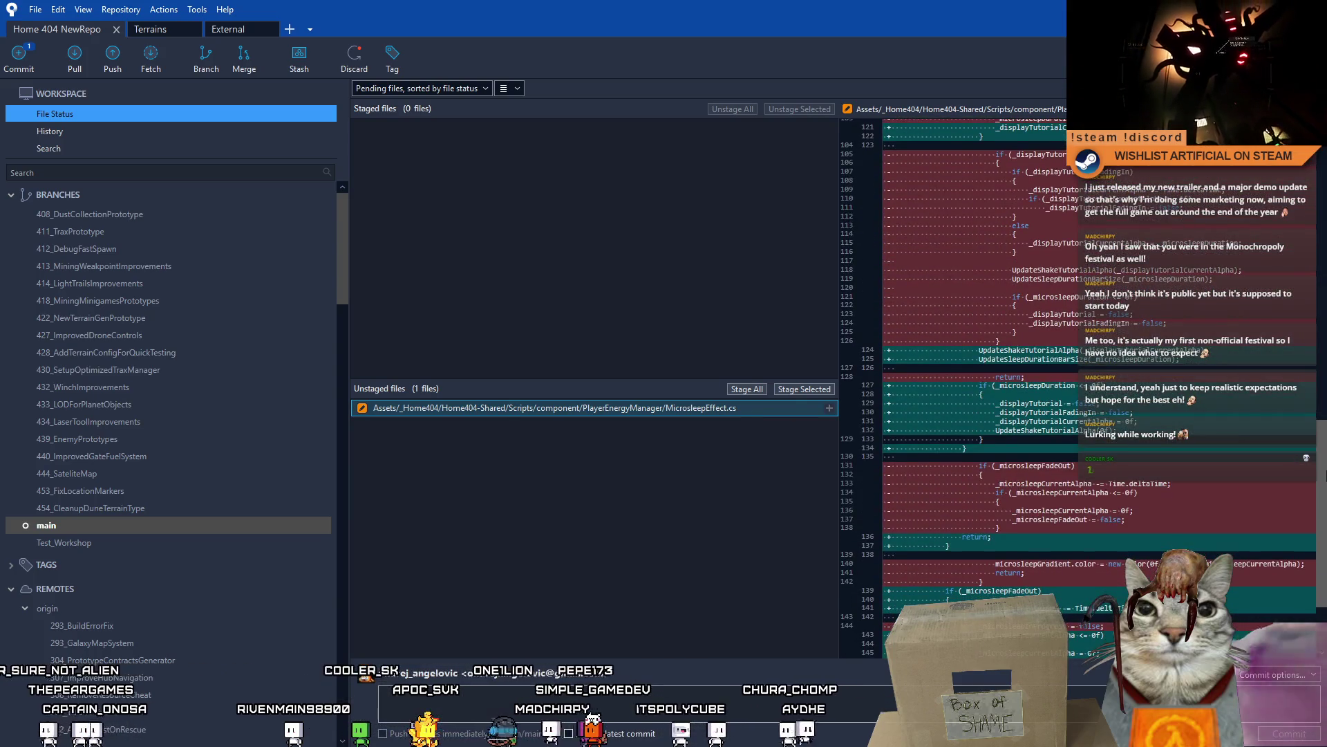
scroll(1099, 388, "down", 4)
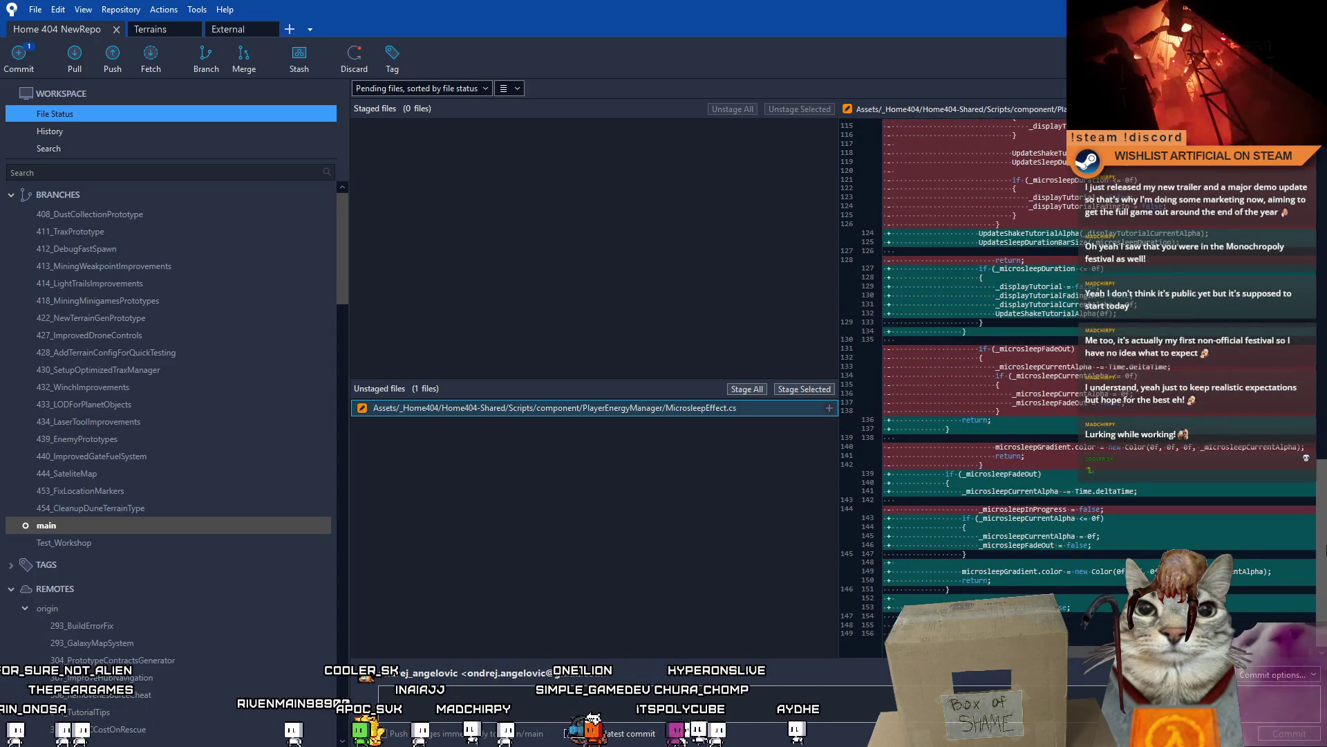
scroll(1314, 320, "up", 9)
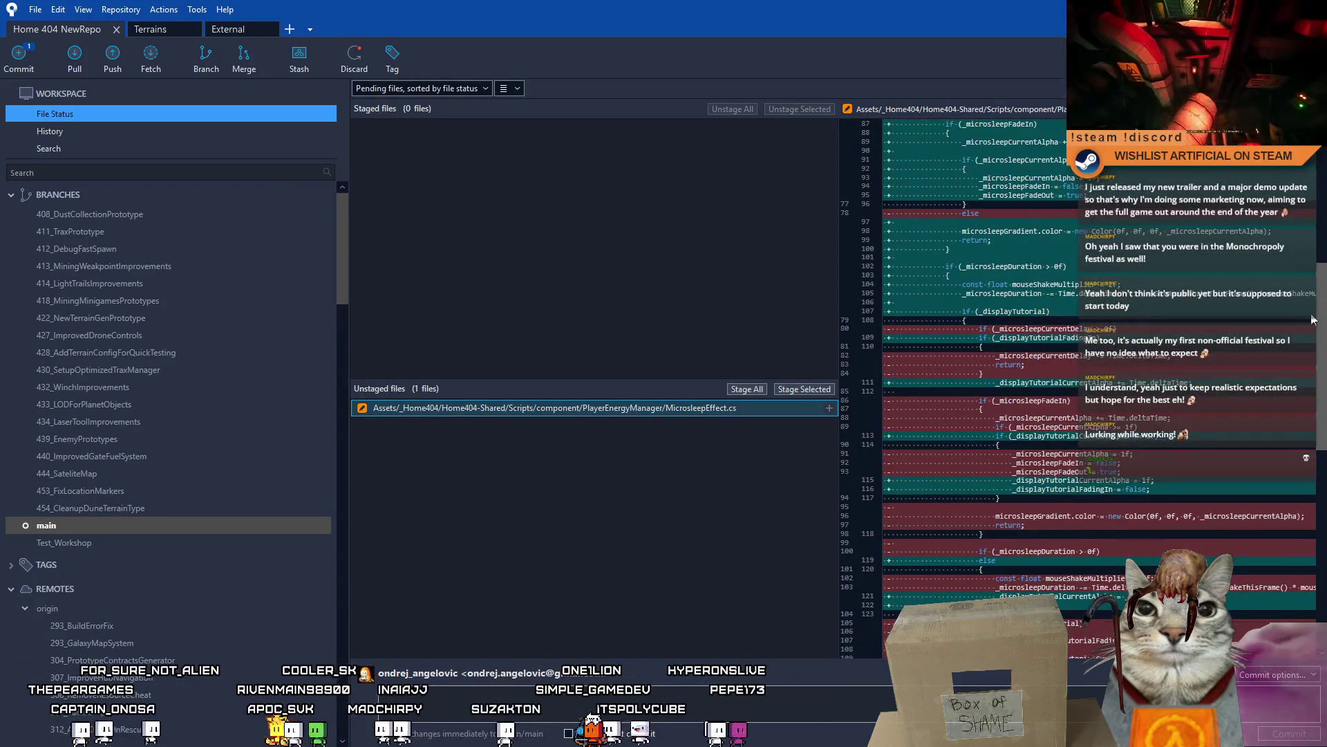
scroll(1313, 320, "down", 7)
scroll(1325, 430, "up", 10)
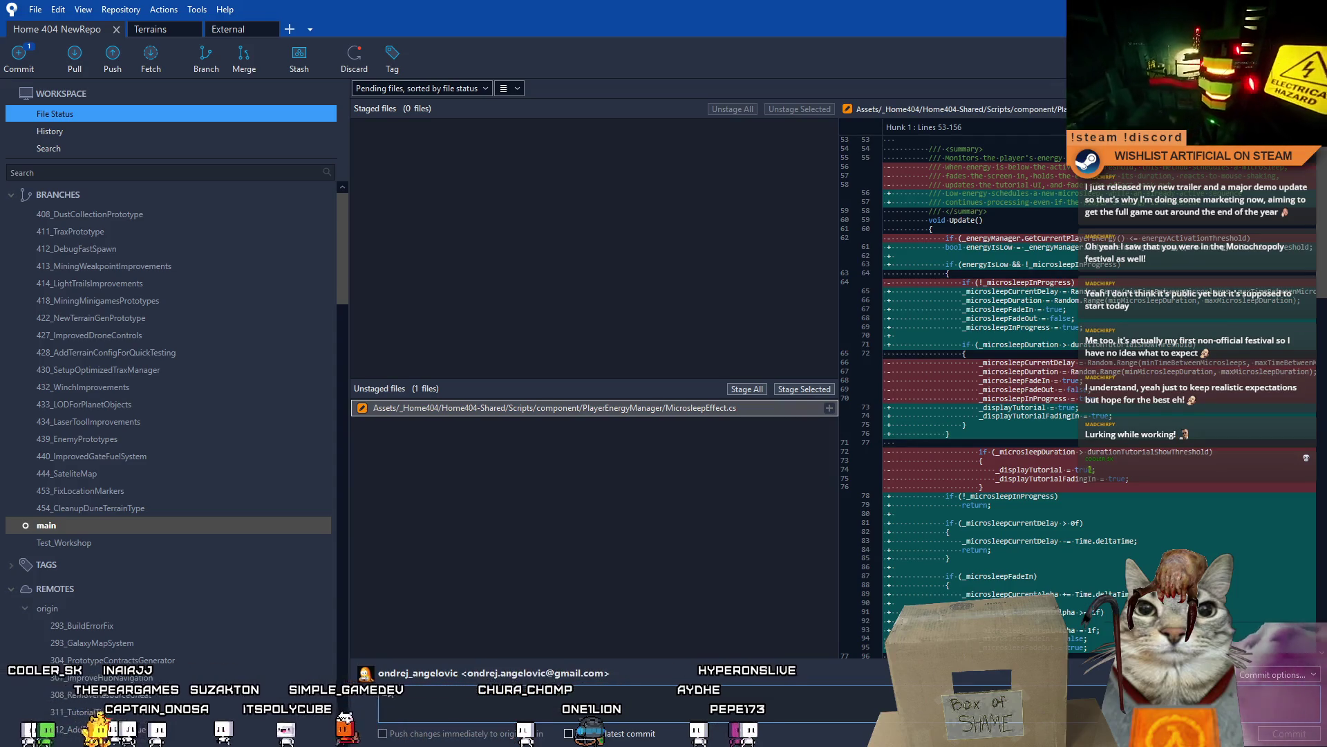
type("Updated microsleep")
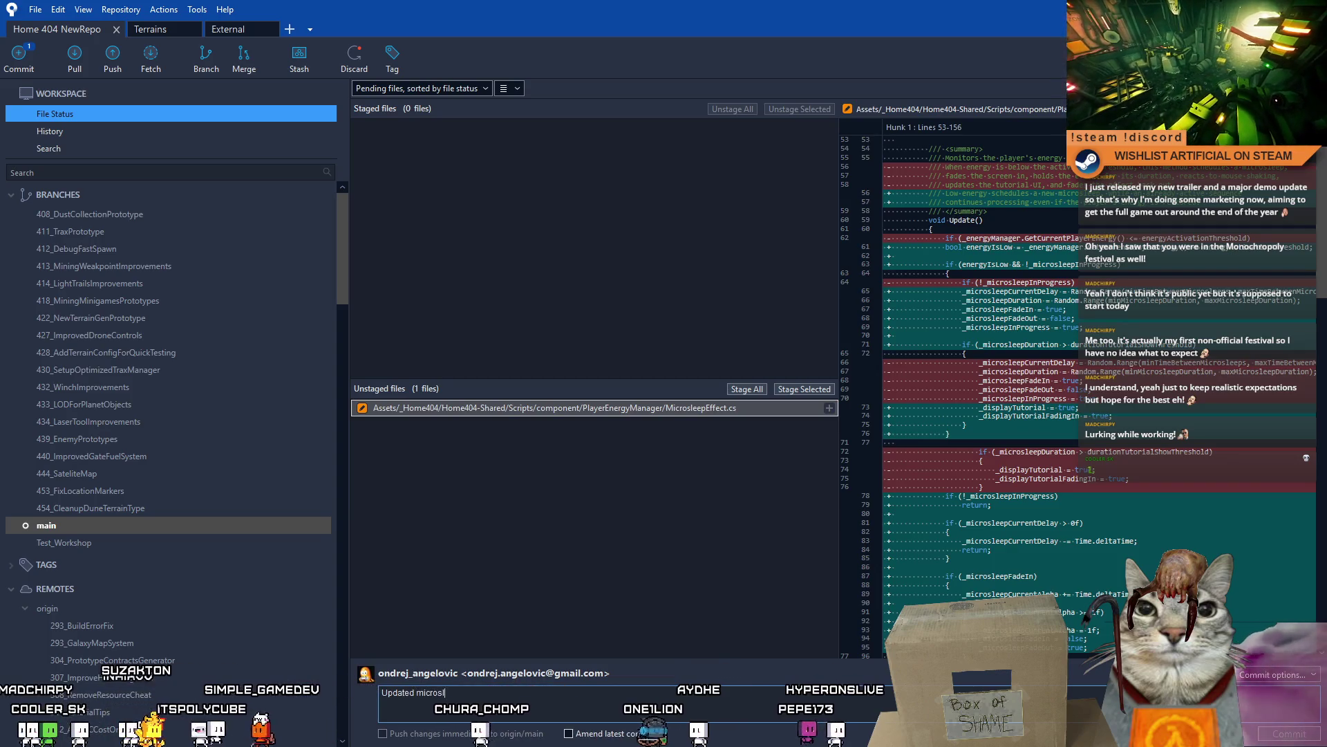
- Finish the commit message about preventing the microsleep bug and stage MicrosleepEffect.cs
key("BackSpace")
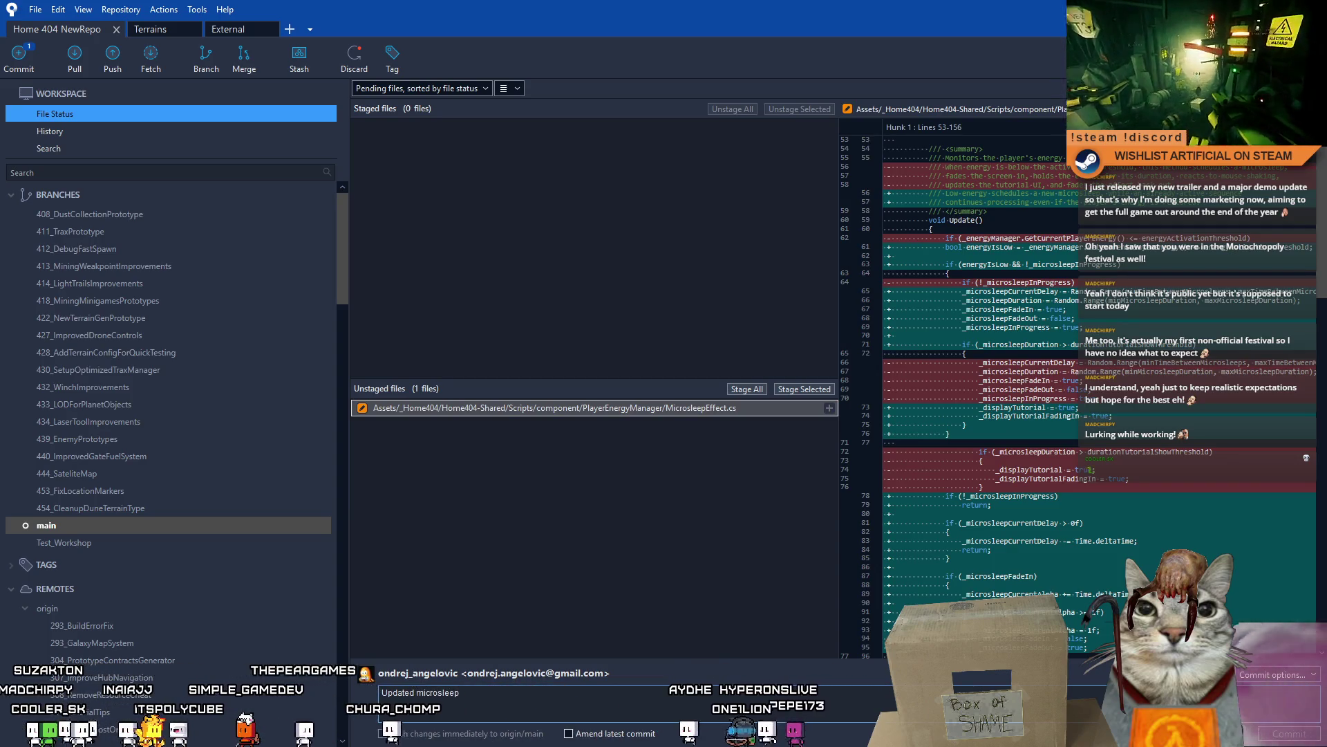
type("Effect.cs")
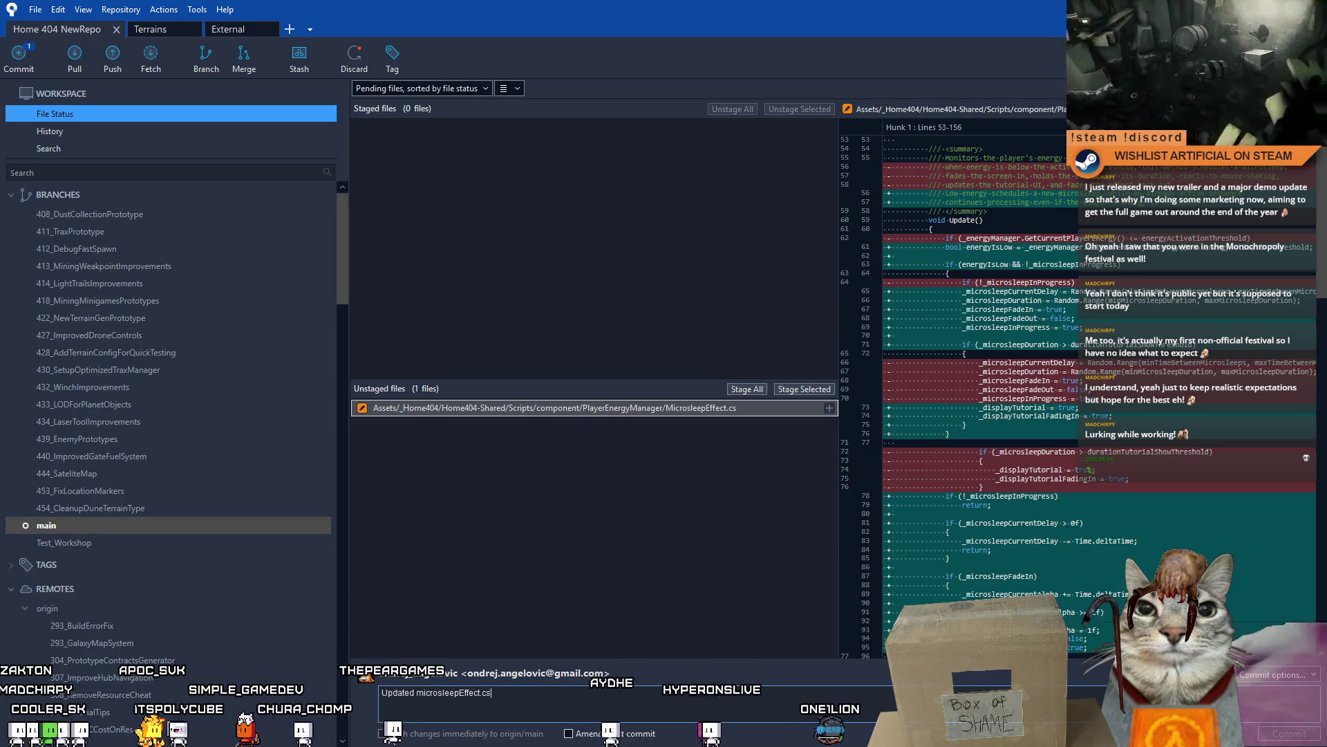
type(" to preven")
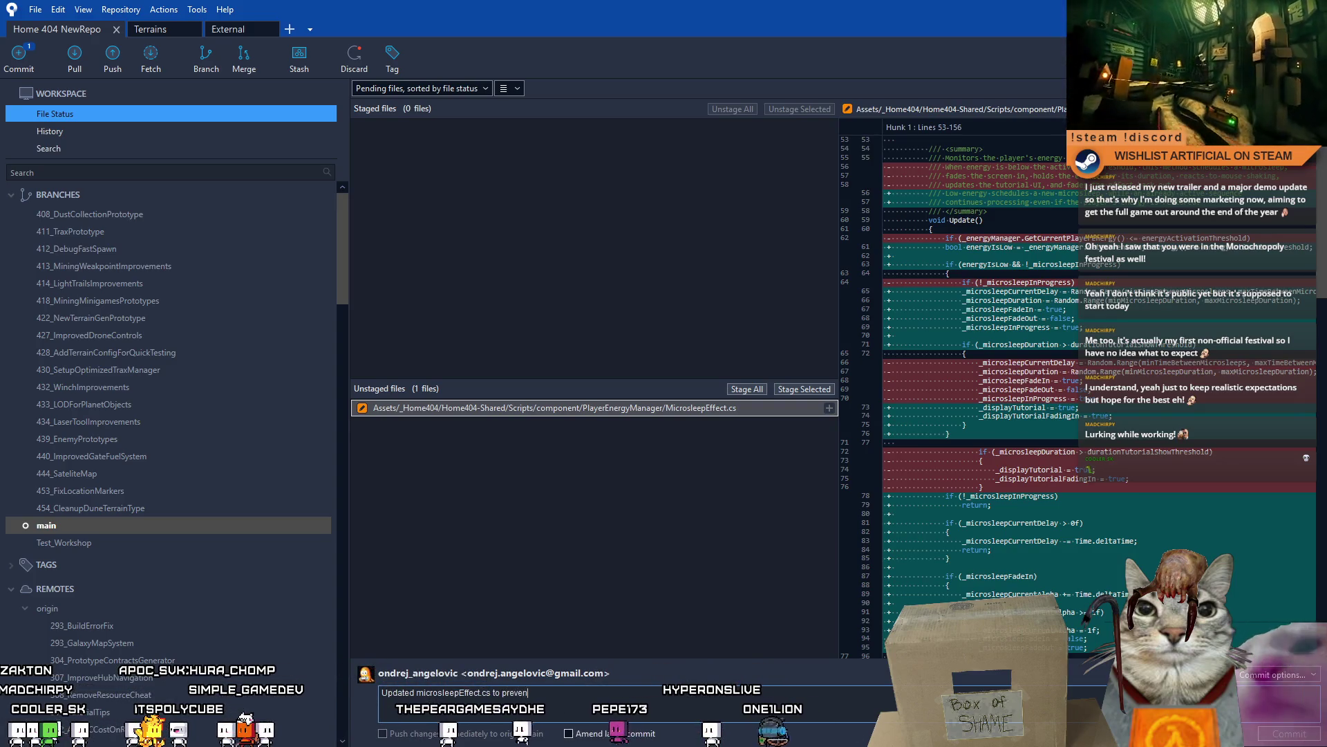
type("t bug")
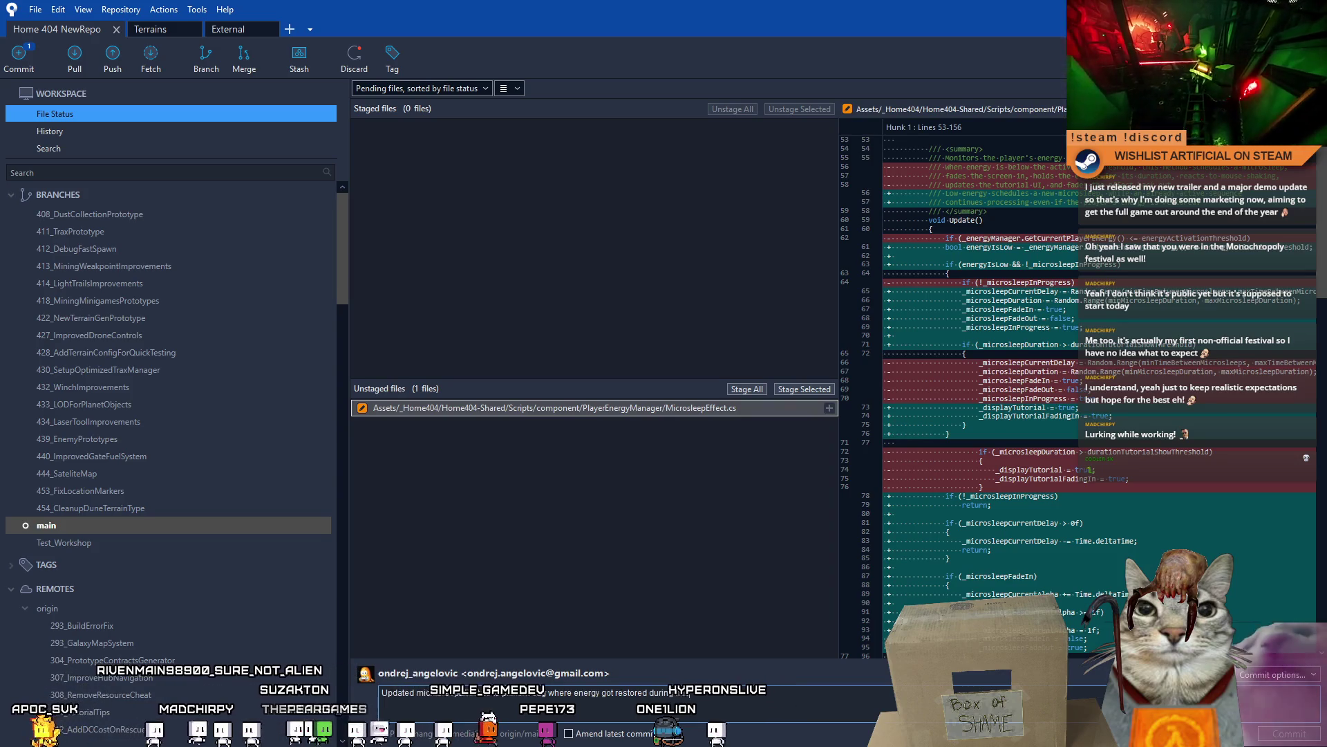
type("nd")
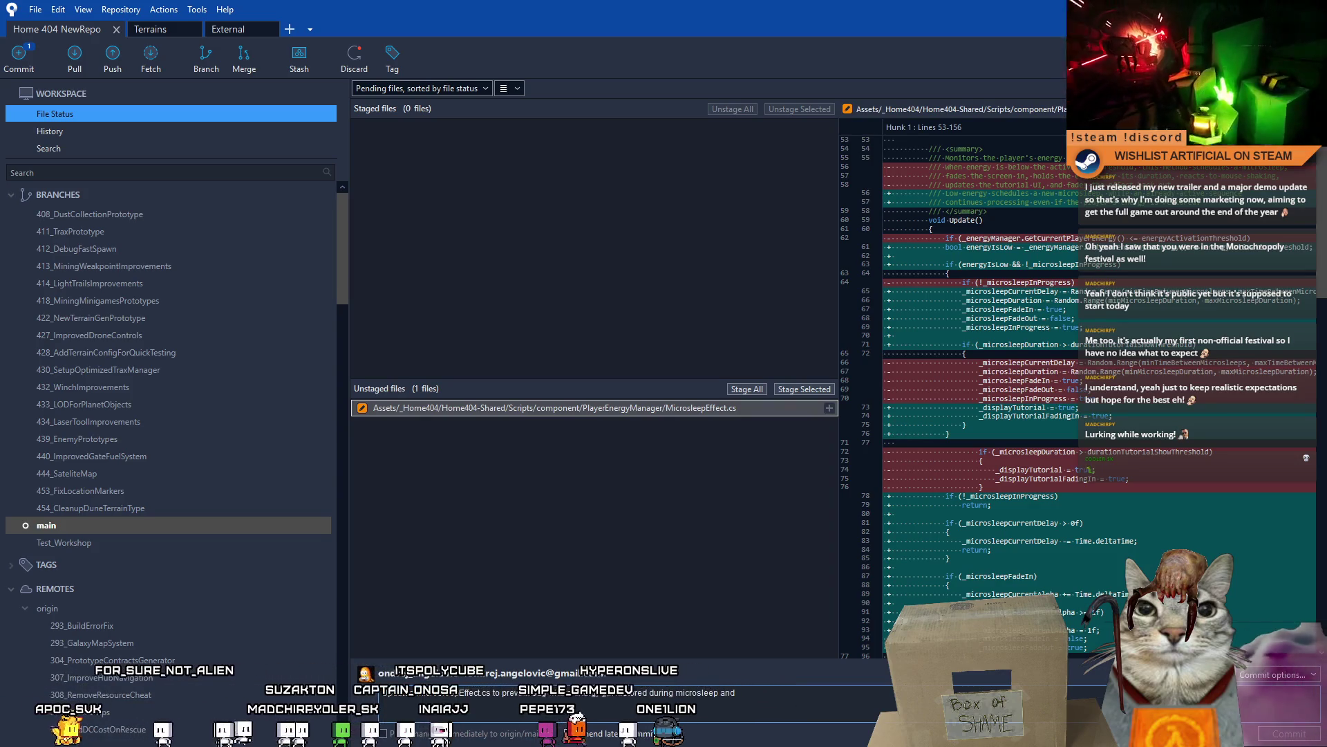
key("BackSpace")
key("BackSpace")
key("BackSpace")
type("icros")
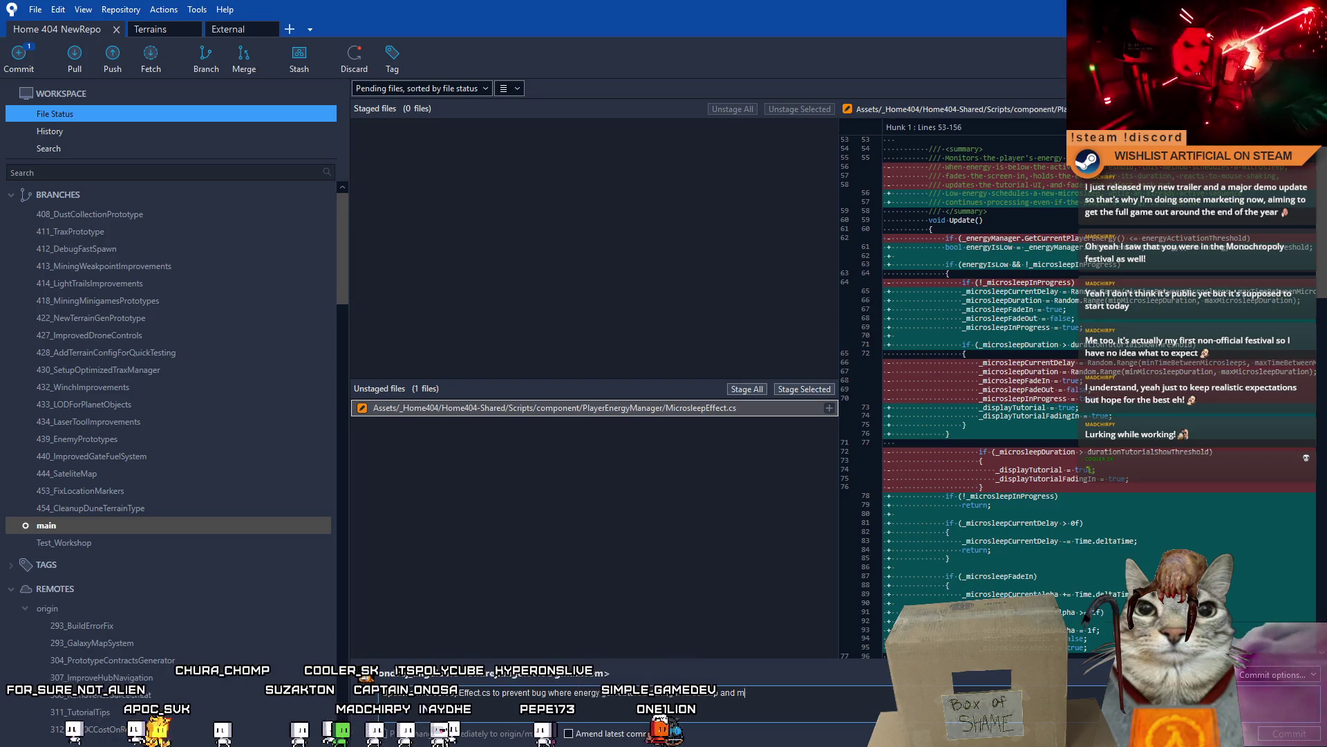
type("leep animation would get stuck")
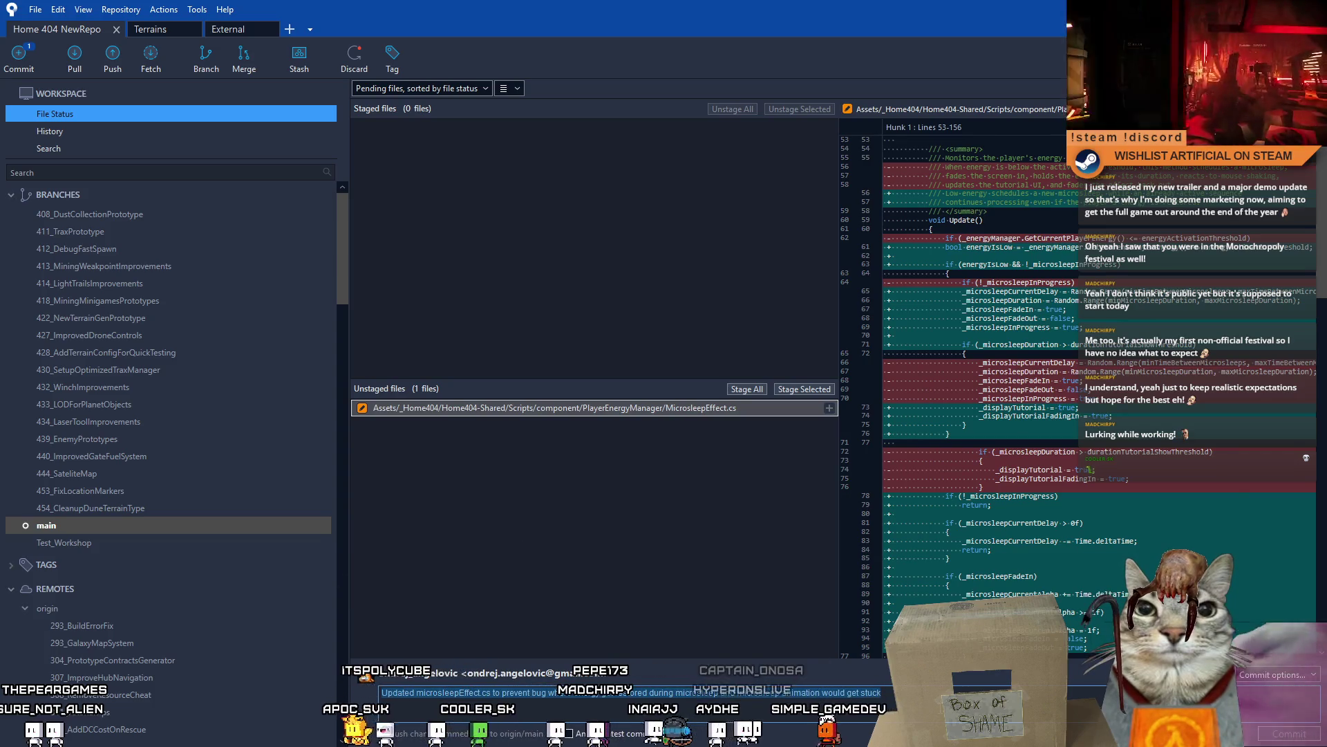
left_click(799, 390)
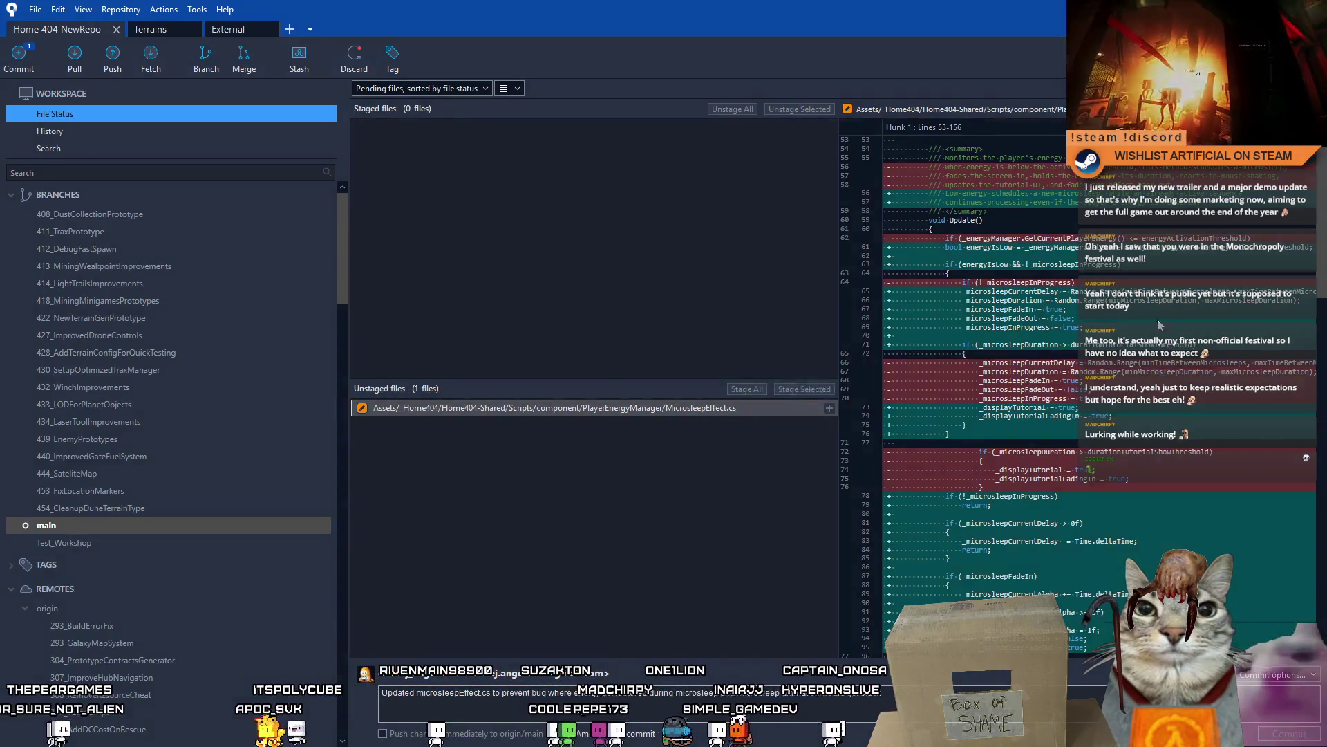
left_click(601, 129)
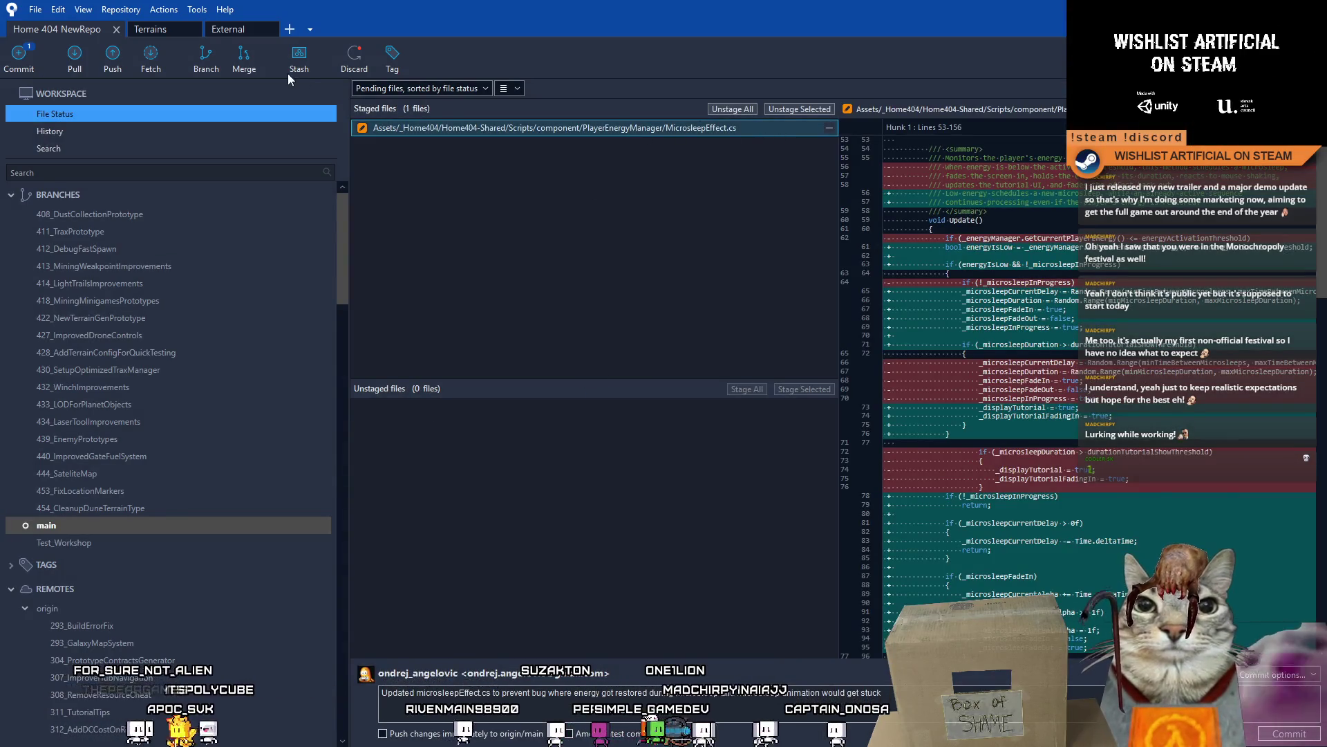
- Stash only the staged files under the name 'microsleep', then bring up the Microsleep Bug Notion page
left_click(301, 67)
type("micr")
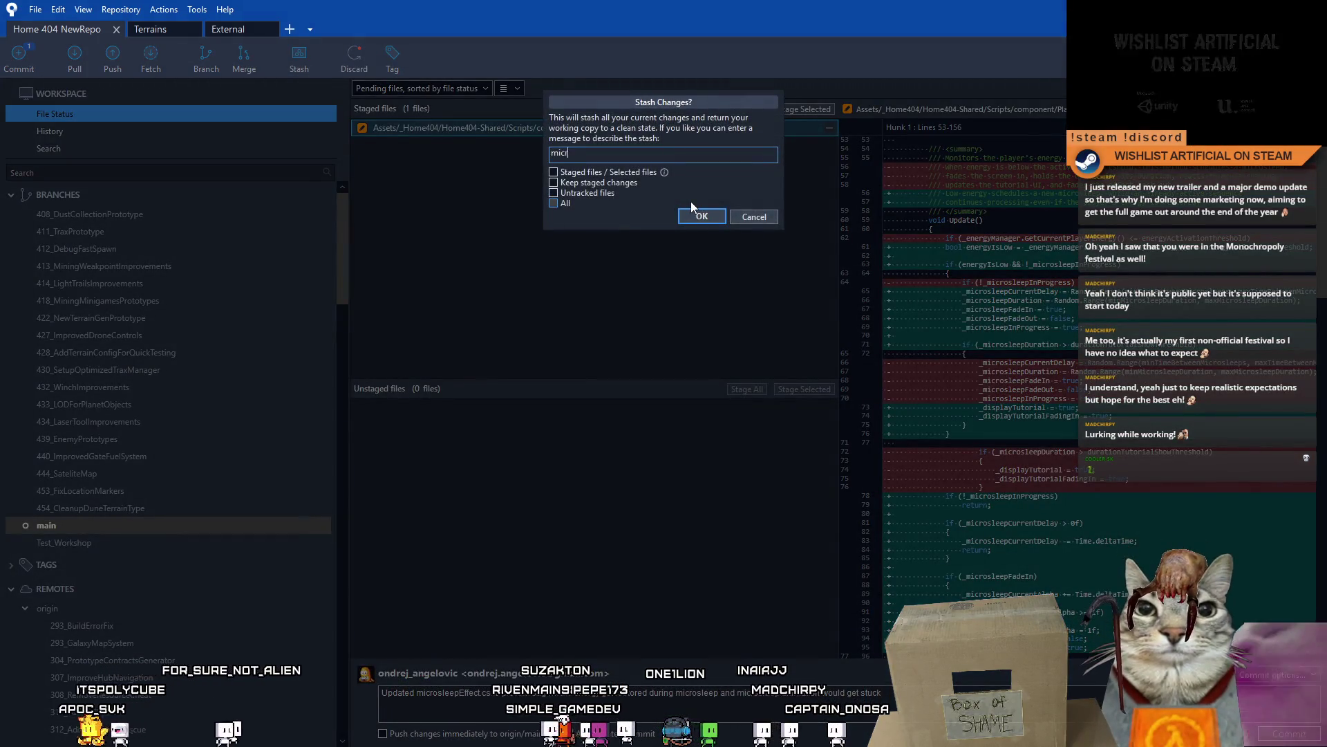
type("osleep")
left_click(637, 172)
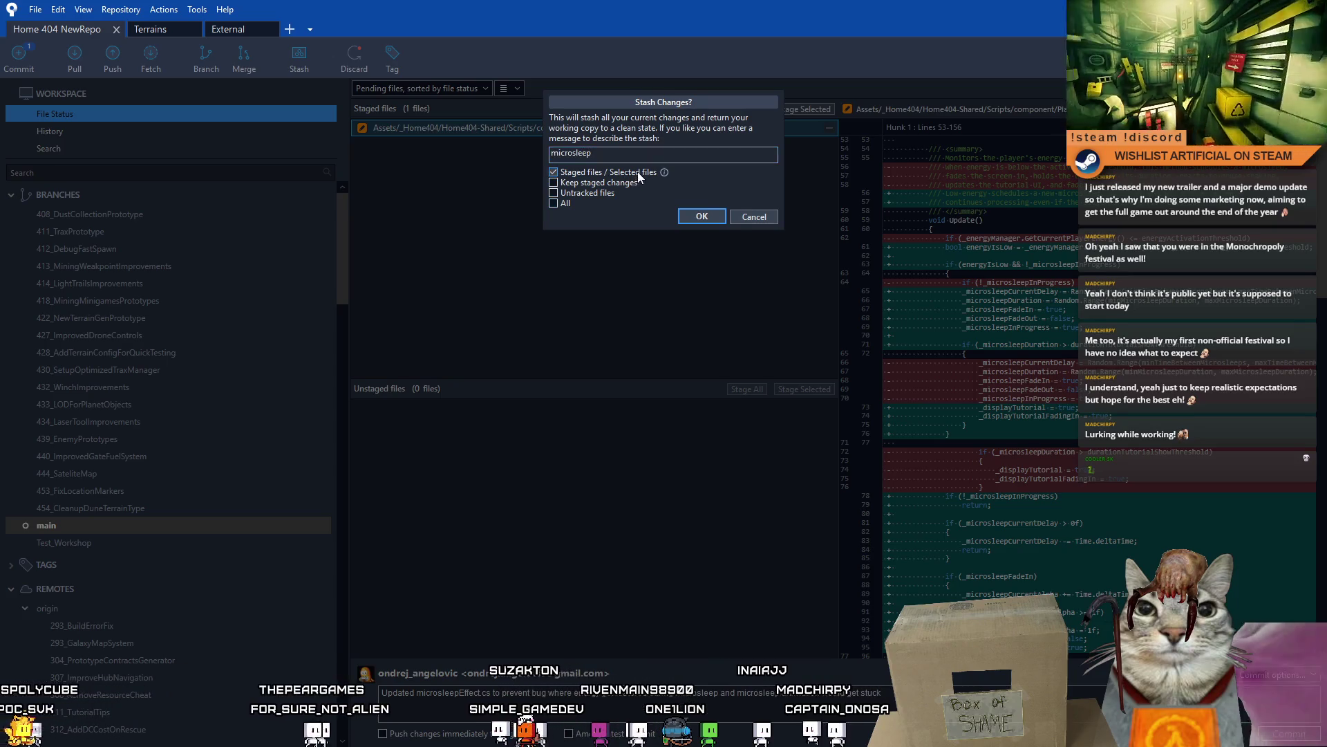
left_click(702, 217)
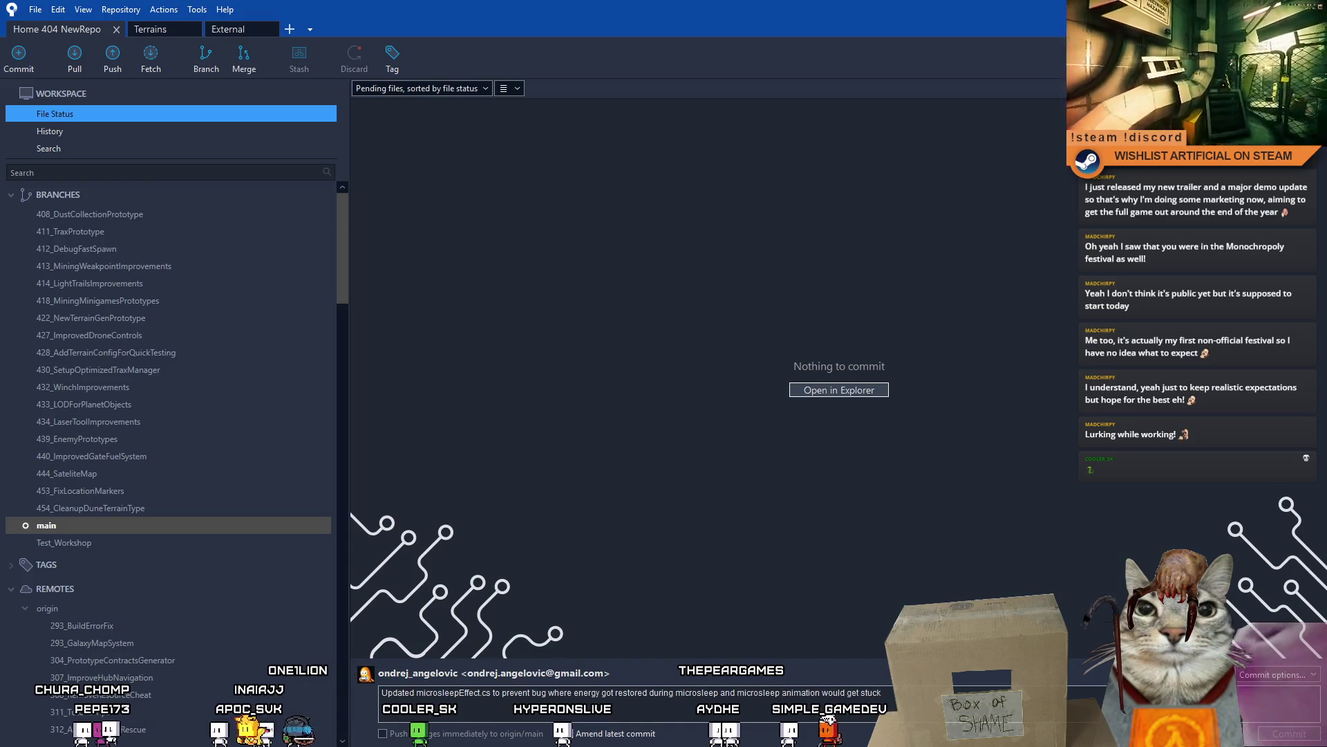
left_click_drag(0, 169, 322, 168)
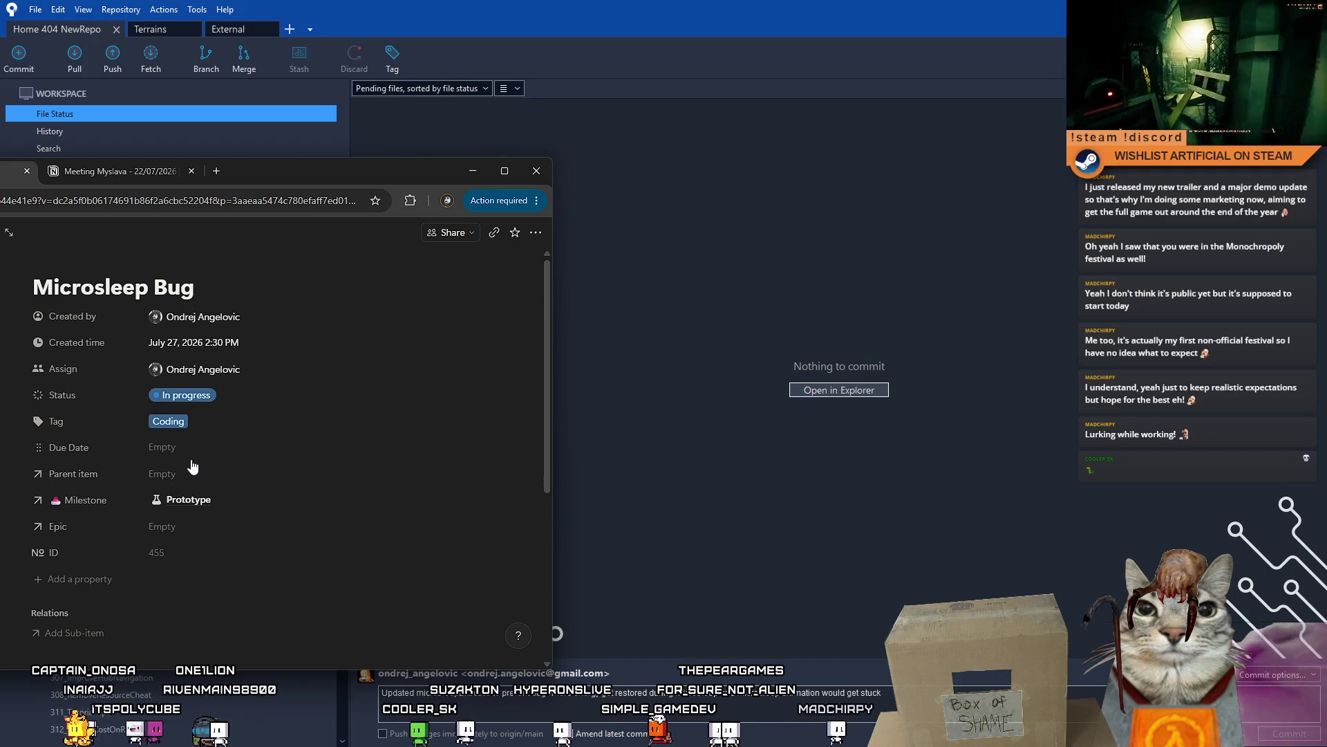
- Set the Microsleep Bug task's Epic to Tech, then close the Notion browser window
left_click(202, 527)
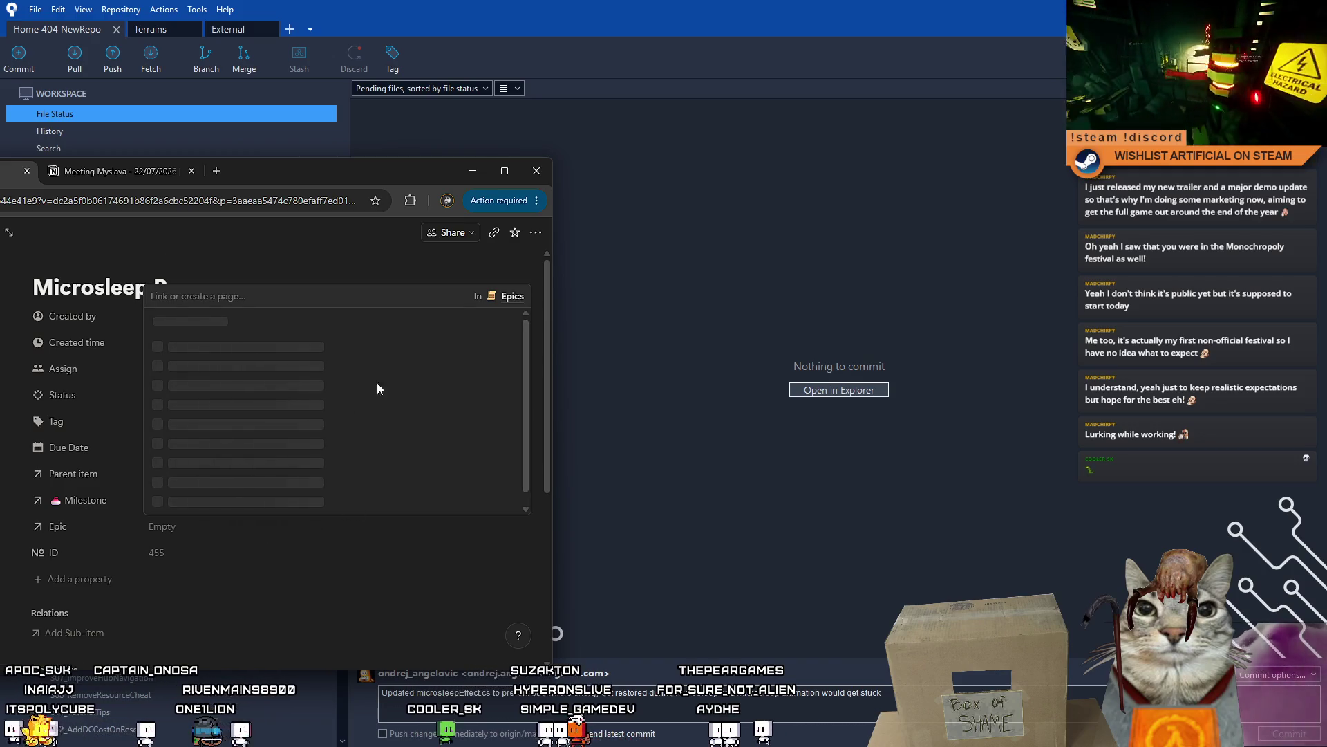
left_click(195, 374)
left_click(322, 260)
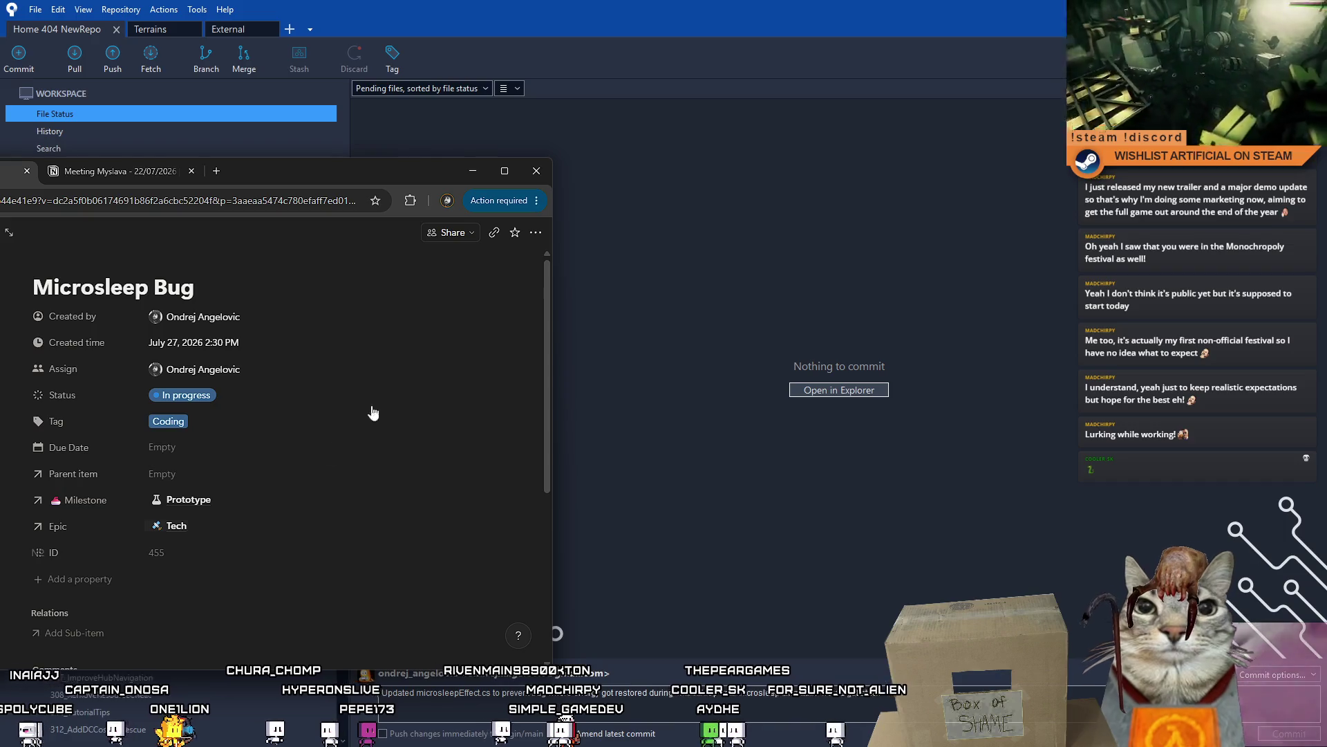
left_click(537, 171)
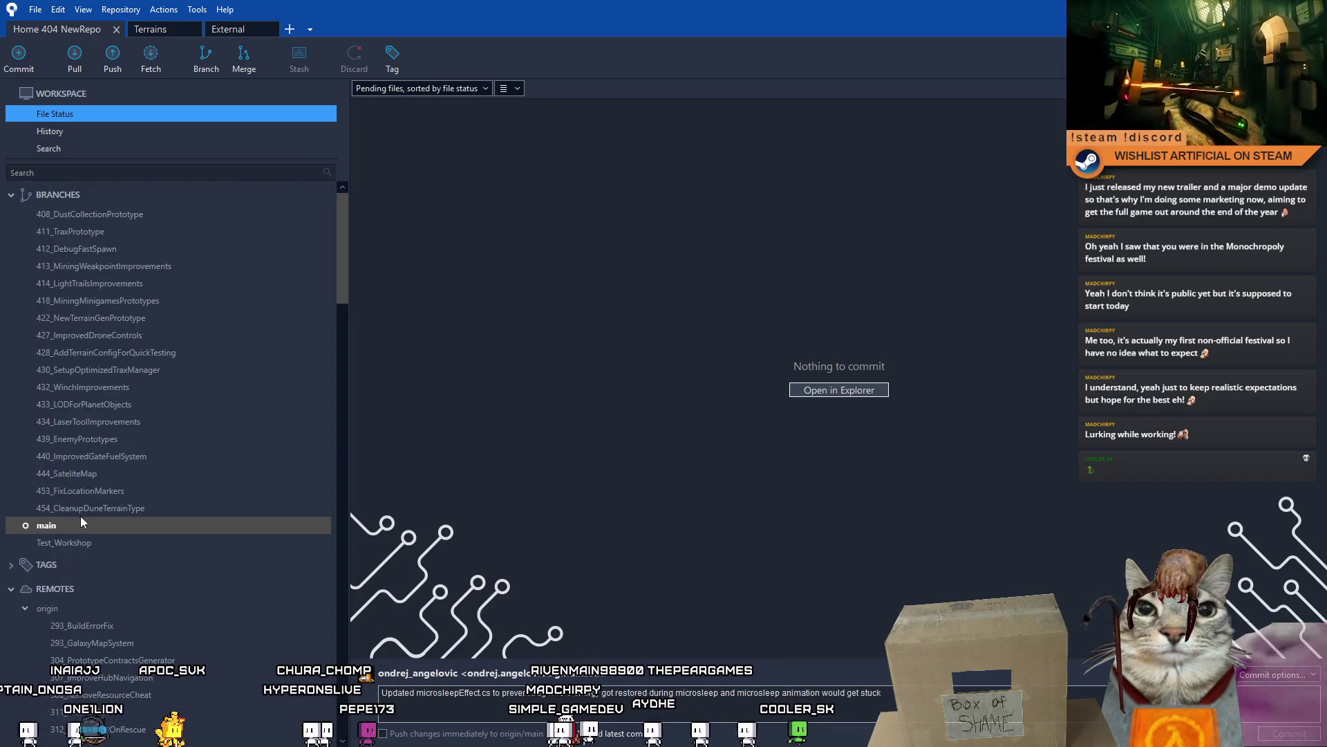
left_click(86, 526)
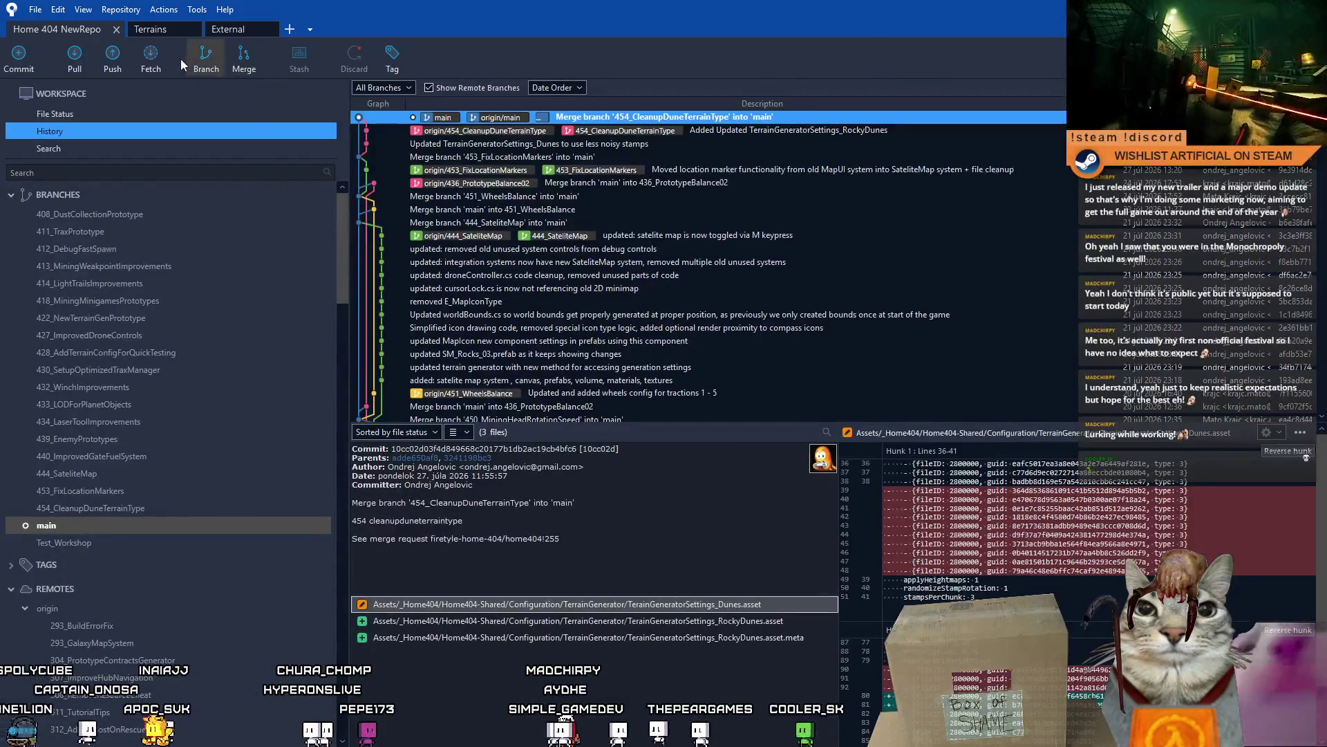
- Create branch 455_MicrosleepBug from main and check it out
left_click(204, 64)
type("455")
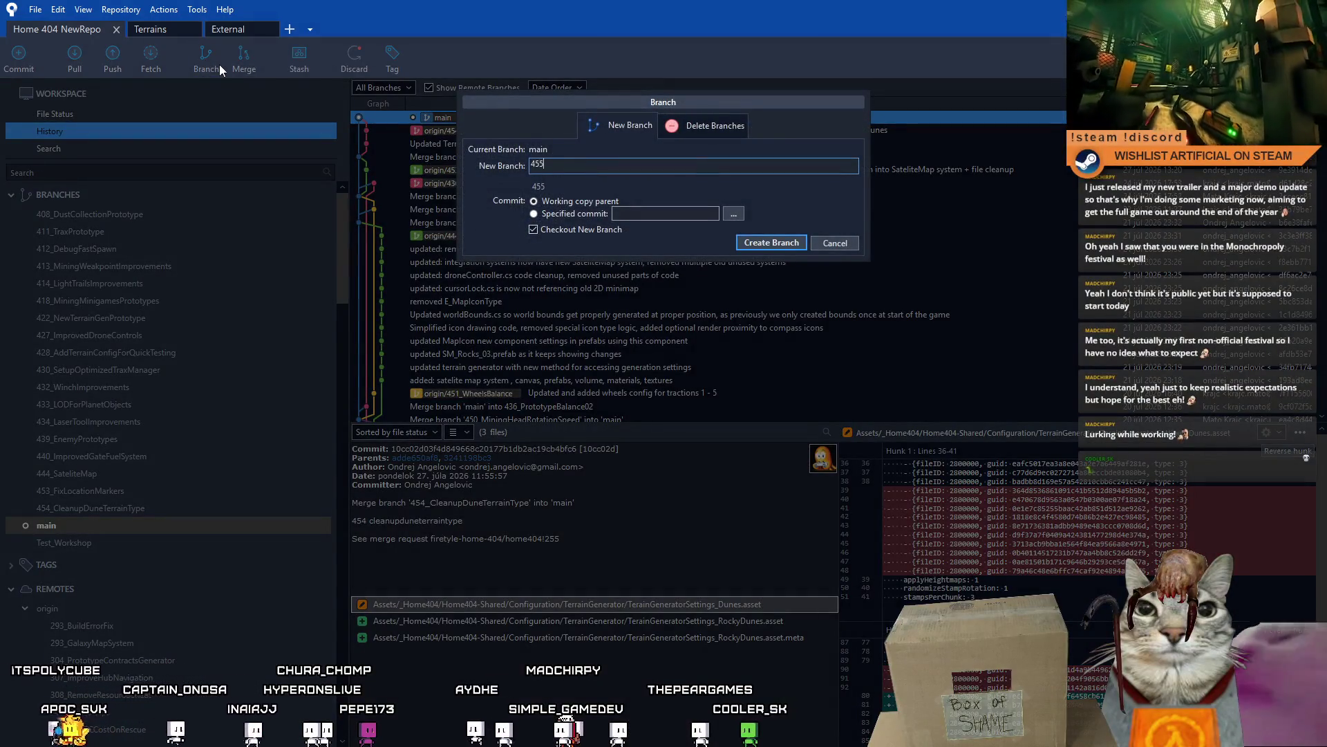
type("_Microslee")
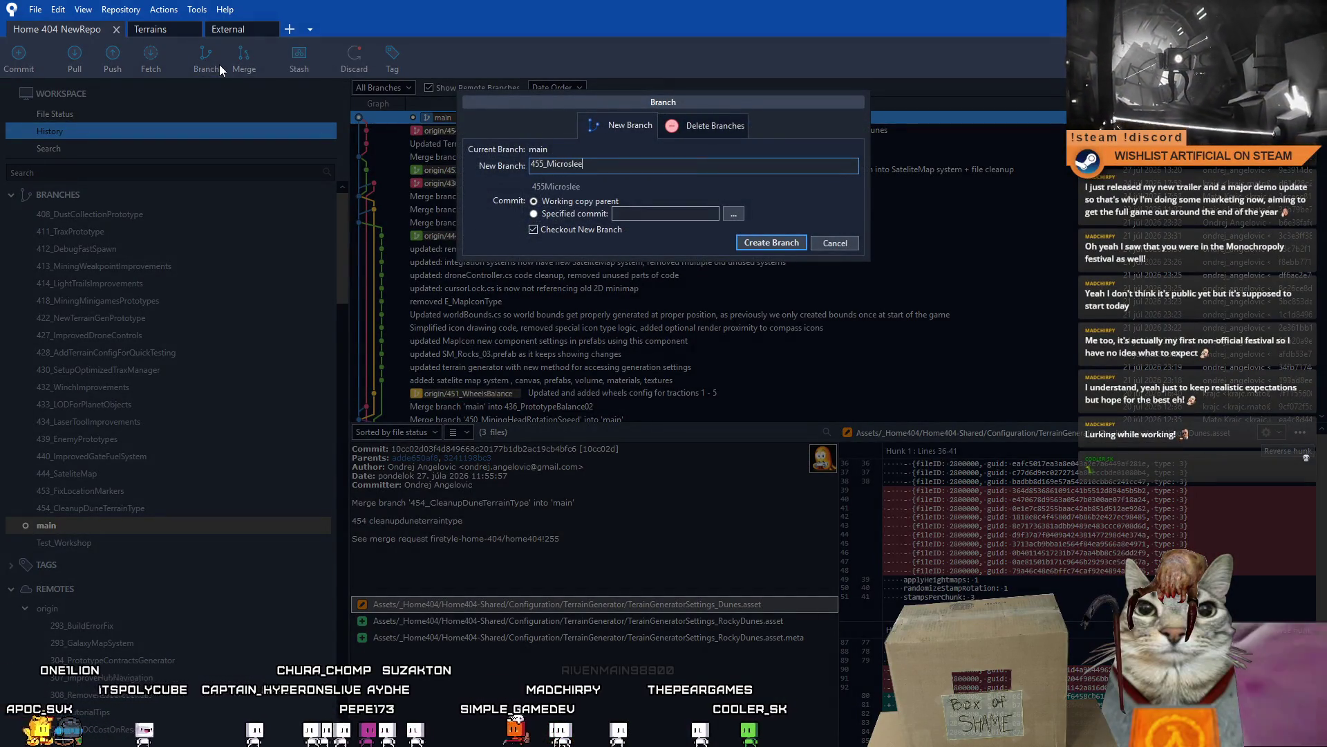
type("pBug")
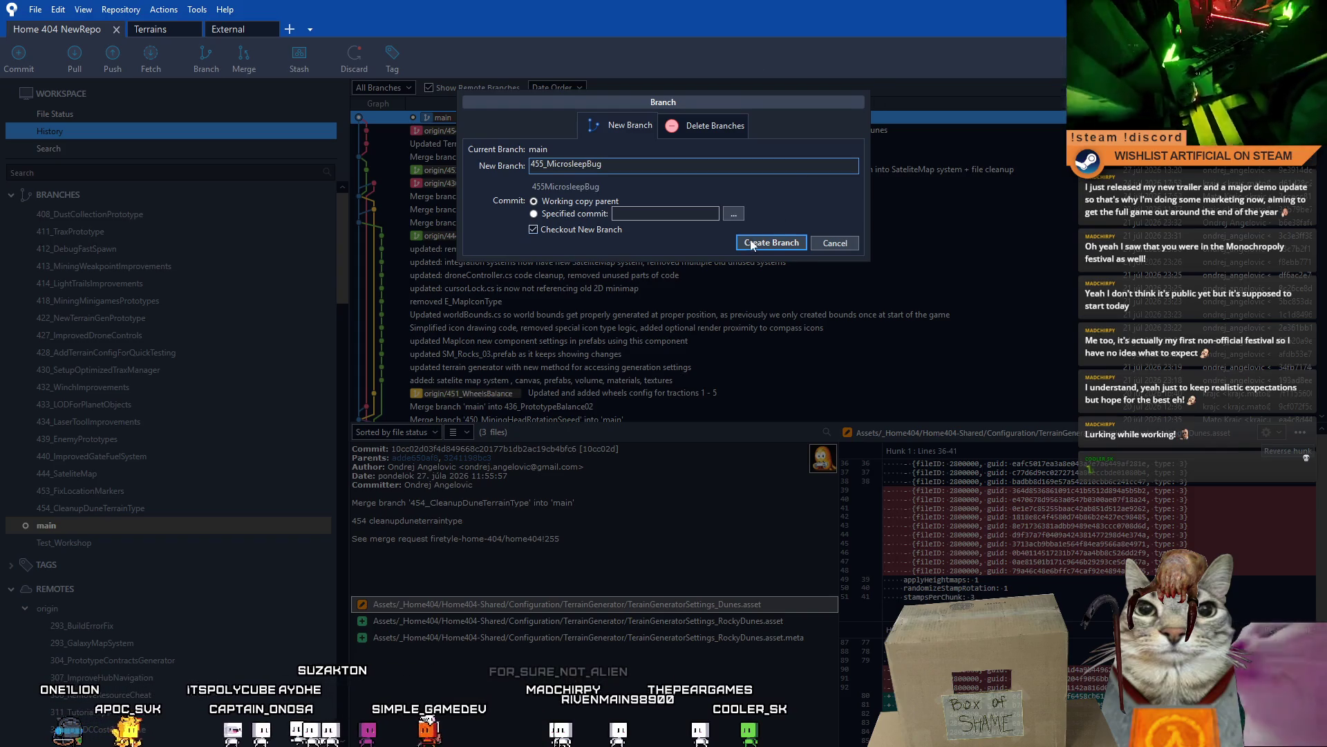
left_click(786, 247)
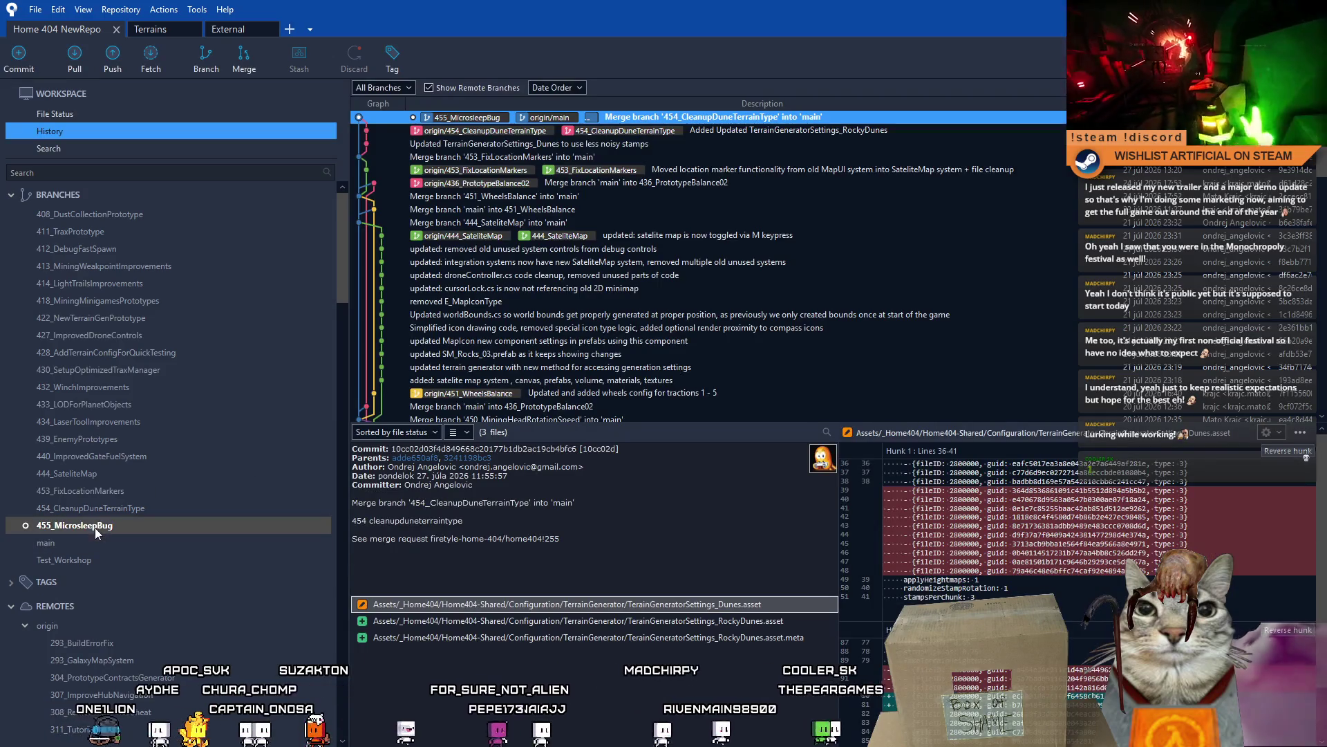
- Collapse the remote branches and apply the newest stash, the microsleep stash
right_click(134, 642)
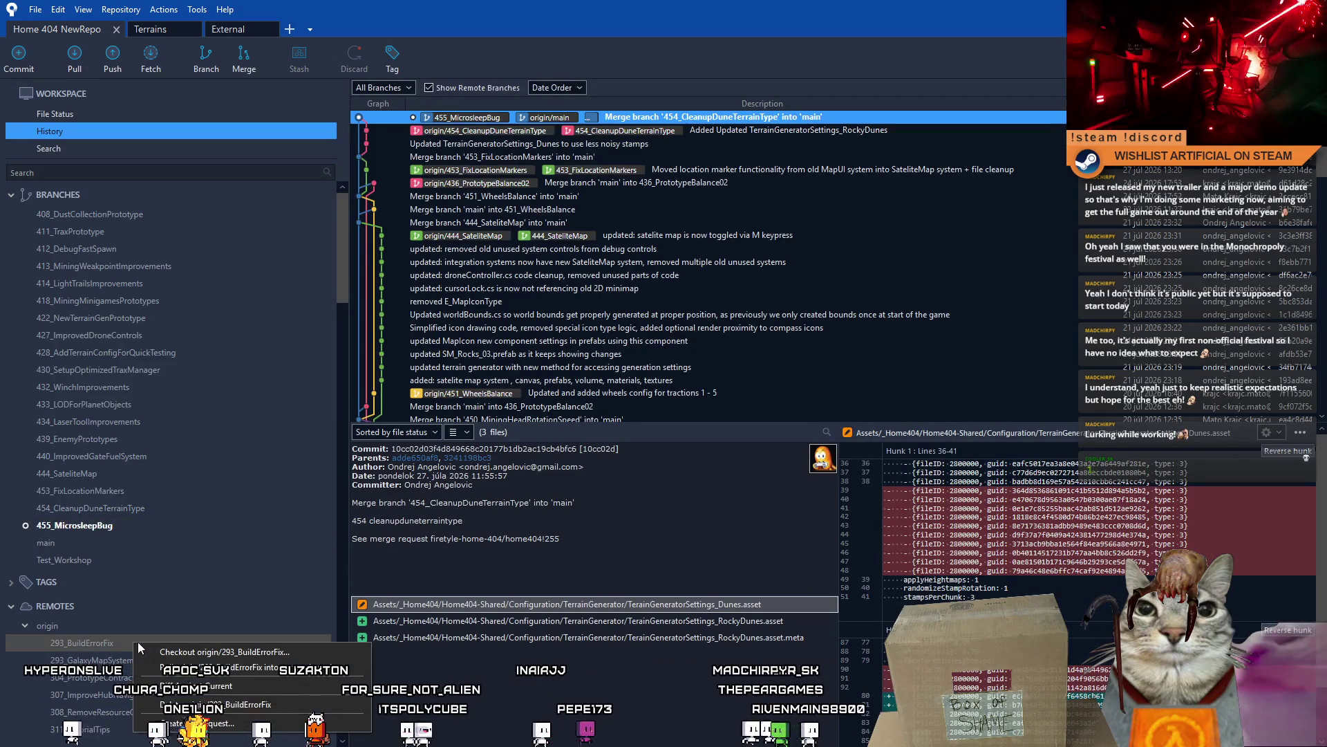
left_click(104, 661)
scroll(189, 653, "down", 3)
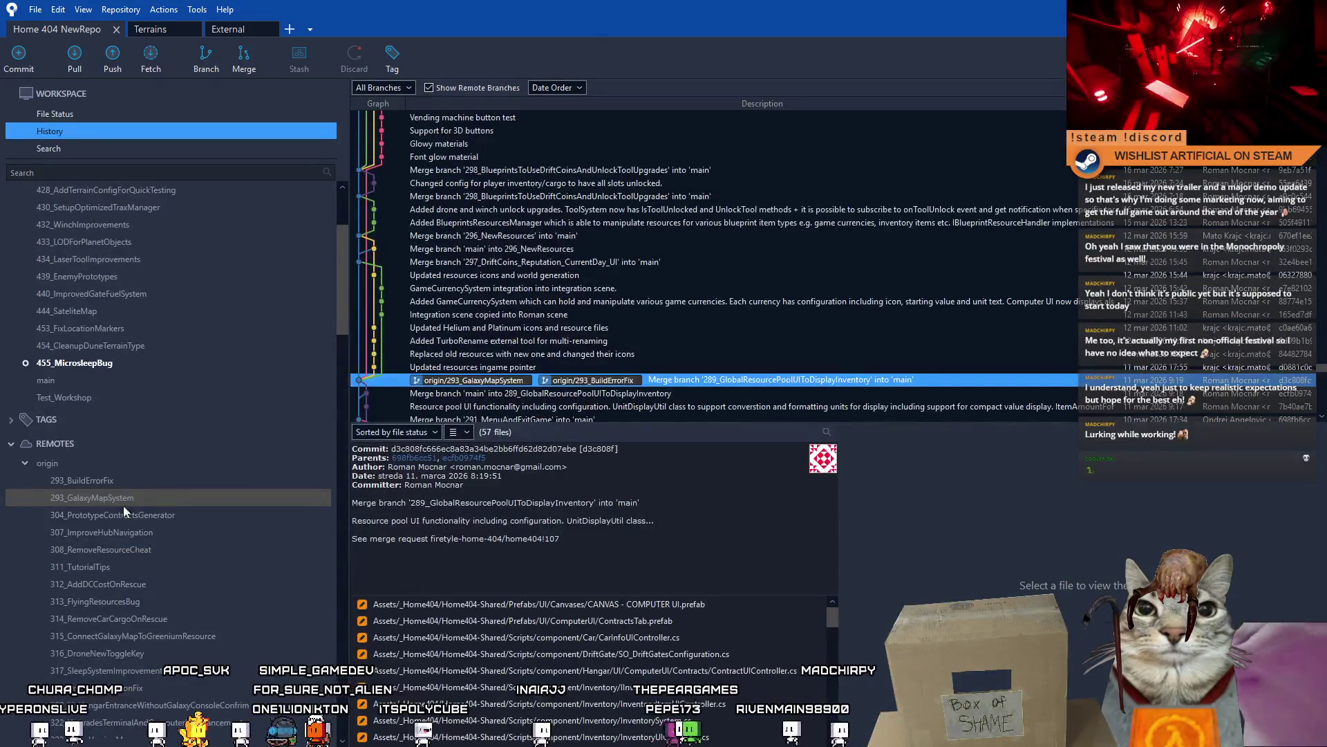
left_click(24, 464)
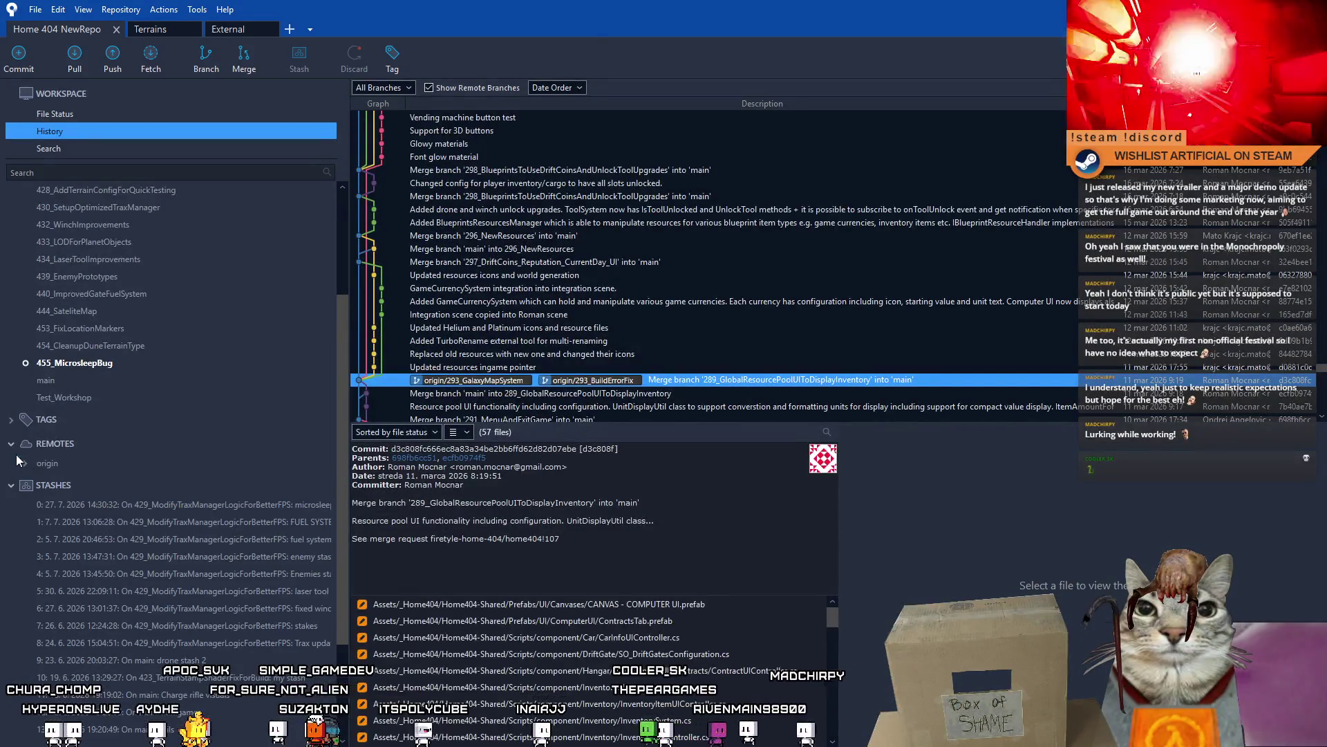
right_click(175, 505)
left_click(271, 513)
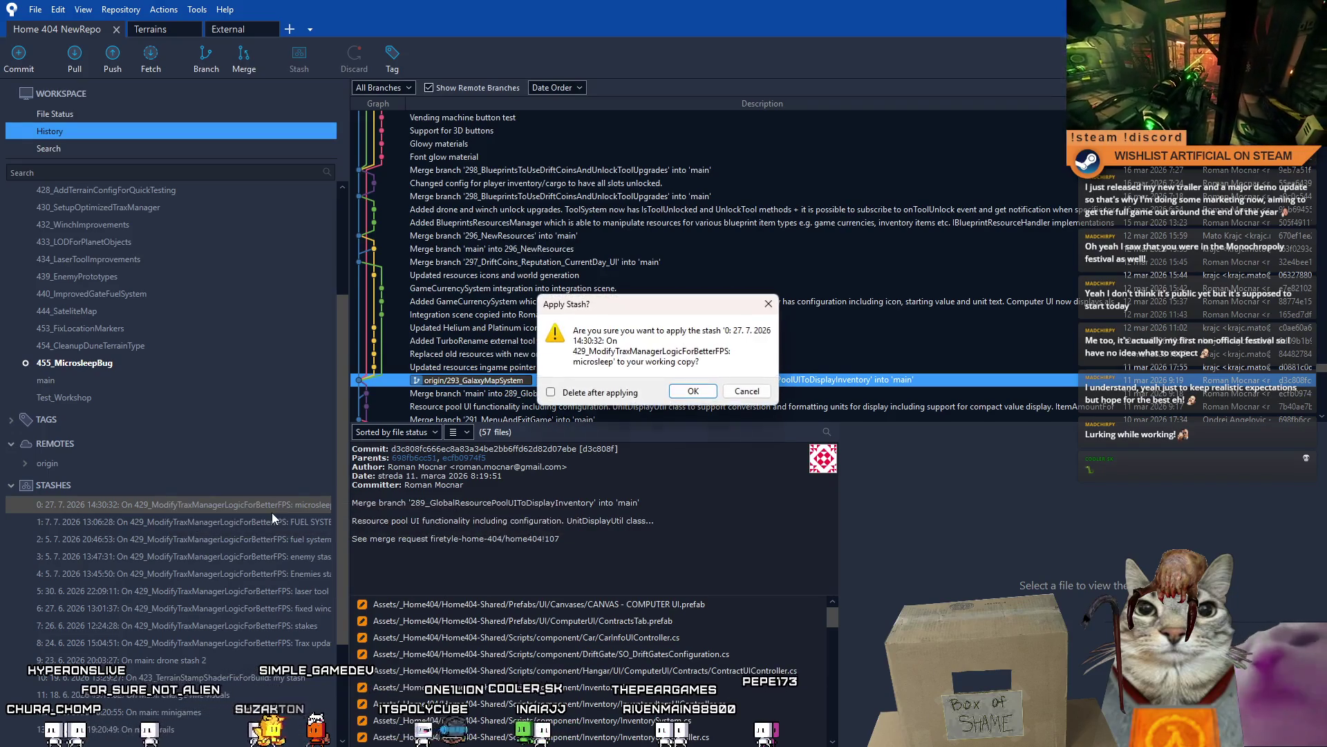
left_click(712, 394)
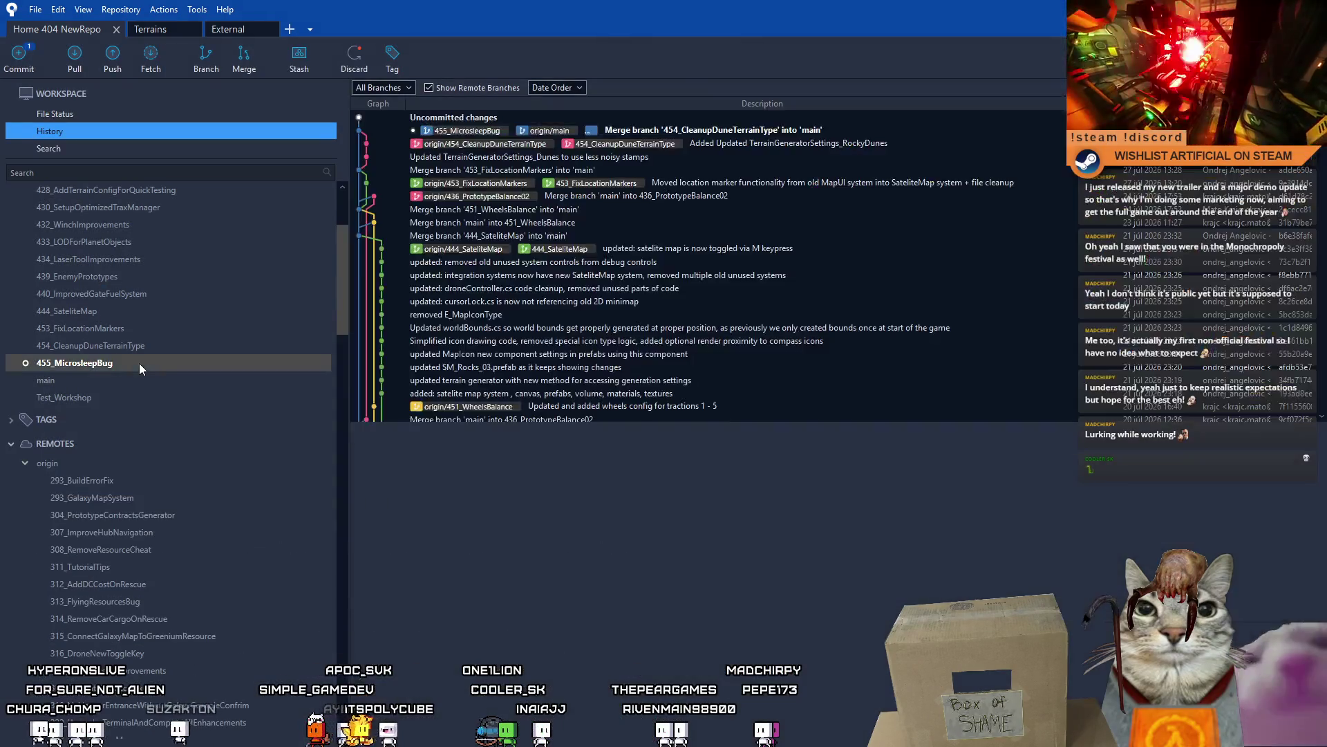
- Stage MicrosleepEffect.cs in File Status and commit the microsleep fix
left_click(73, 115)
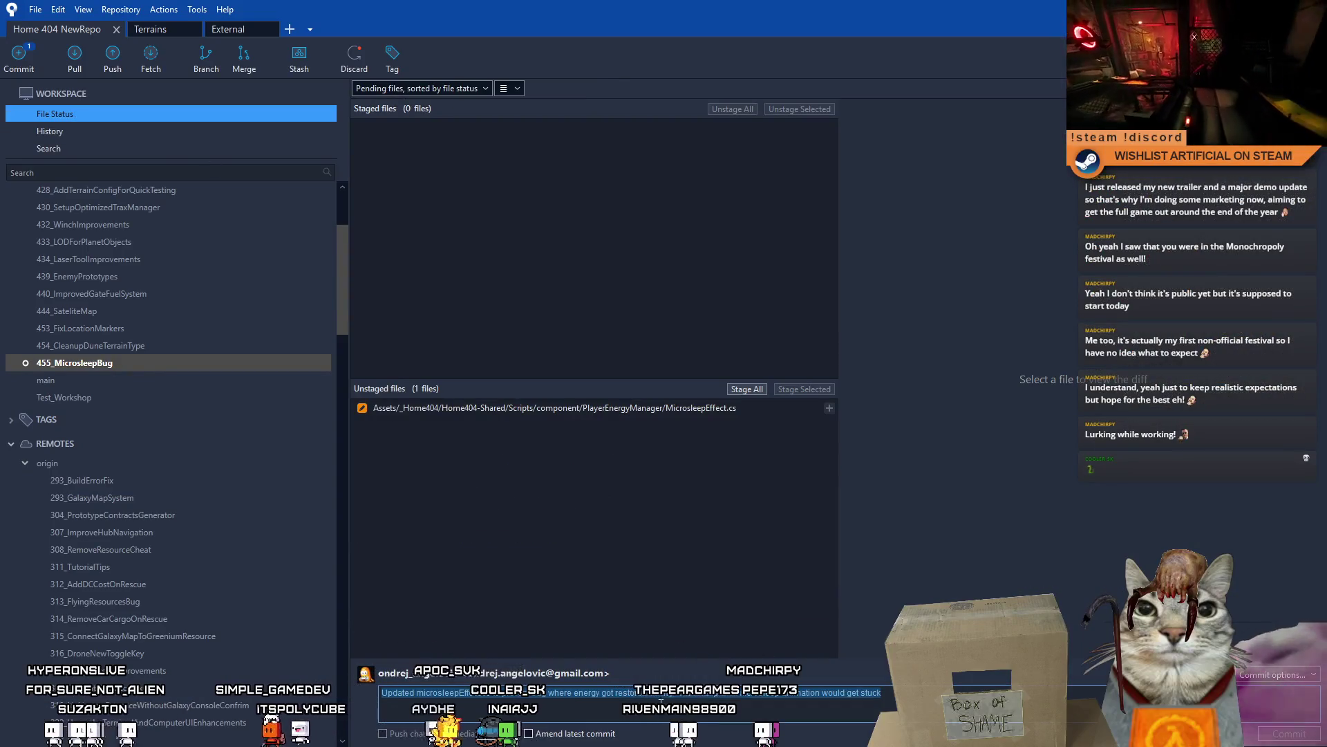
left_click(708, 409)
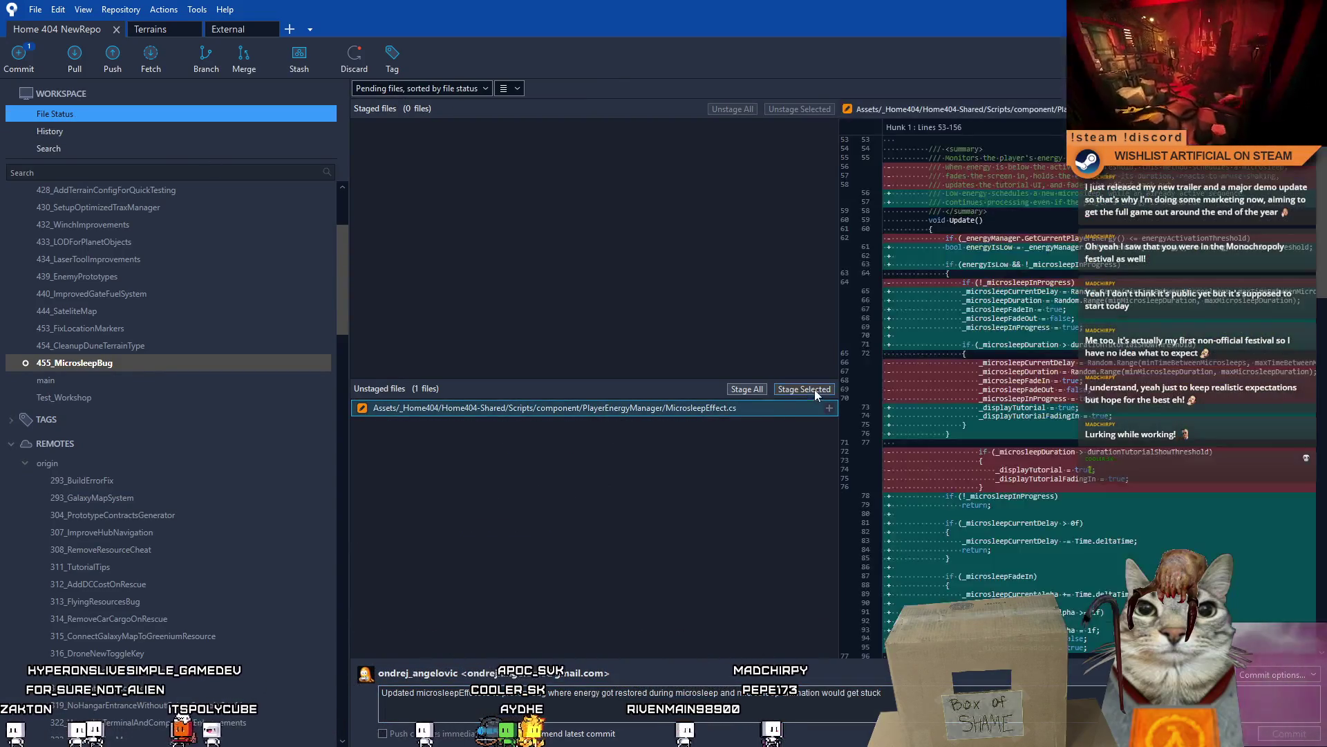
left_click(804, 389)
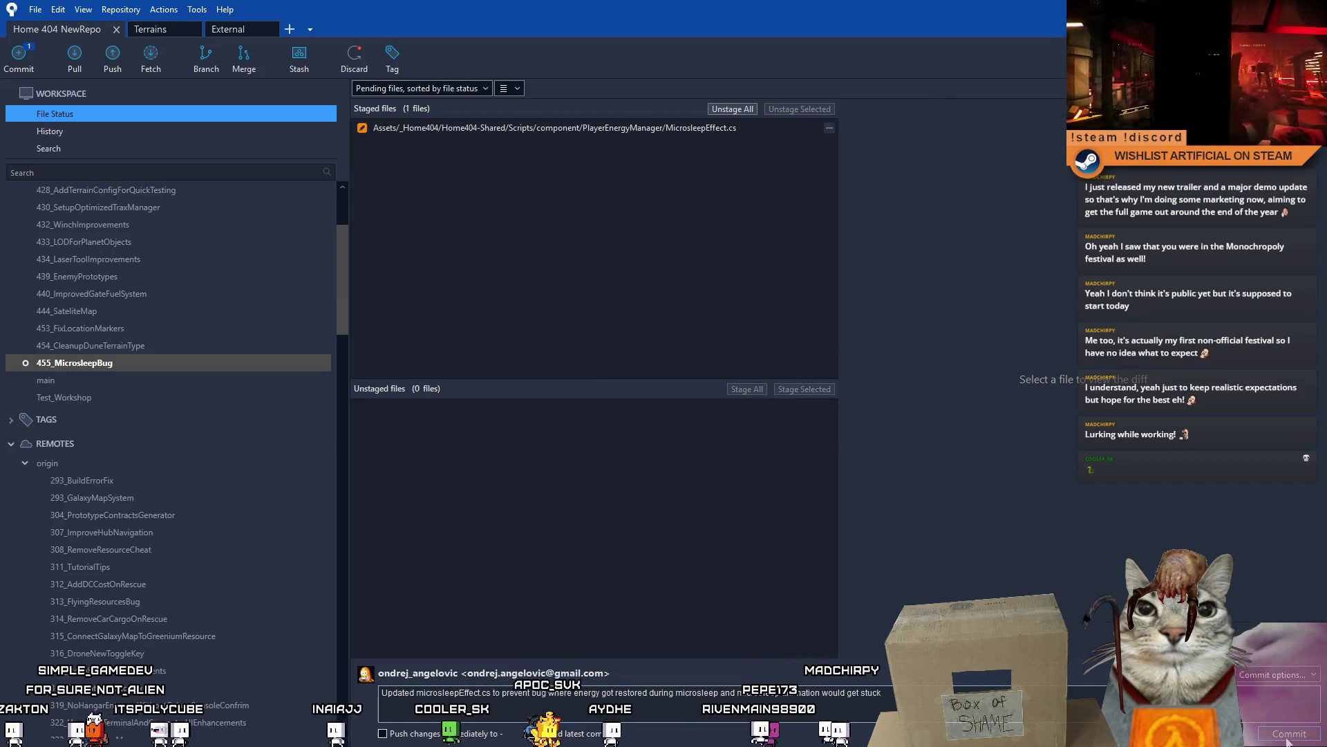
left_click(1290, 733)
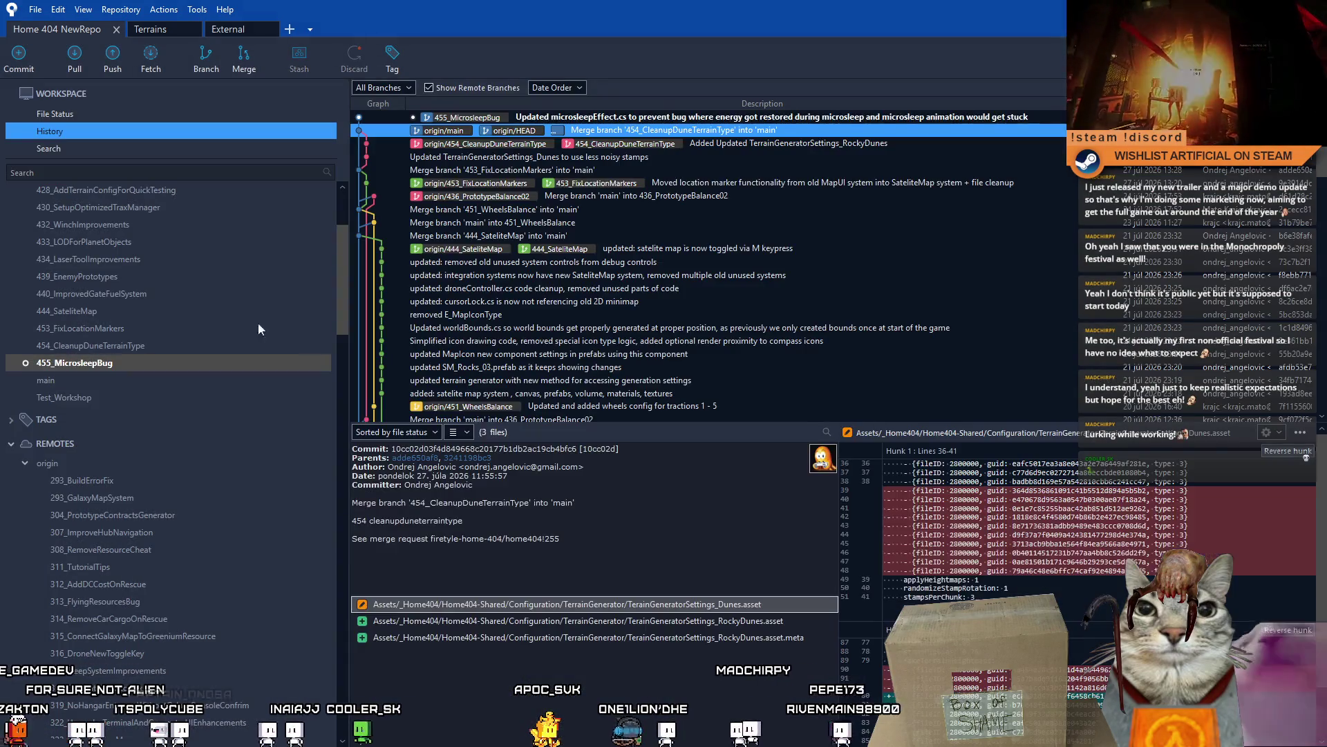
- Push the 455_MicrosleepBug branch to origin
left_click(113, 68)
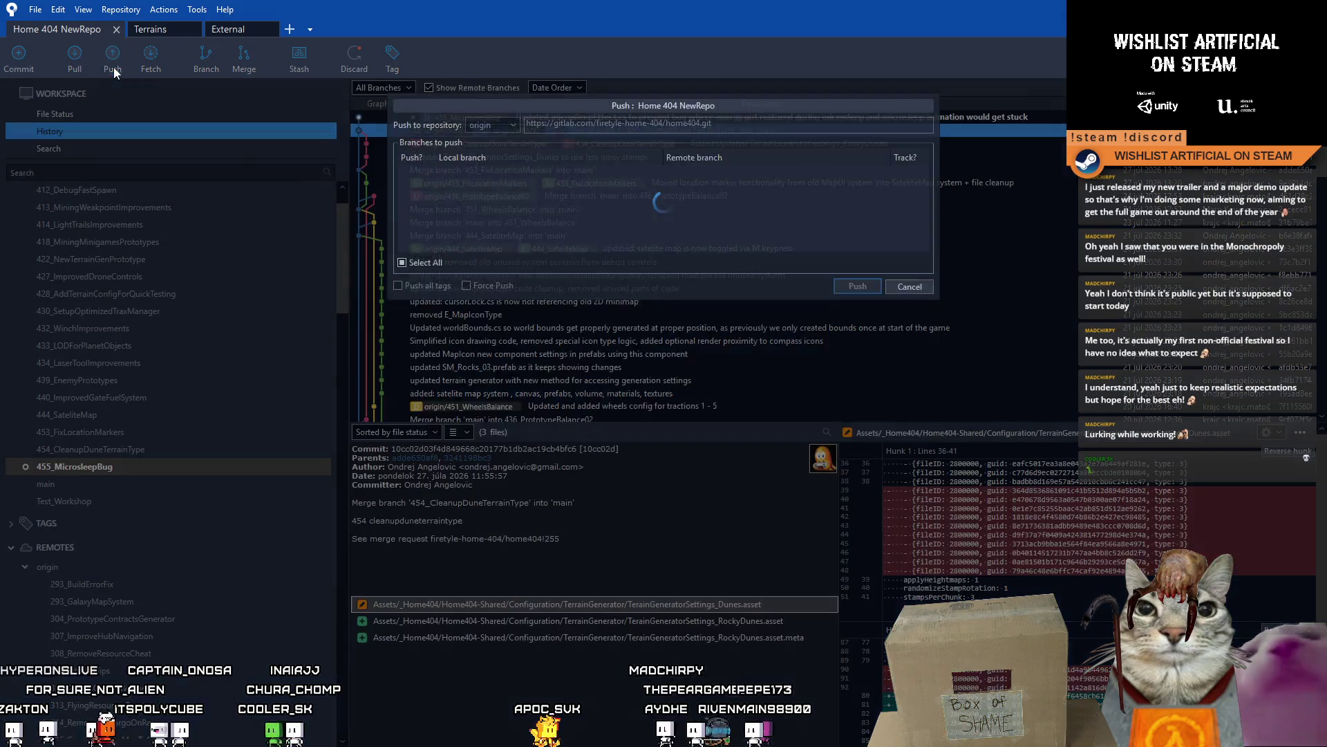
left_click_drag(923, 204, 930, 360)
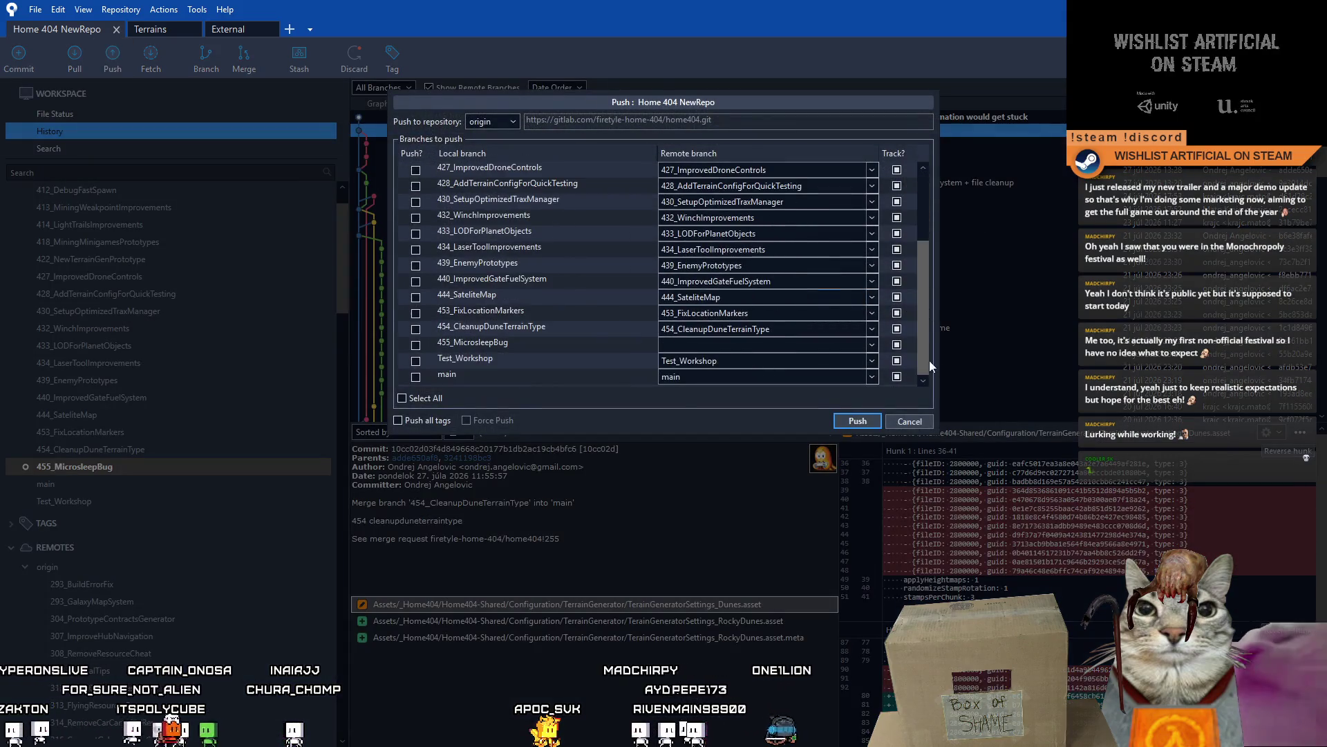
left_click(416, 345)
left_click(858, 421)
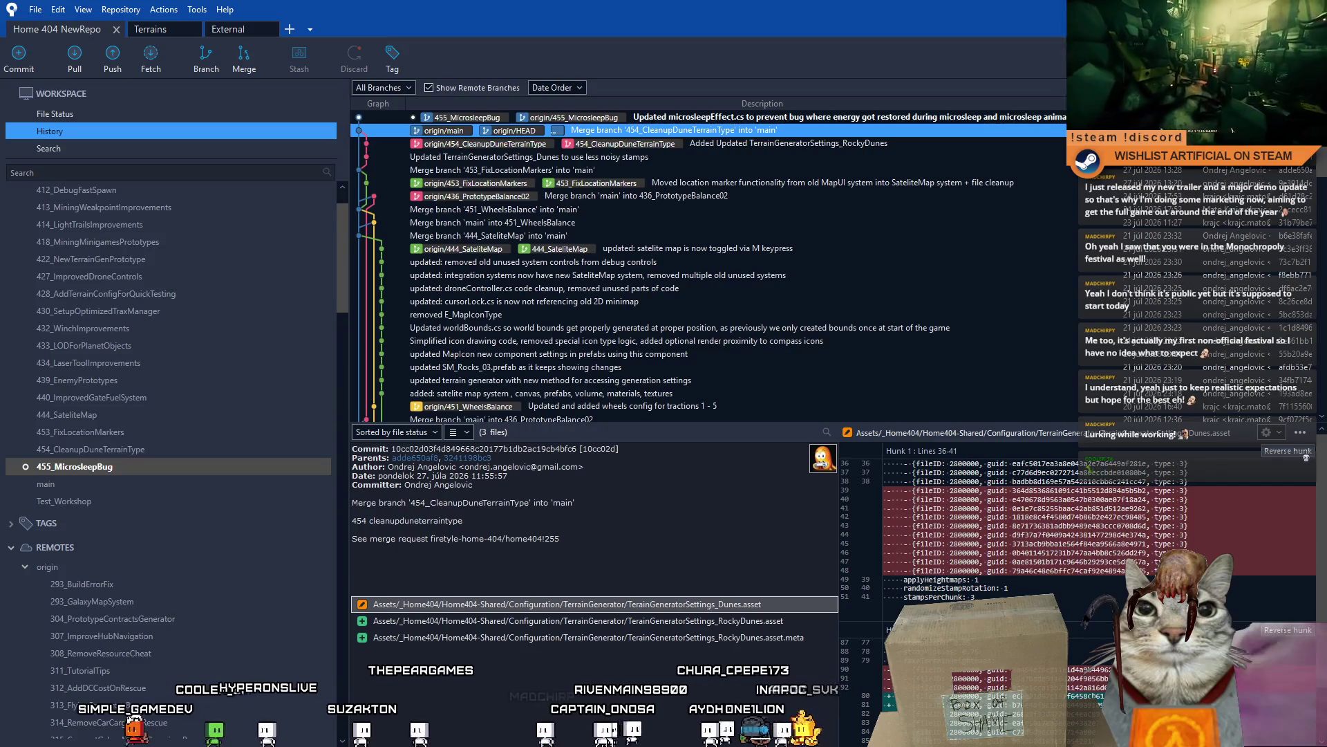
- In GitLab, create merge request !256 from 455_MicrosleepBug, assigned to yourself, and merge it into main
key("alt+Tab")
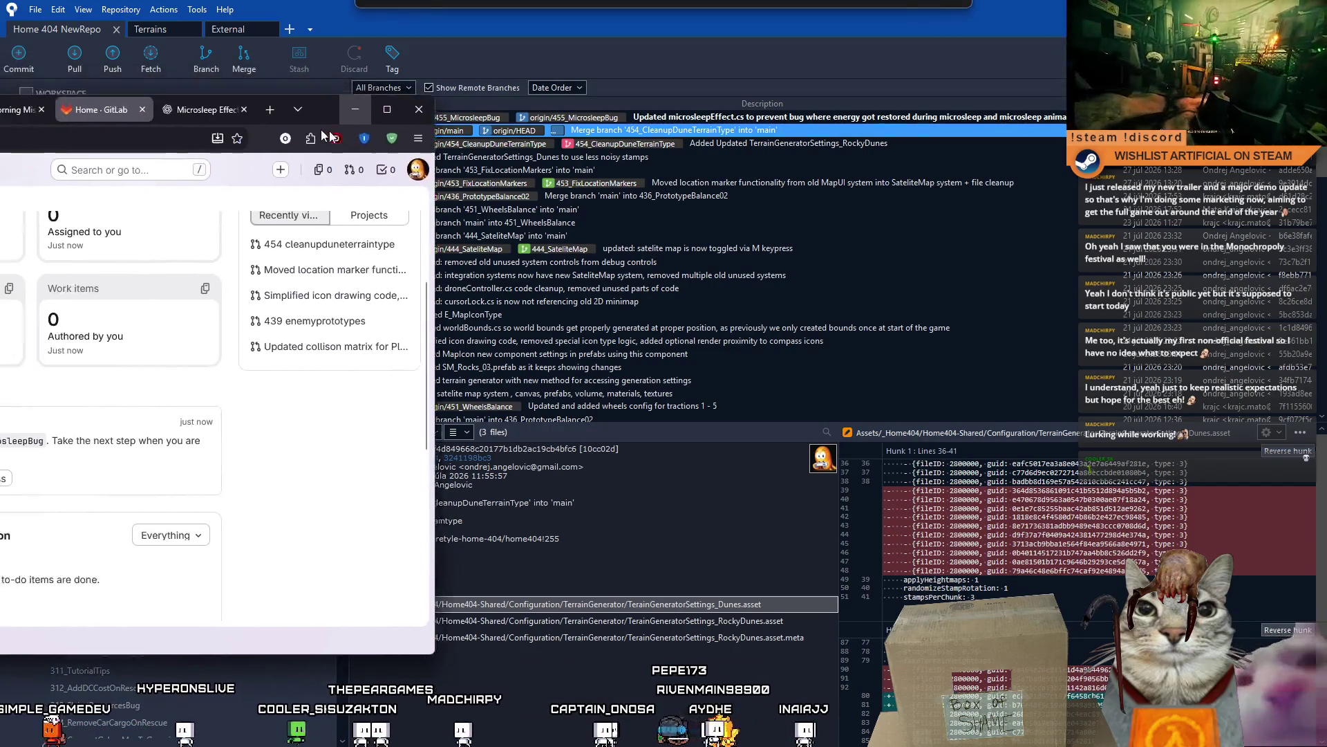
left_click(86, 489)
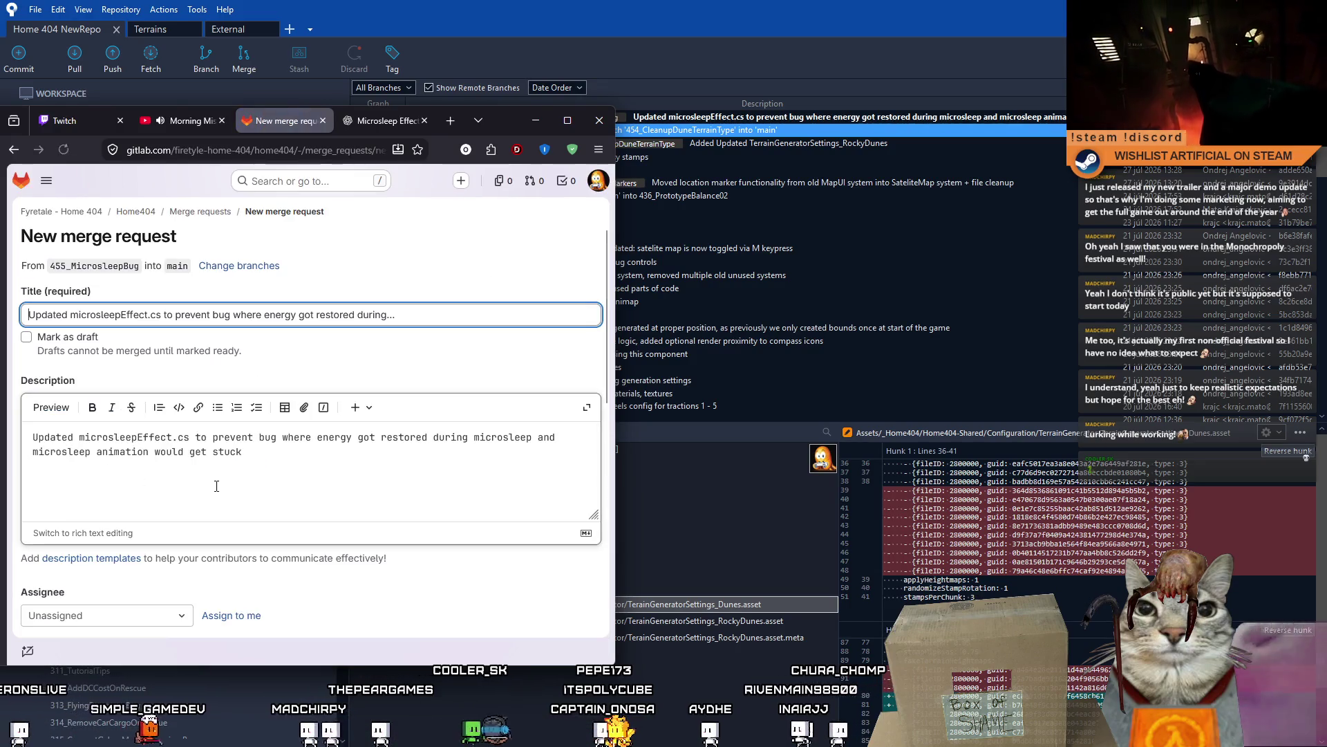
left_click(231, 616)
scroll(401, 612, "down", 5)
scroll(403, 611, "down", 3)
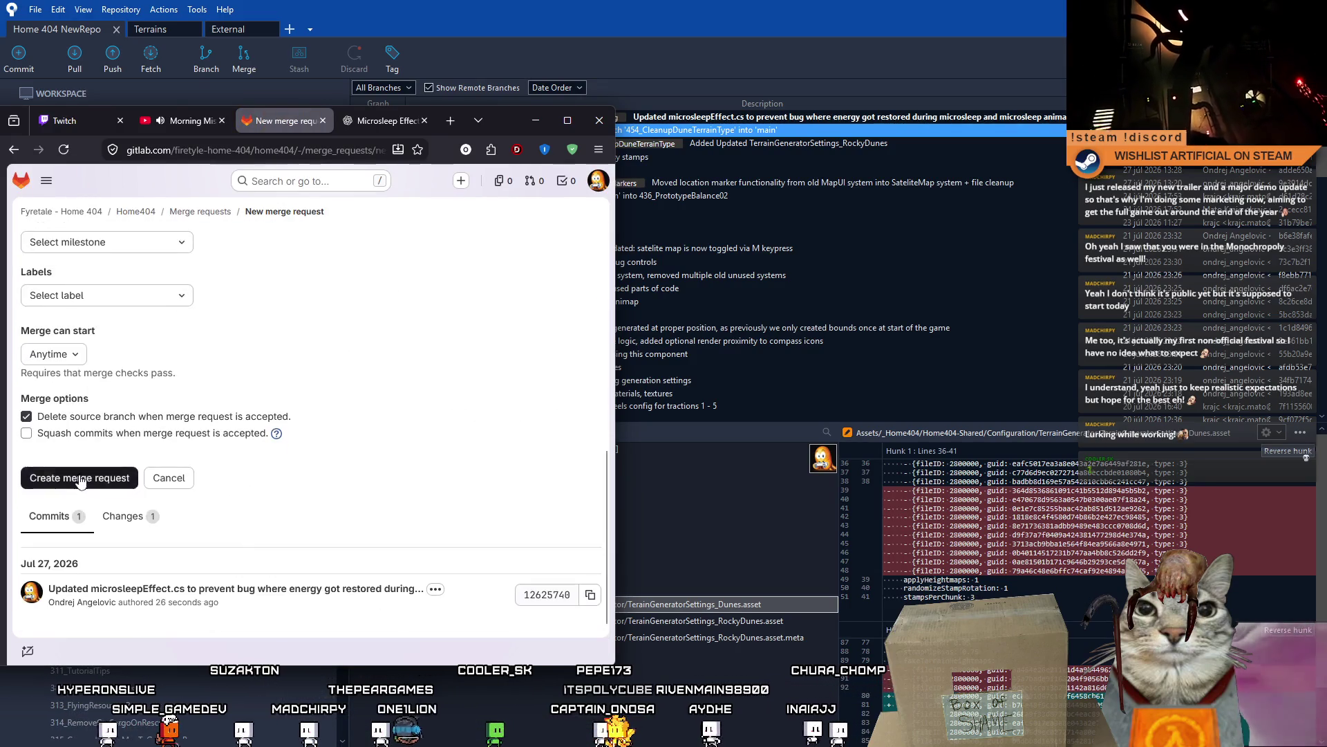
left_click(80, 477)
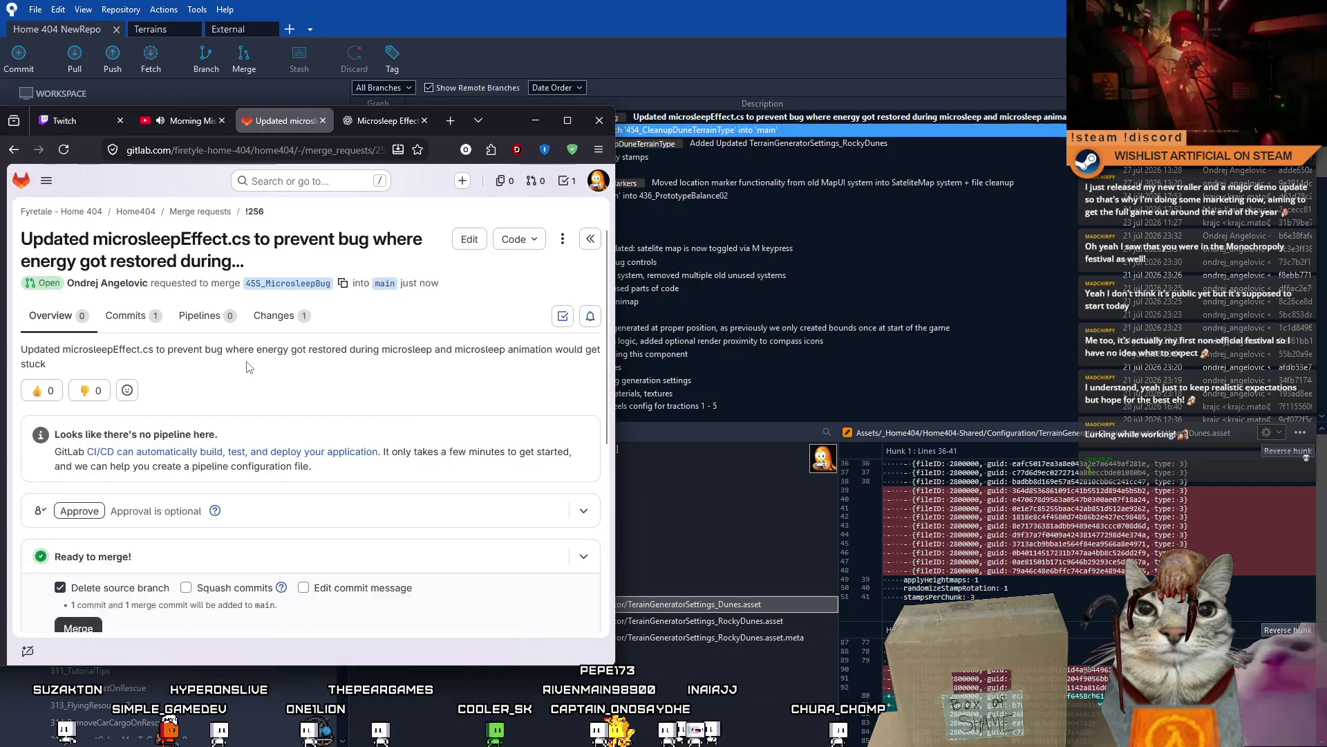
scroll(240, 369, "down", 3)
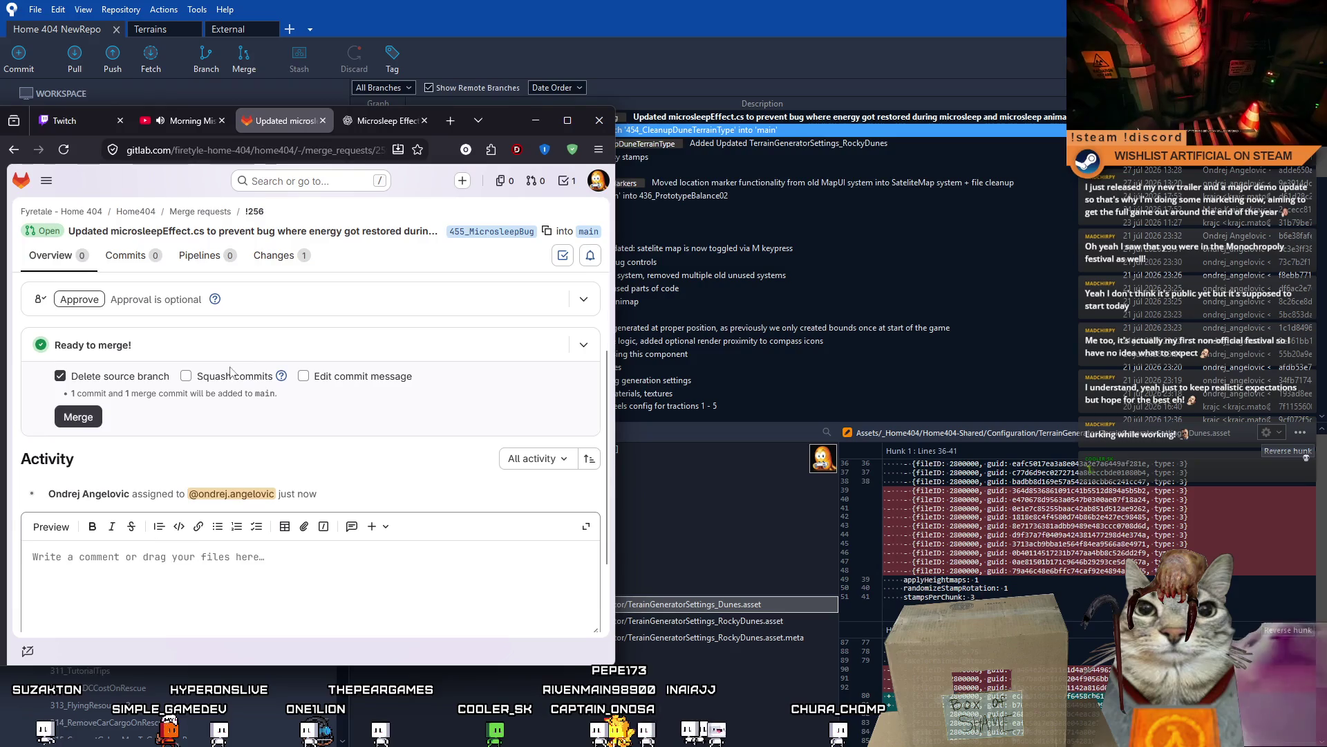
left_click(80, 419)
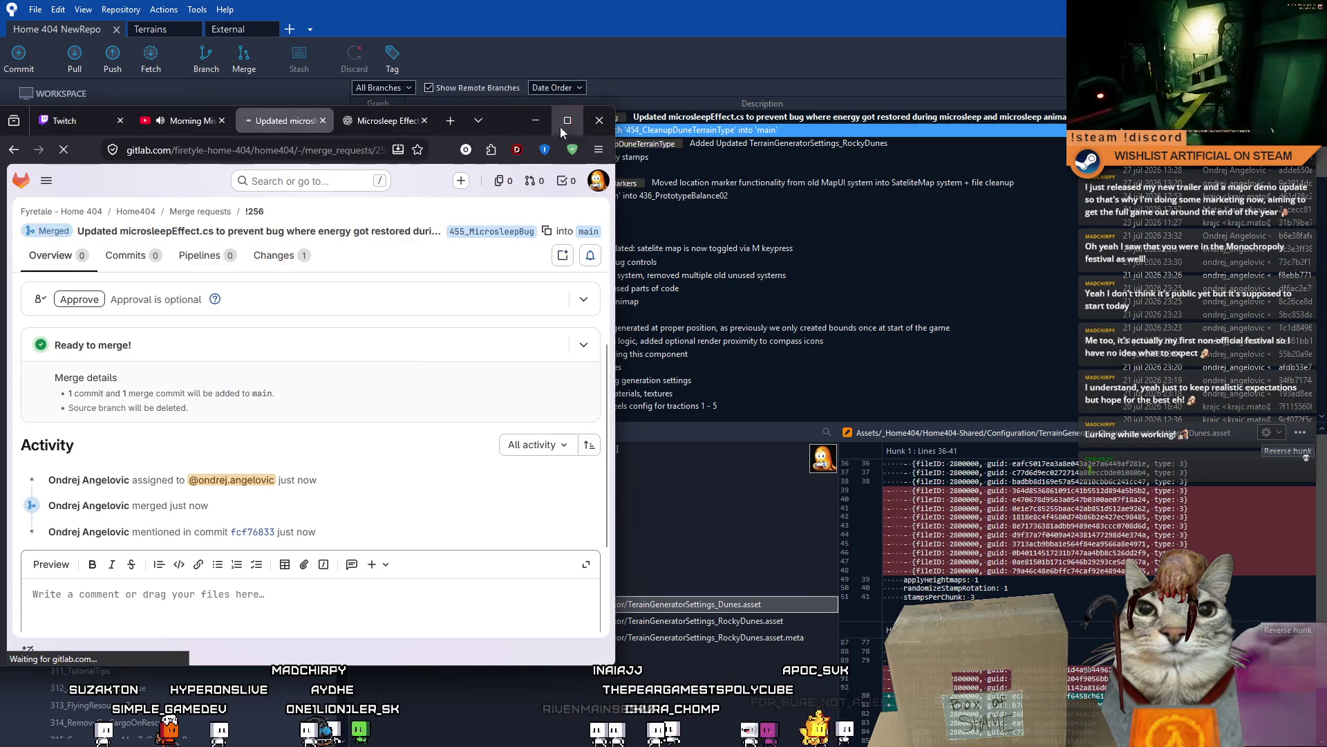
- Set the Microsleep Bug task's Status to Done in Notion
mouse_move(505, 122)
left_mouse_down()
mouse_move(317, 152)
mouse_move(0, 159)
left_mouse_up()
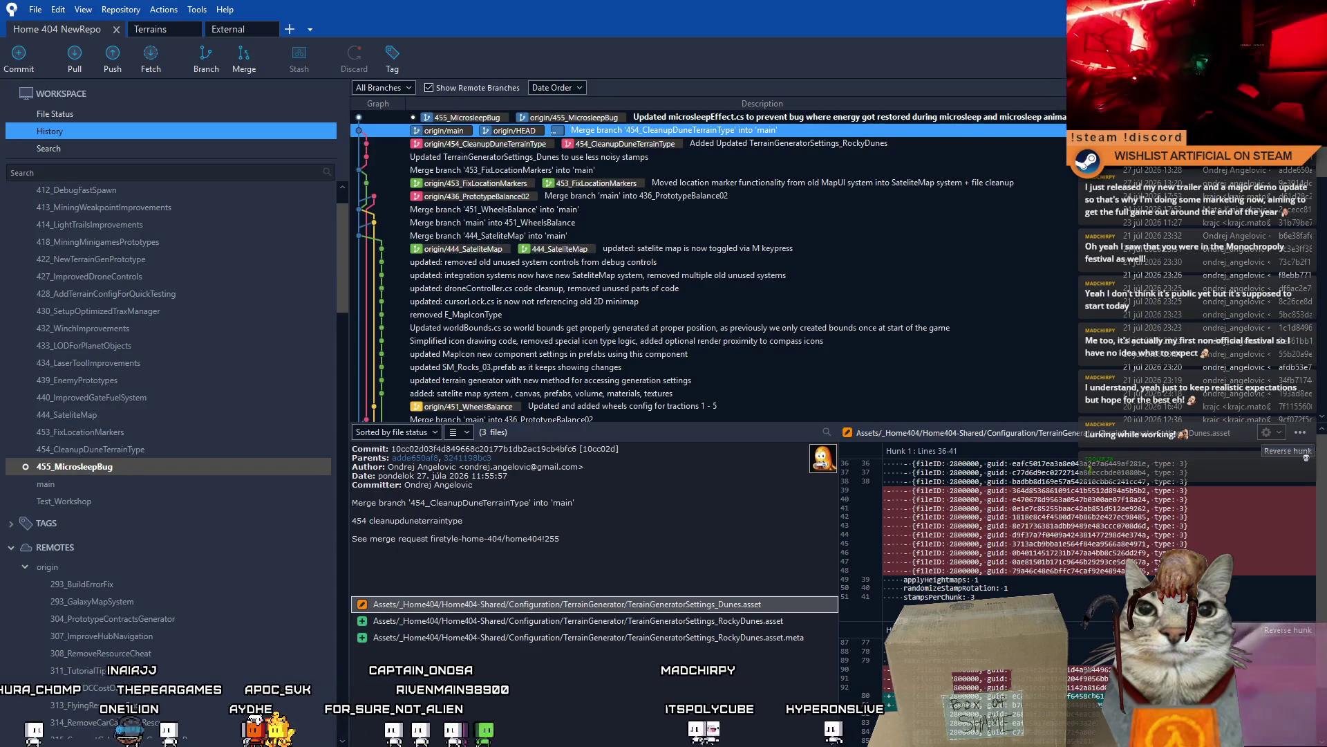
key("alt+Tab")
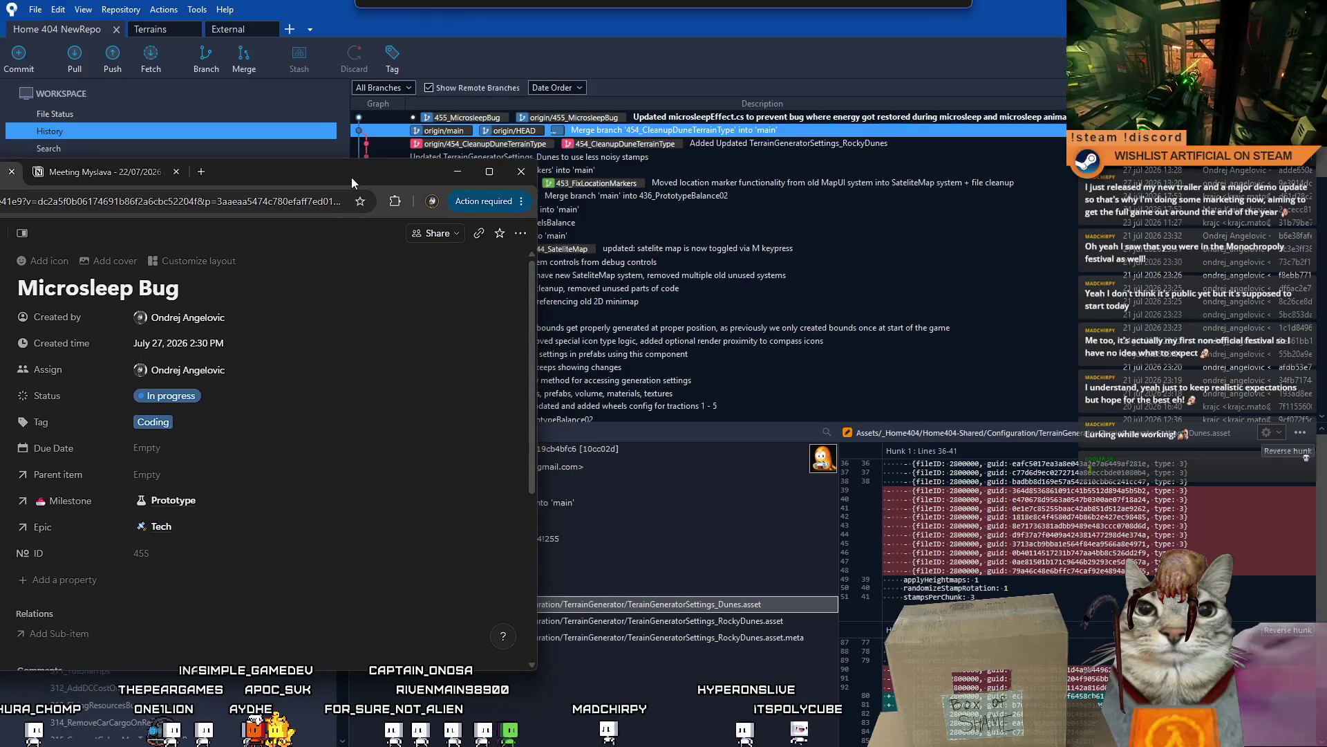
left_click(280, 397)
left_click(163, 565)
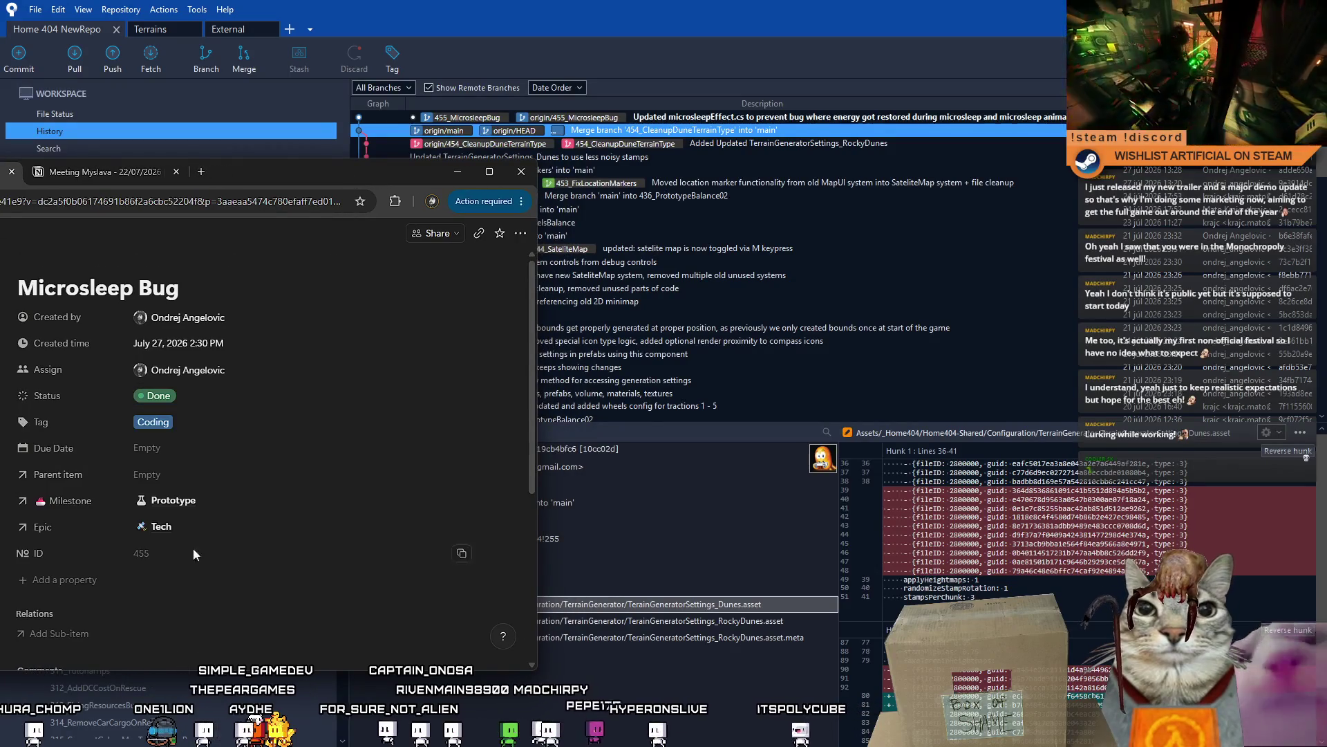
key("alt+Tab")
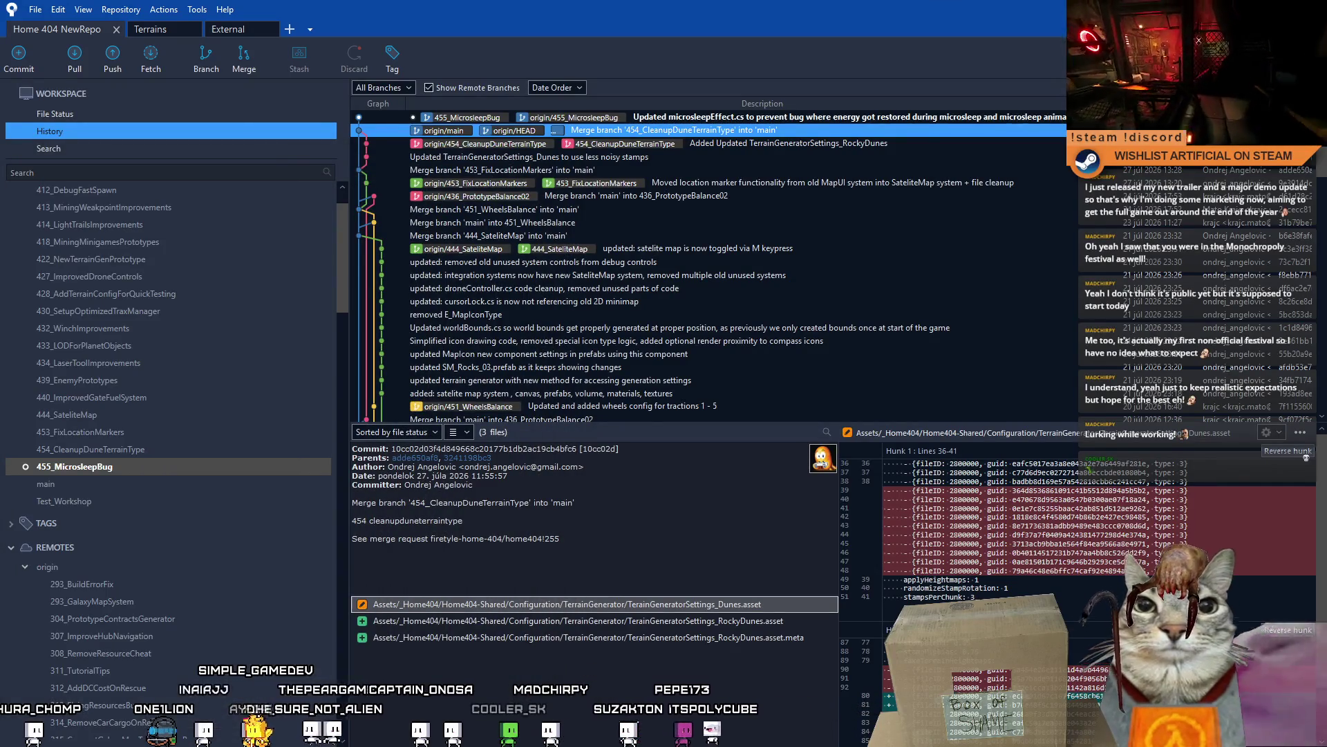
- Check out main, pull from origin, and inspect the new 455_MicrosleepBug merge commit
double_click(73, 484)
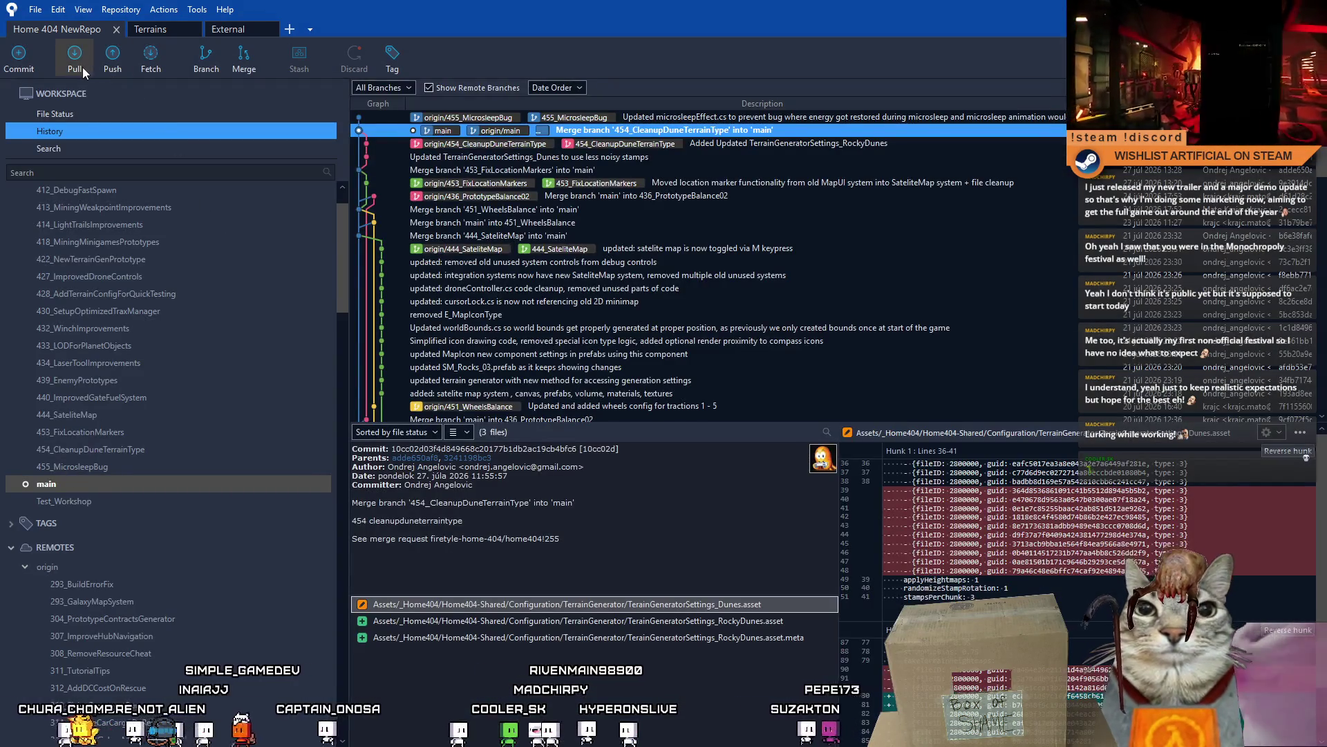
left_click(96, 77)
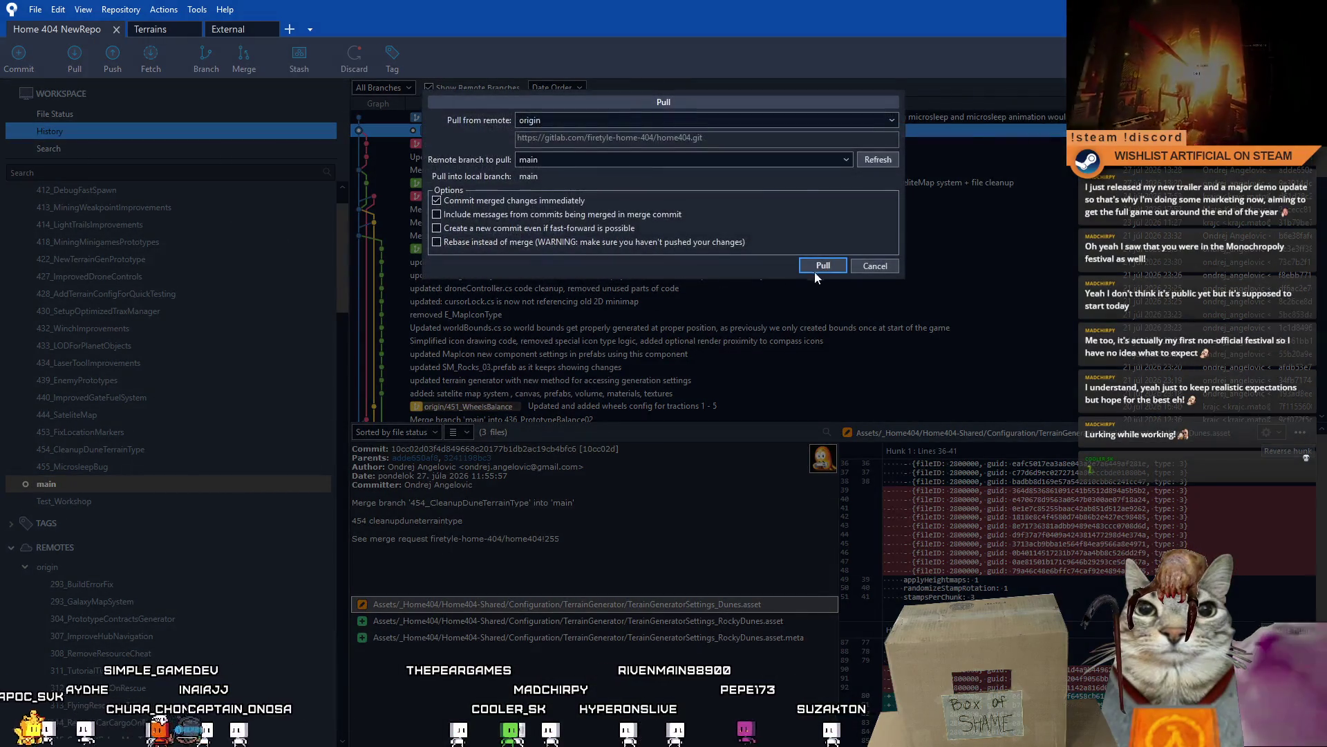
left_click(810, 265)
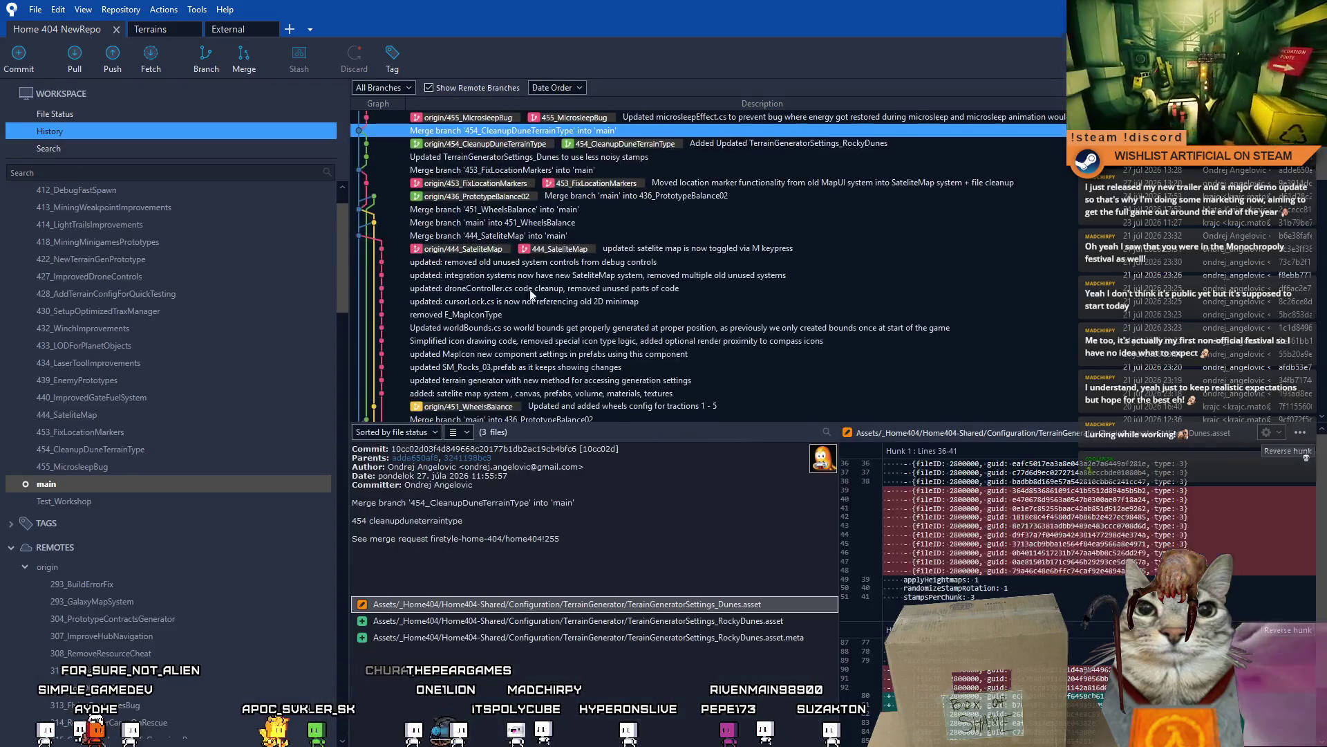
left_click(796, 121)
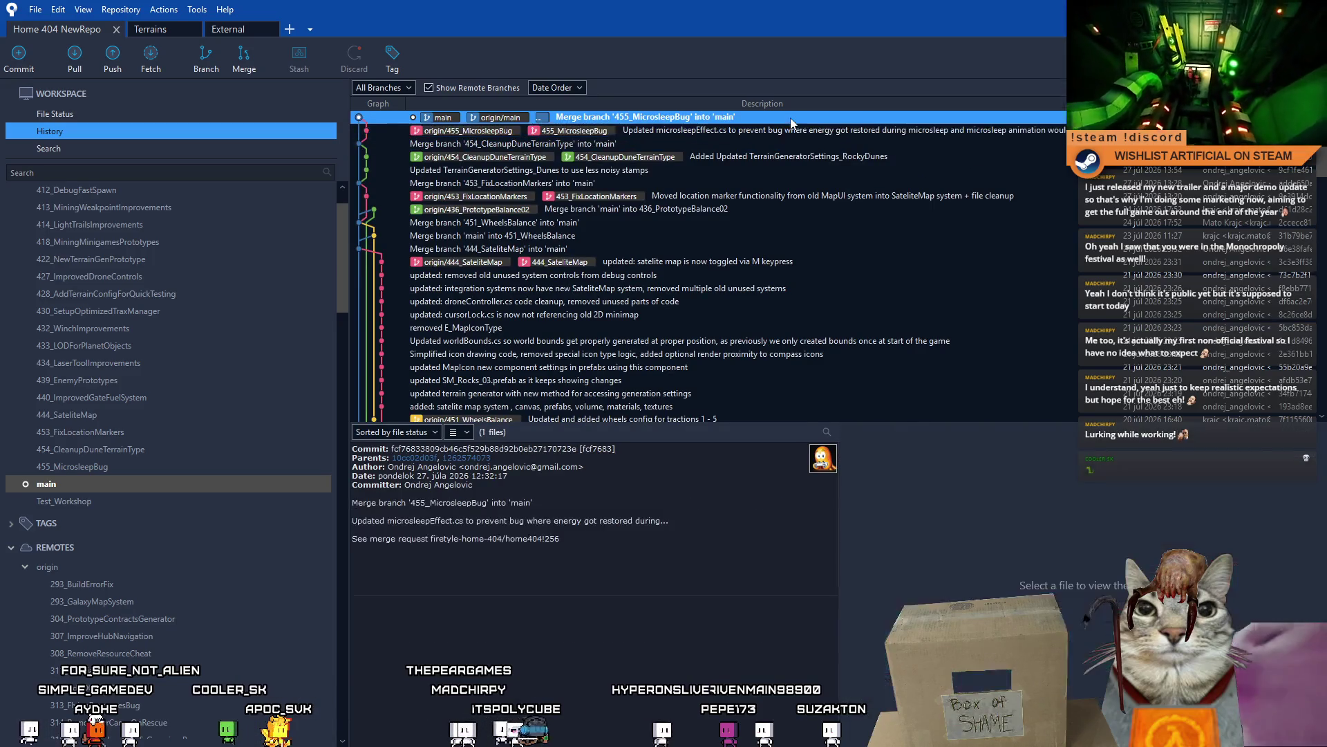
key("alt+Tab")
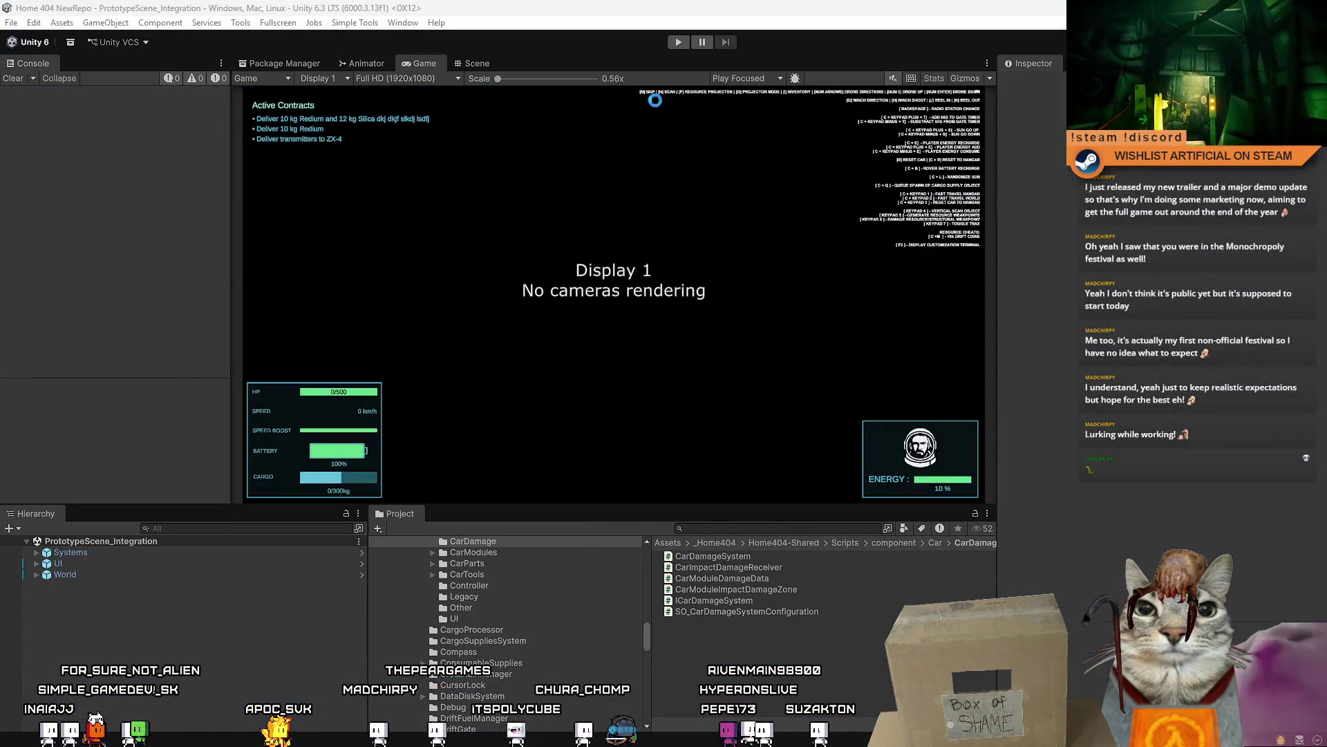
- Enter Play mode, widen the Game view, clear the Console, and start from the Drift Miners menu
left_click(685, 44)
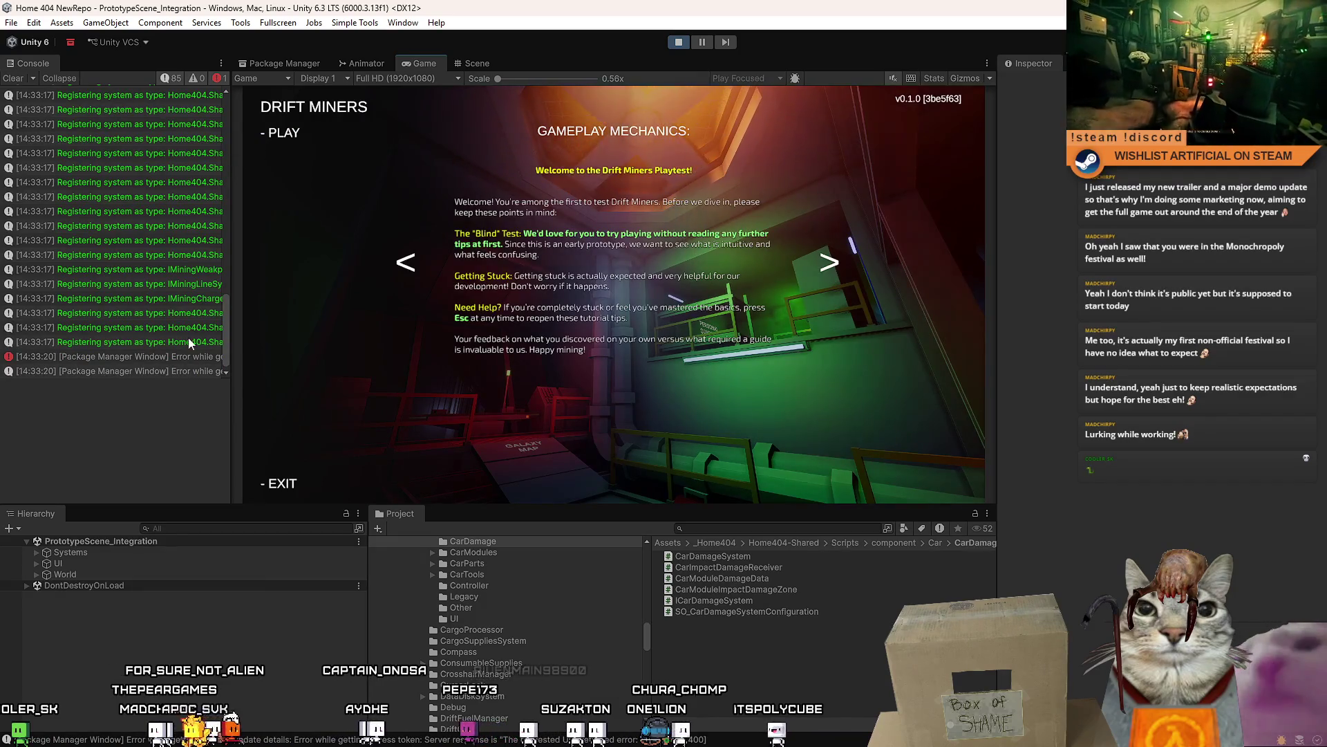
left_click_drag(230, 301, 224, 301)
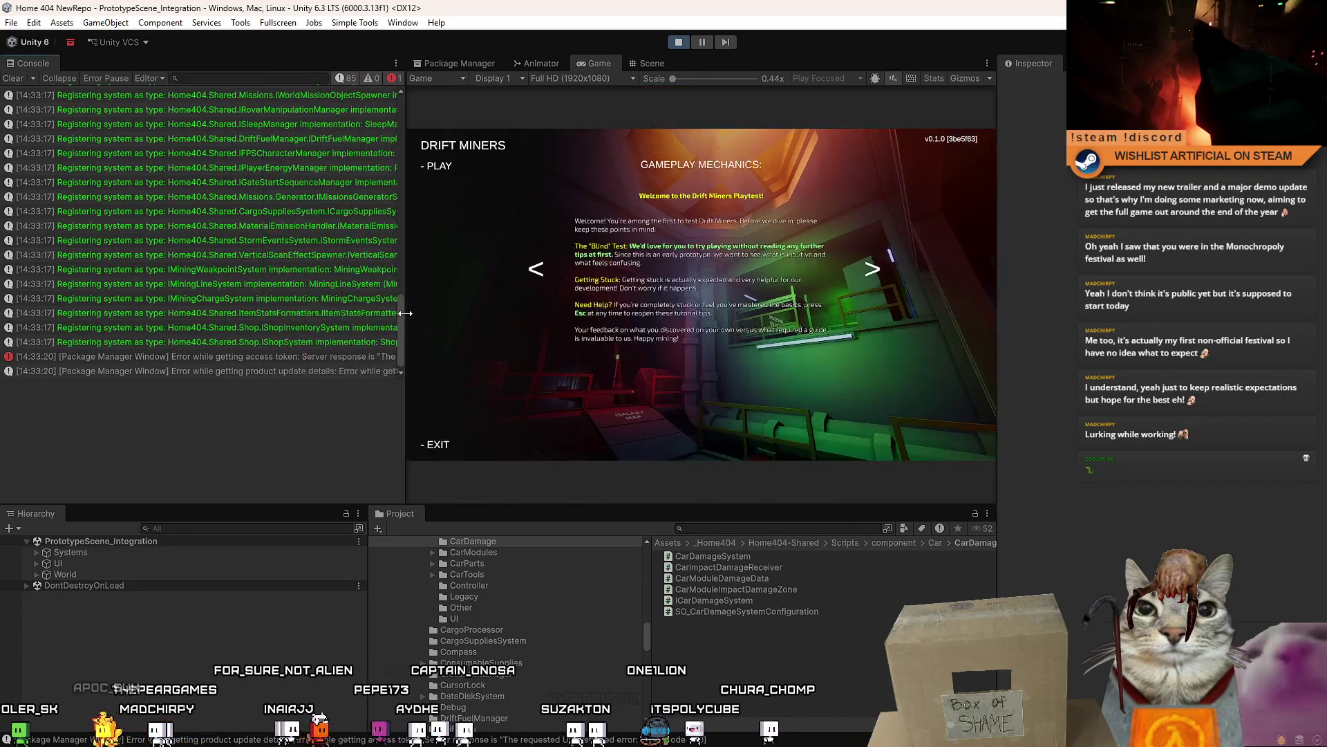
left_click(13, 77)
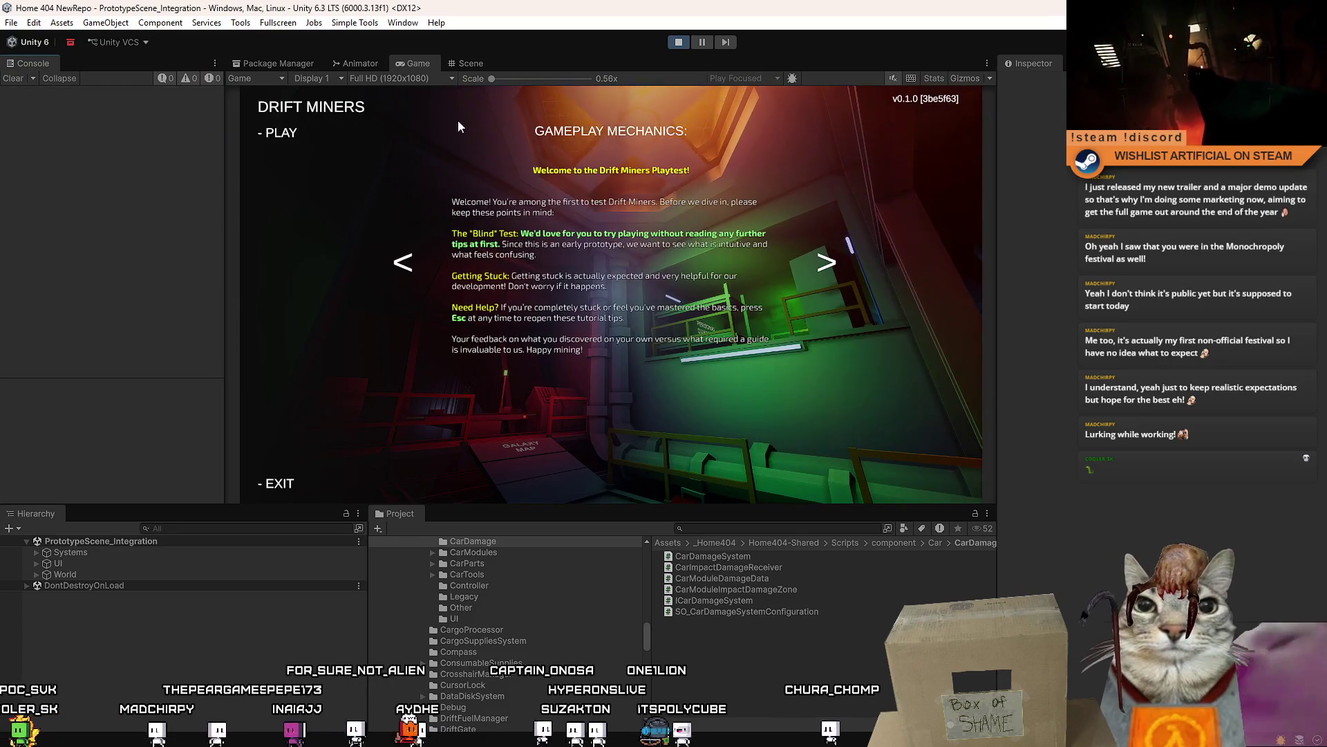
left_click(443, 183)
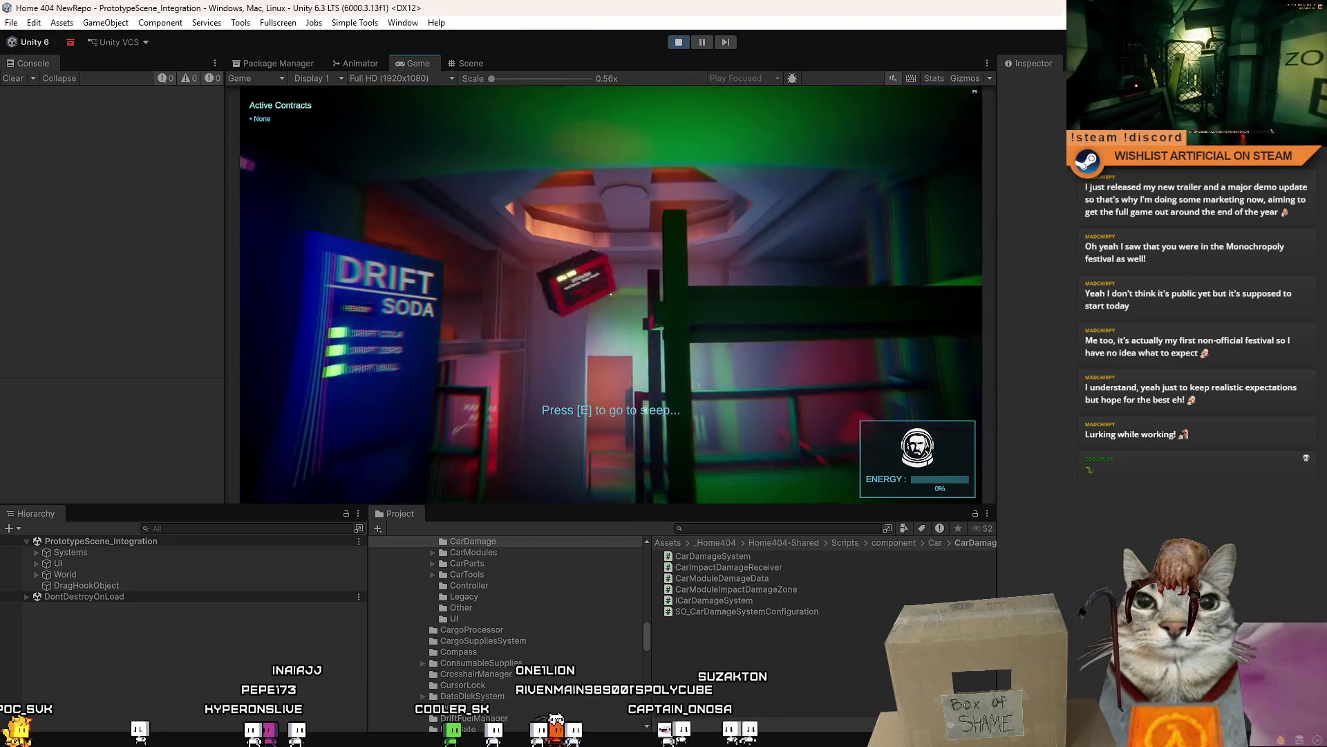
- Sleep in the bunk, then walk out of the quarters into the hangar past the Galaxy Map
key("e")
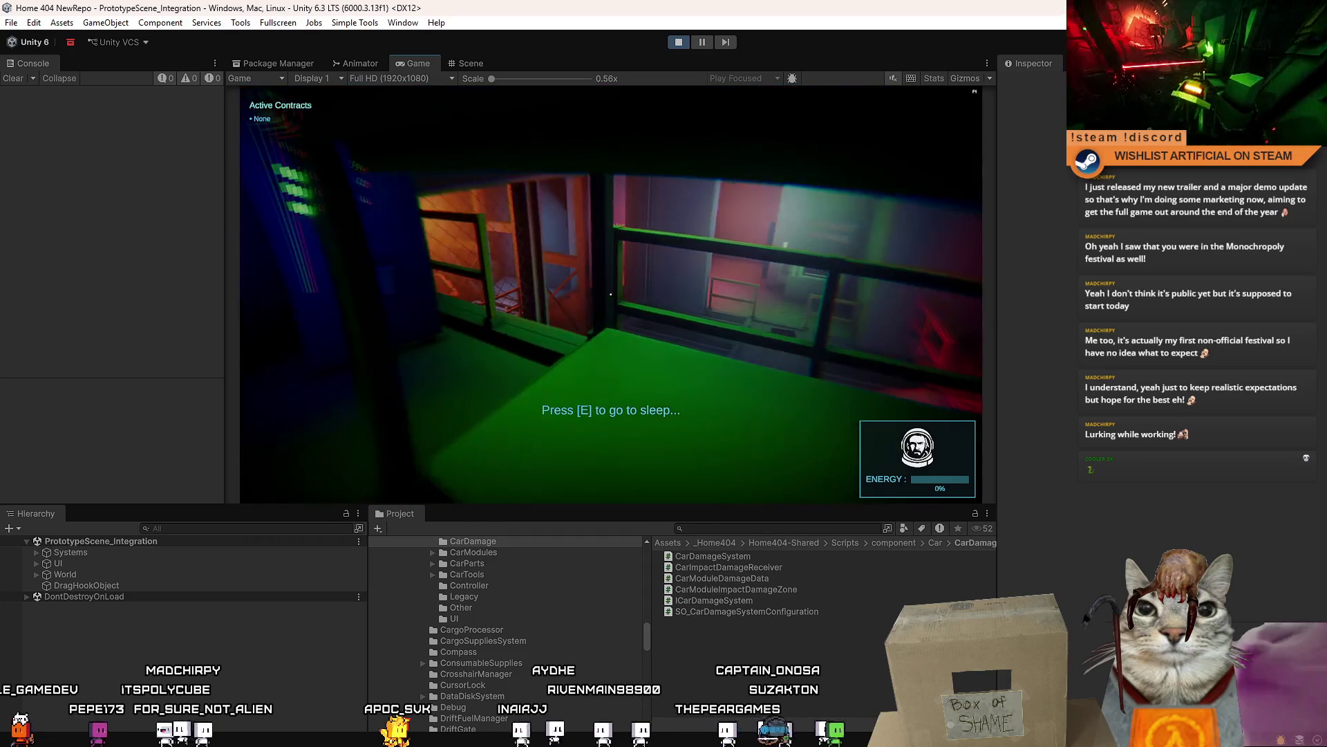
key("e")
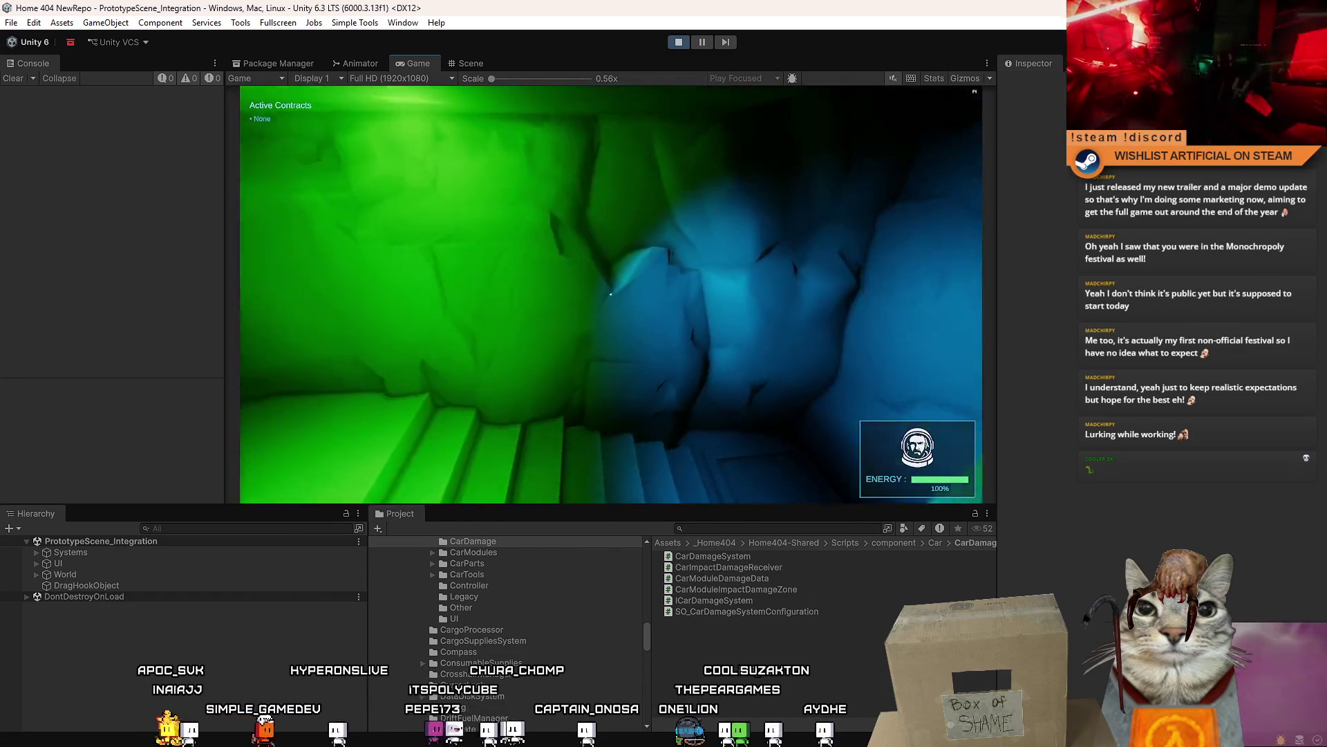
key("w")
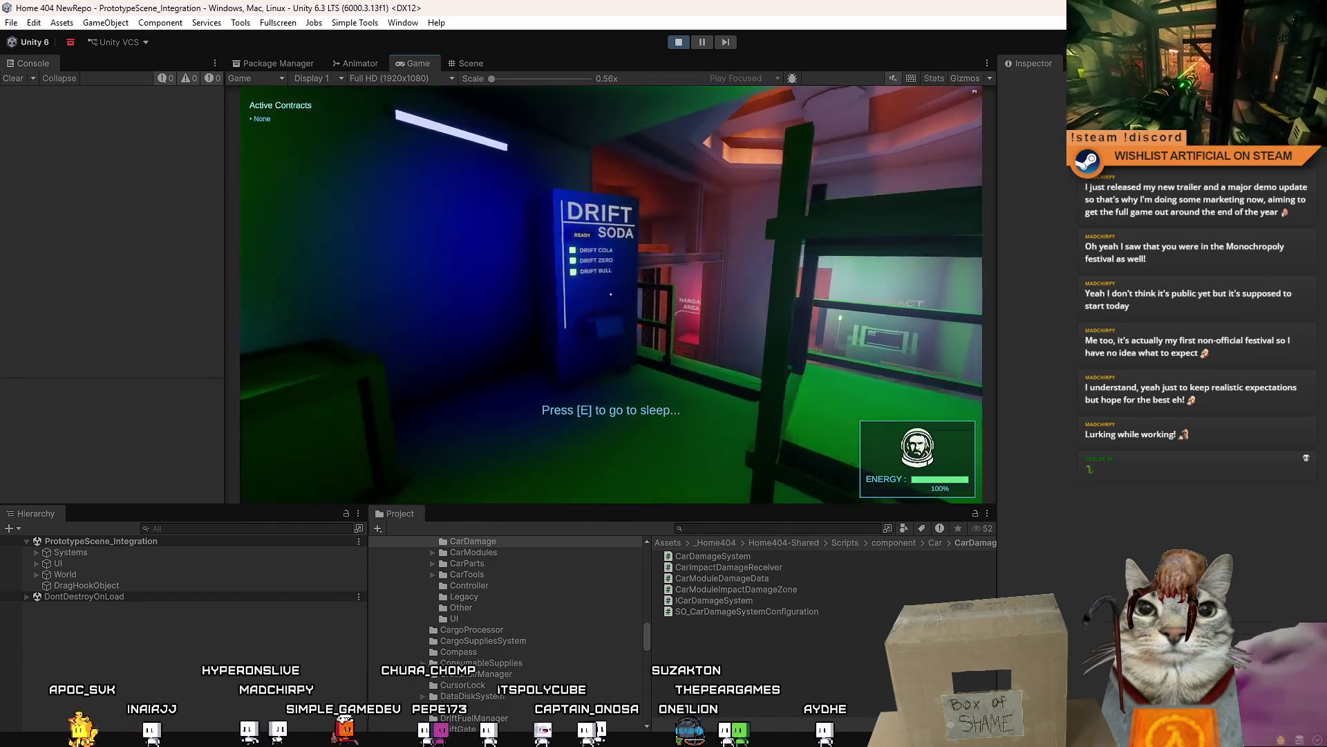
key("w")
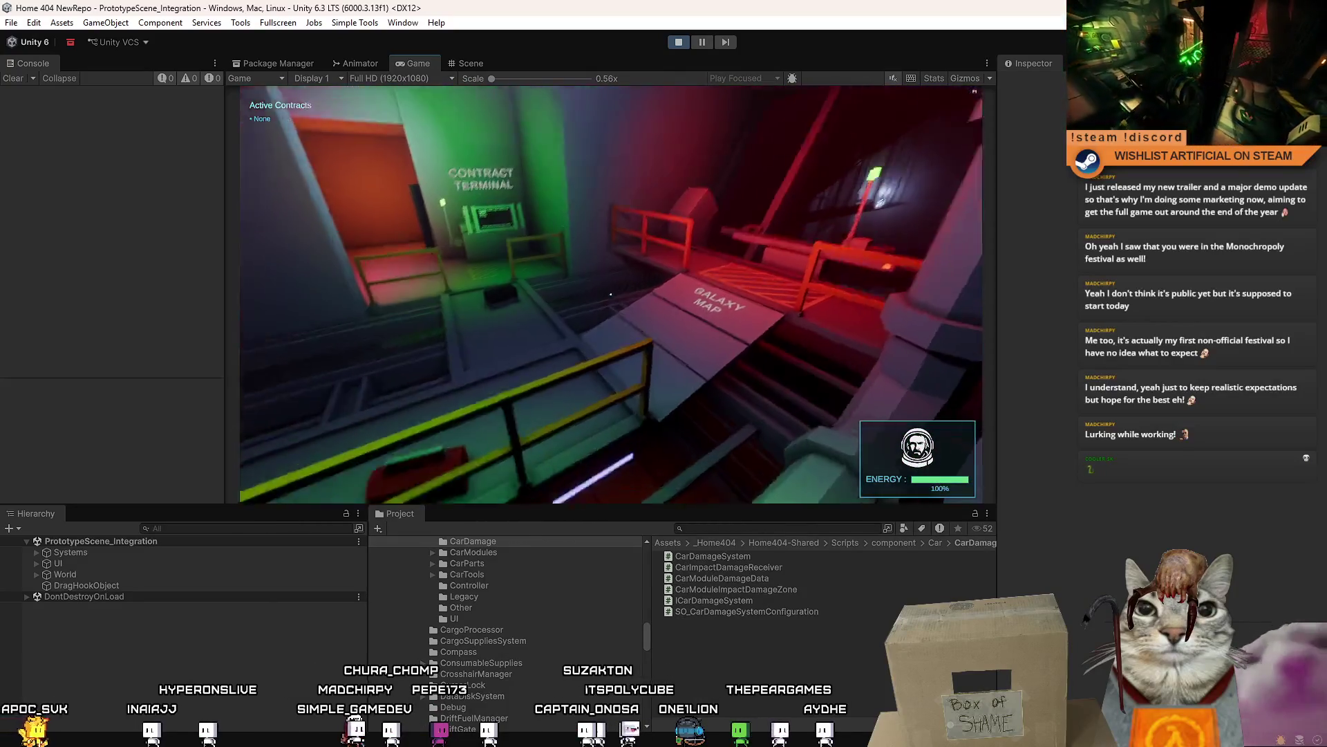
key("w")
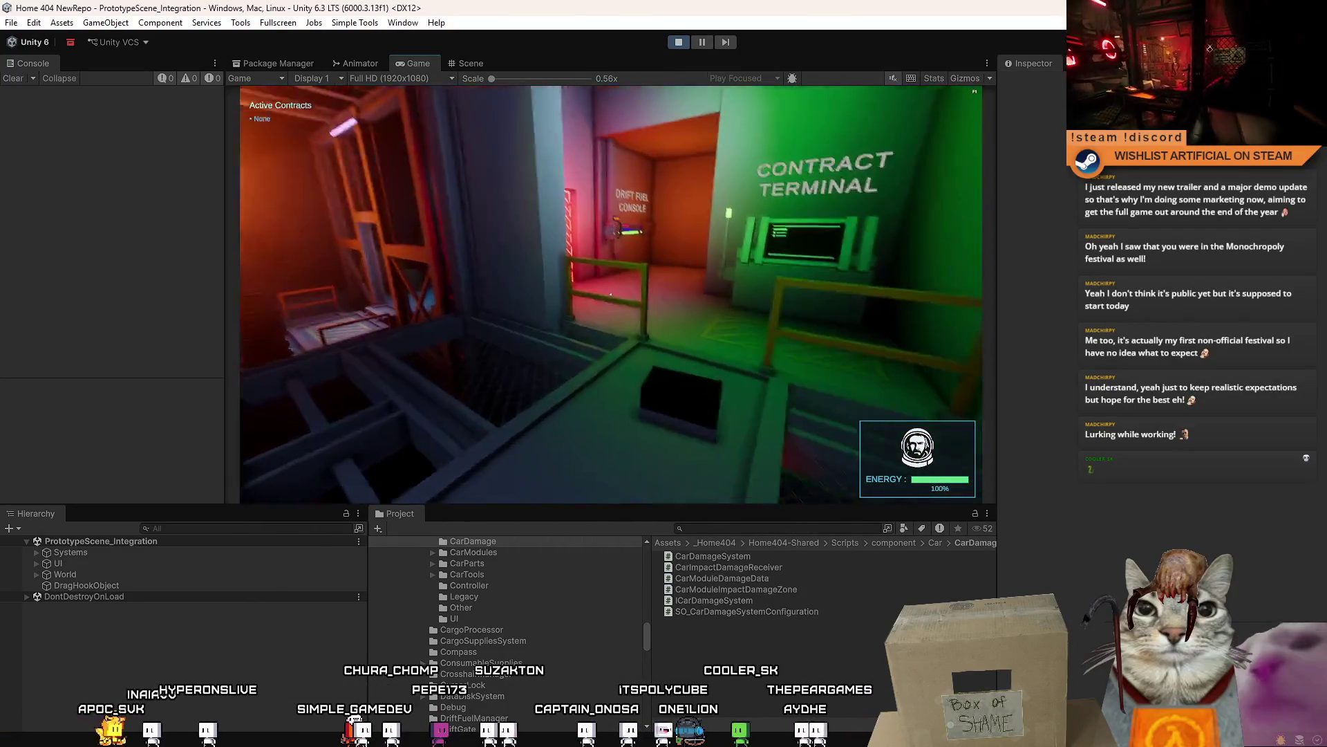
- Walk through the orange-lit corridor toward the machinery, then stop Play mode
key("w")
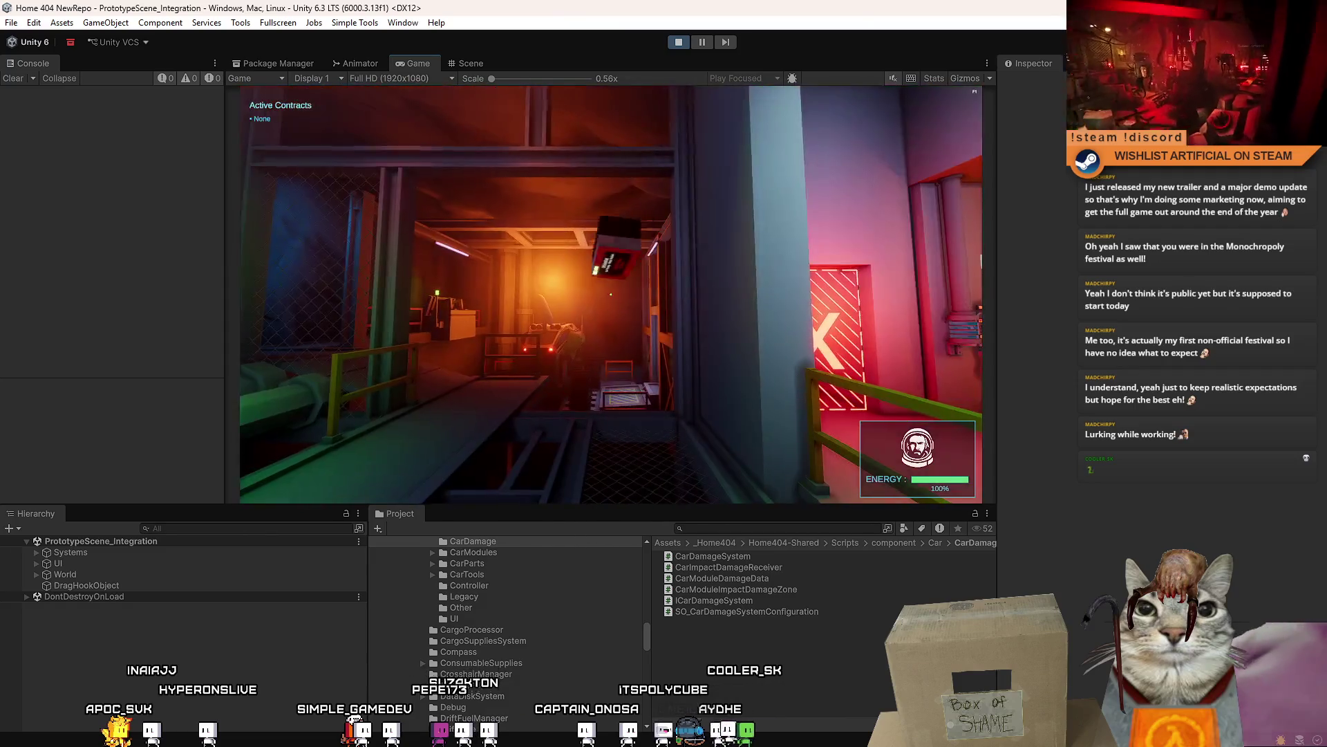
key("w")
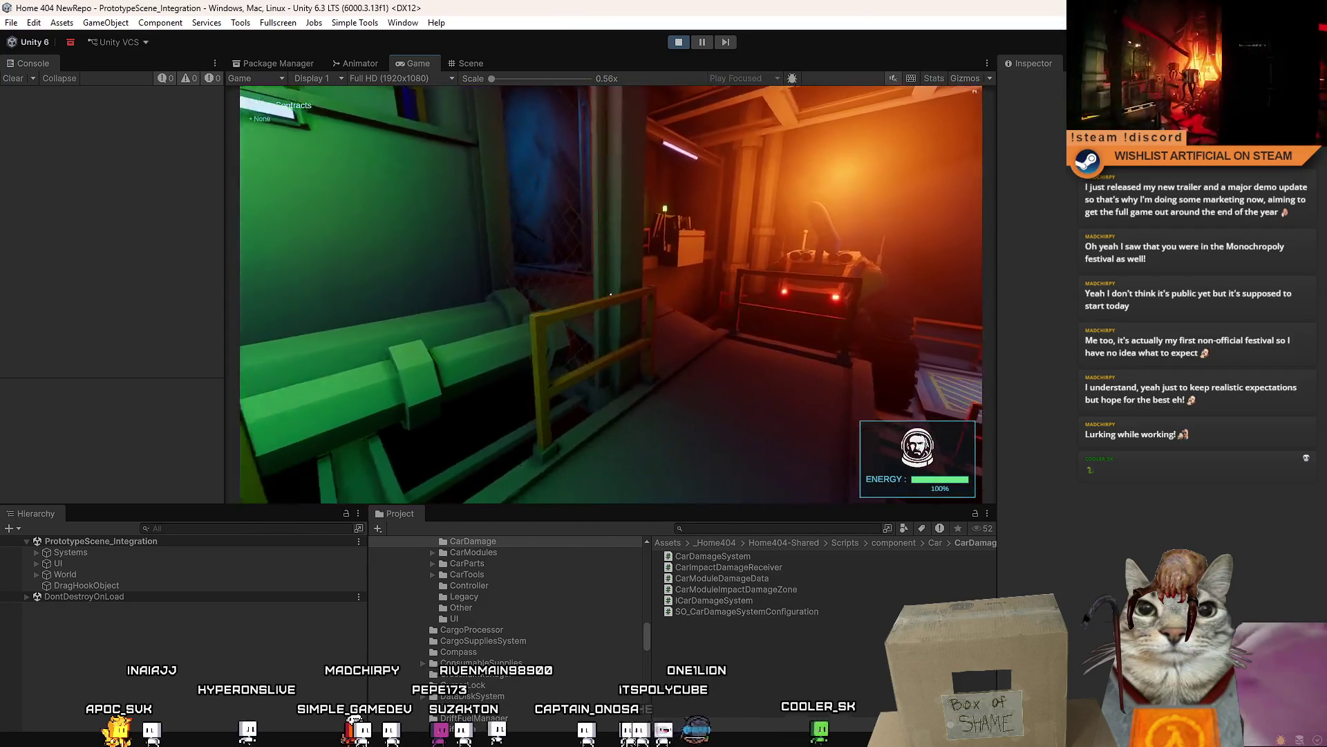
key("Escape")
key("Escape")
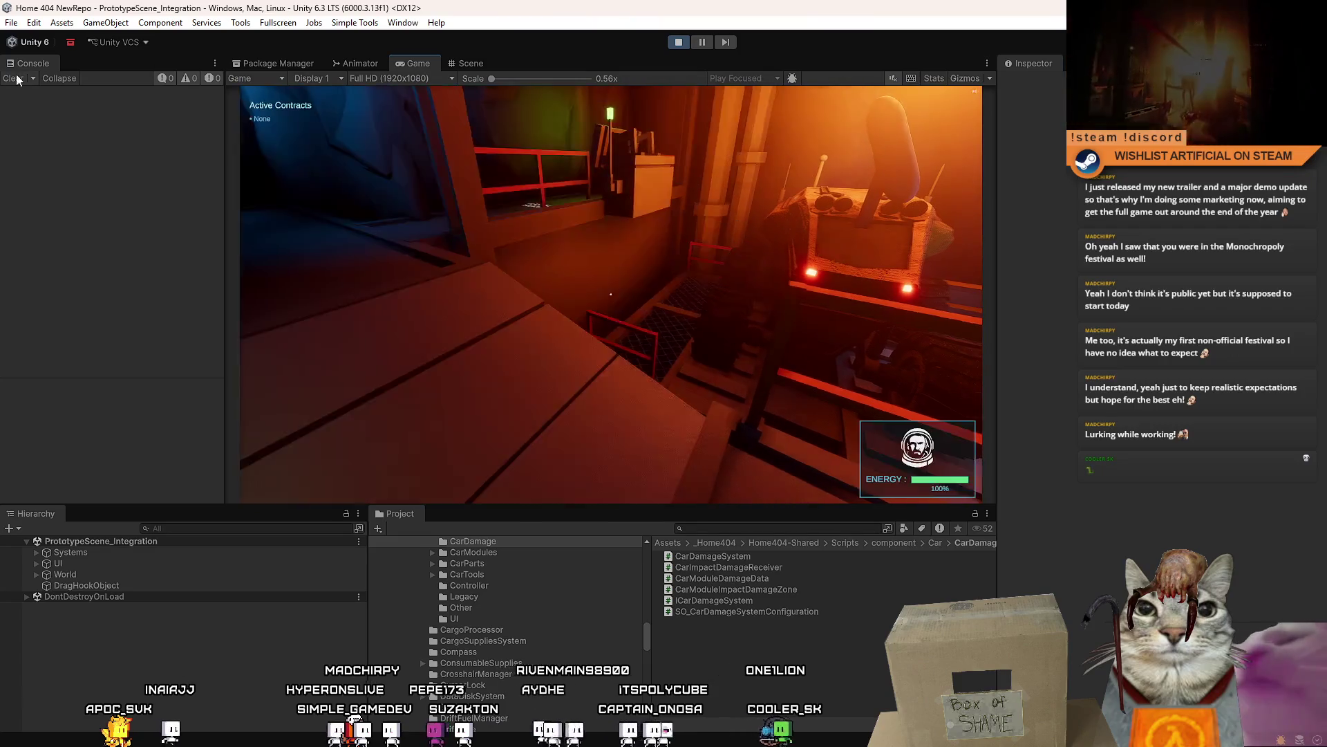
left_click(678, 42)
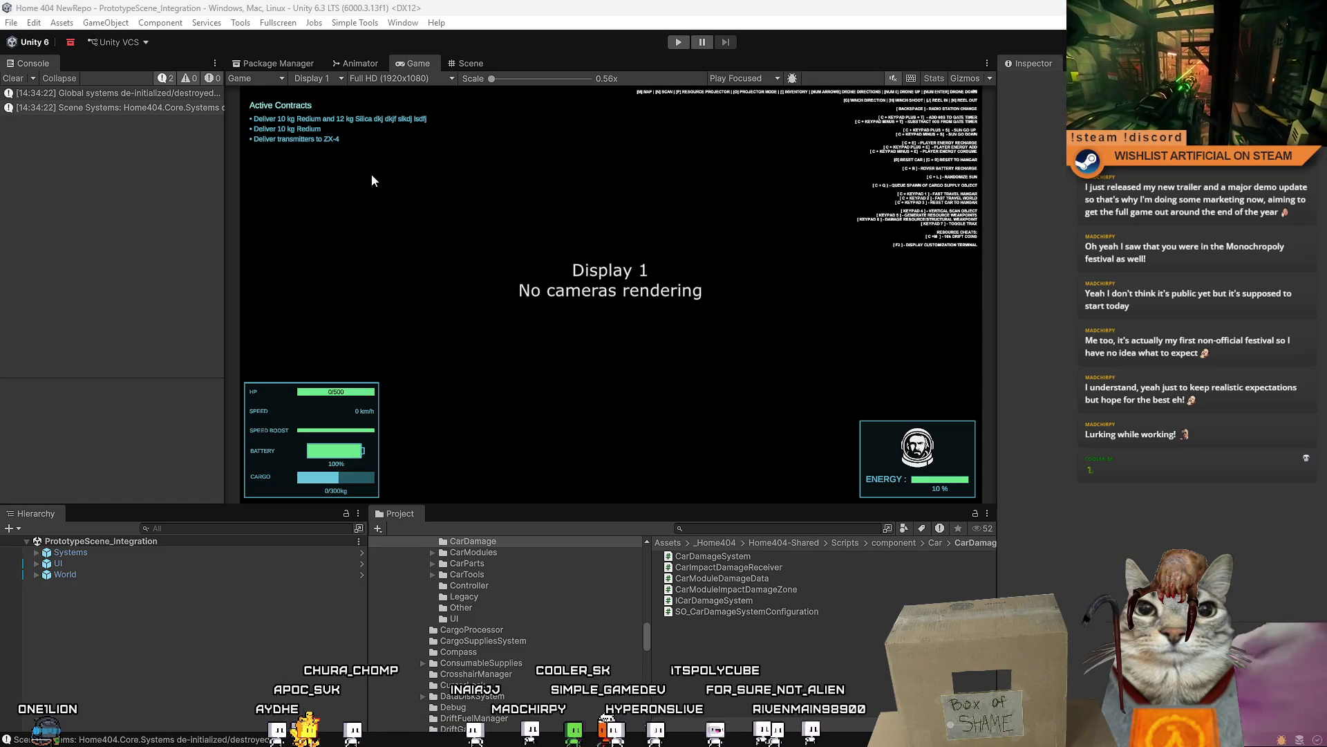
- Rerun the game from its main menu with the Game view maximized, driving the rover down the tunnel
left_click(676, 40)
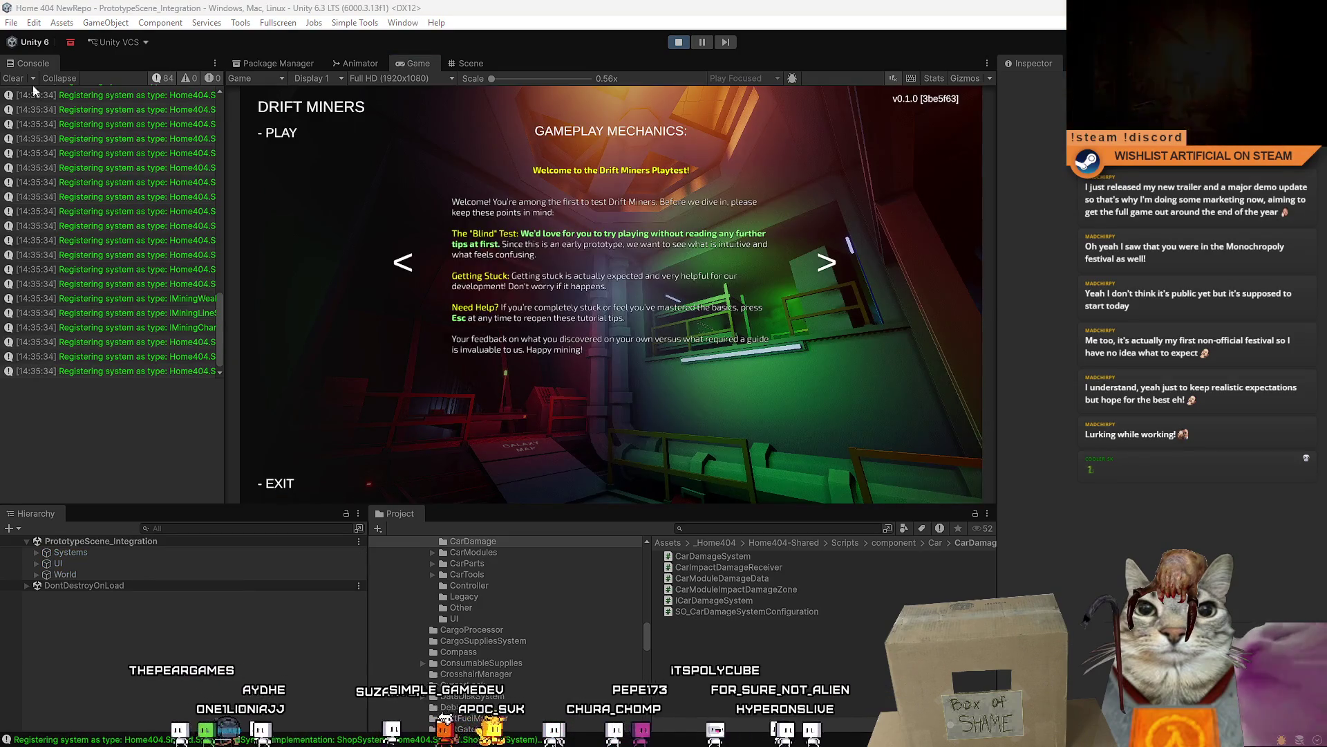
key("Return")
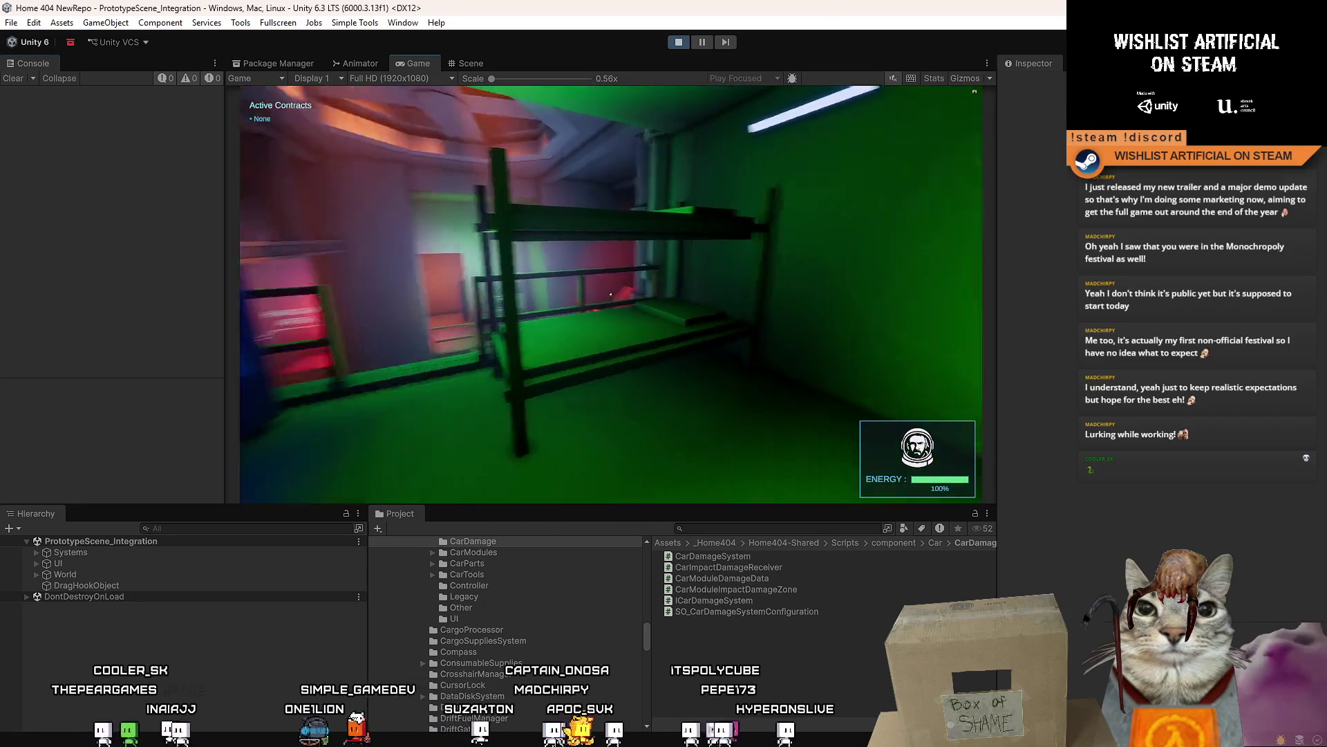
key("Escape")
key("Escape")
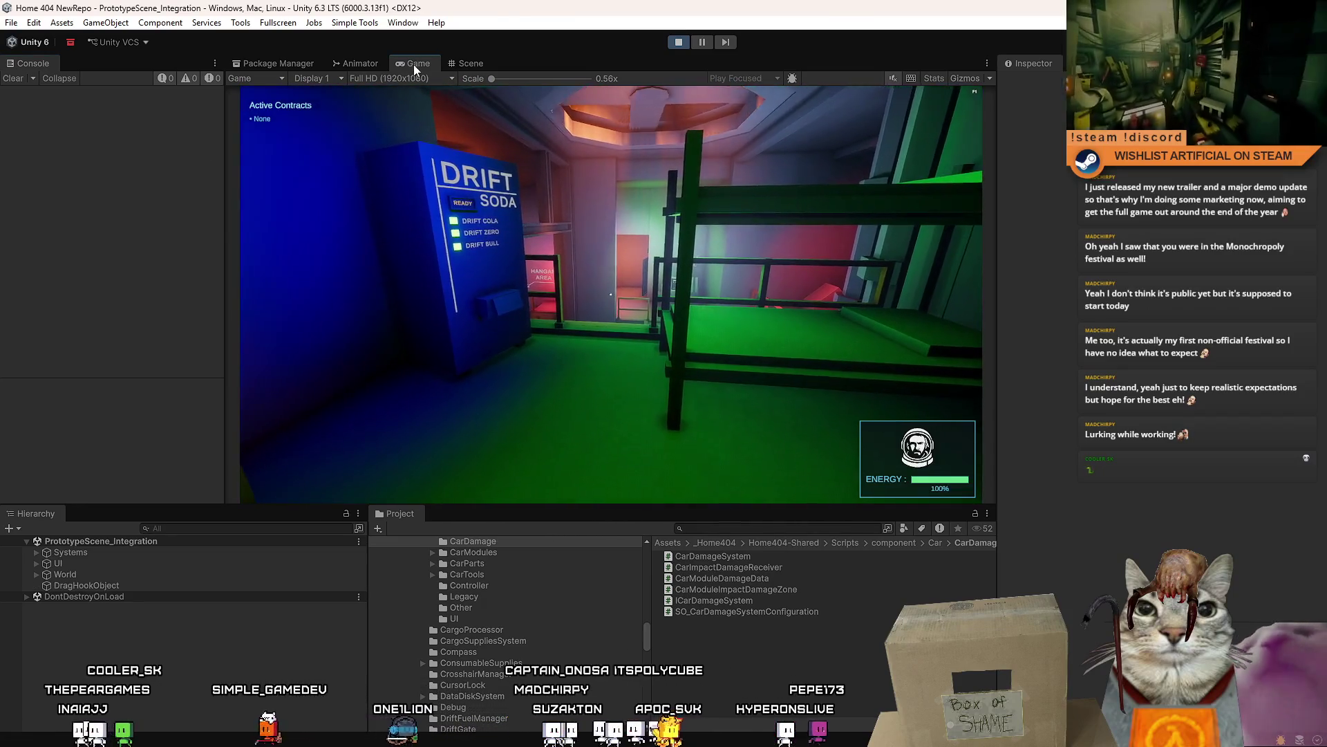
double_click(415, 64)
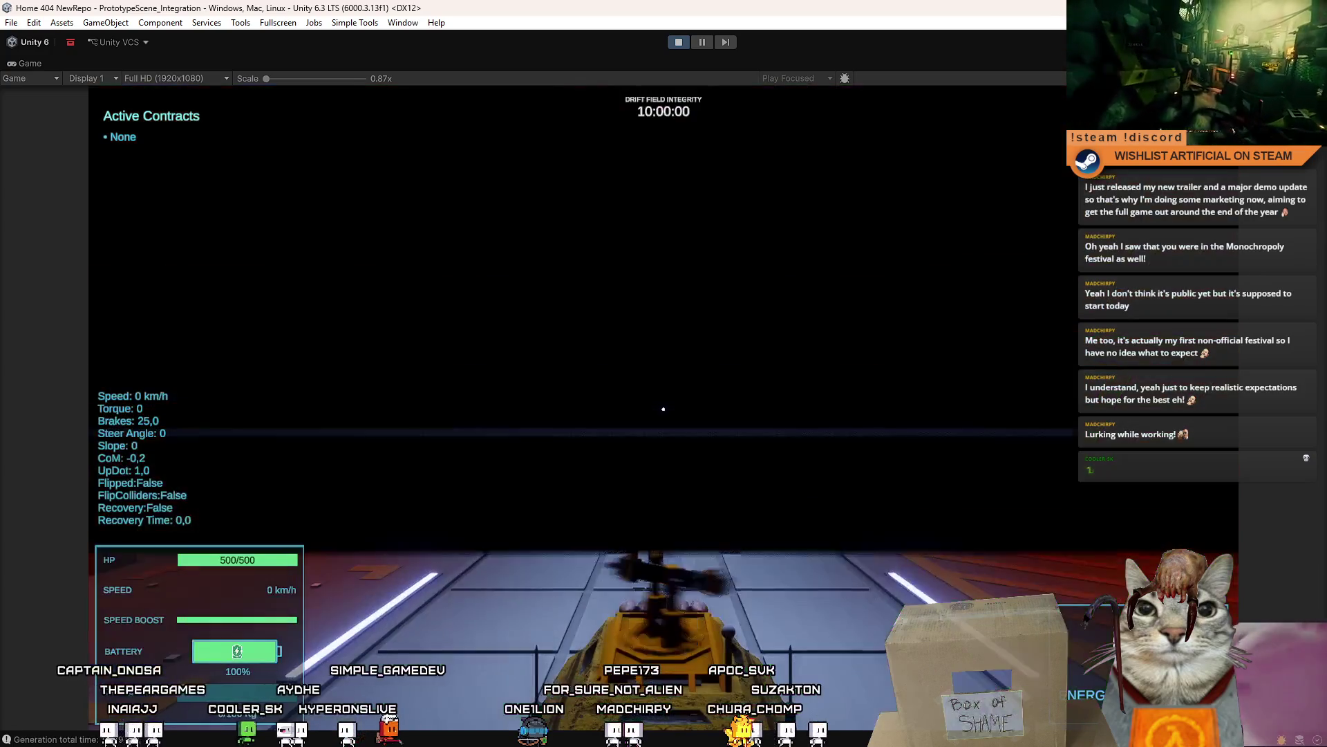
key("w")
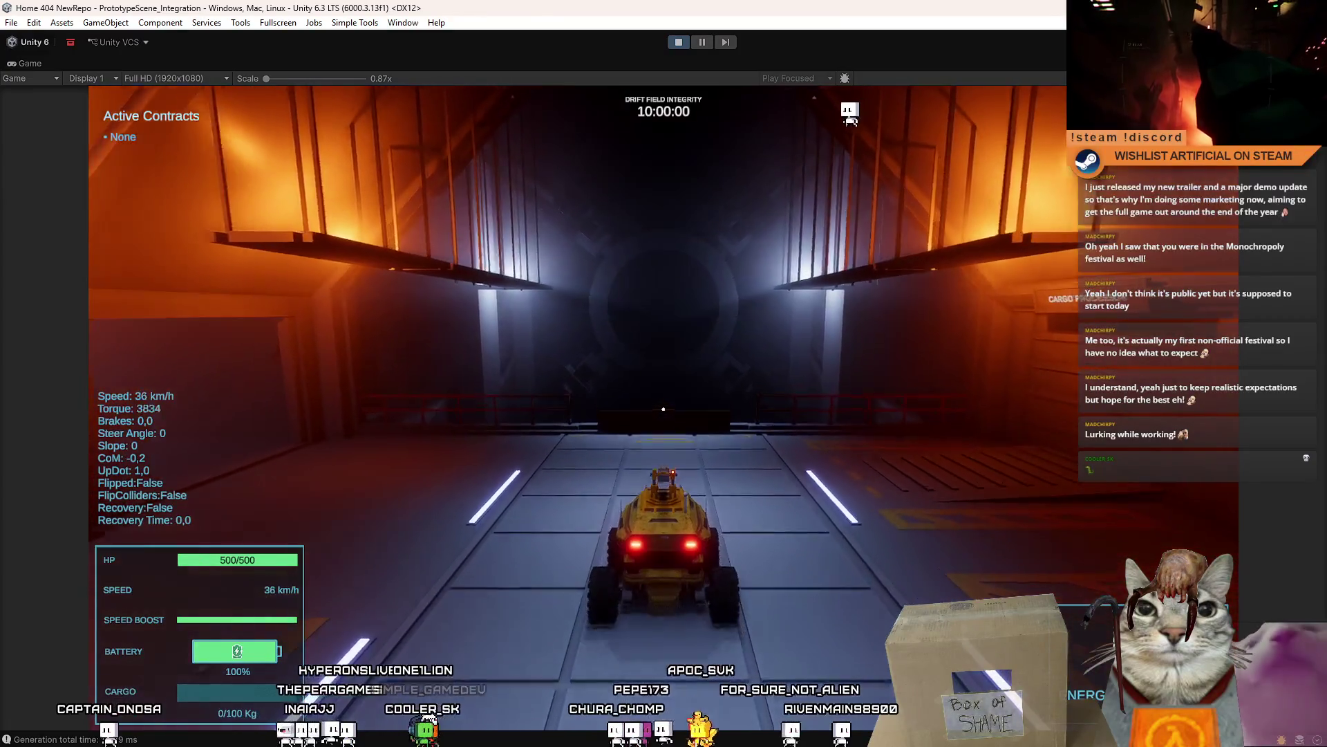
- Stop at the Drift Gate, activate it, and drive out onto the purple snow terrain
key("s")
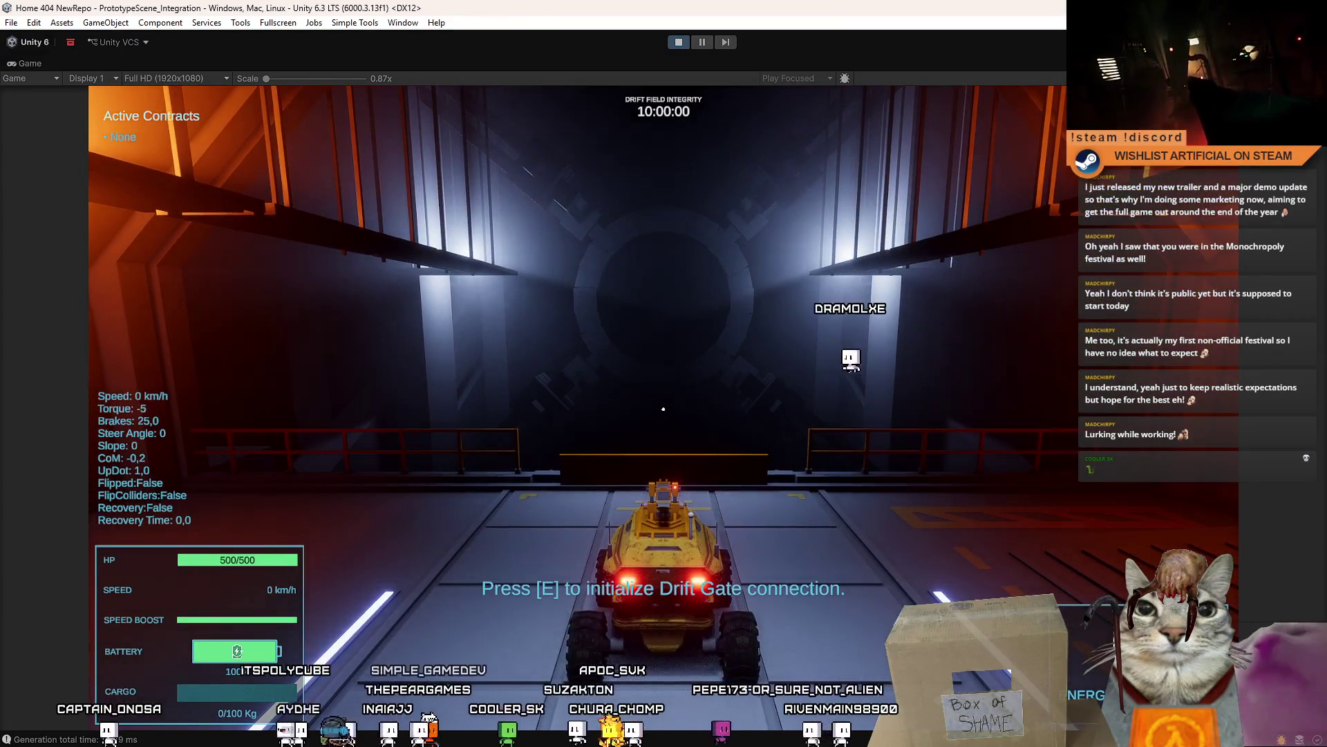
key("e")
key("w")
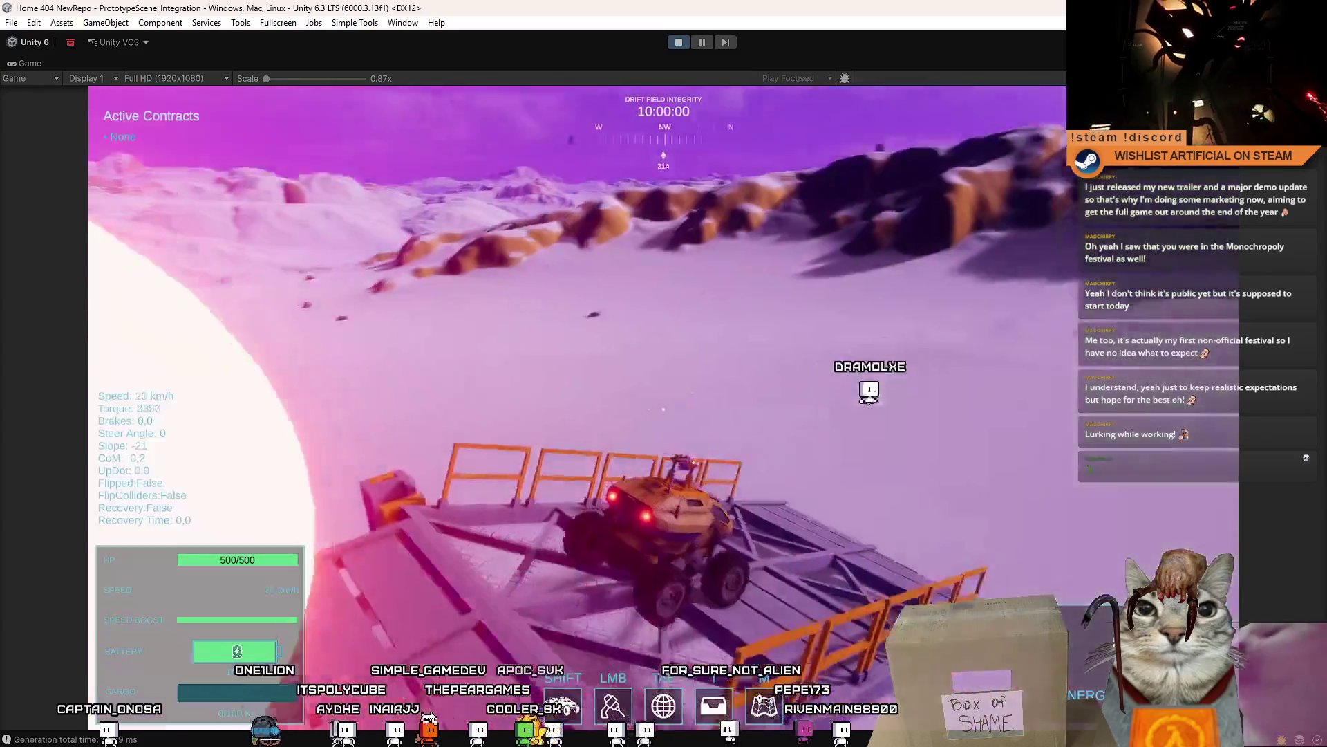
key("shift")
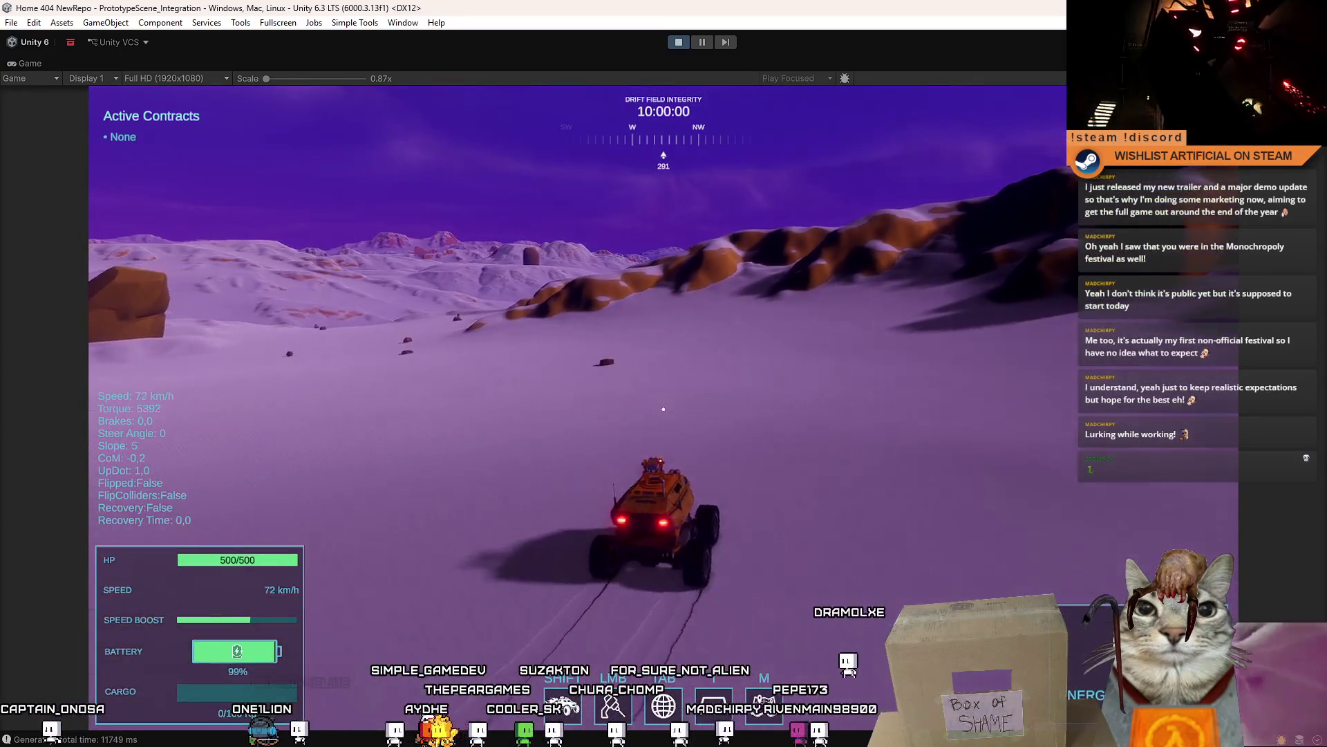
key("a")
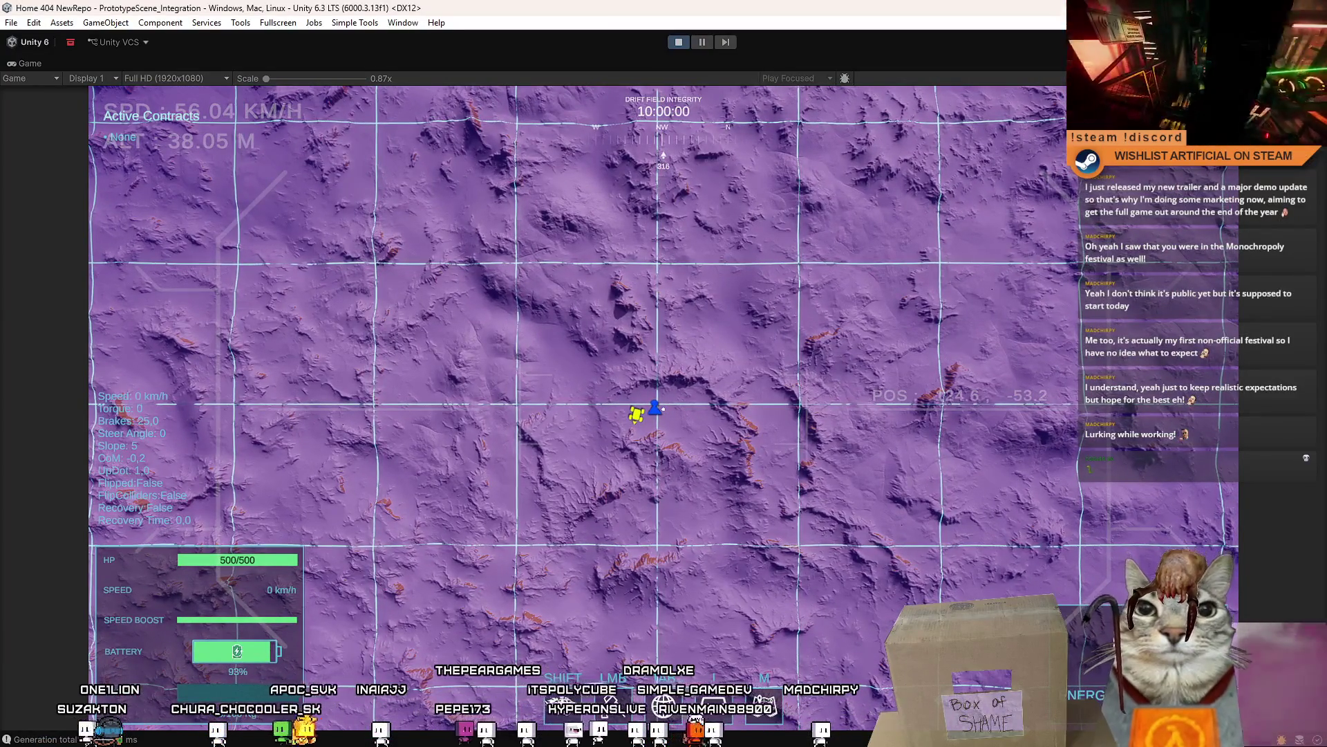
- Pause the game with Esc while the overhead map is showing
key("Escape")
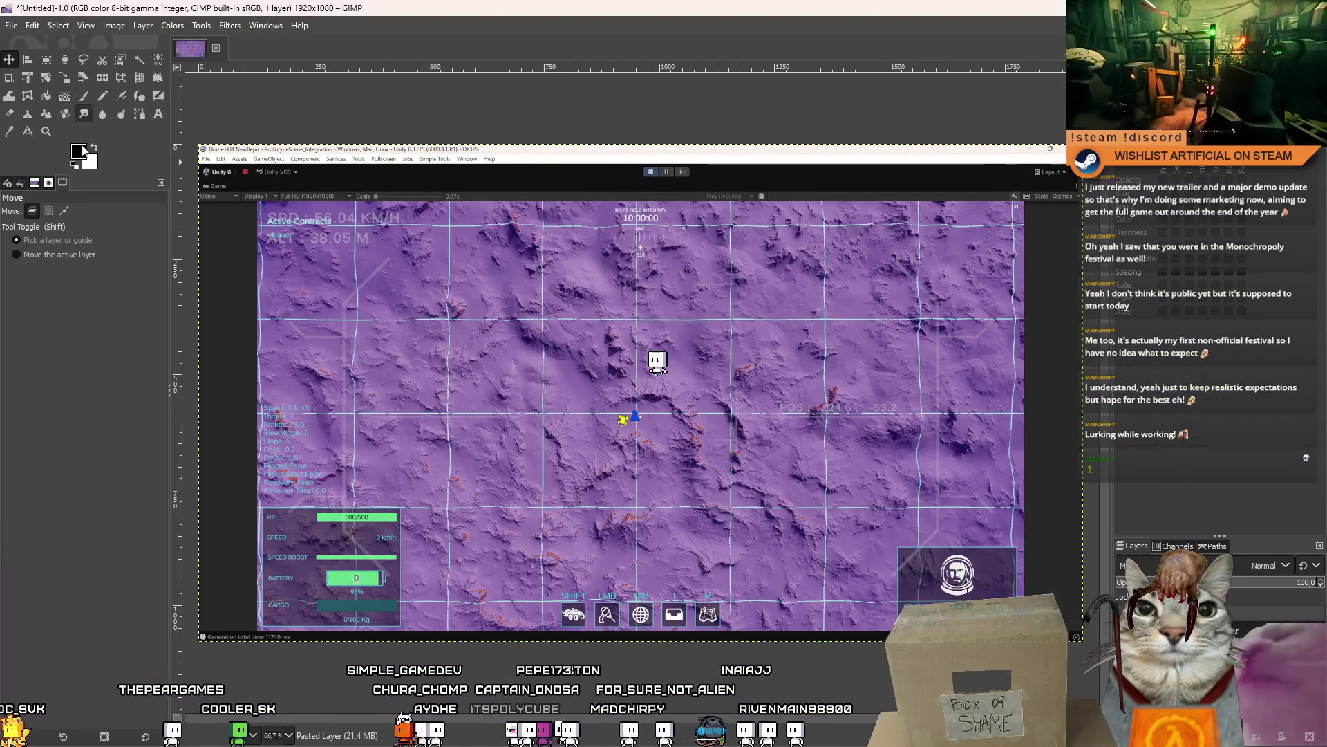
- Add a new empty layer over the map screenshot, with black as the foreground colour
left_click(78, 151)
key("Escape")
key("shift+ctrl+n")
key("Return")
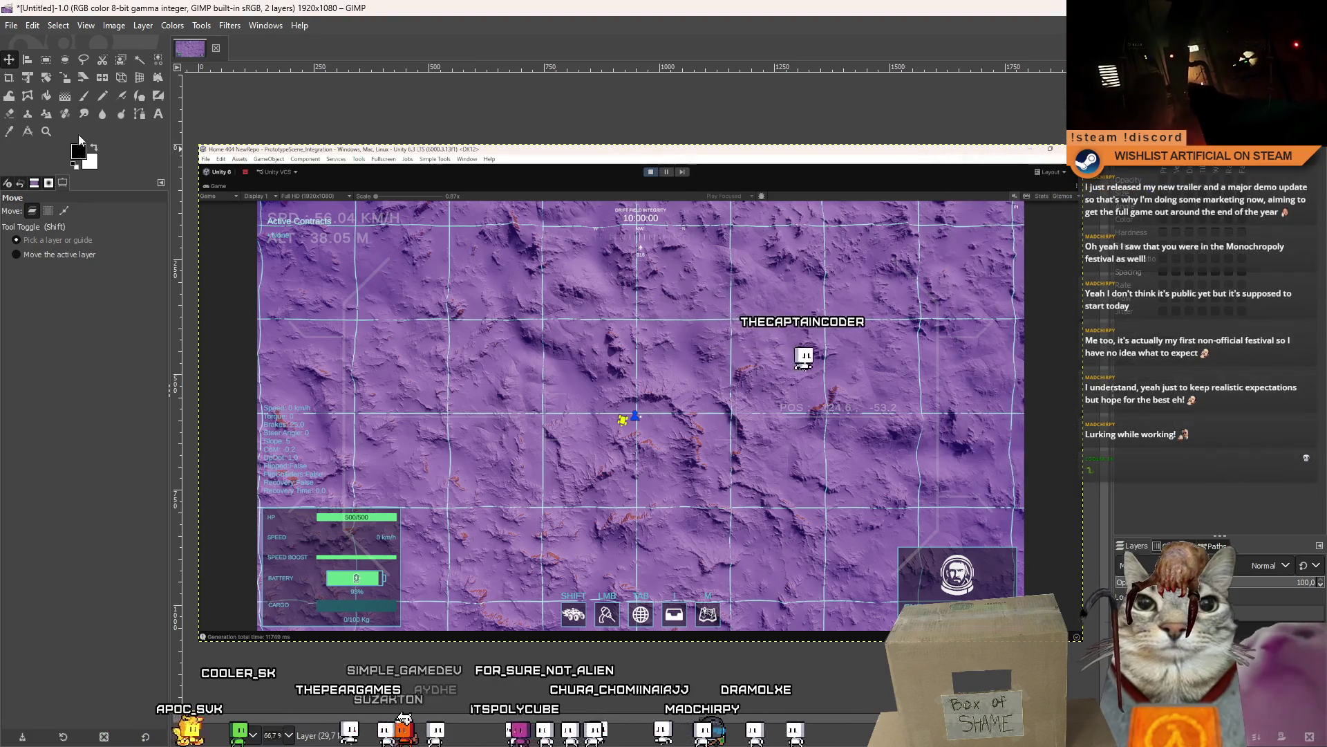
left_click(78, 151)
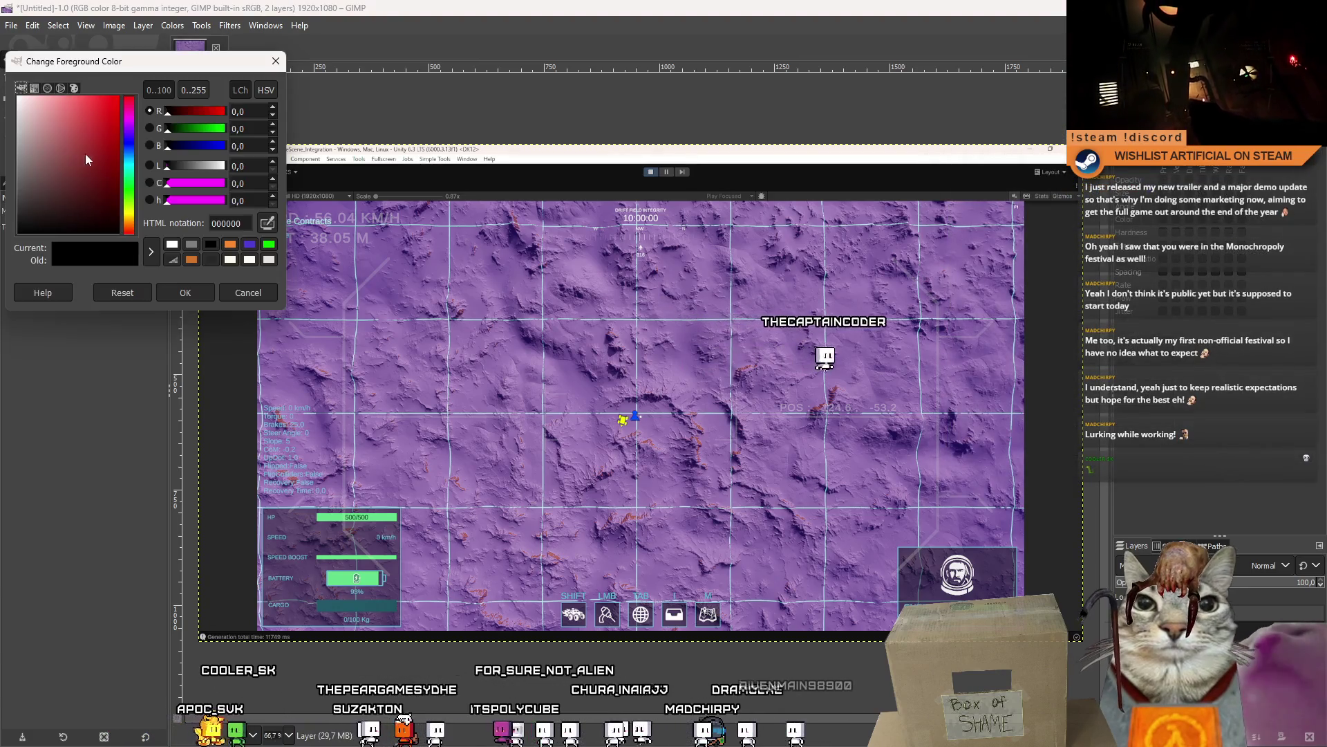
left_click(183, 290)
- Paint black fog over the map with a soft 352 brush, leaving the centre clear, at 86.3 opacity
key("p")
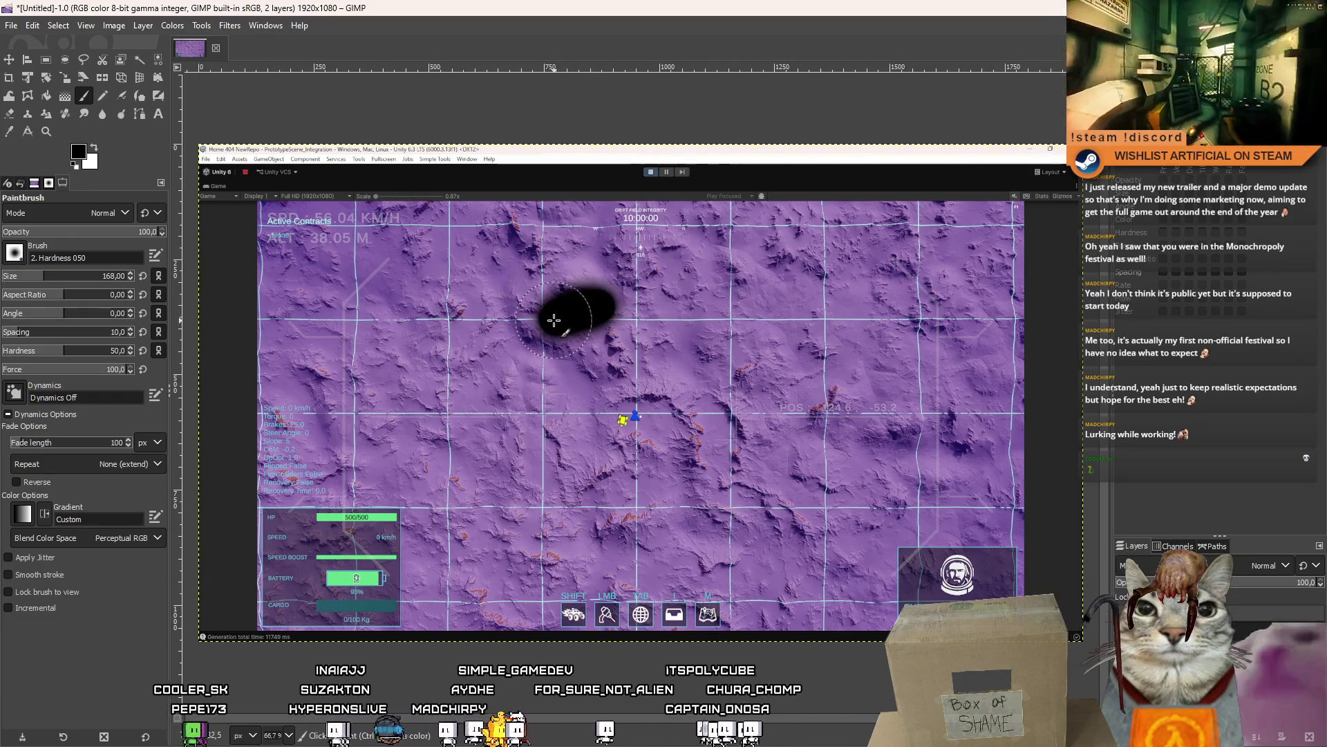
mouse_move(539, 336)
left_mouse_down()
mouse_move(521, 403)
mouse_move(543, 556)
mouse_move(670, 571)
mouse_move(791, 404)
mouse_move(871, 338)
mouse_move(681, 308)
mouse_move(593, 307)
mouse_move(498, 332)
mouse_move(581, 262)
mouse_move(484, 228)
mouse_move(395, 230)
mouse_move(204, 272)
left_mouse_up()
left_click_drag(221, 178, 427, 187)
key("bracketright")
key("bracketright")
mouse_move(627, 196)
left_mouse_down()
mouse_move(243, 249)
mouse_move(277, 588)
mouse_move(303, 351)
mouse_move(296, 625)
mouse_move(371, 289)
mouse_move(479, 362)
mouse_move(461, 470)
mouse_move(495, 477)
mouse_move(512, 598)
mouse_move(609, 608)
mouse_move(832, 571)
mouse_move(785, 593)
mouse_move(824, 547)
mouse_move(836, 480)
mouse_move(986, 588)
mouse_move(954, 571)
mouse_move(1038, 325)
mouse_move(954, 334)
mouse_move(910, 208)
mouse_move(853, 124)
mouse_move(557, 136)
mouse_move(574, 230)
mouse_move(824, 201)
left_mouse_up()
mouse_move(1272, 582)
left_mouse_down()
mouse_move(1317, 589)
mouse_move(1141, 539)
left_mouse_up()
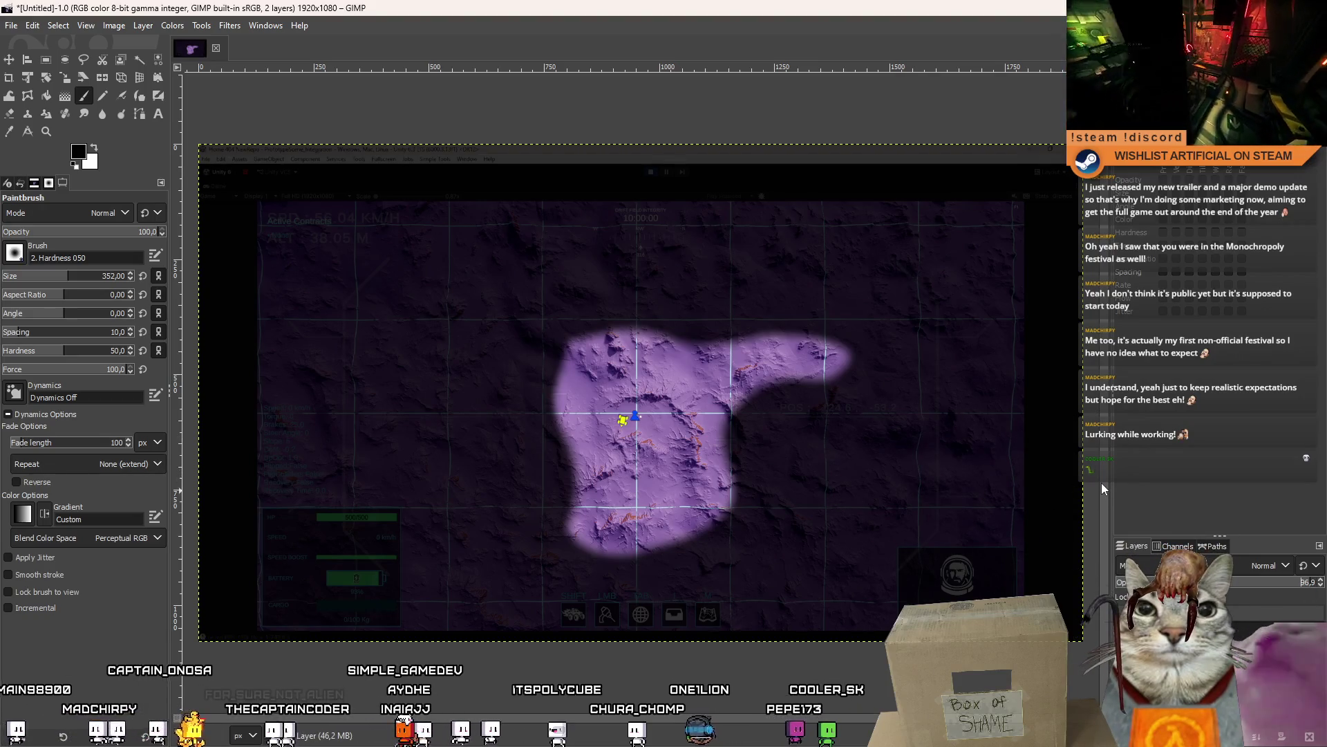
- Add another new layer and set up a thin pure-red Pencil for grid lines
right_click(1228, 623)
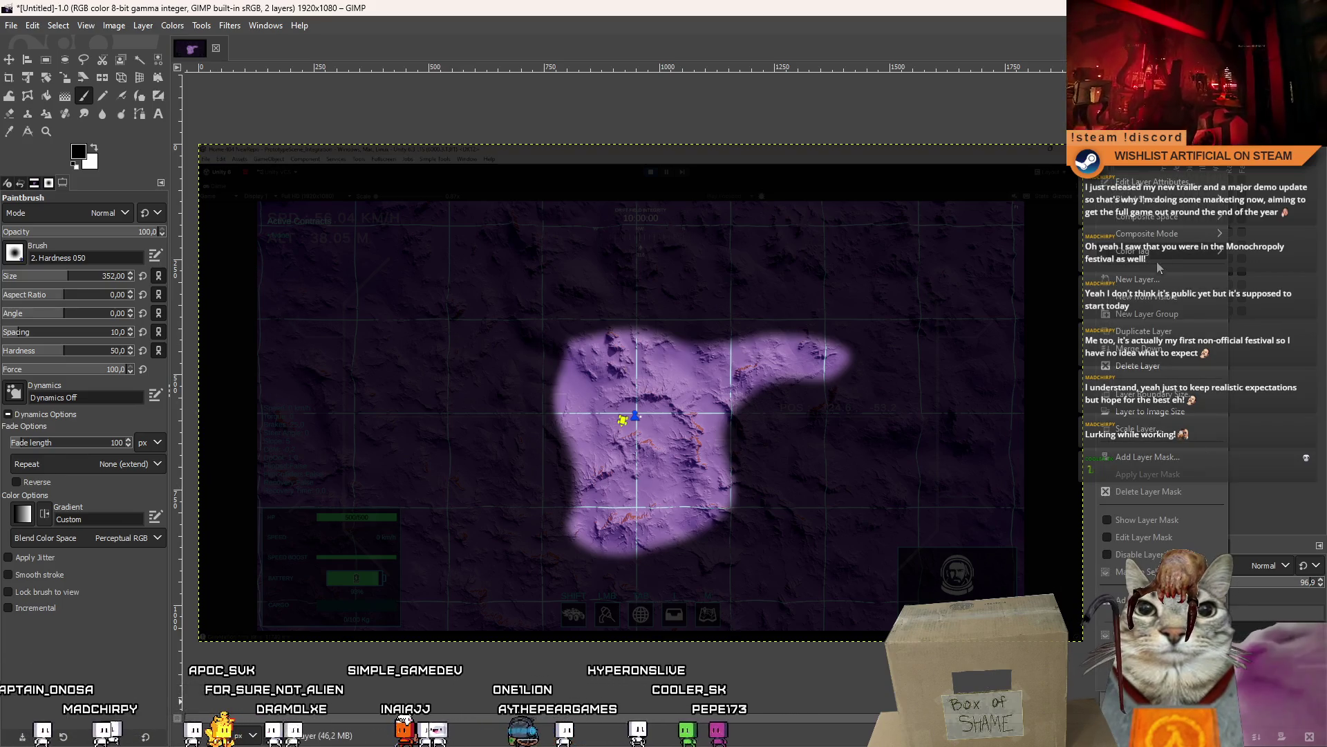
left_click(1137, 279)
key("Return")
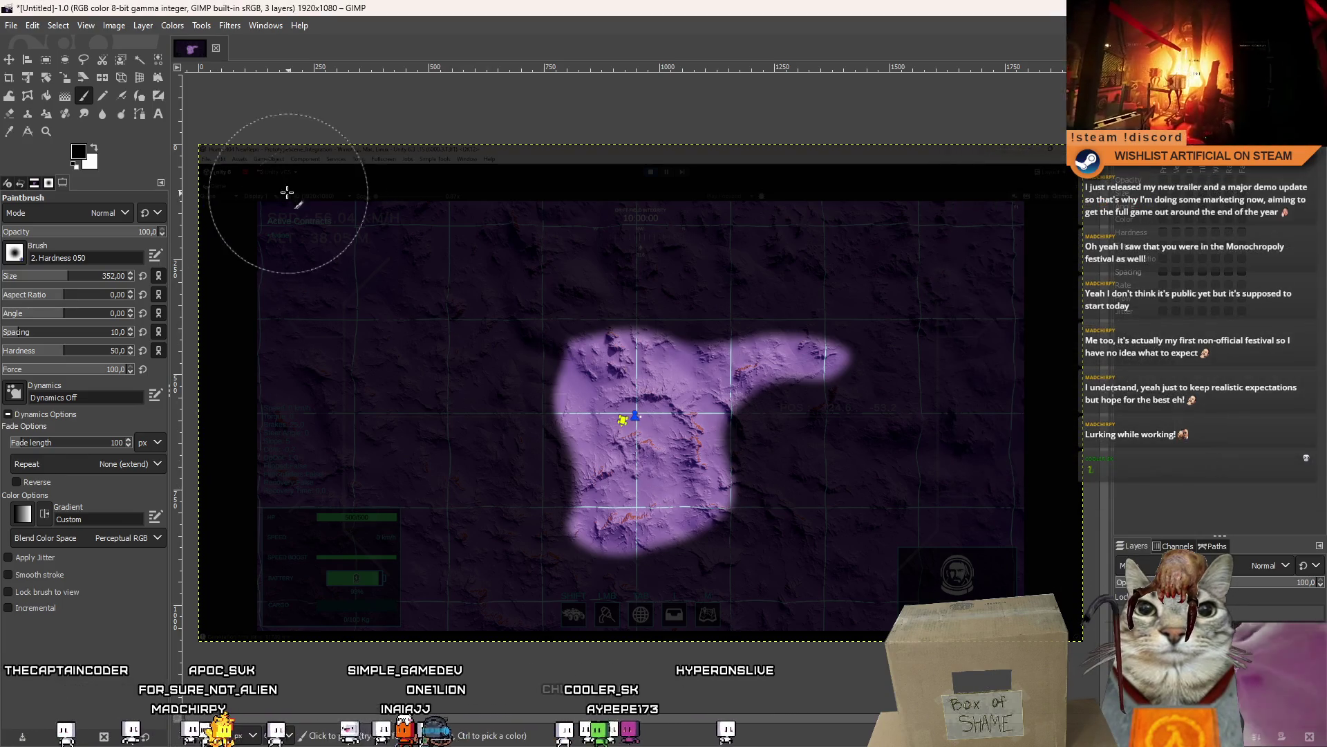
left_click(102, 96)
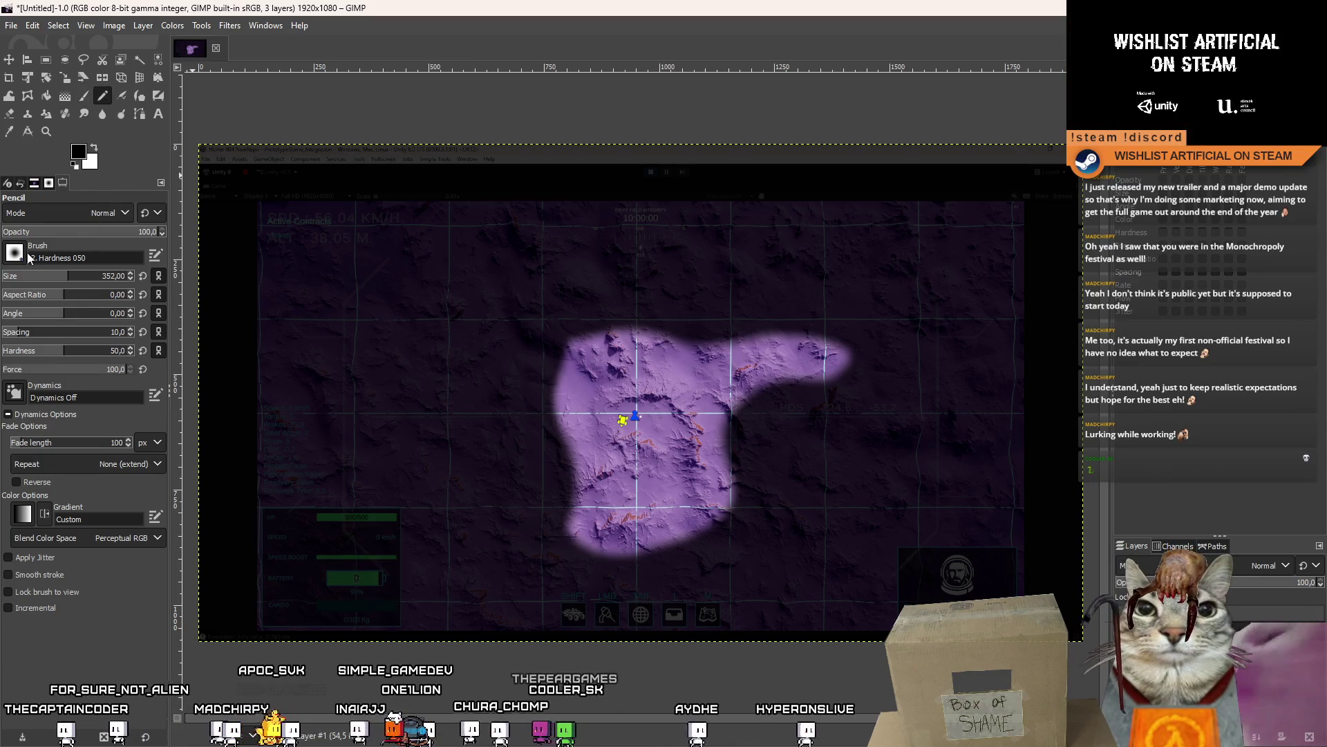
left_click_drag(65, 276, 11, 277)
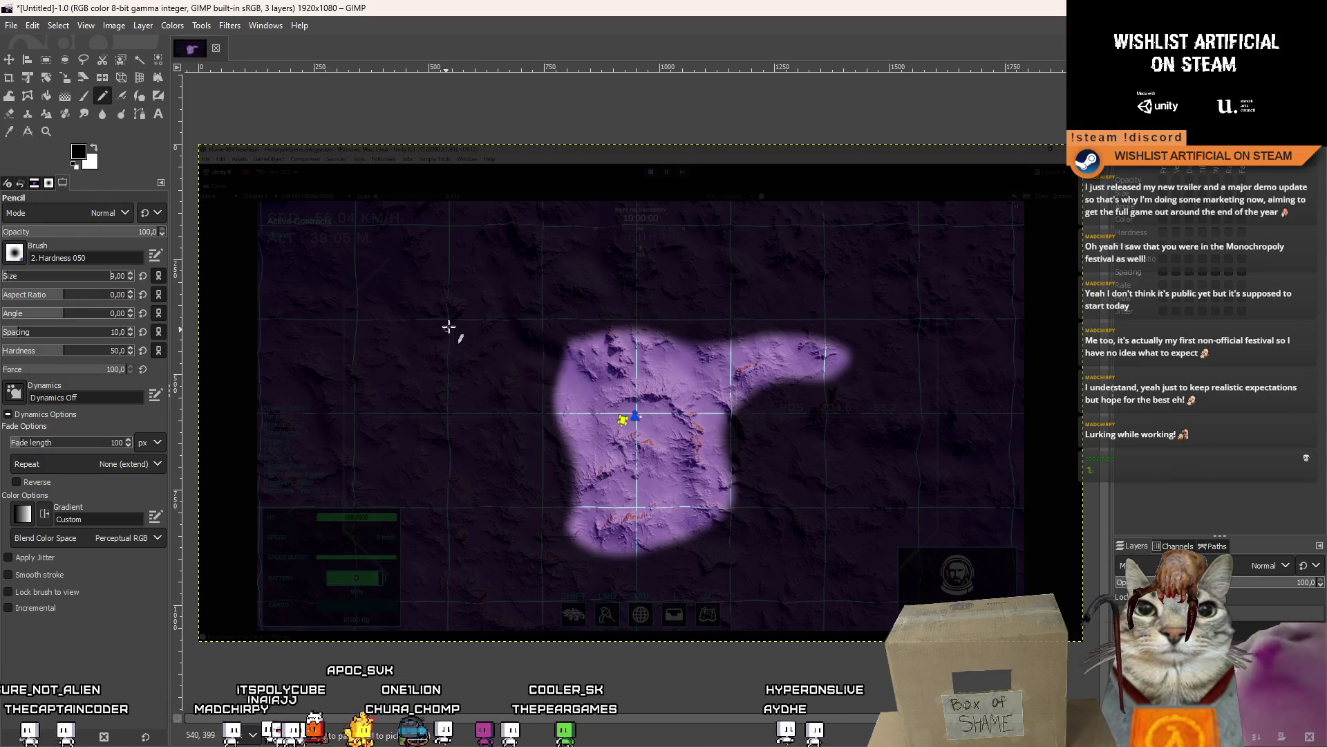
left_click(81, 155)
left_click(118, 97)
left_click(186, 293)
- Draw the vertical red grid lines from the map's top edge to its bottom edge
left_click(355, 200)
left_click(353, 640, "shift")
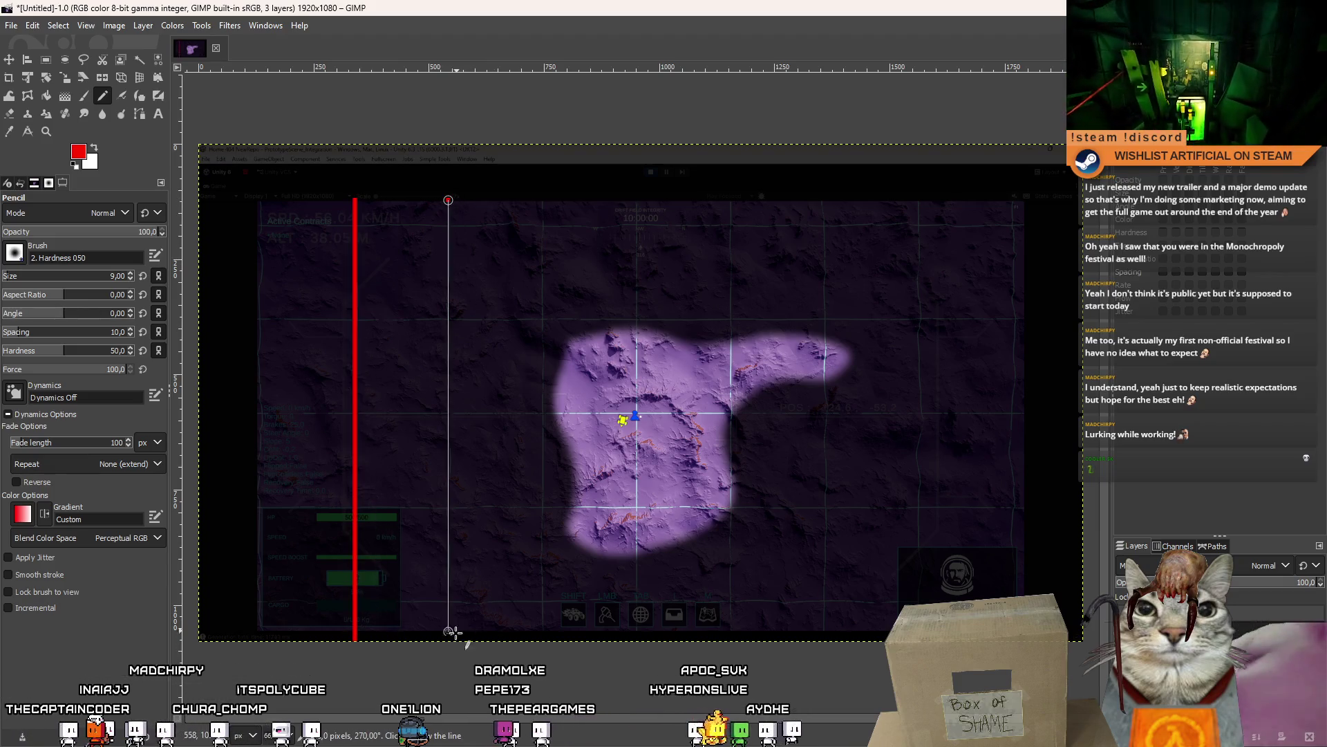
left_click(543, 200)
left_click(544, 634, "shift")
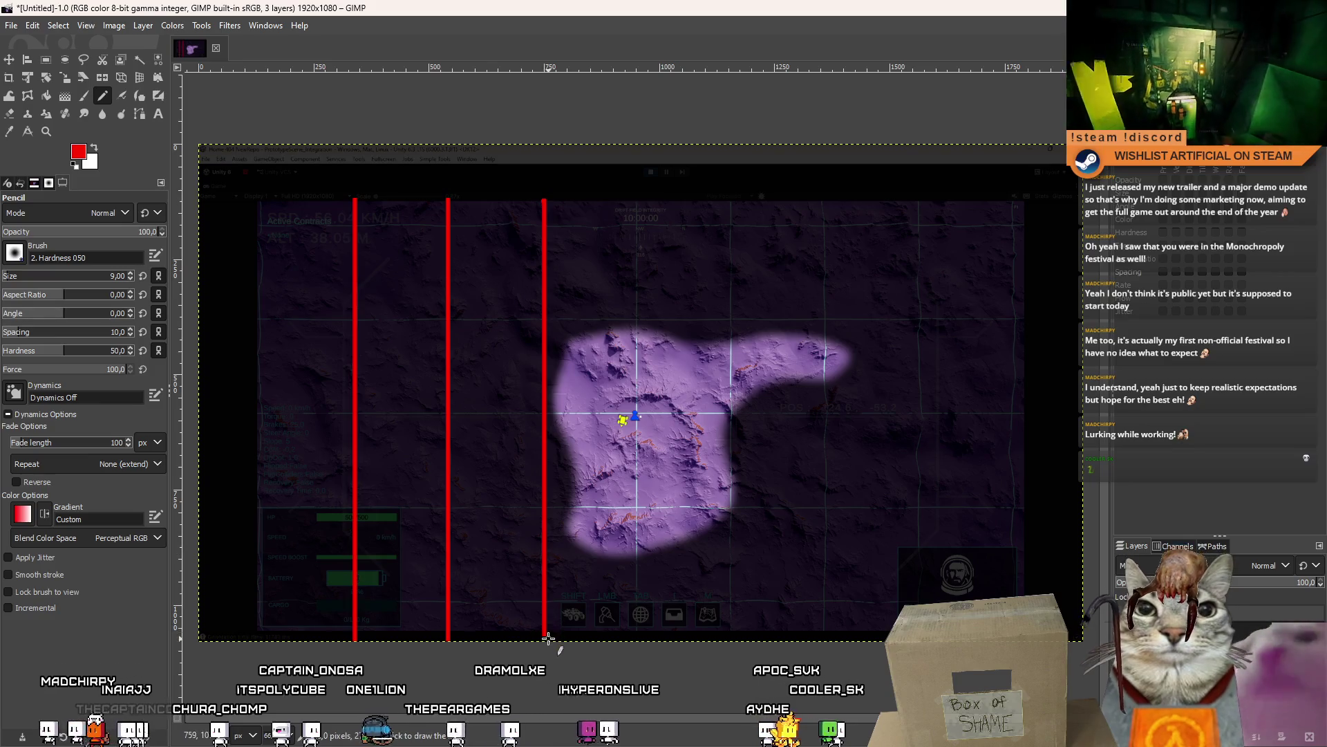
left_click(638, 200)
left_click(639, 637, "shift")
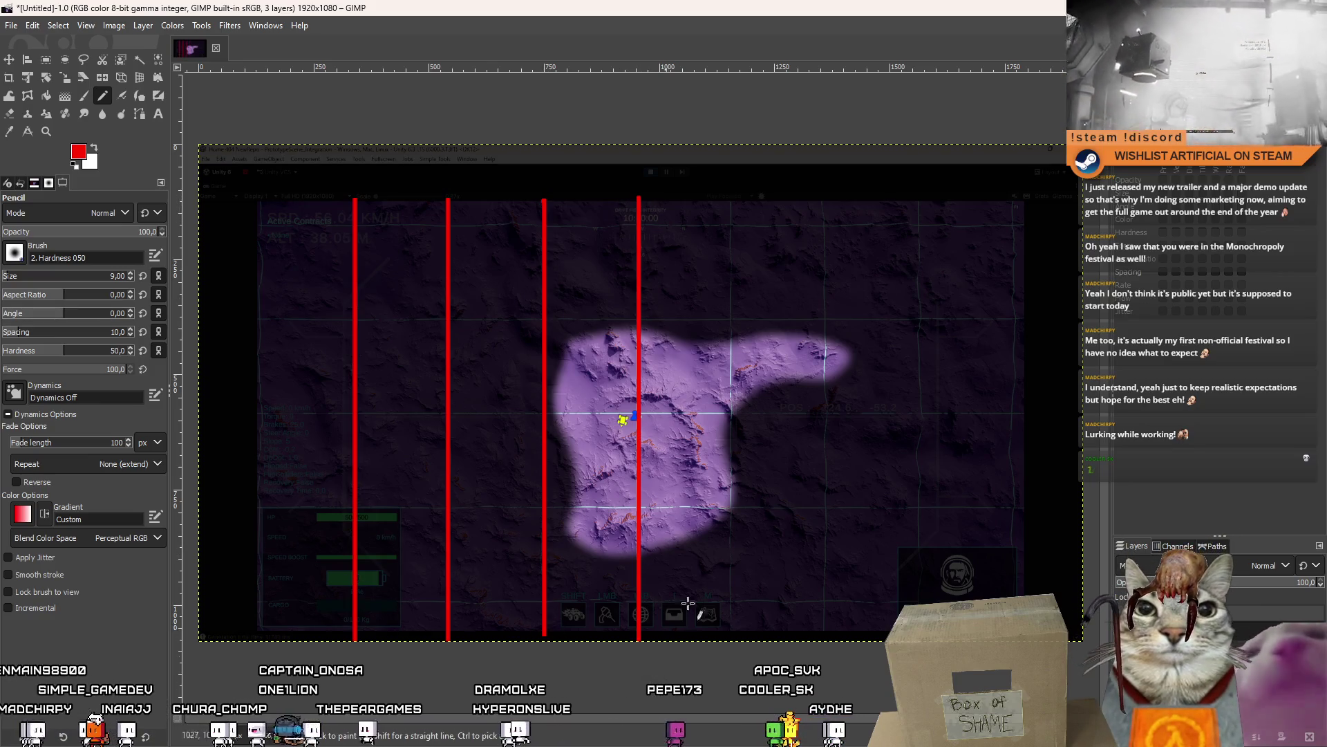
left_click(733, 201)
left_click(733, 670, "shift")
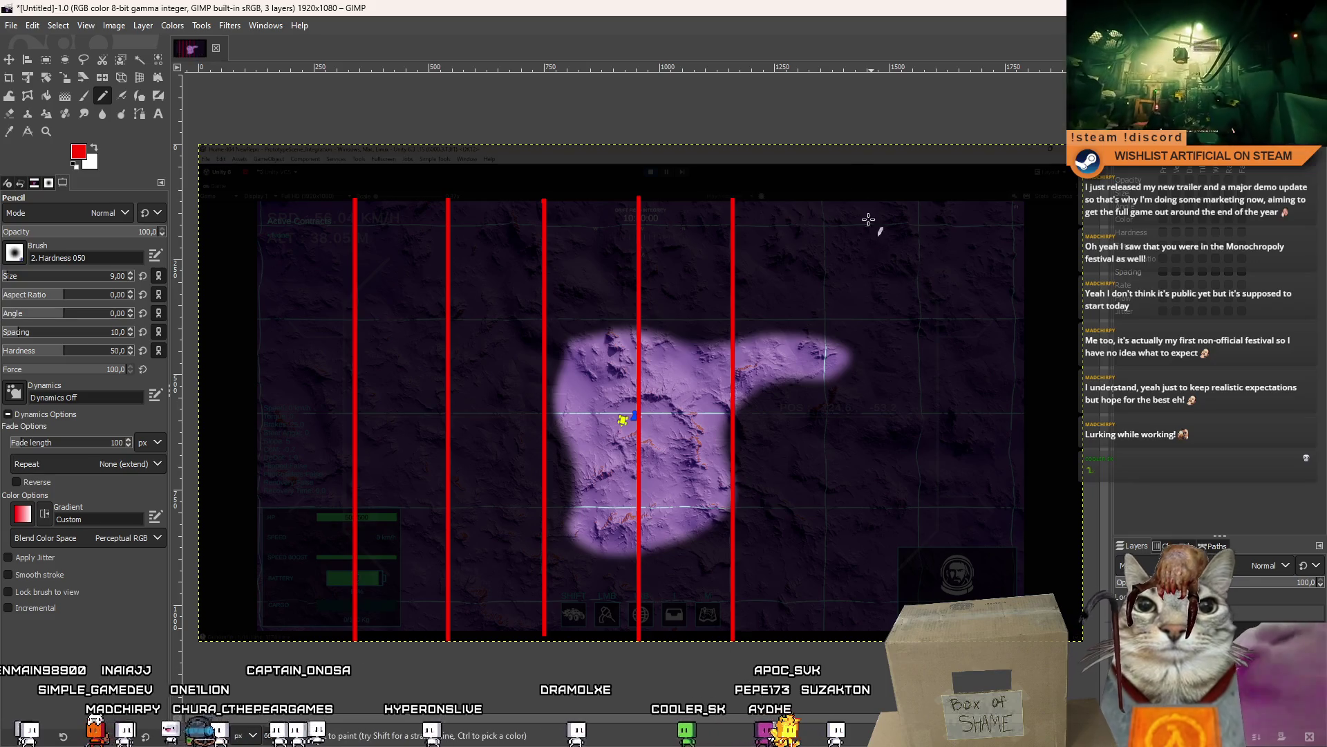
left_click(824, 198)
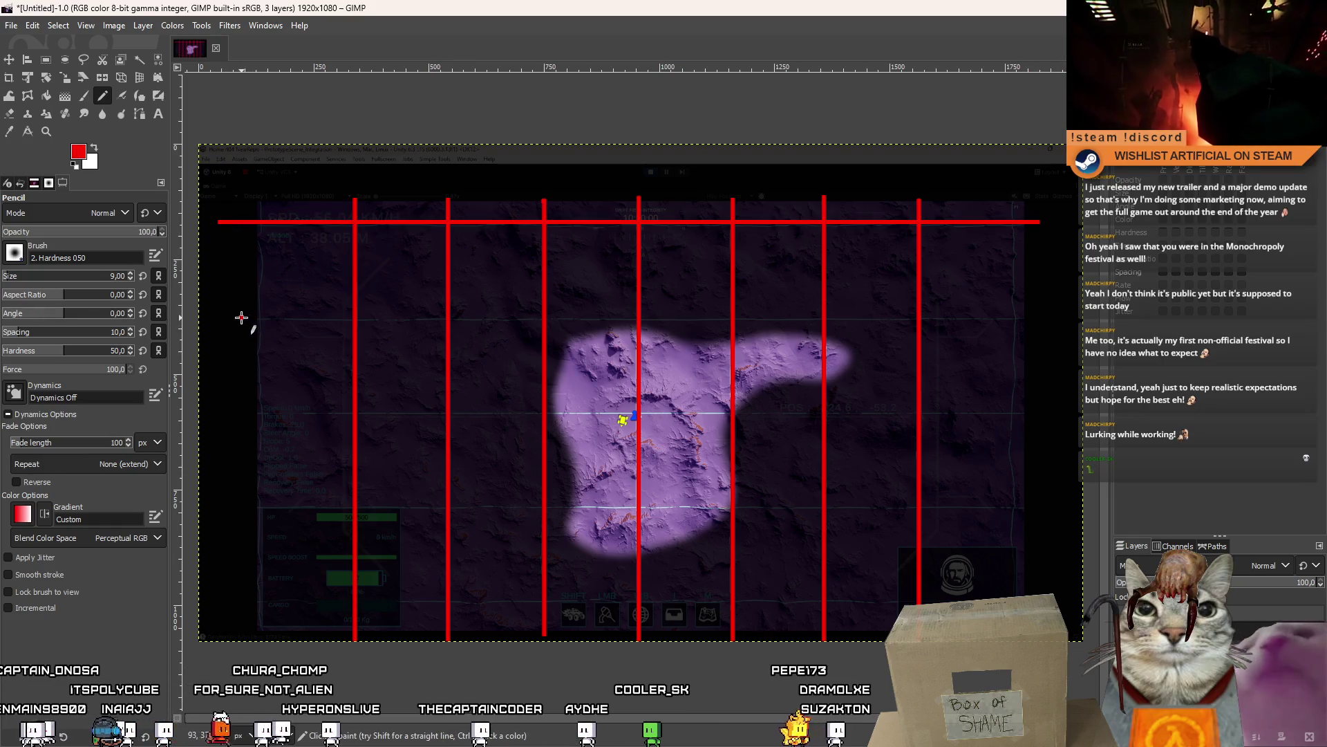
- Add the horizontal and edge red grid lines, then fade the grid layer to low opacity
left_click(1032, 410, "shift")
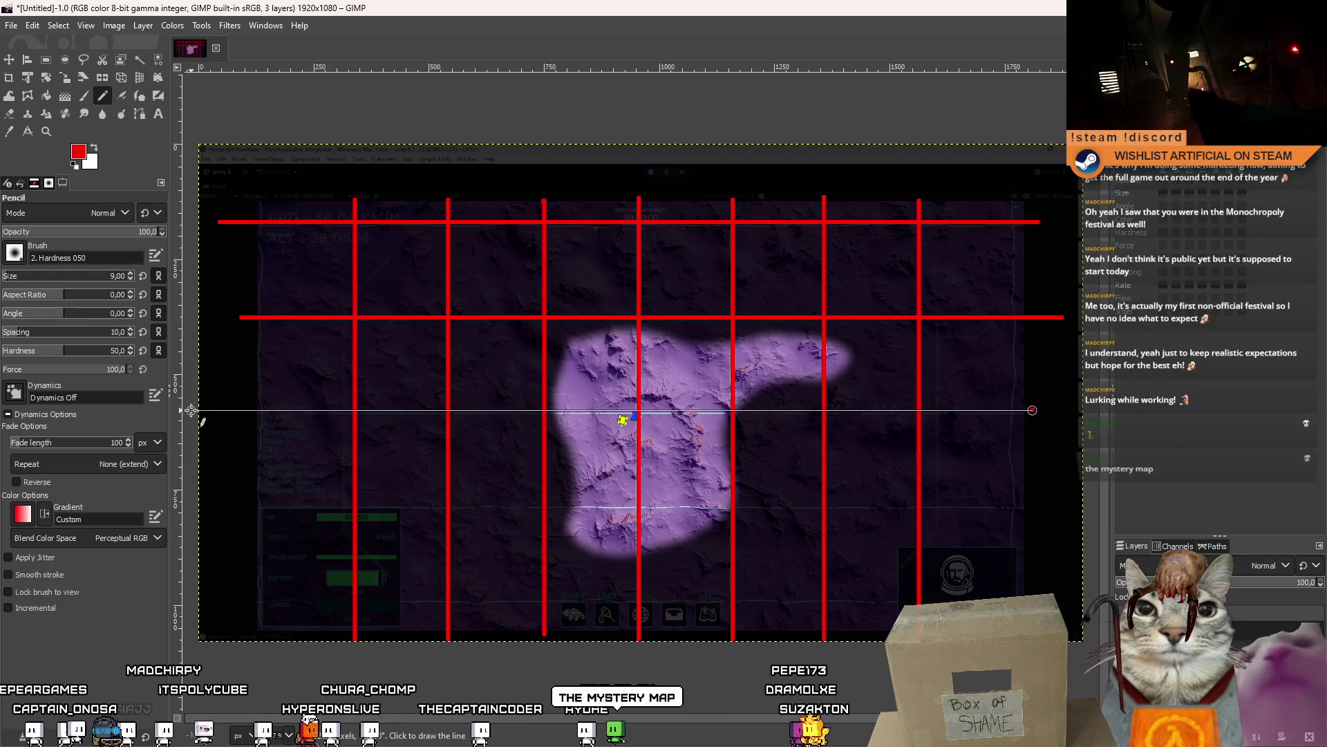
left_click(237, 512)
left_click(1051, 512, "shift")
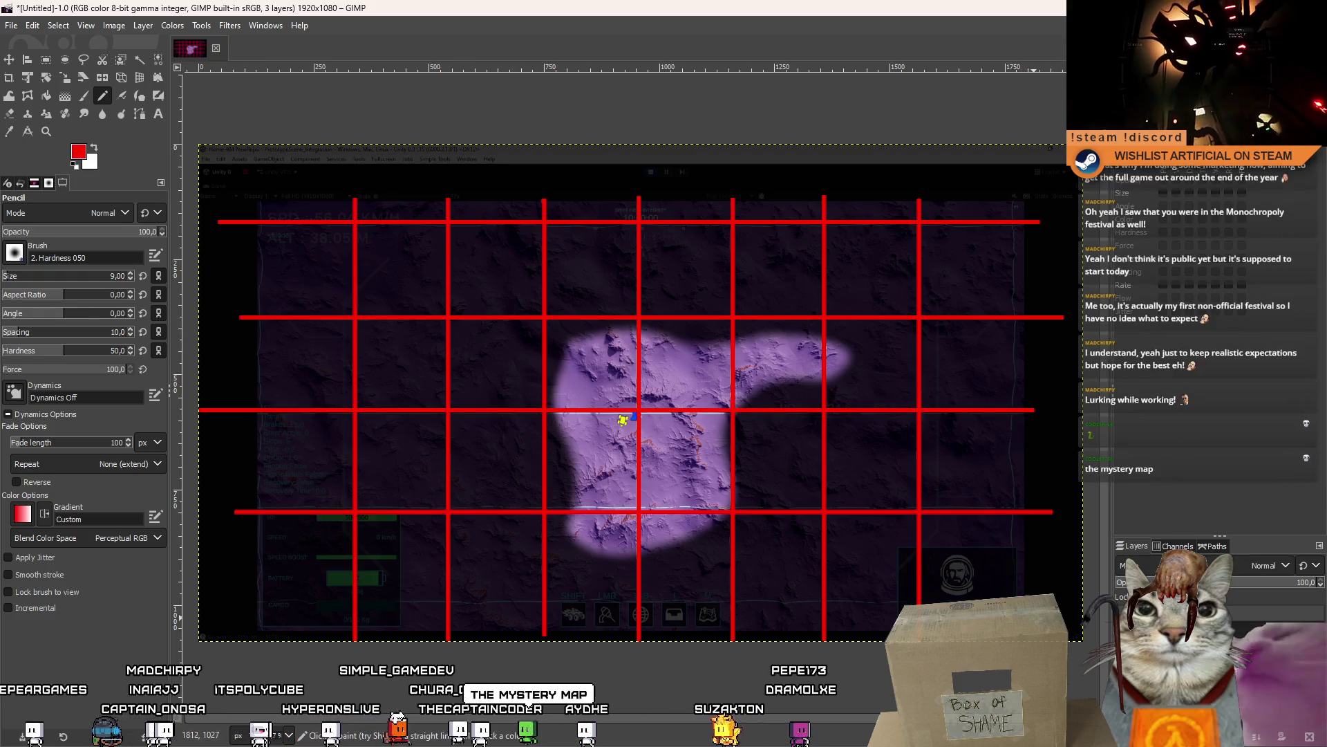
left_click(1051, 606)
left_click(228, 606, "shift")
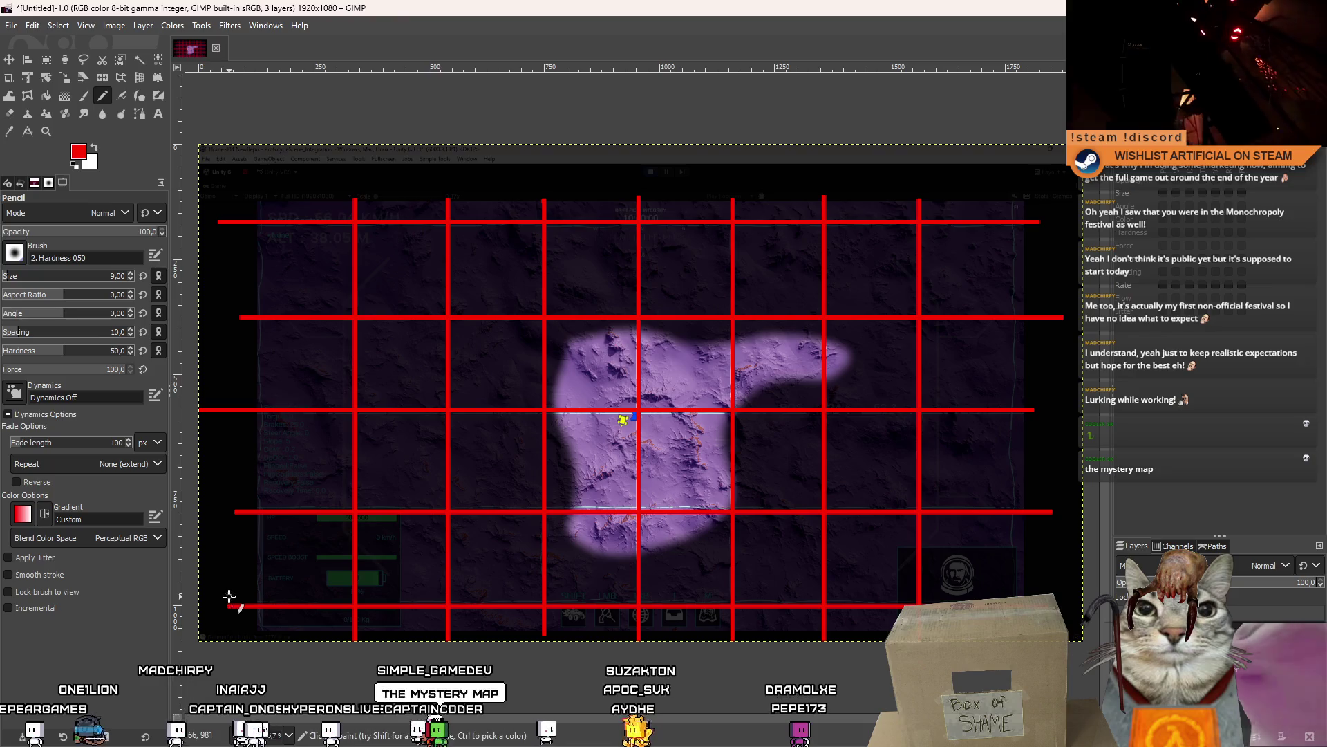
left_click(262, 195)
left_click(261, 631, "shift")
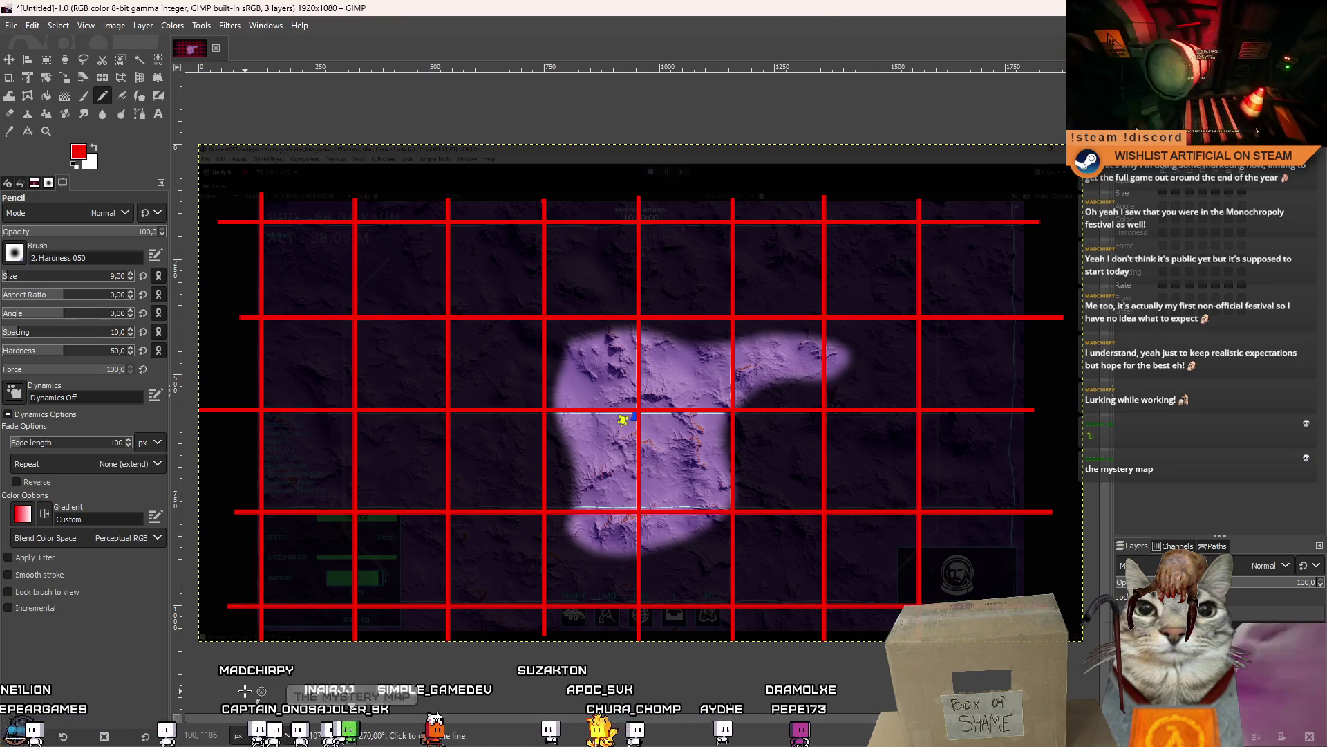
left_click(1014, 200)
left_click(1014, 598, "shift")
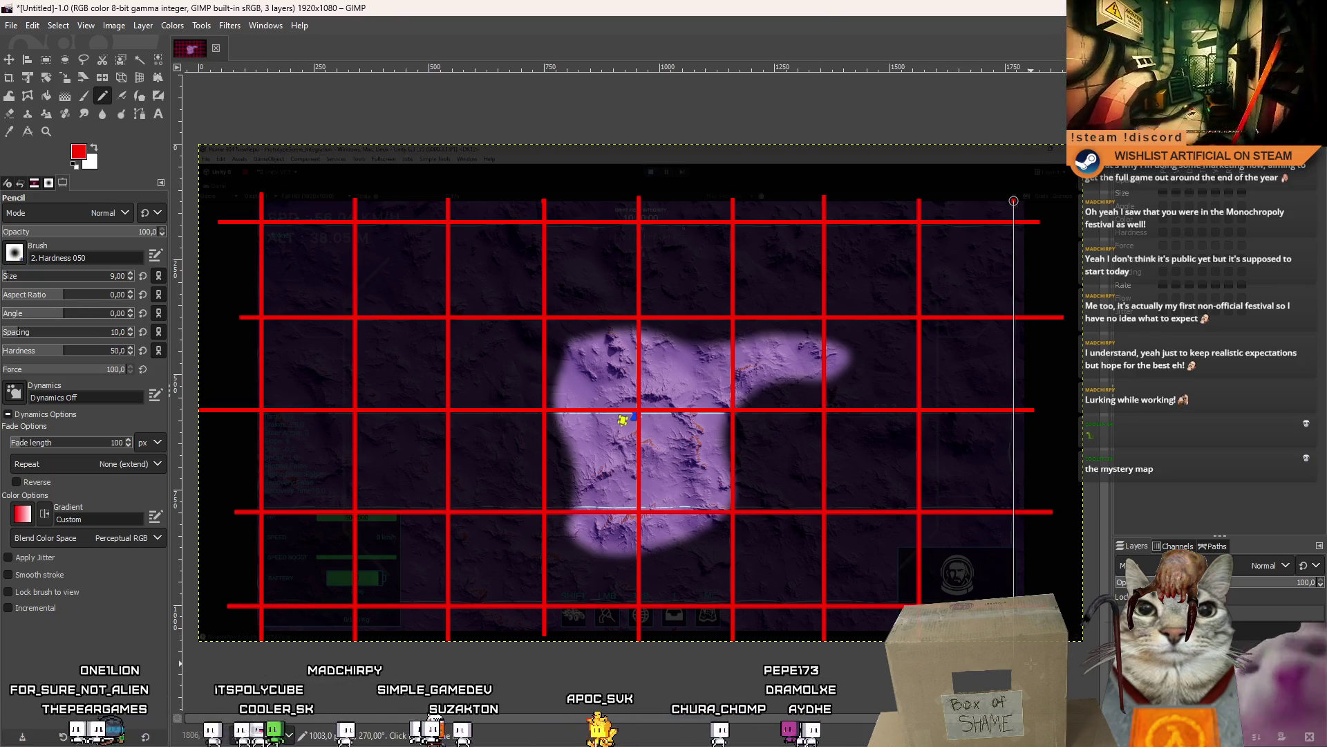
mouse_move(1235, 584)
left_mouse_down()
mouse_move(1120, 584)
mouse_move(1285, 595)
left_mouse_up()
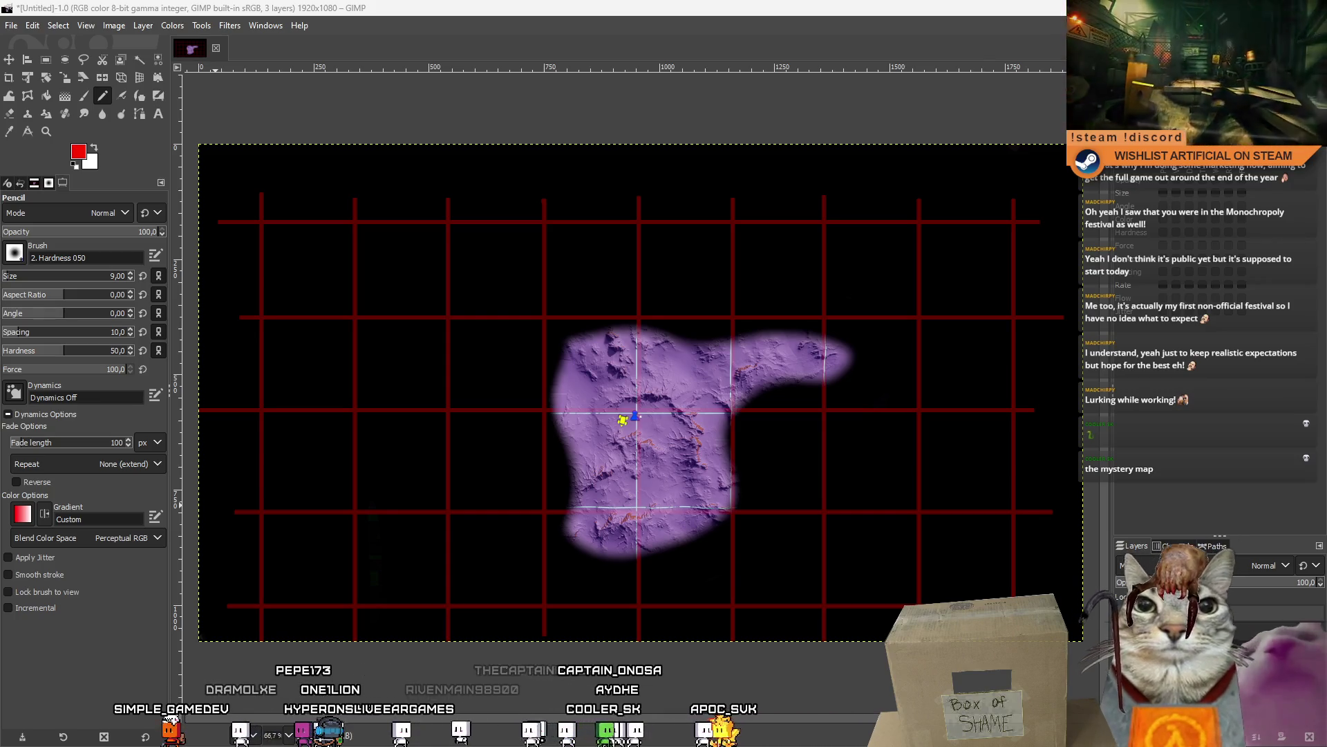
left_click_drag(684, 390, 696, 374)
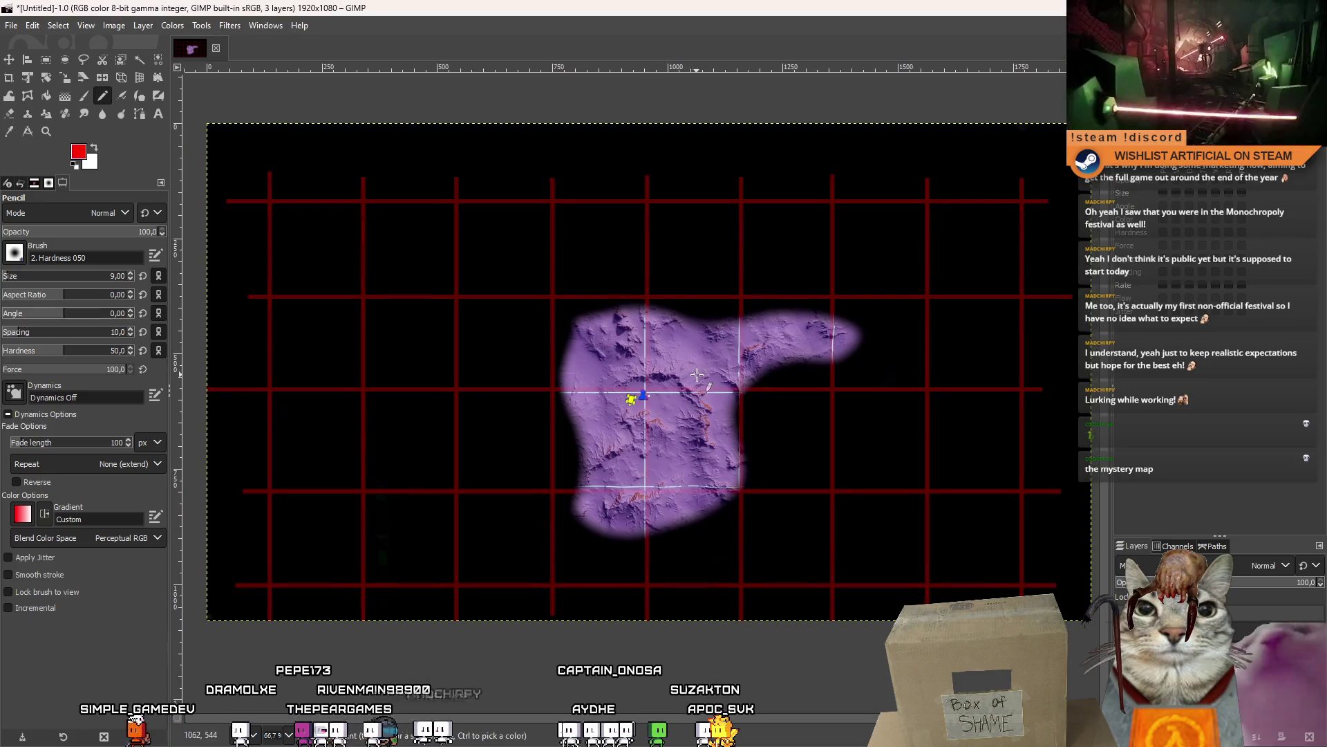
scroll(689, 374, "up", 4)
scroll(683, 389, "down", 4)
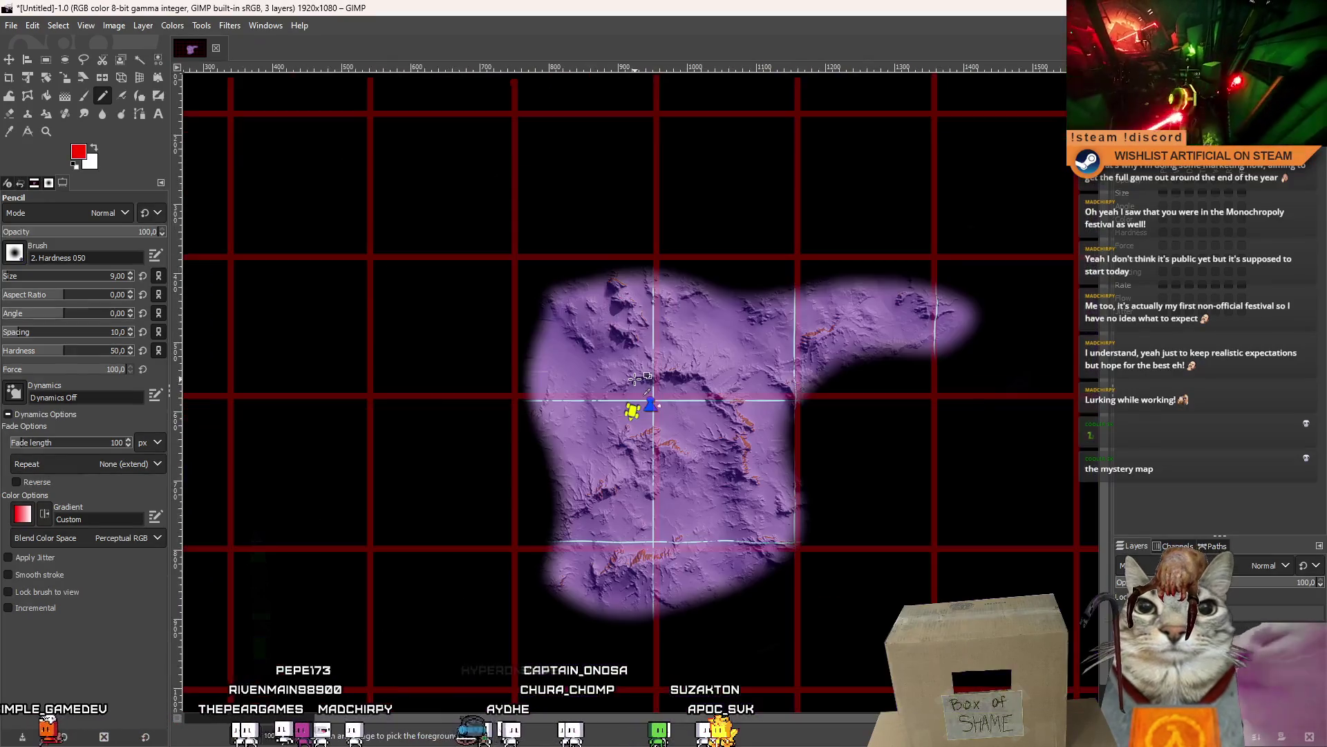
scroll(683, 390, "up", 3)
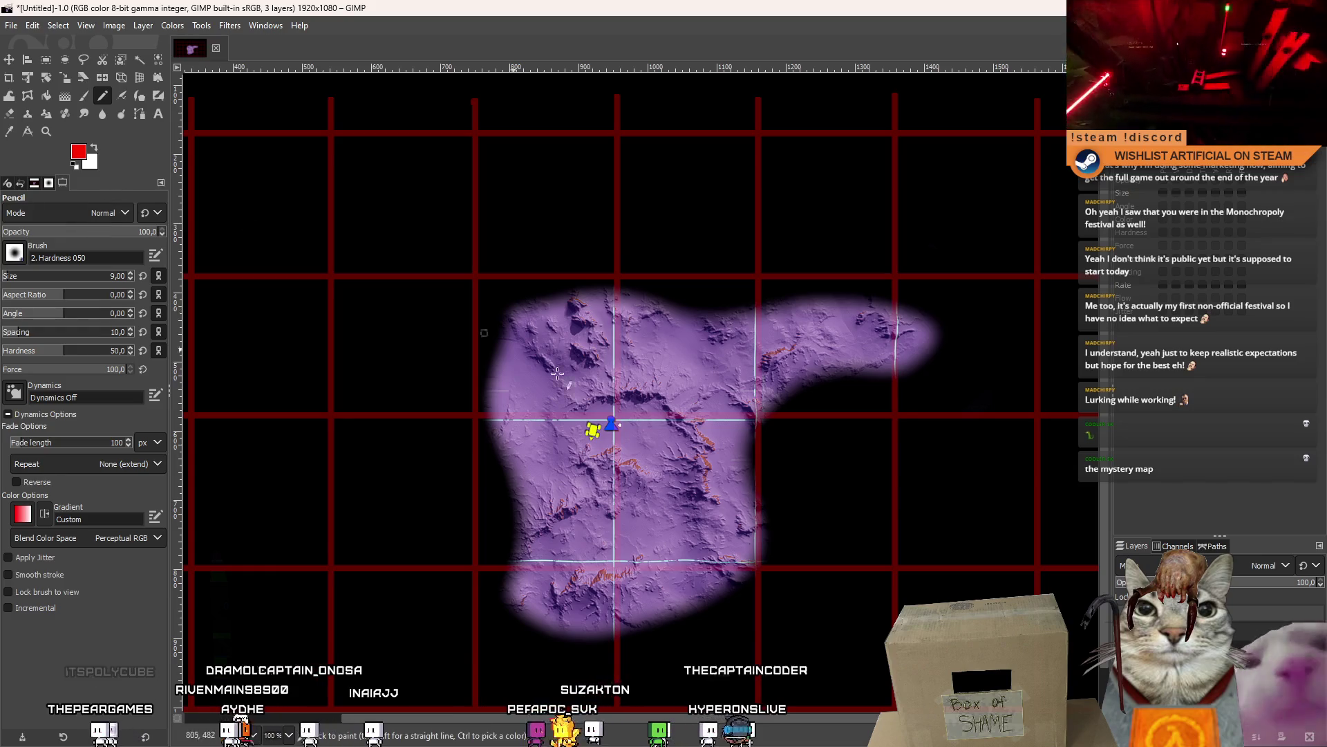
scroll(513, 349, "down", 3)
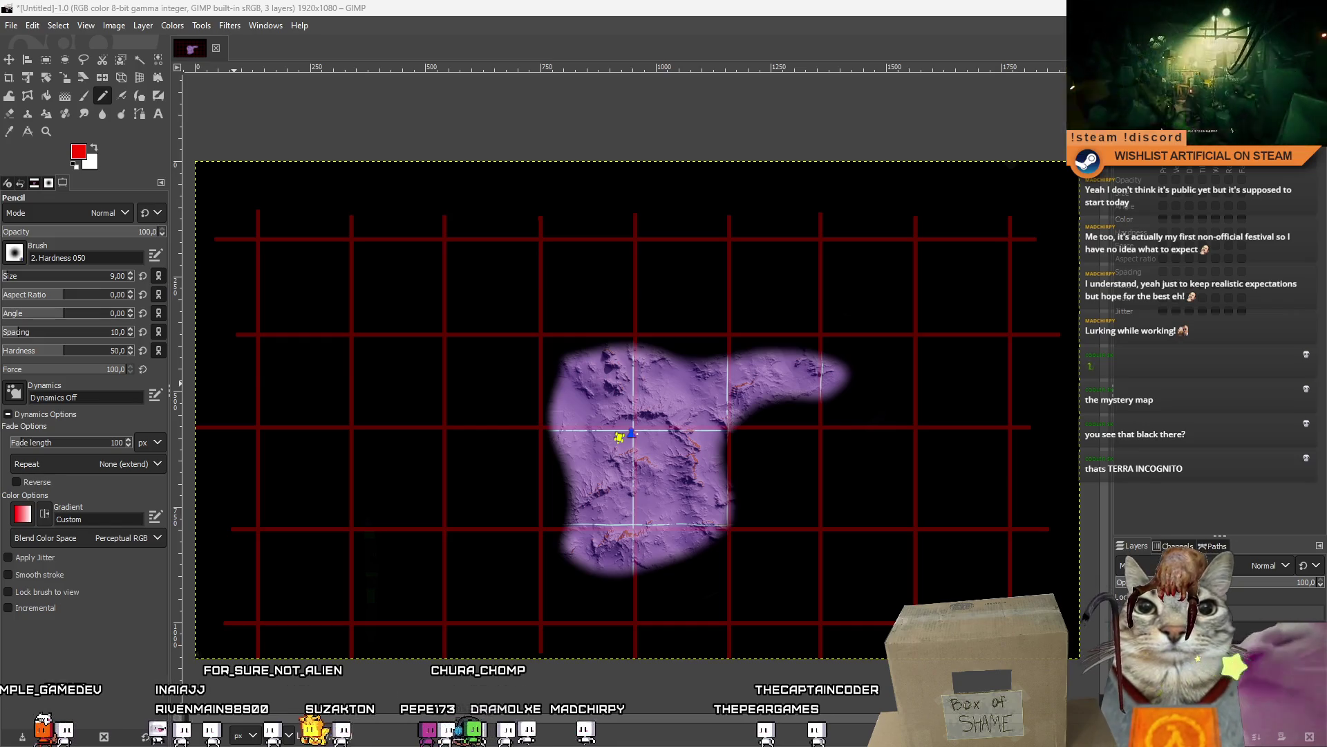
- Bring the Notion window forward, then narrow and reposition it beside the map
key("alt+Tab")
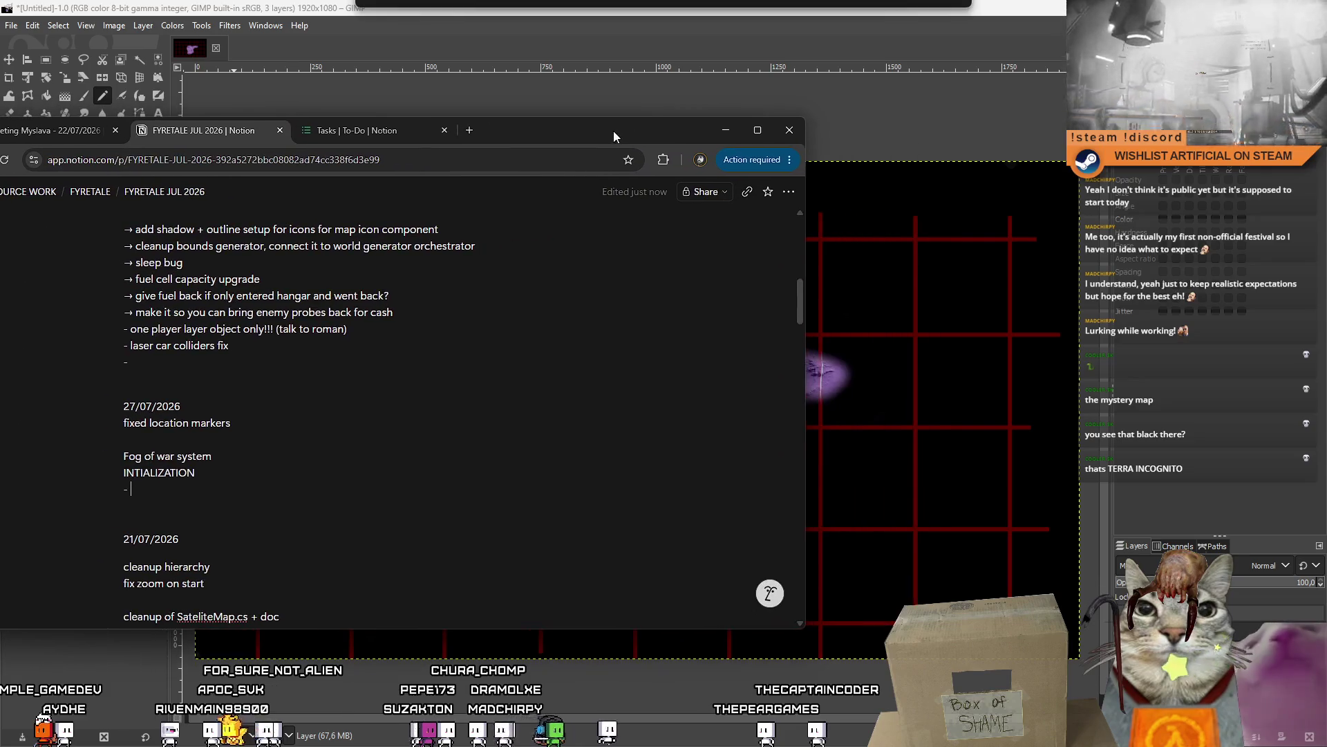
left_click_drag(613, 131, 619, 131)
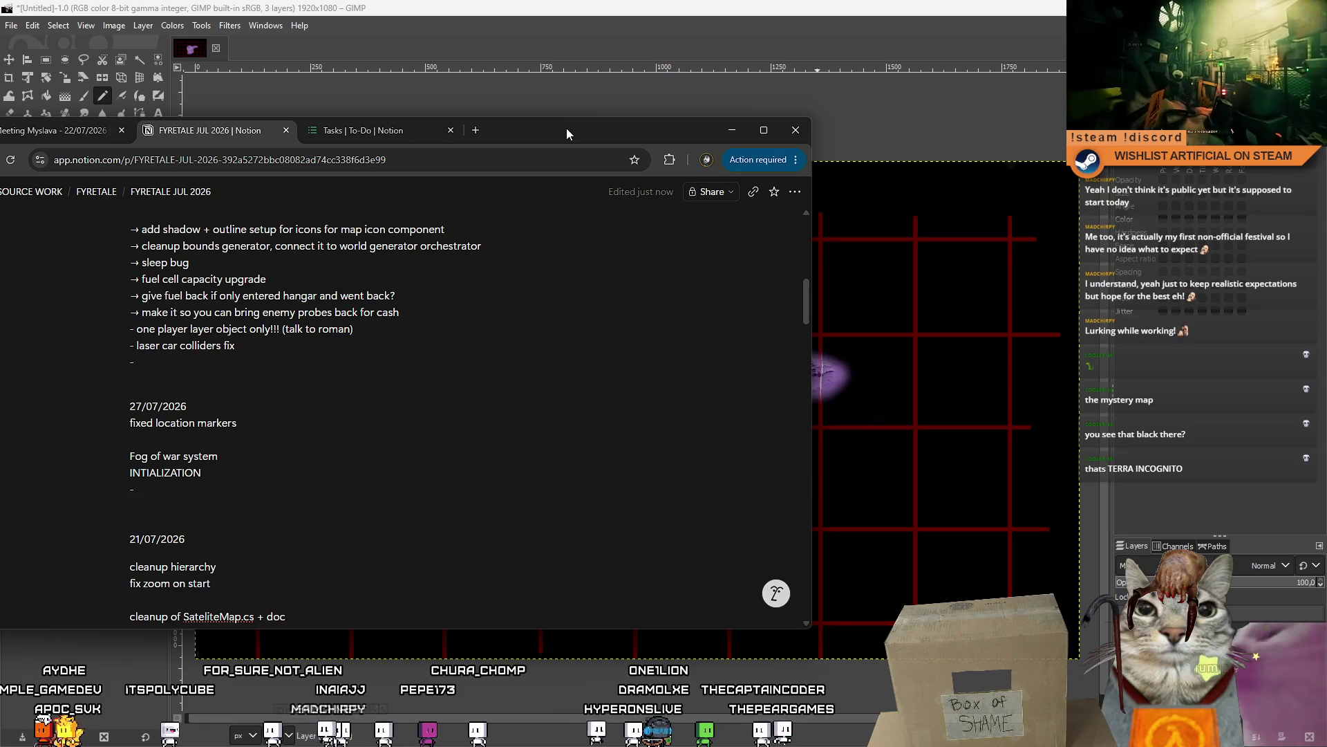
mouse_move(566, 128)
left_mouse_down()
mouse_move(302, 102)
mouse_move(420, 94)
mouse_move(529, 115)
left_mouse_up()
left_click_drag(777, 222, 449, 222)
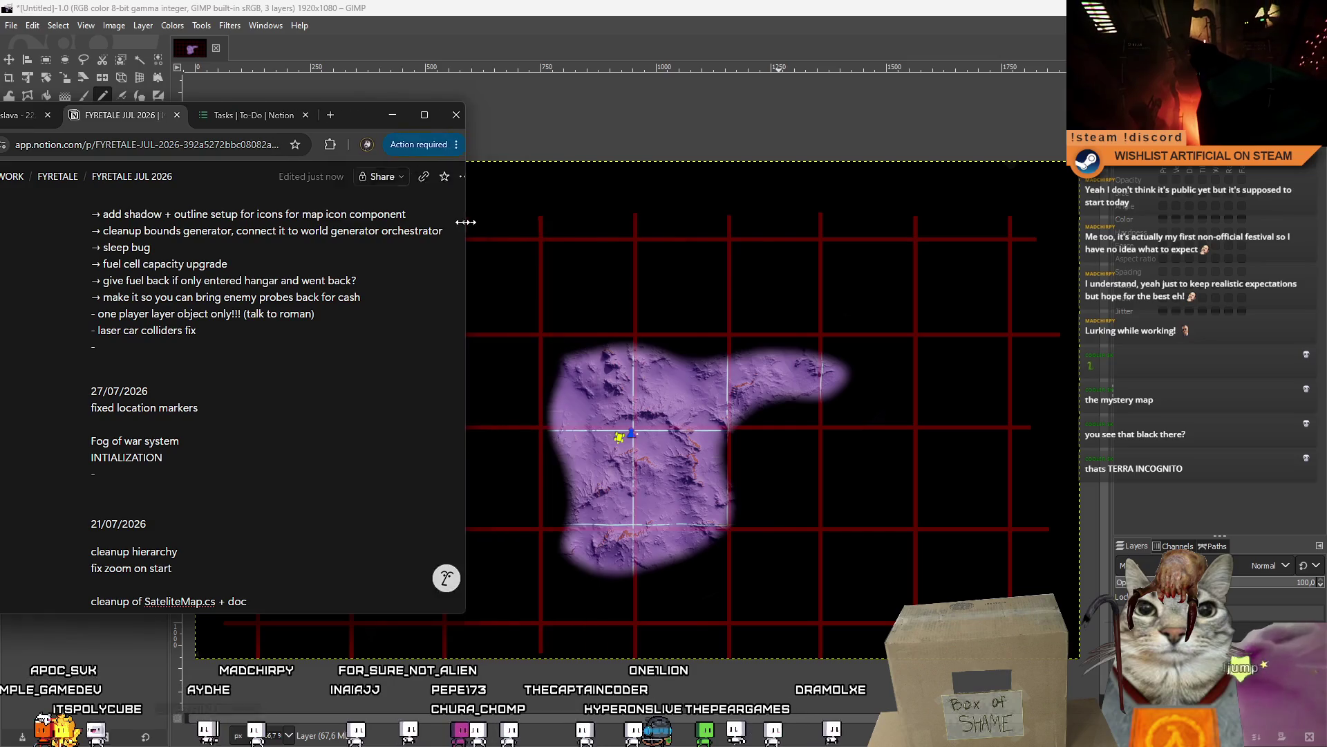
left_click_drag(342, 118, 455, 101)
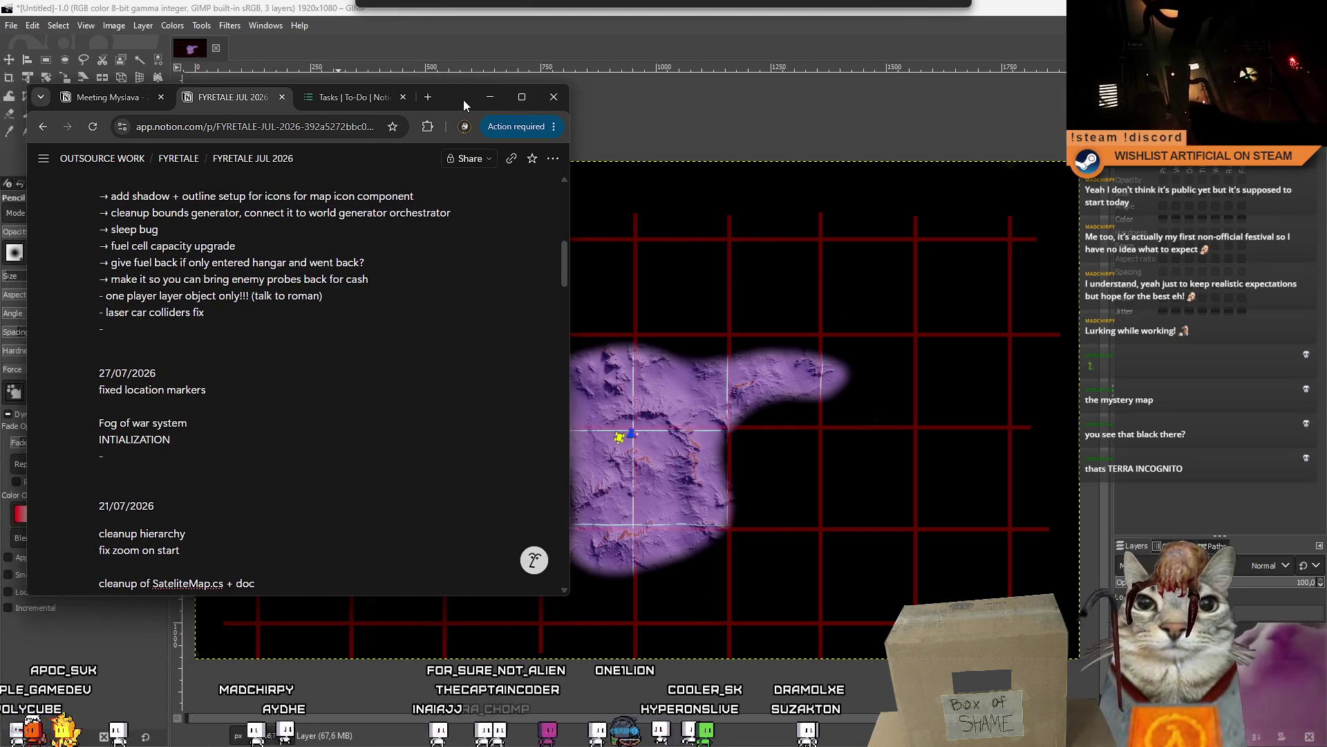
- Note the INITIALIZATION tasks 'figure out map size, spawn quads as chunks' and 'specify per chunk resolution'
type("gure ou")
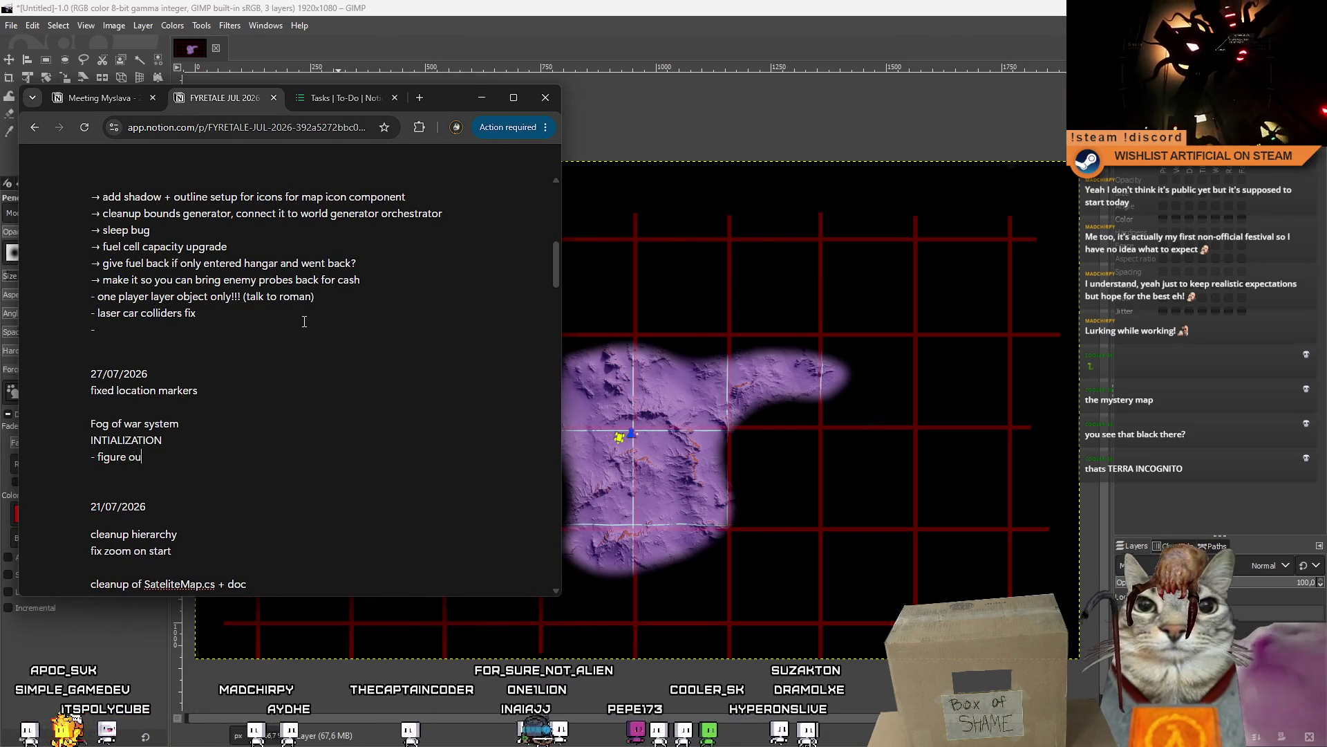
type("t map size, spawn")
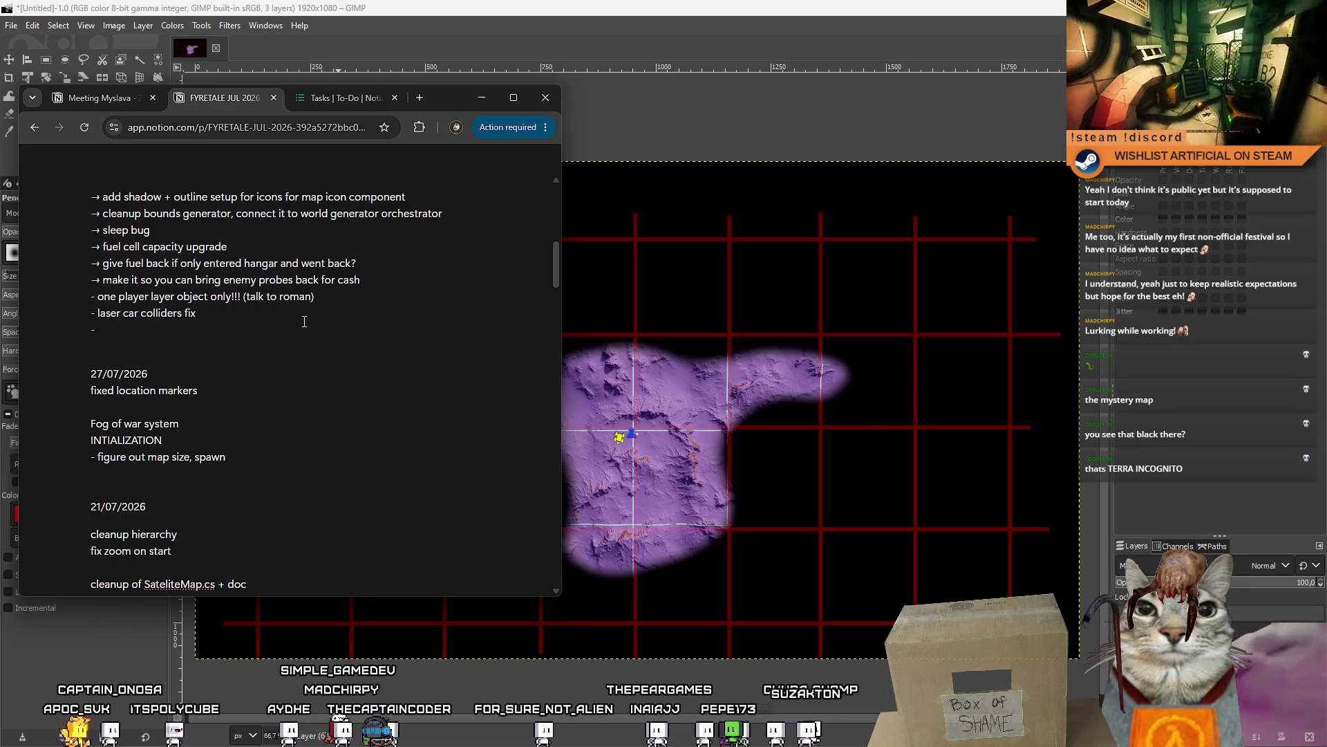
type(" quads as chunks")
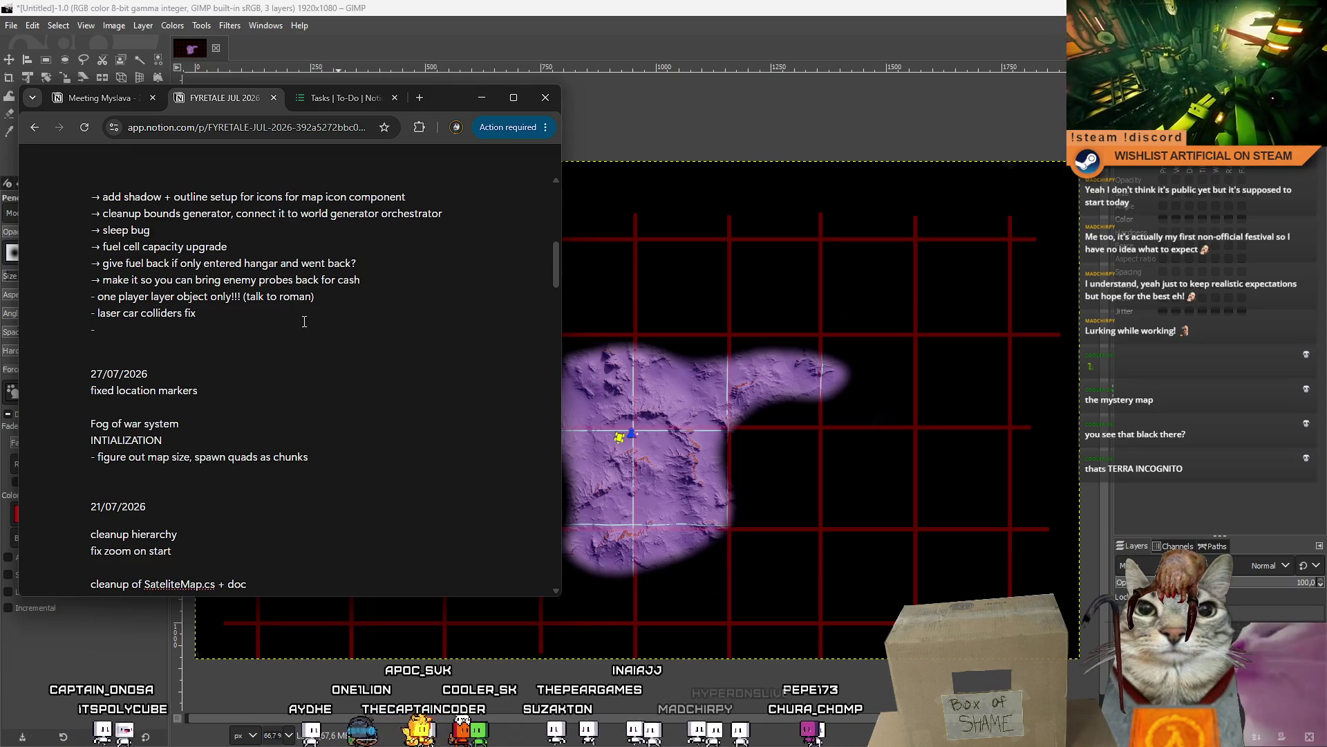
key("Return")
type("- specify ")
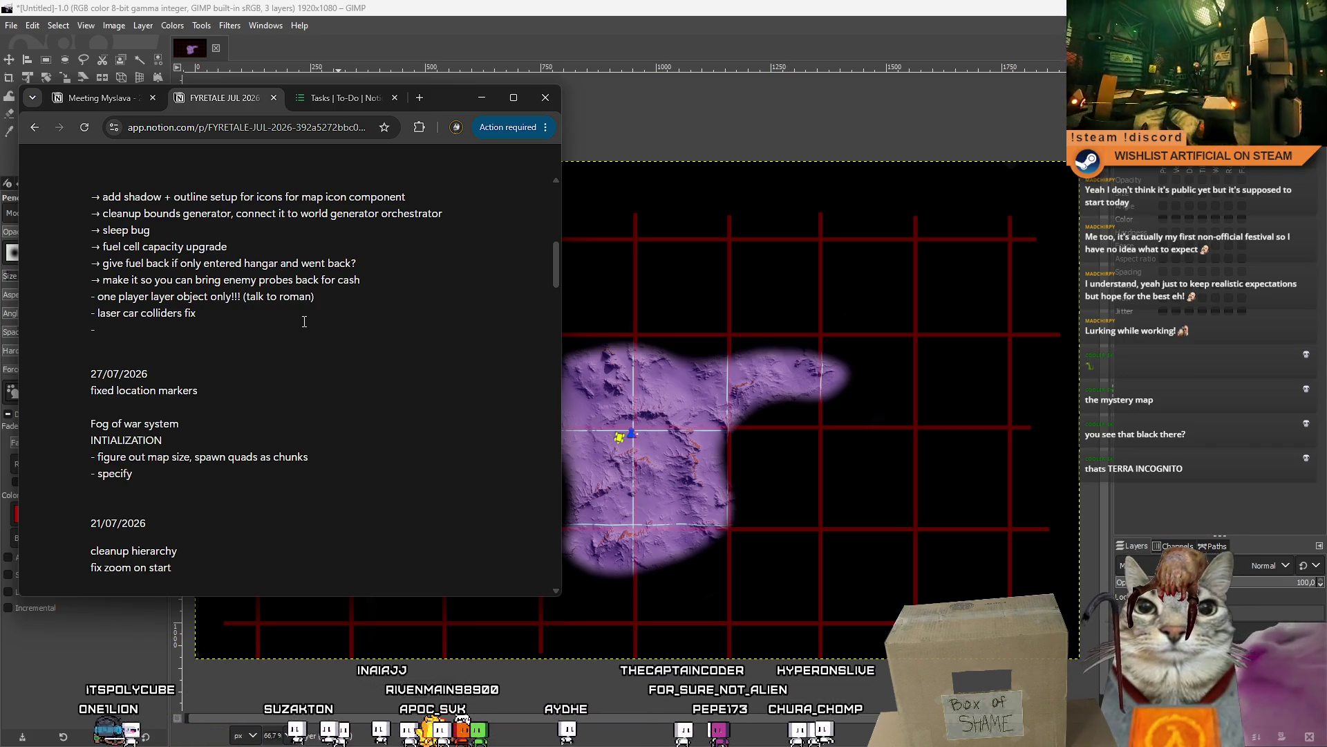
type("per chunk resolution")
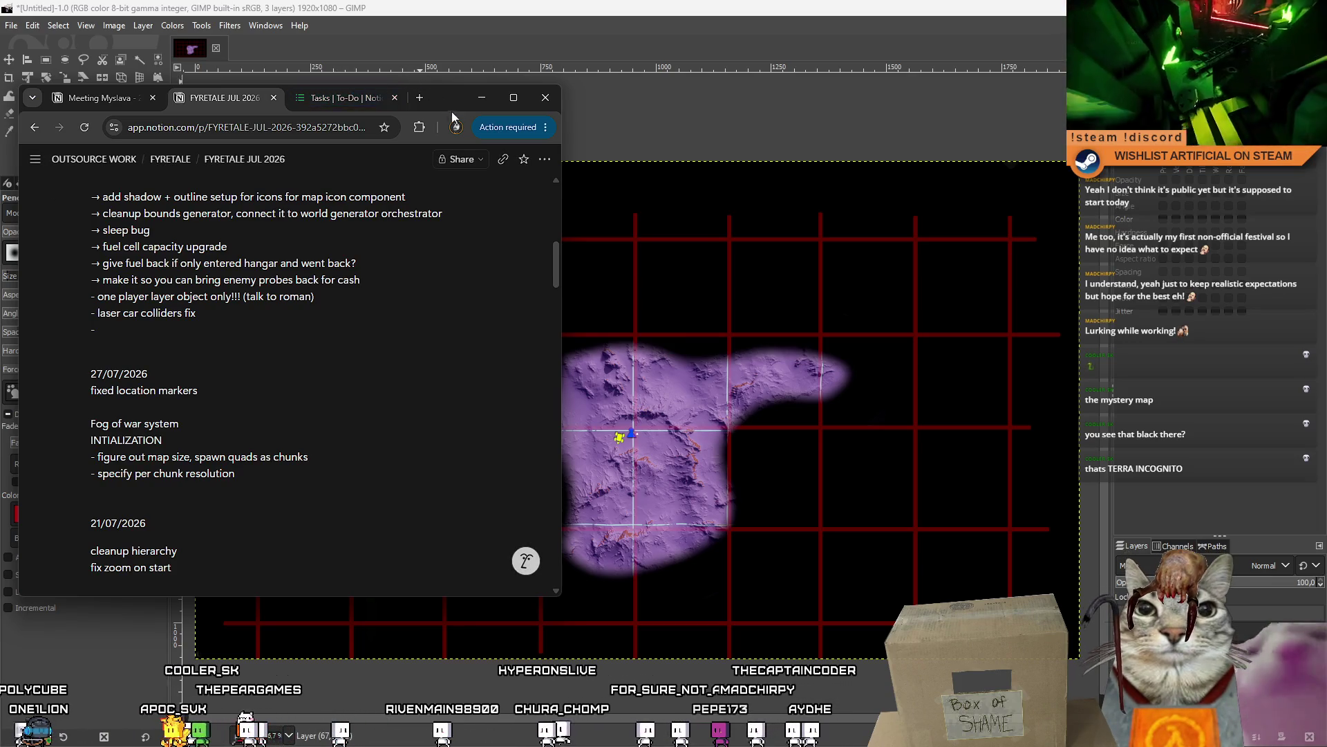
mouse_move(453, 105)
left_mouse_down()
mouse_move(401, 98)
mouse_move(484, 105)
mouse_move(430, 116)
left_mouse_up()
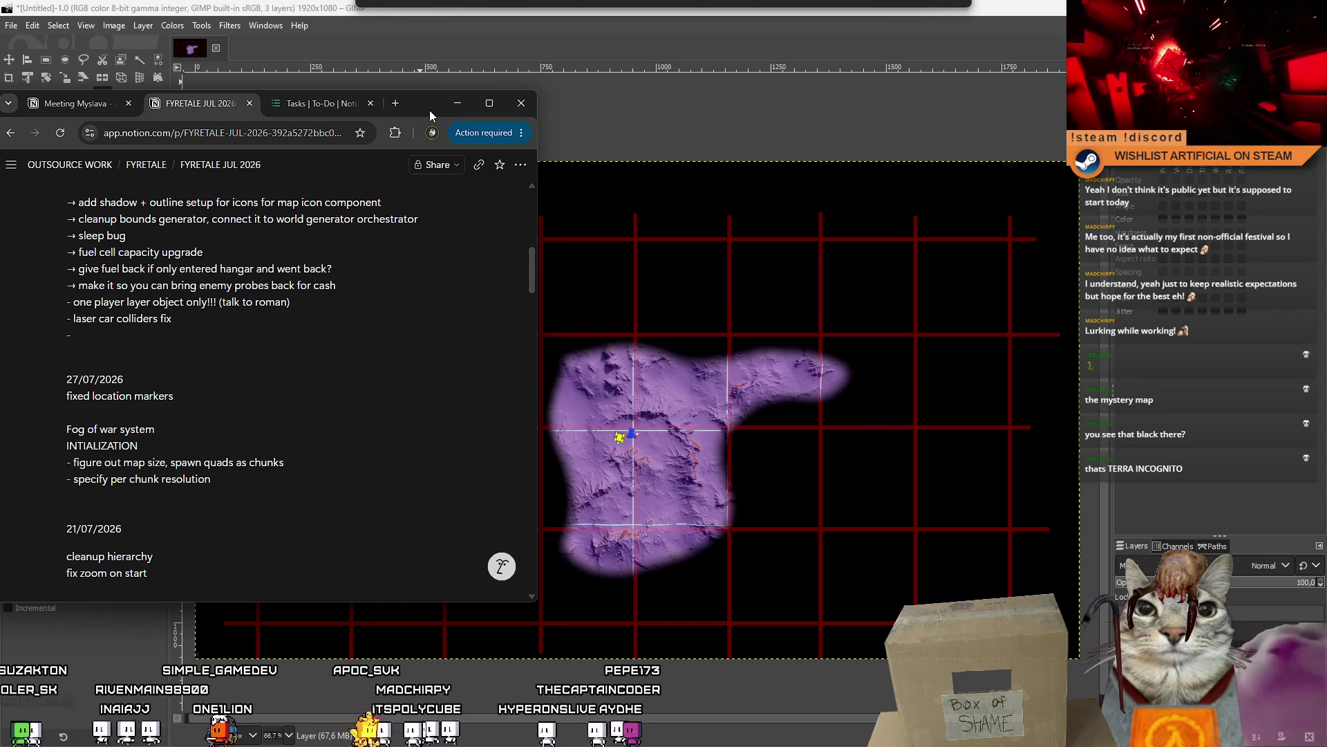
left_click_drag(430, 110, 428, 109)
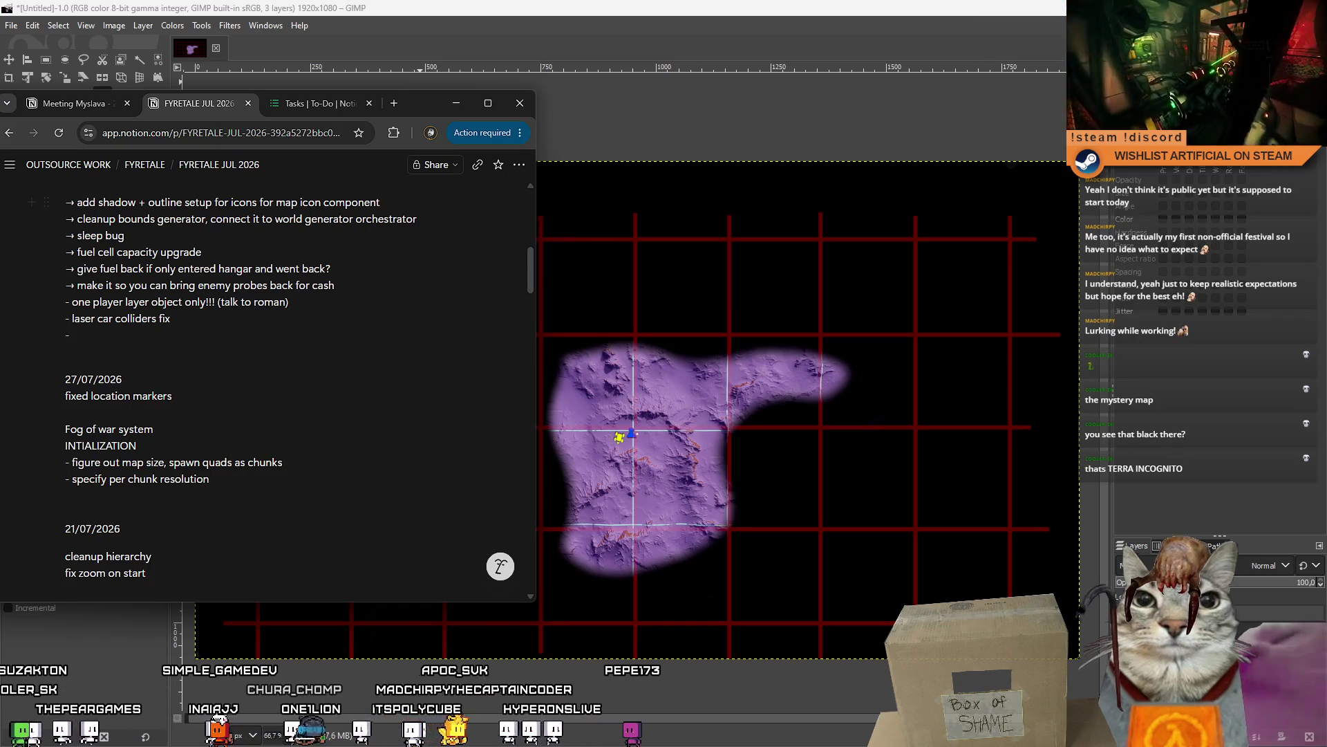
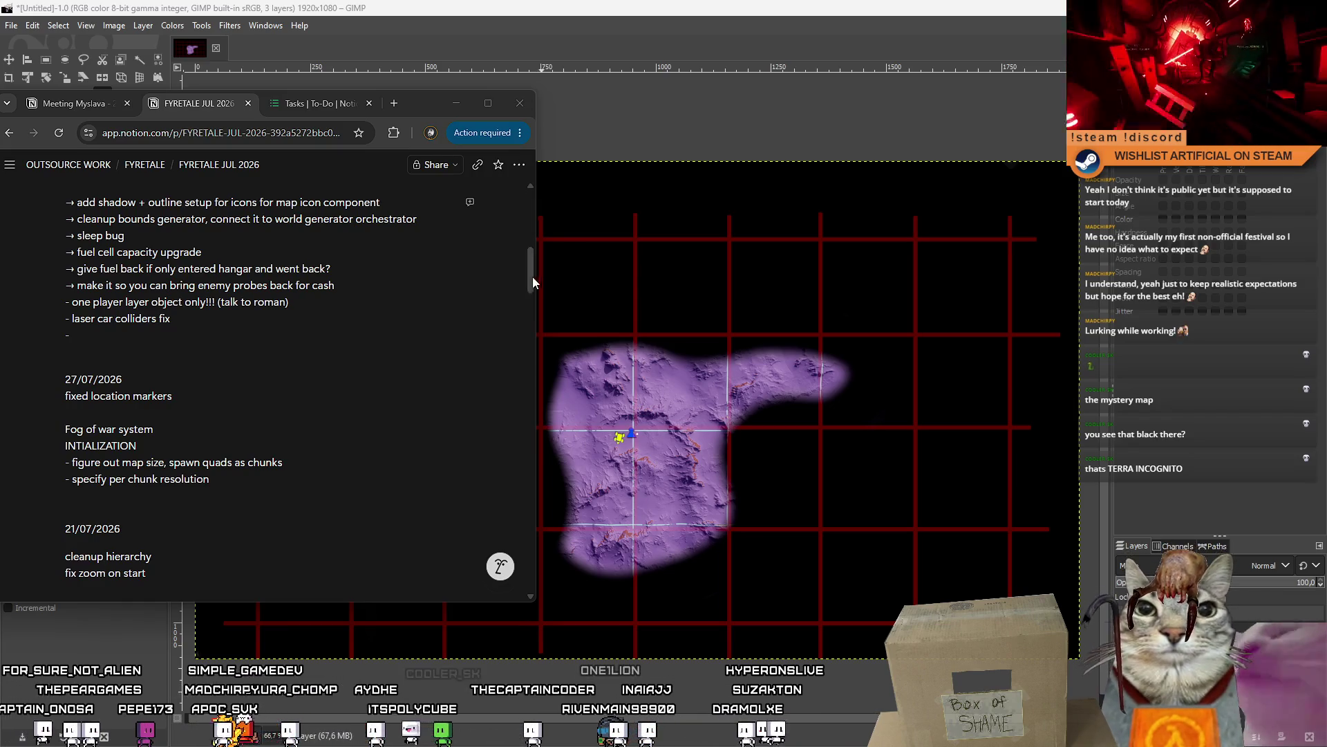
- Add a '- generalized substraction' bullet below '- specify per chunk resolution' in the Fog of war notes
left_click(396, 339)
left_click(332, 462)
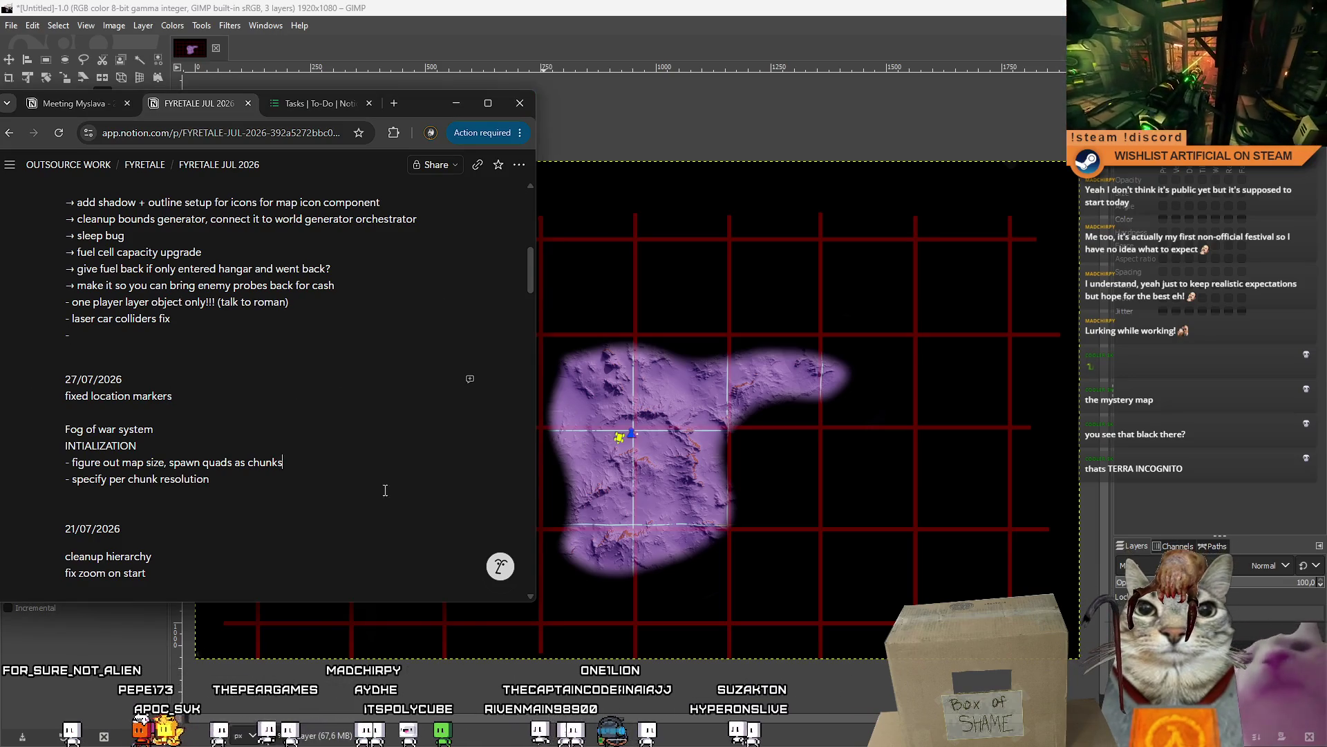
left_click(395, 482)
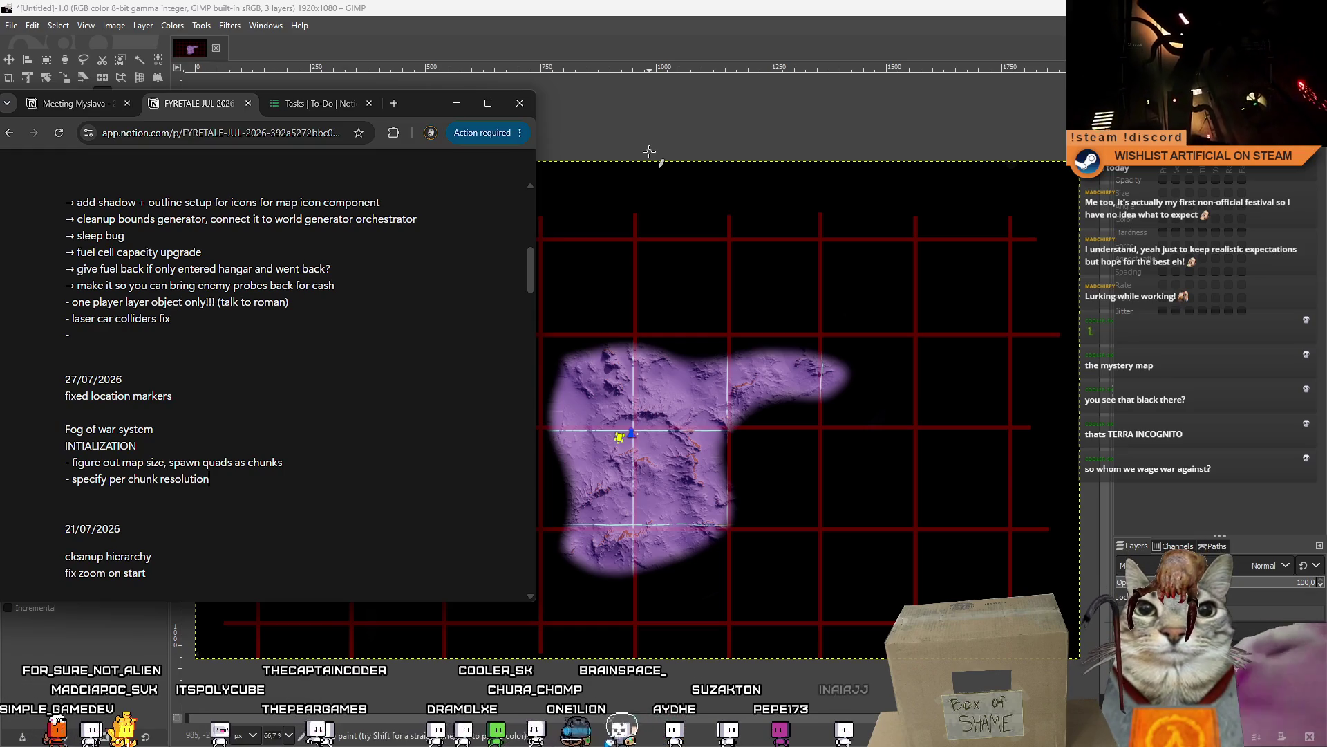
key("Return")
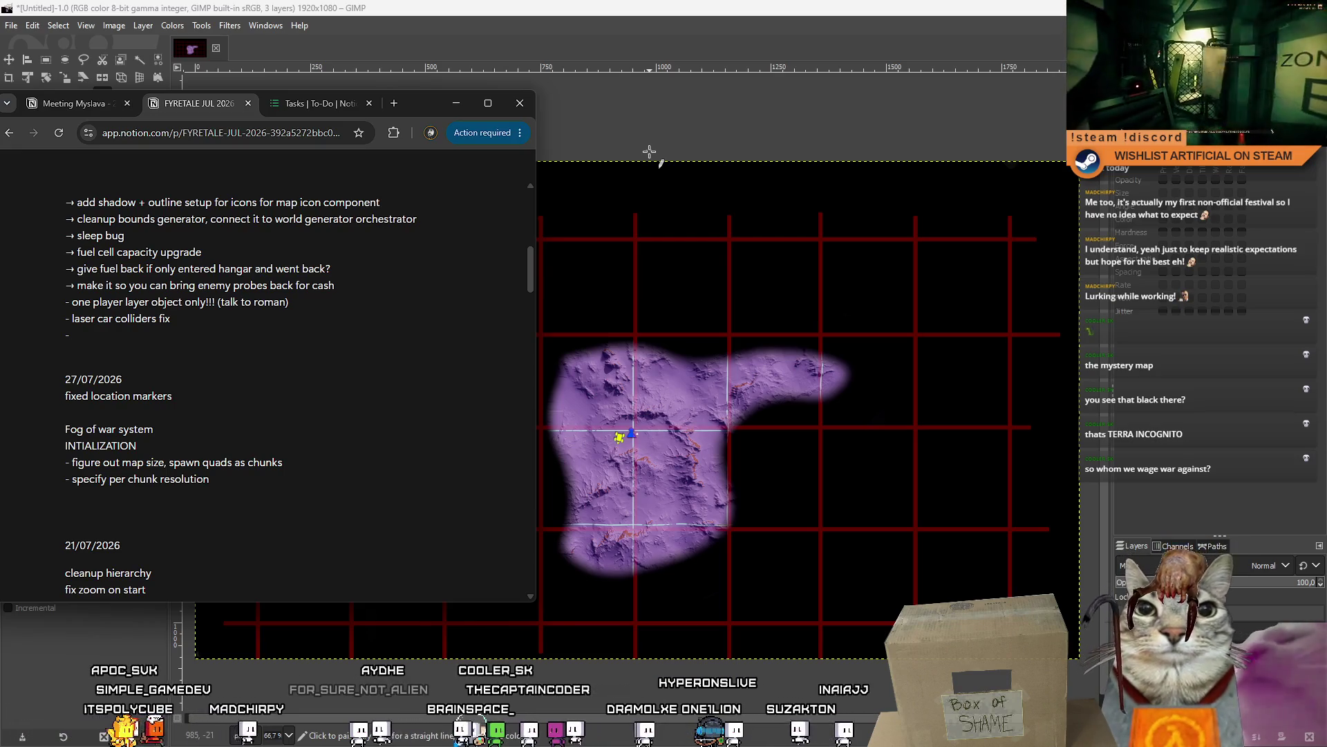
type("- ")
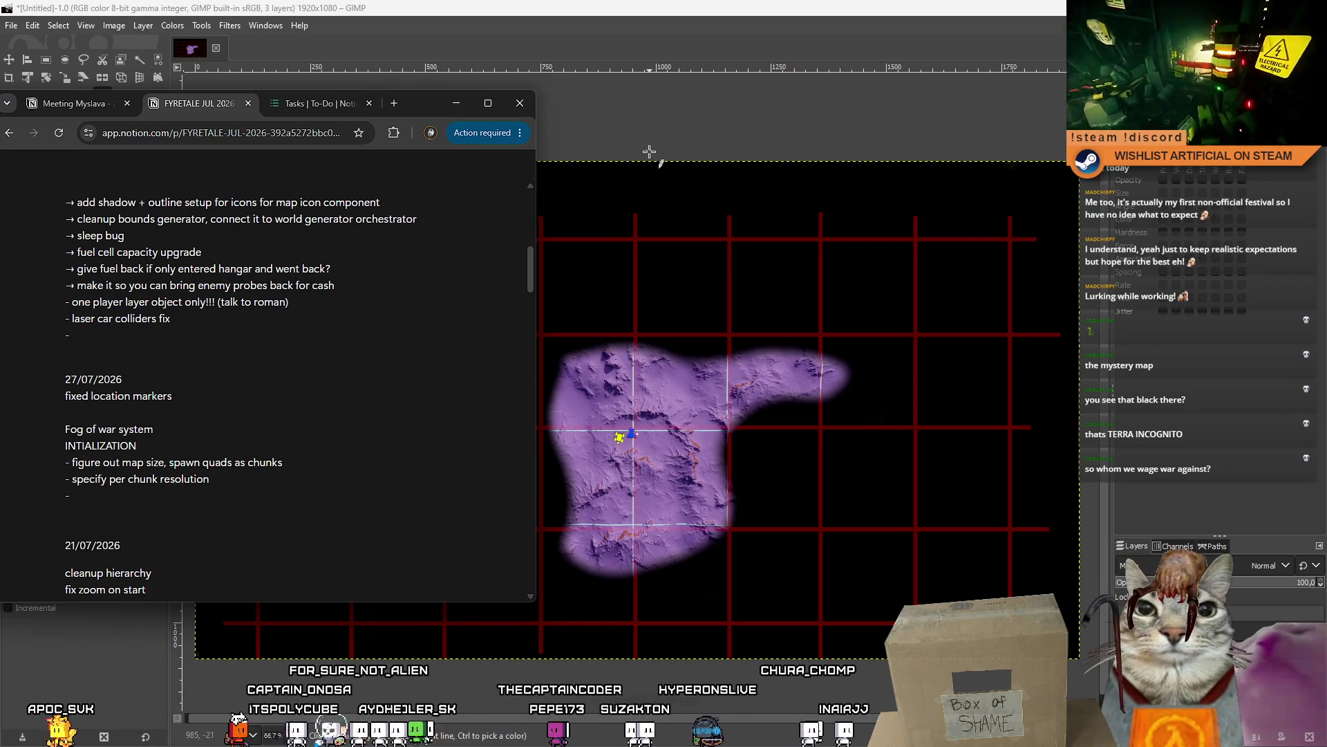
type("generalized su")
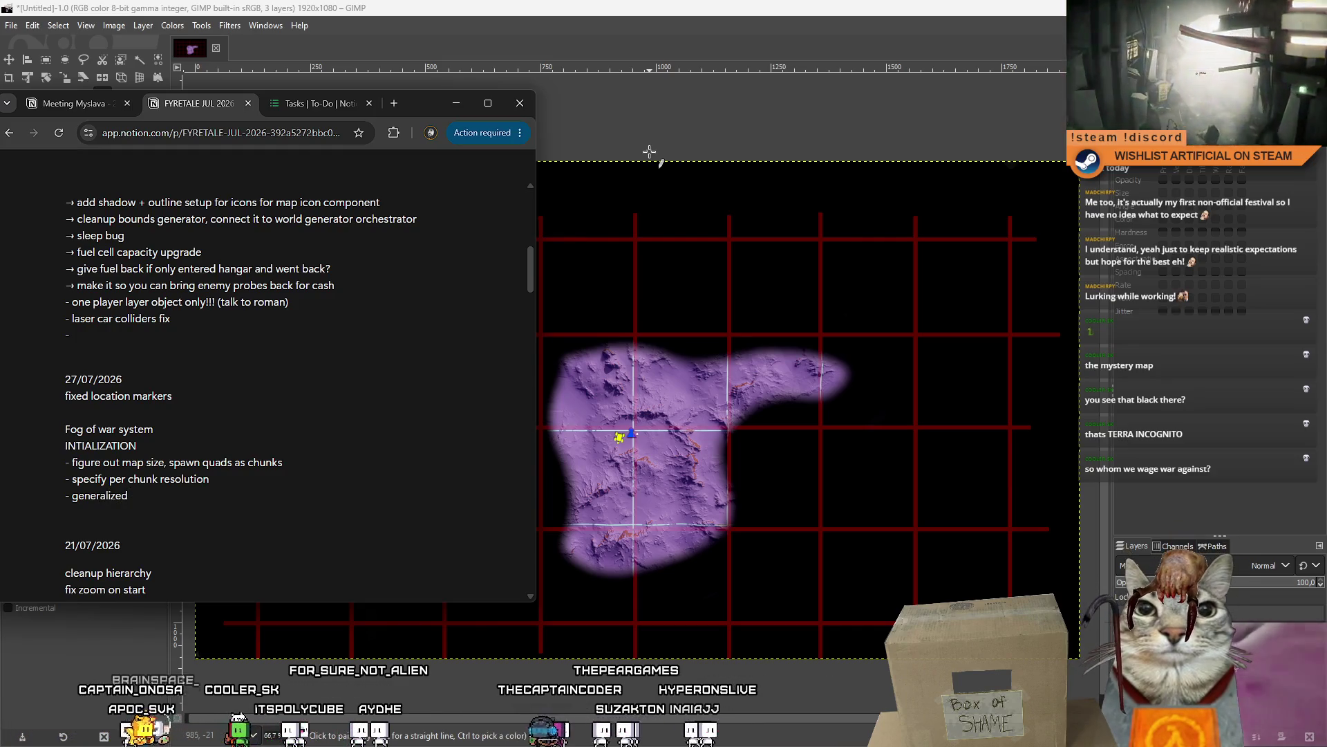
type("bstraction")
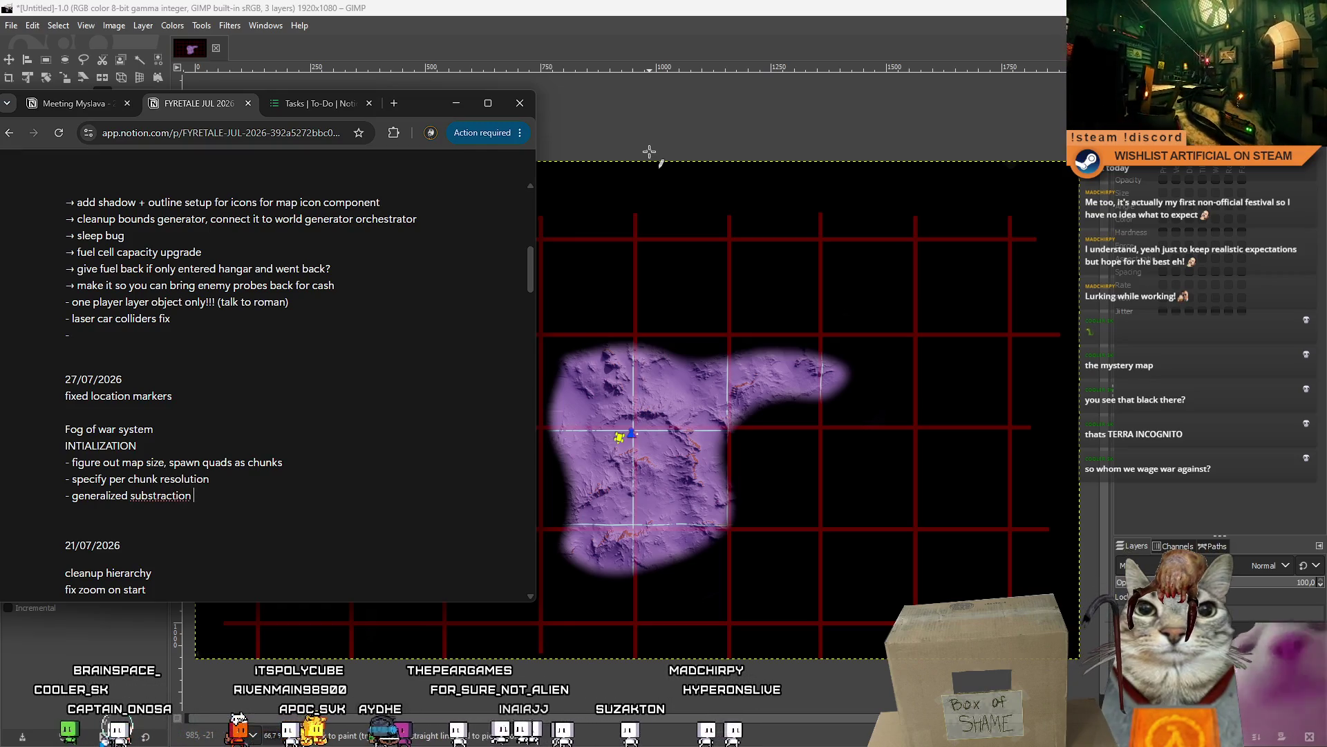
double_click(159, 497)
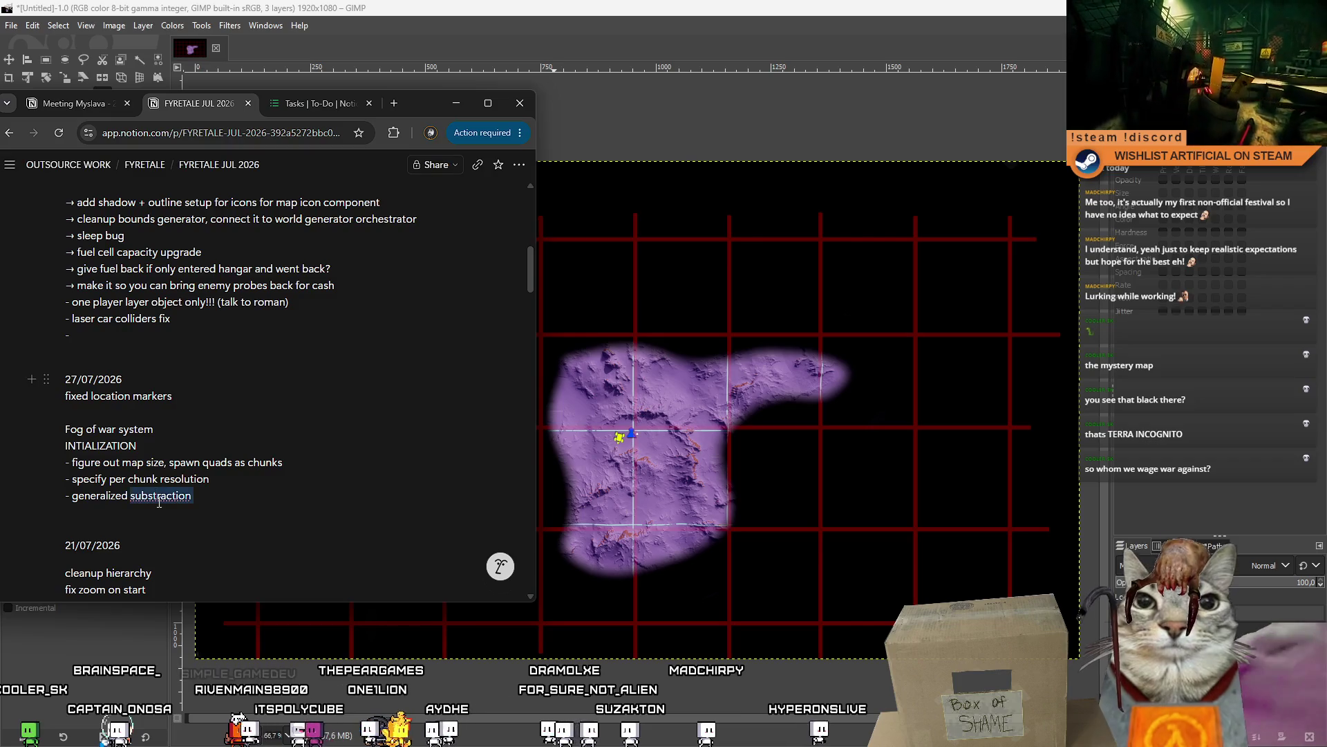
- Change the 'generalized substraction' line into the heading 'GENERALIZED REVEAL'
type("reveal")
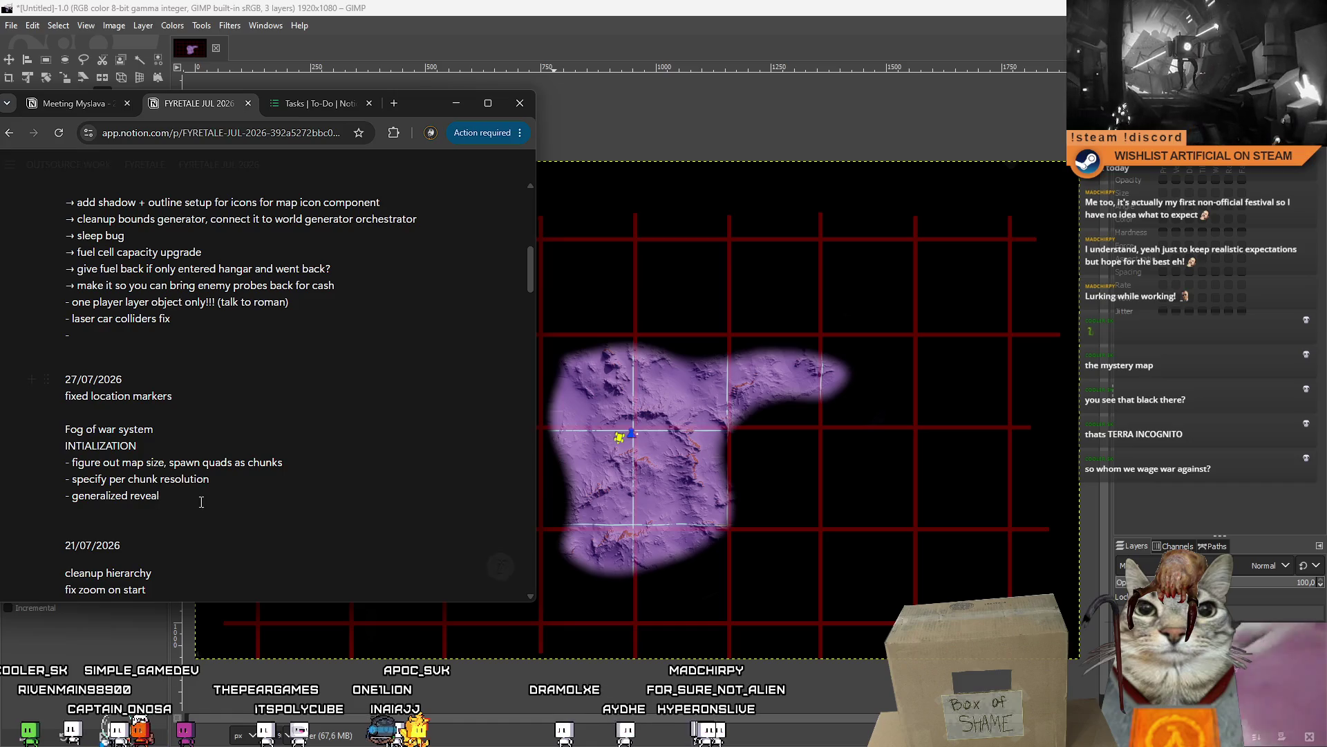
key("shift+Return")
key("Tab")
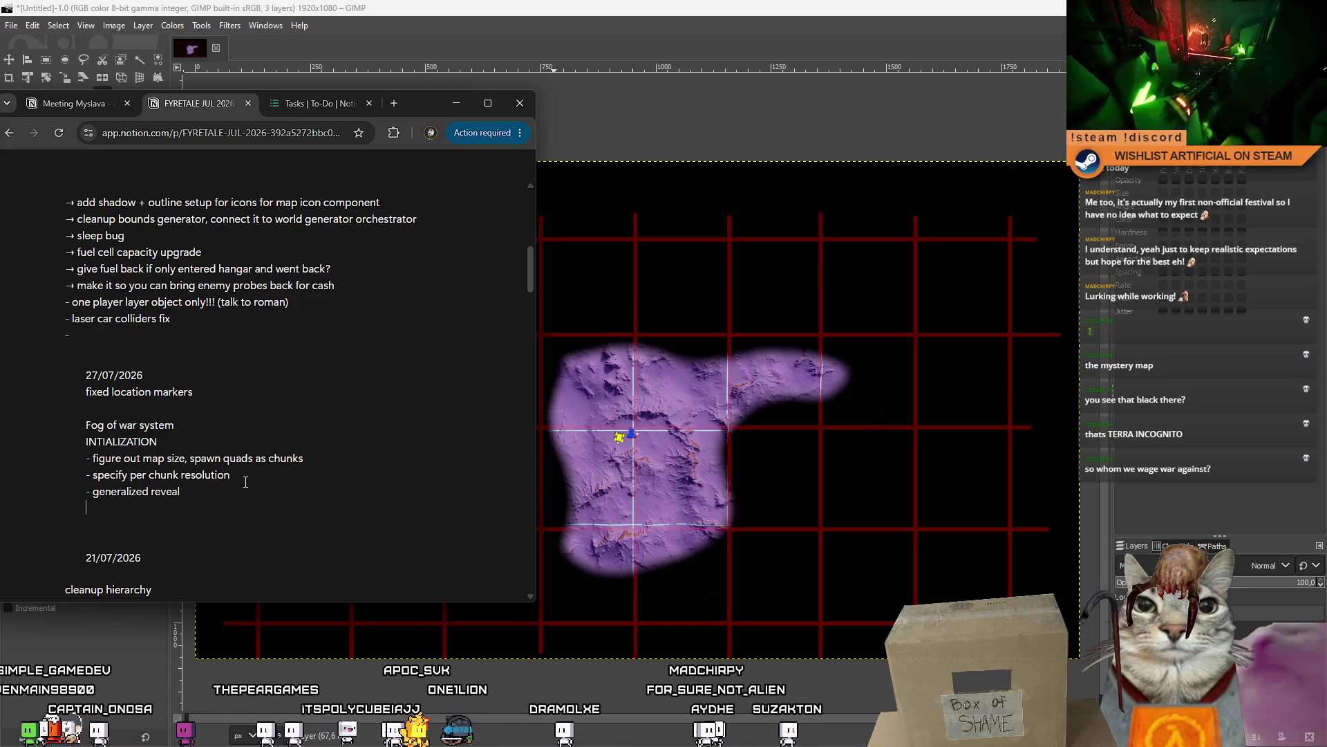
key("ctrl+z")
key("ctrl+z")
left_click(235, 477)
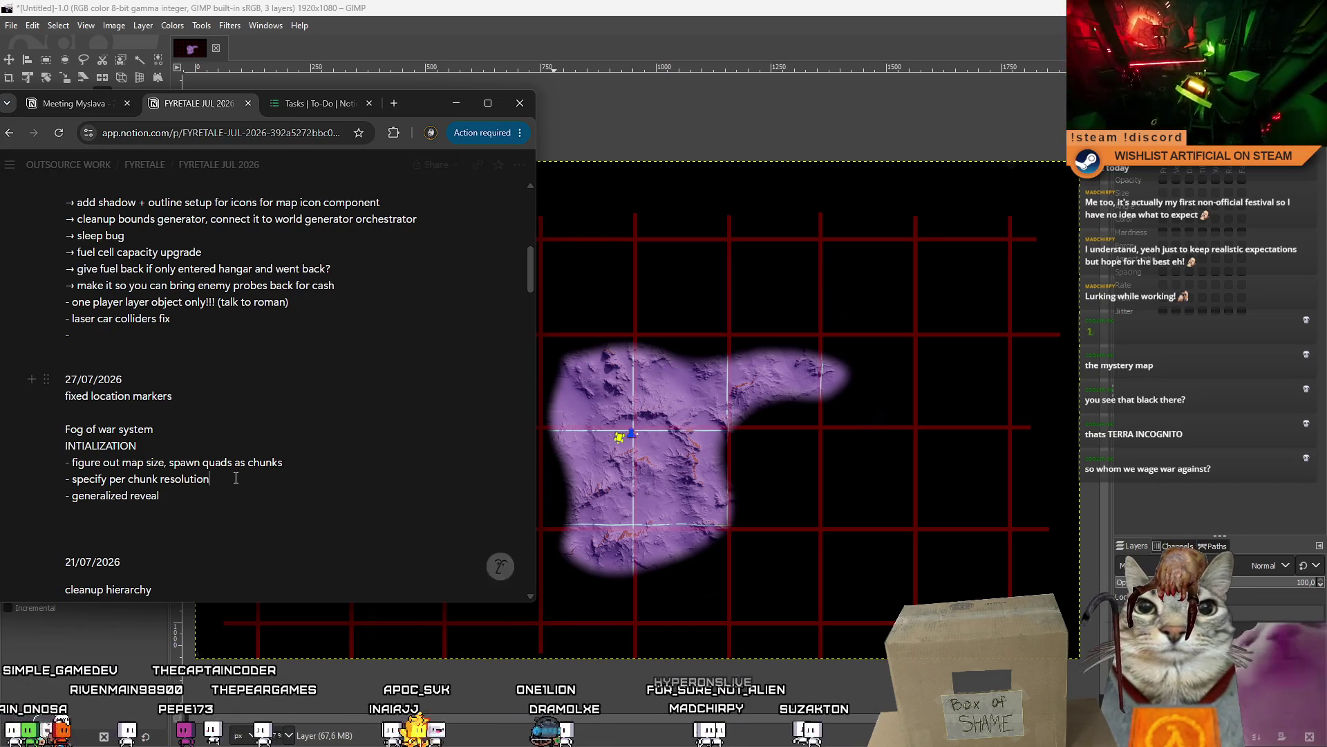
left_click_drag(161, 495, 57, 495)
type("GENERALIZED REVEAL")
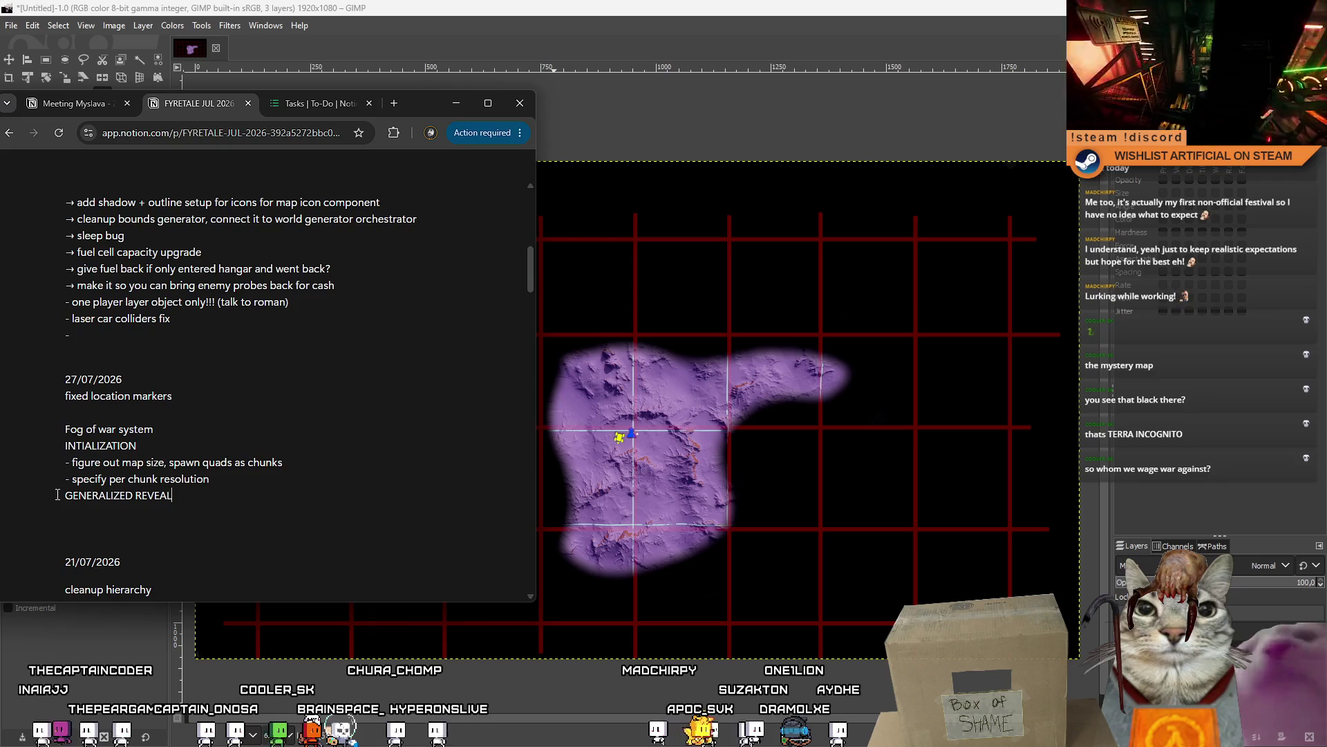
- Add bullets 'give it positon + range,' and 'figures out affected chunks + initilizes chunks' beneath it
key("Return")
type("- we h")
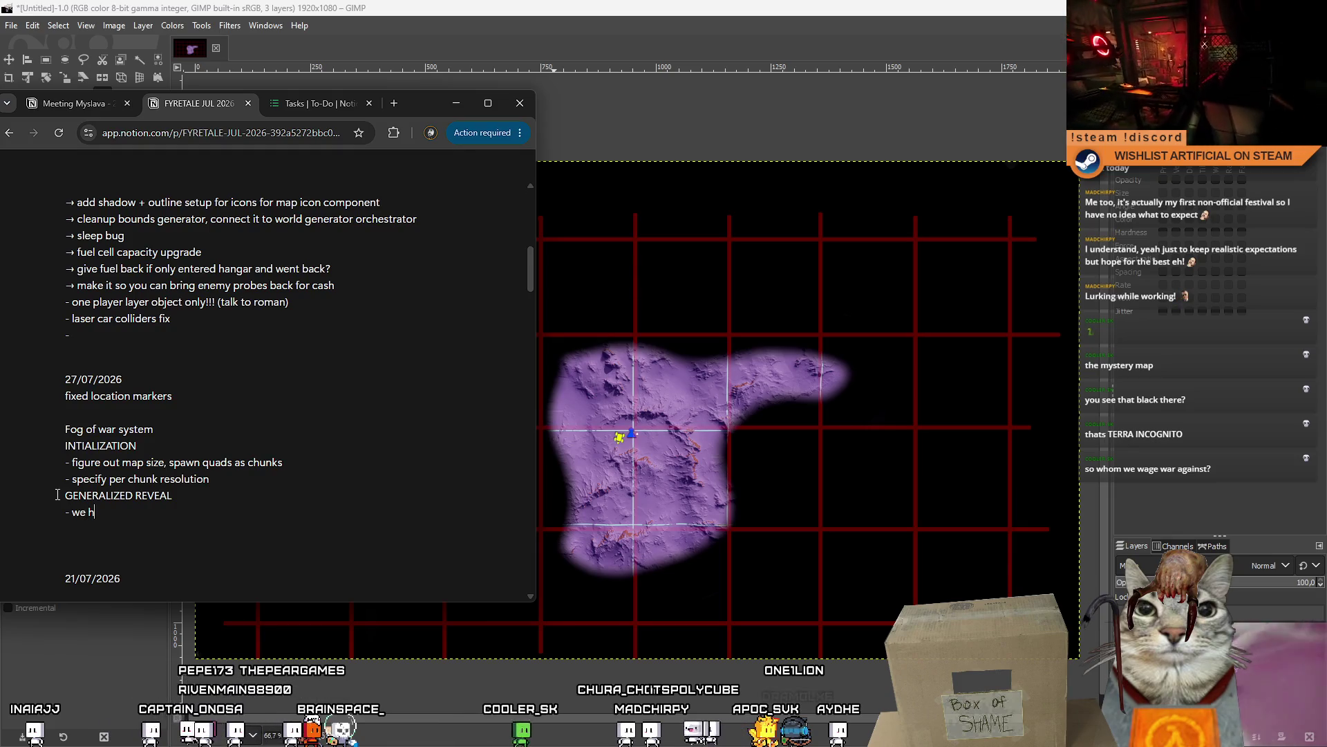
key("BackSpace")
type("give it positon ")
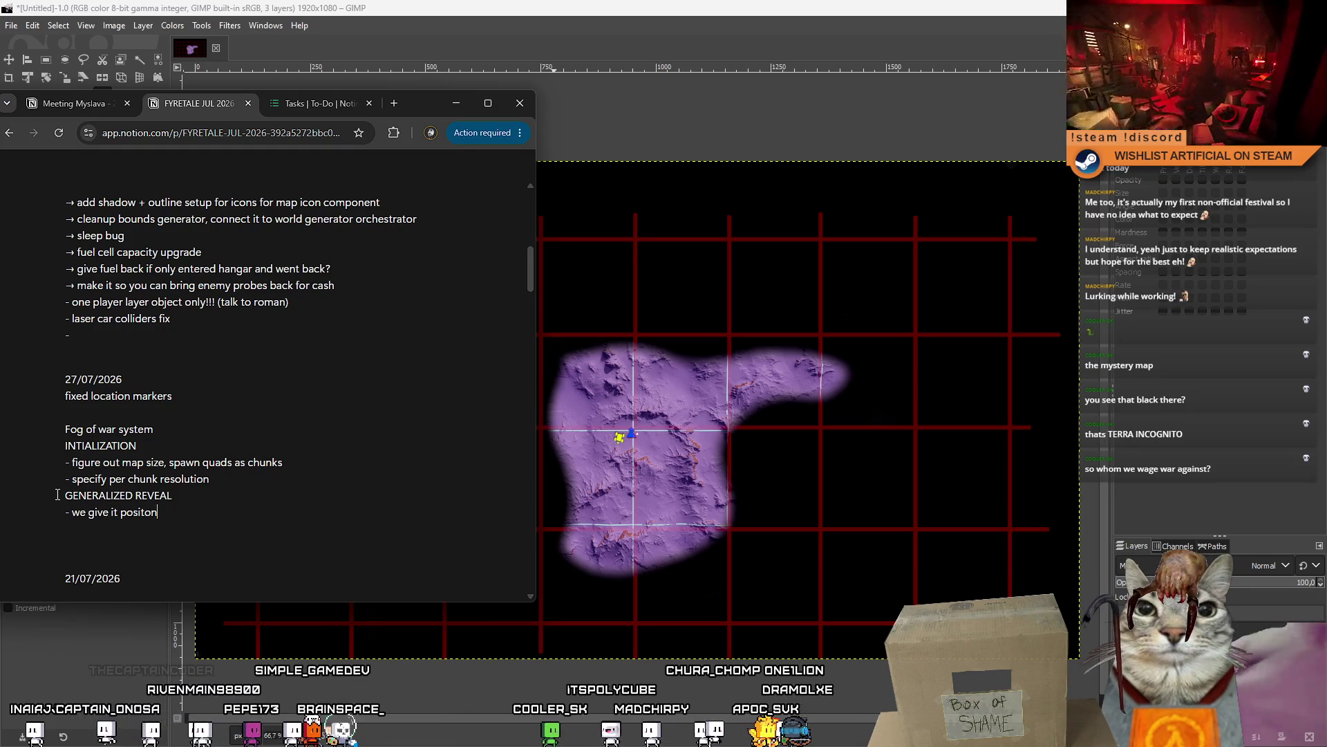
type("+ range,")
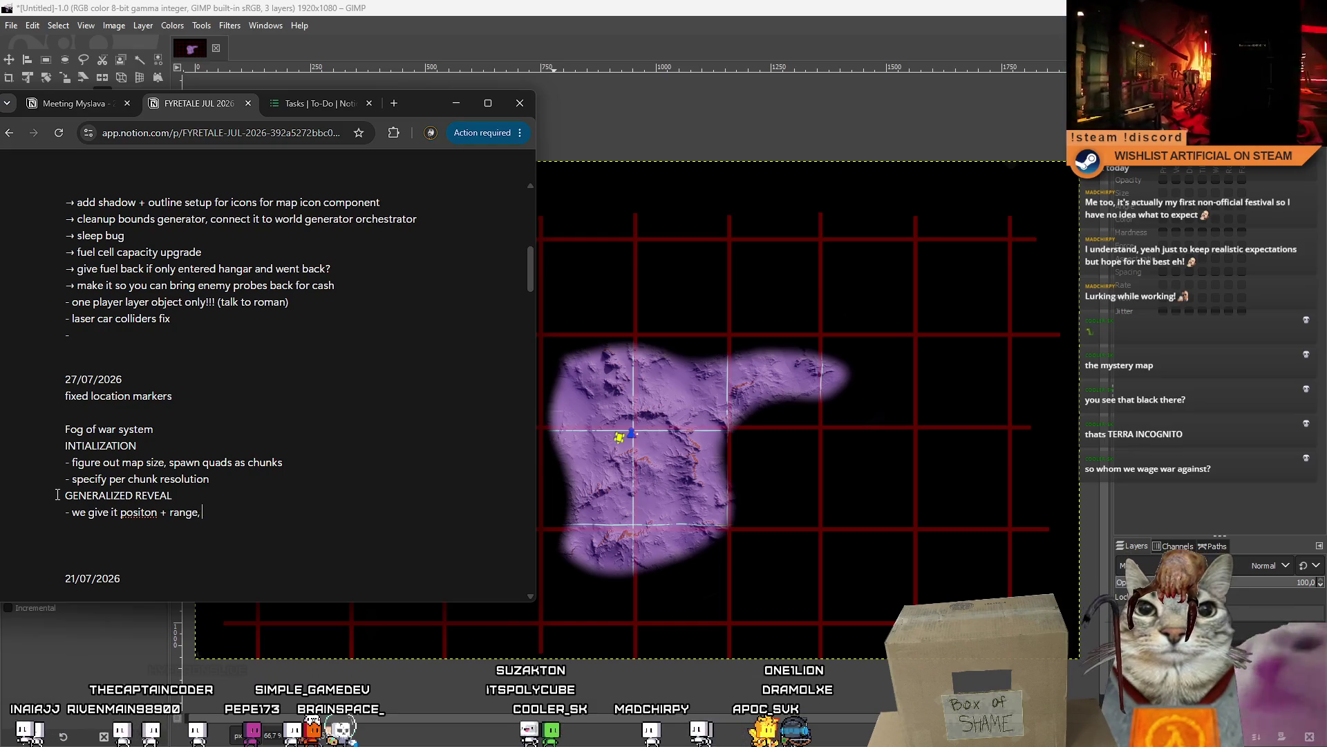
key("Return")
type("- figures out affected")
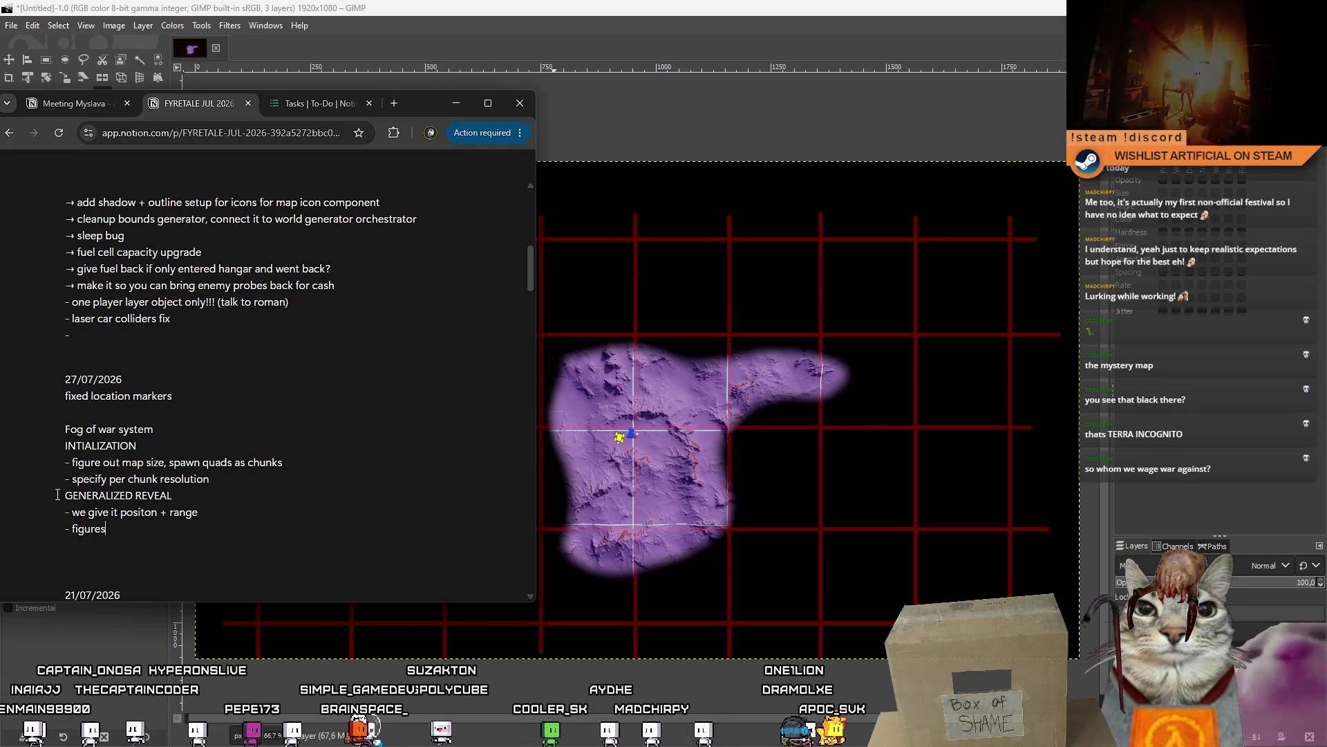
type(" chunks ")
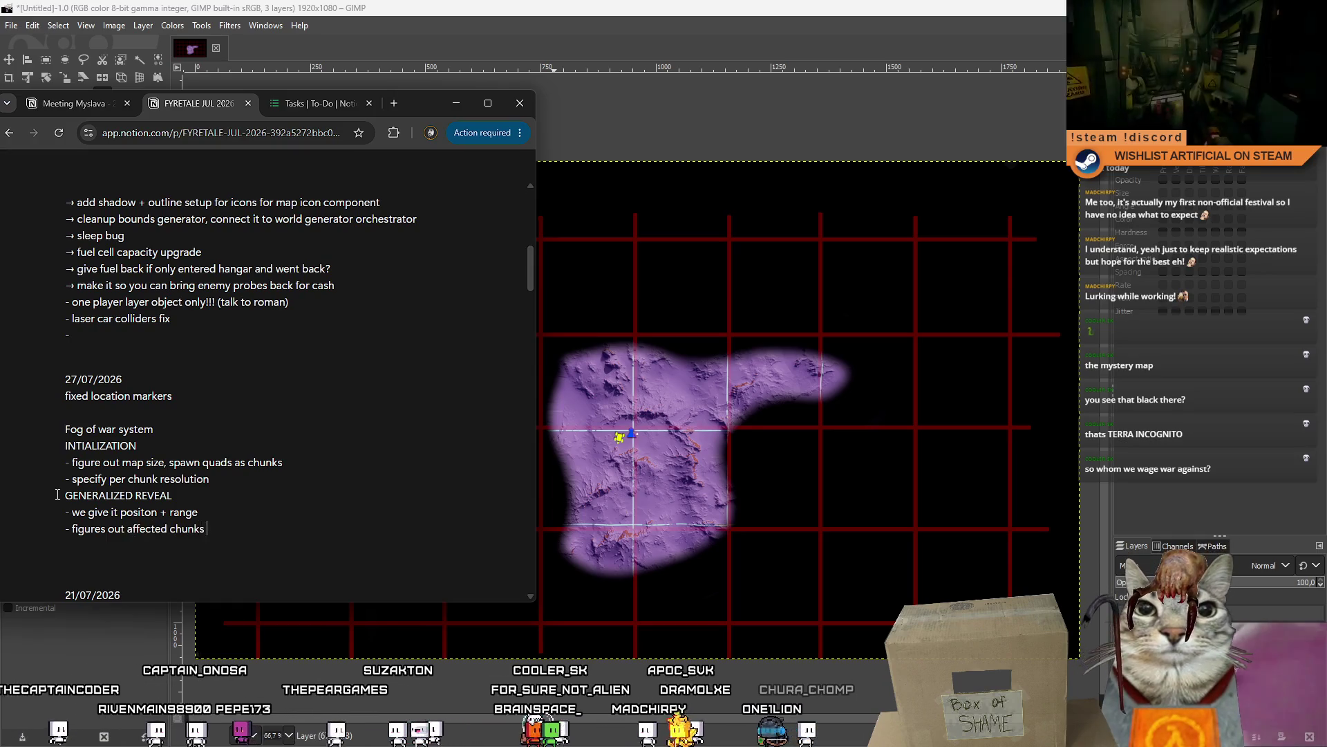
type("+ initilizes chunks")
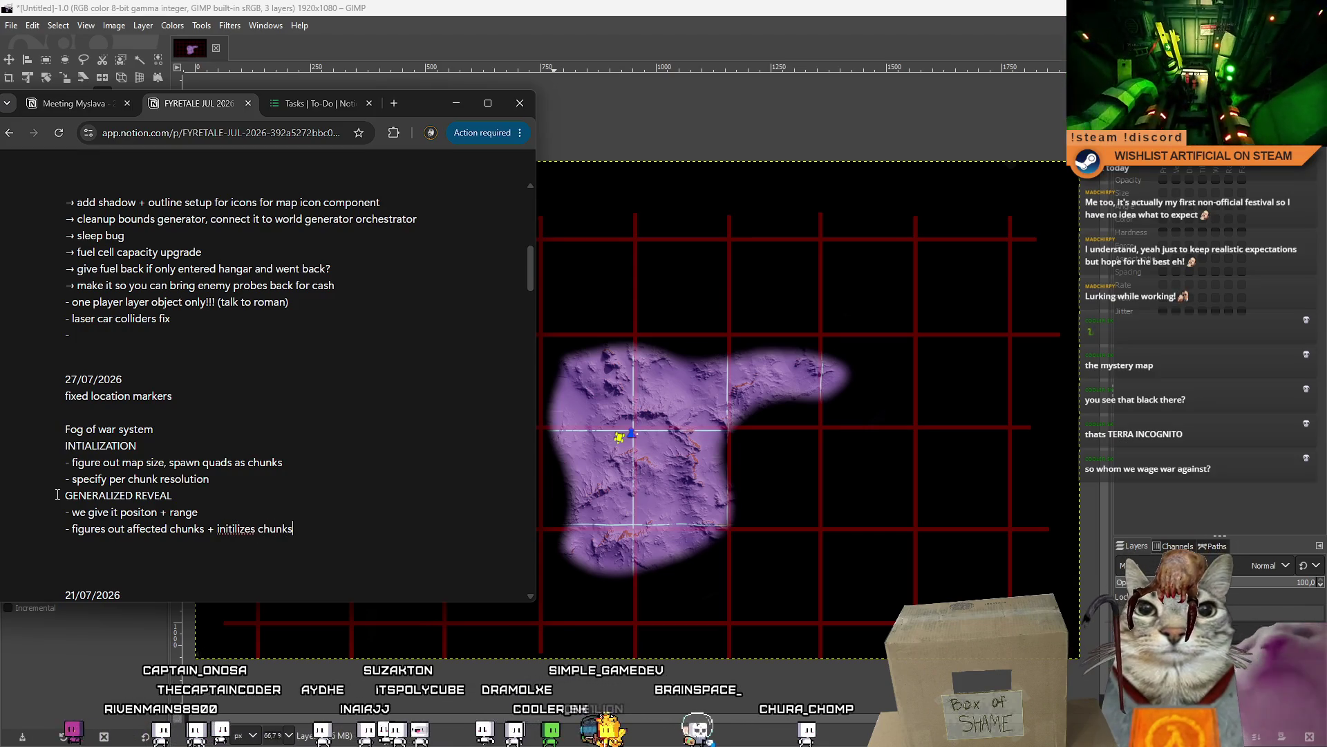
left_click(710, 182)
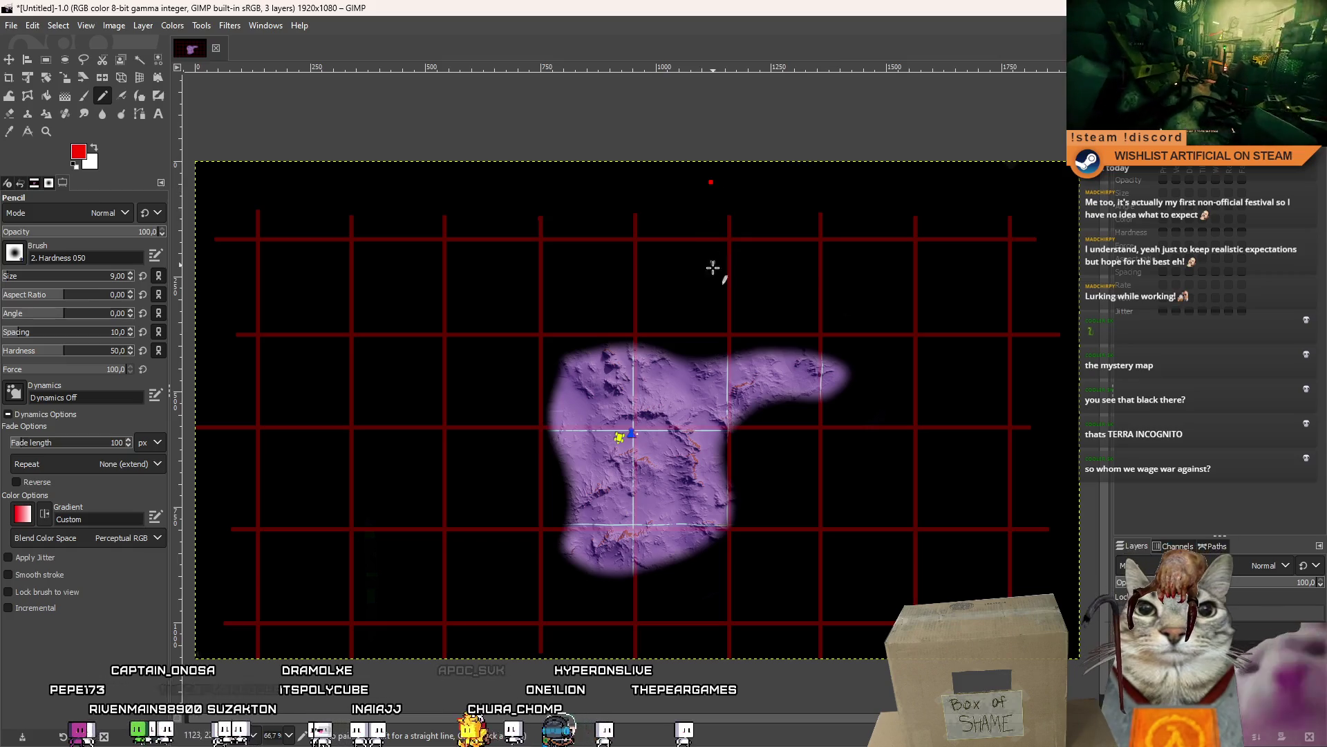
- Add a fourth, empty layer to the GIMP map image from the Layers panel
left_click_drag(699, 344, 711, 335)
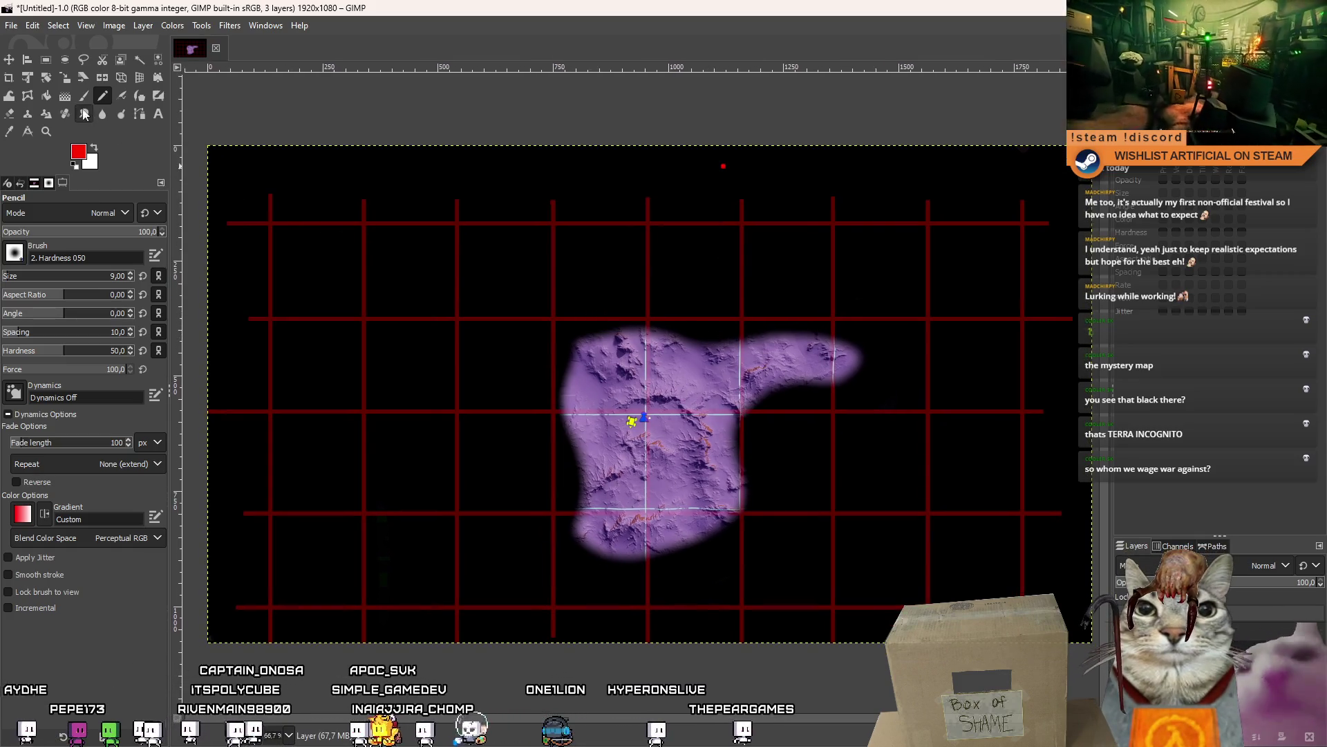
mouse_move(387, 366)
left_mouse_down()
mouse_move(489, 444)
mouse_move(557, 474)
left_mouse_up()
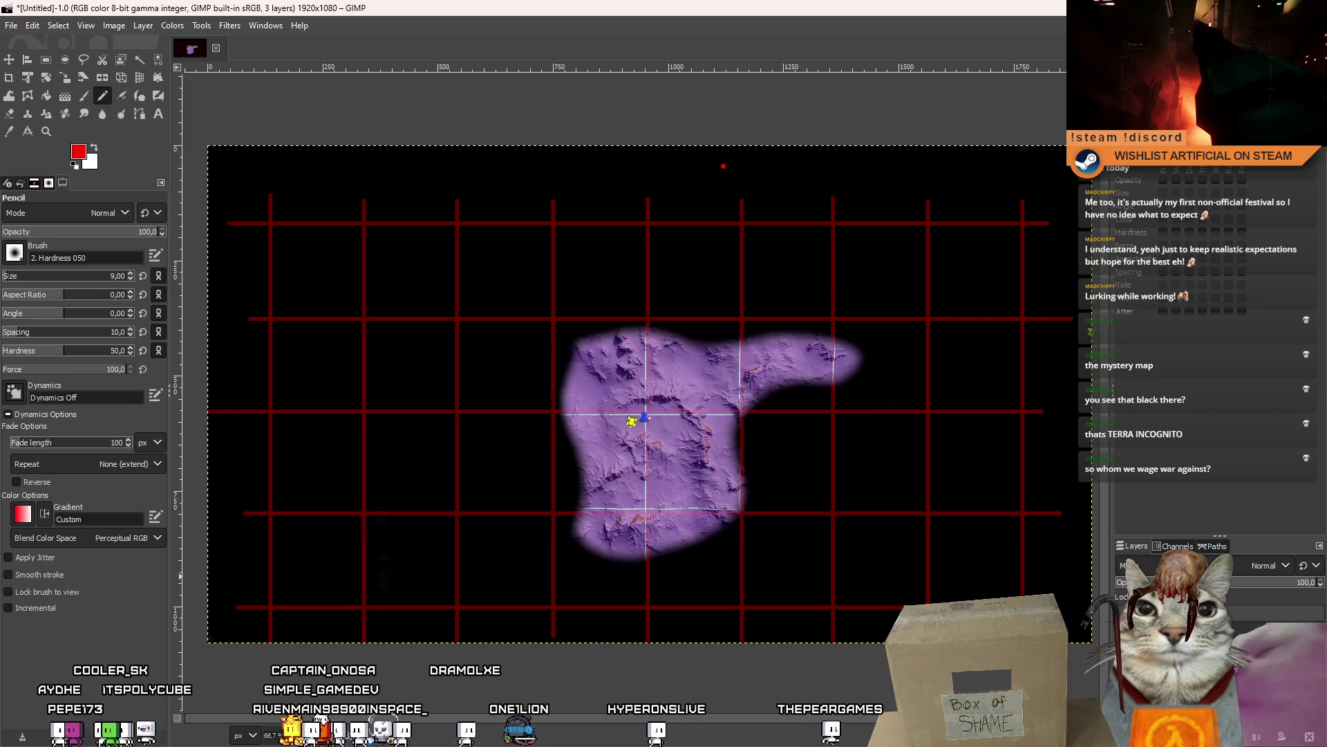
scroll(654, 446, "up", 2)
scroll(654, 446, "up", 1)
scroll(655, 453, "down", 3)
scroll(657, 461, "up", 2)
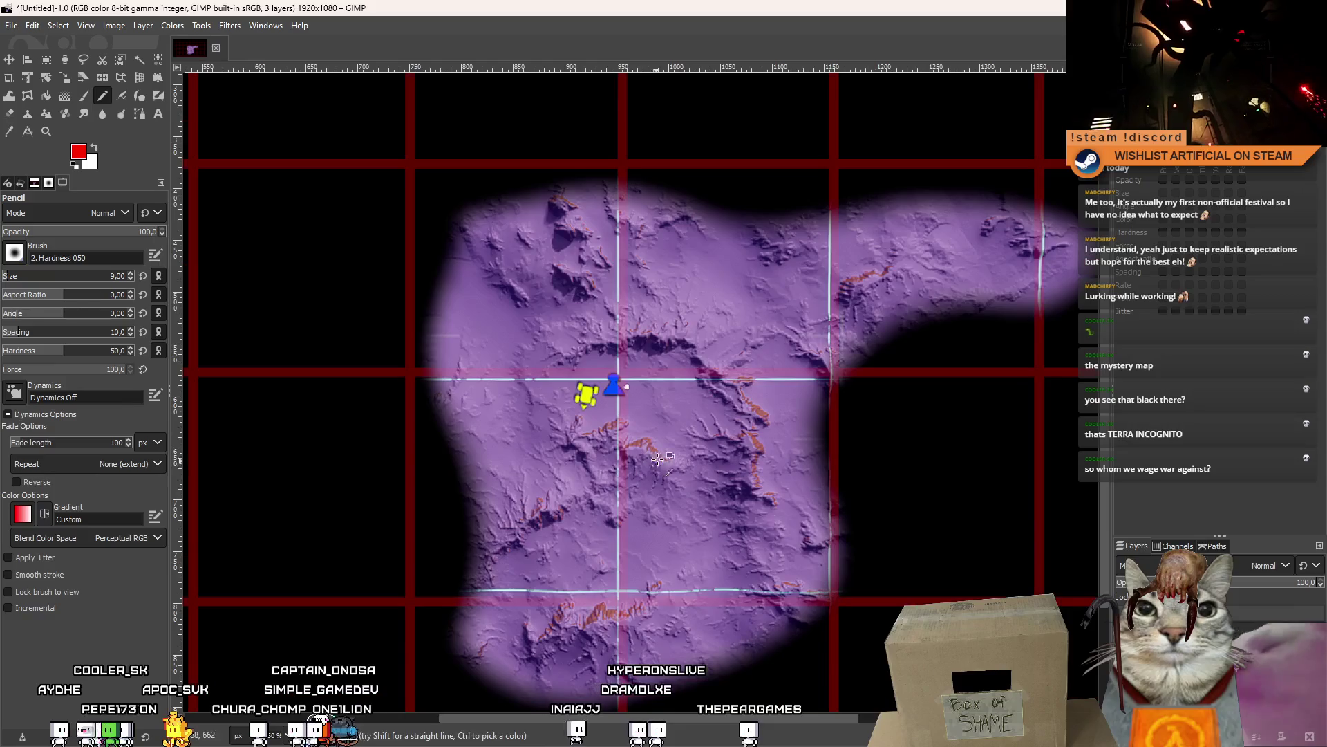
scroll(610, 429, "down", 1)
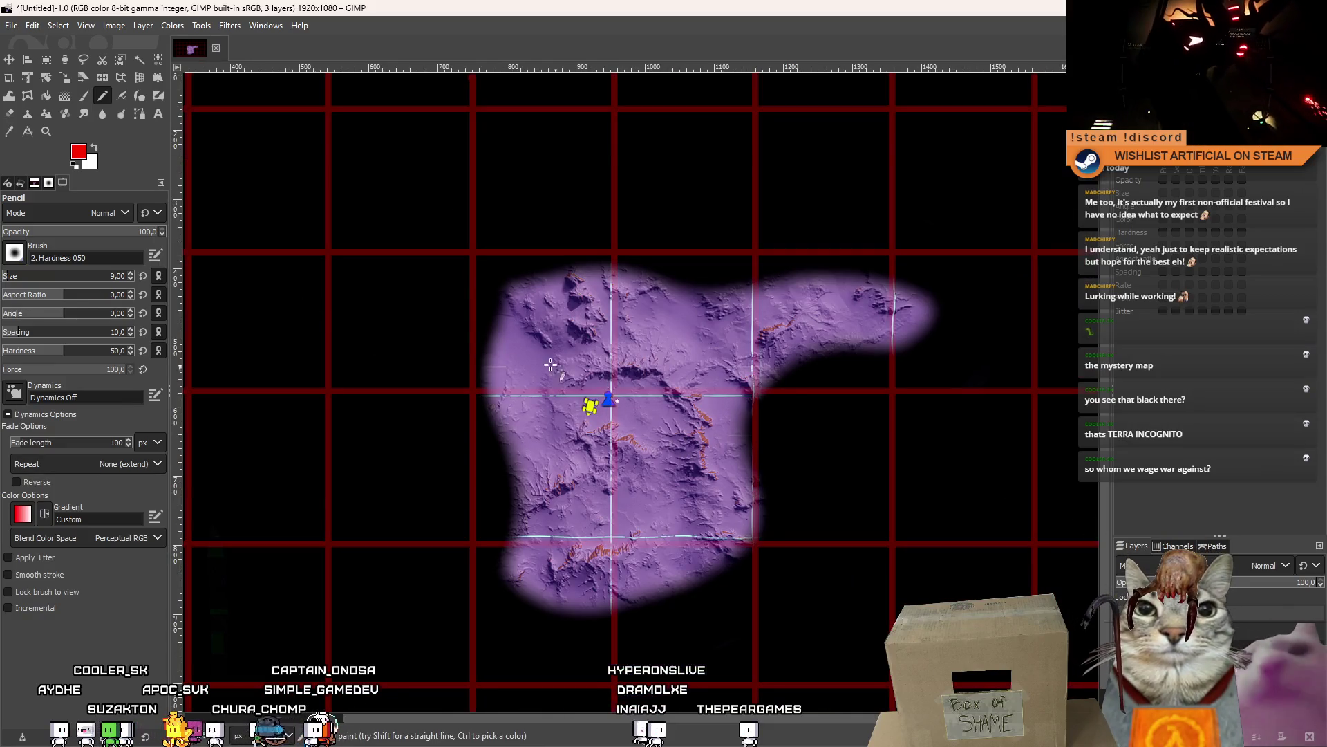
scroll(559, 370, "down", 2)
scroll(559, 369, "up", 1)
right_click(1189, 626)
left_click(1198, 280)
key("Return")
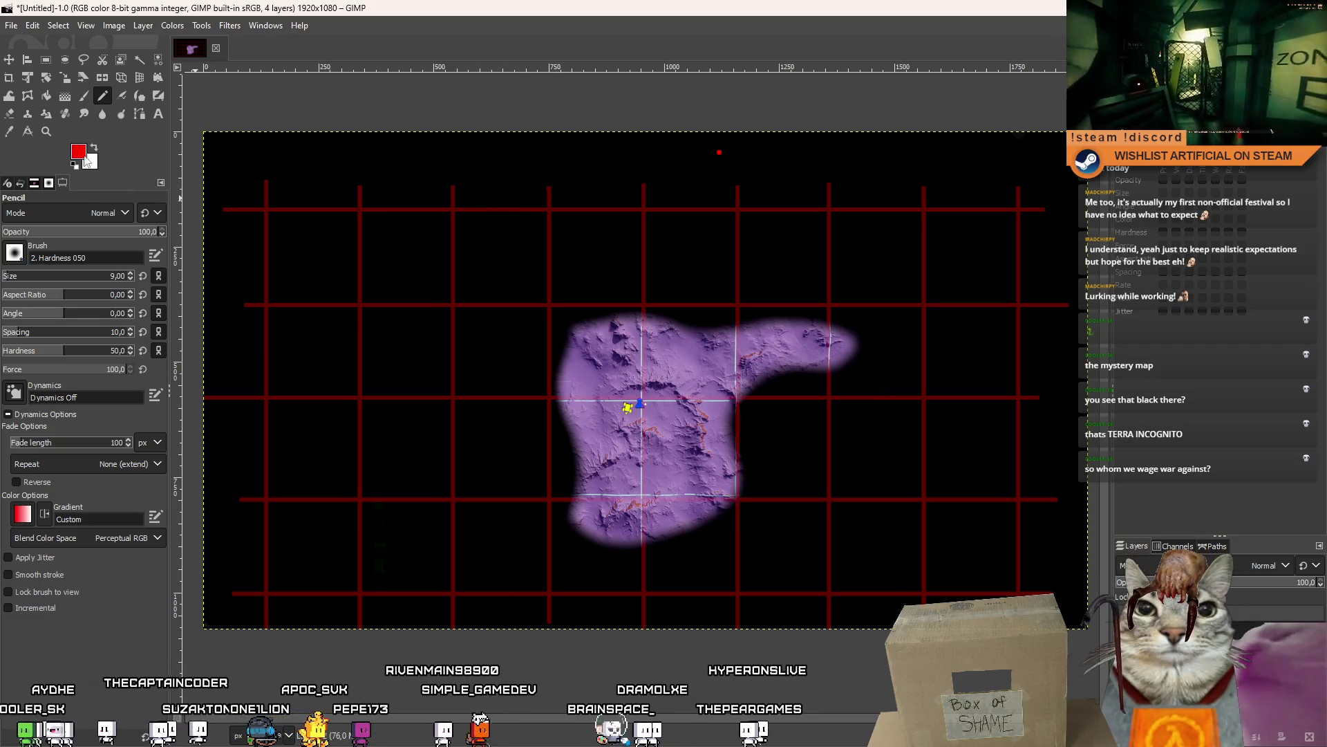
left_click(294, 218)
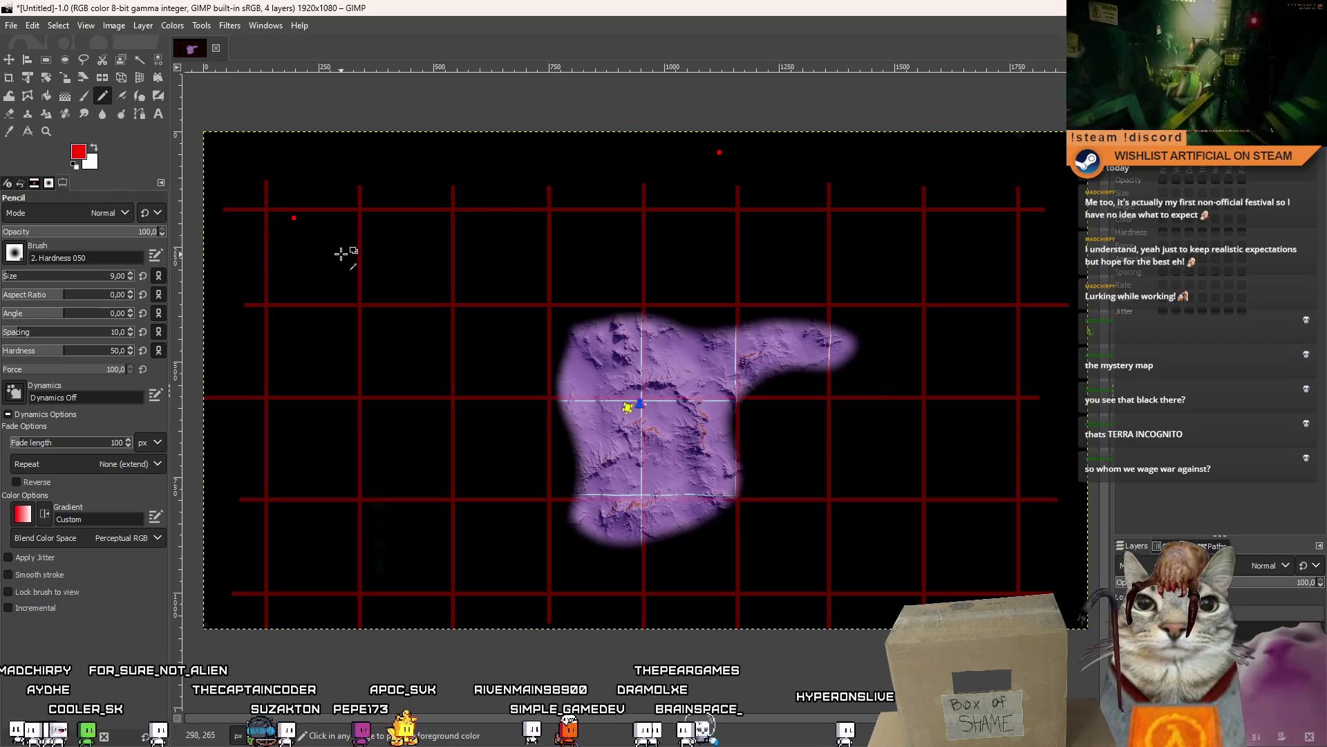
- Draw faint red diagonal hatch strokes across the upper-left grid cells
key("ctrl+z")
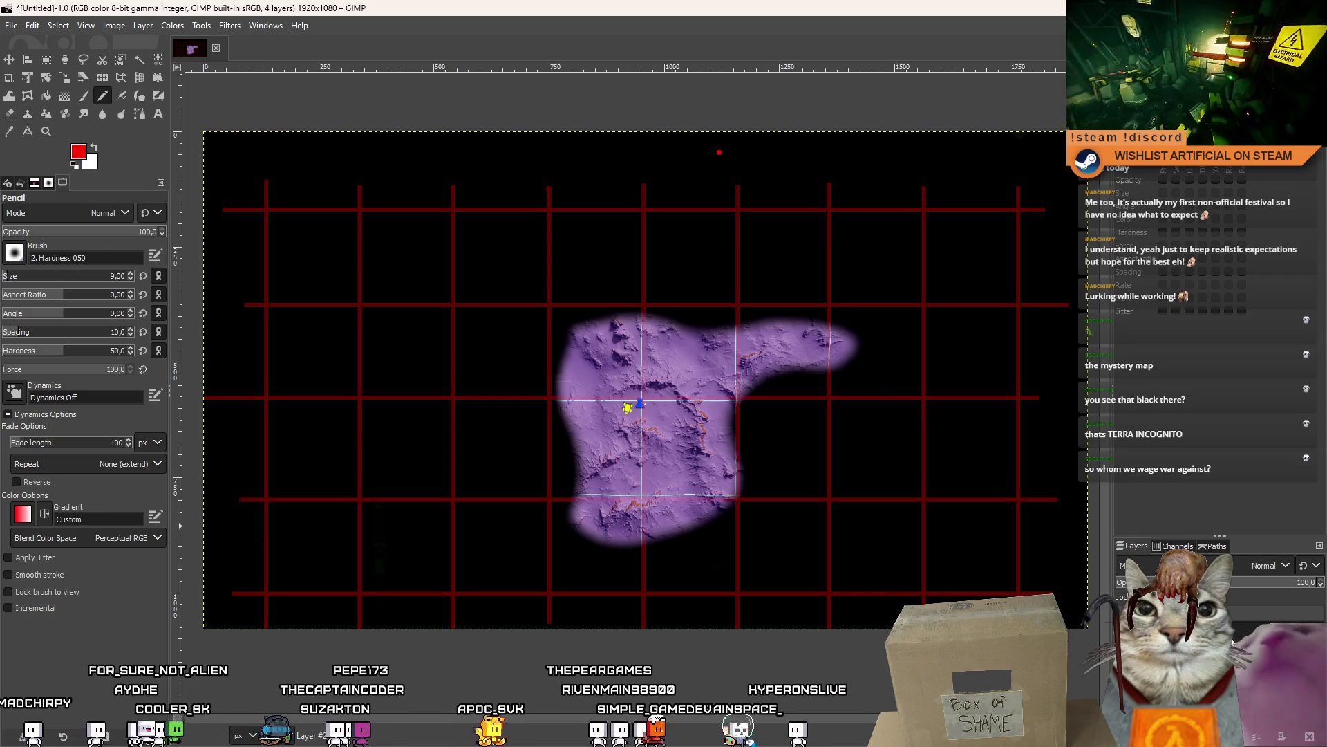
mouse_move(327, 227)
left_mouse_down()
mouse_move(293, 263)
mouse_move(293, 236)
mouse_move(271, 252)
mouse_move(279, 294)
left_mouse_up()
key("ctrl+z")
key("ctrl+z")
key("ctrl+z")
key("ctrl+z")
left_click_drag(341, 225, 302, 297)
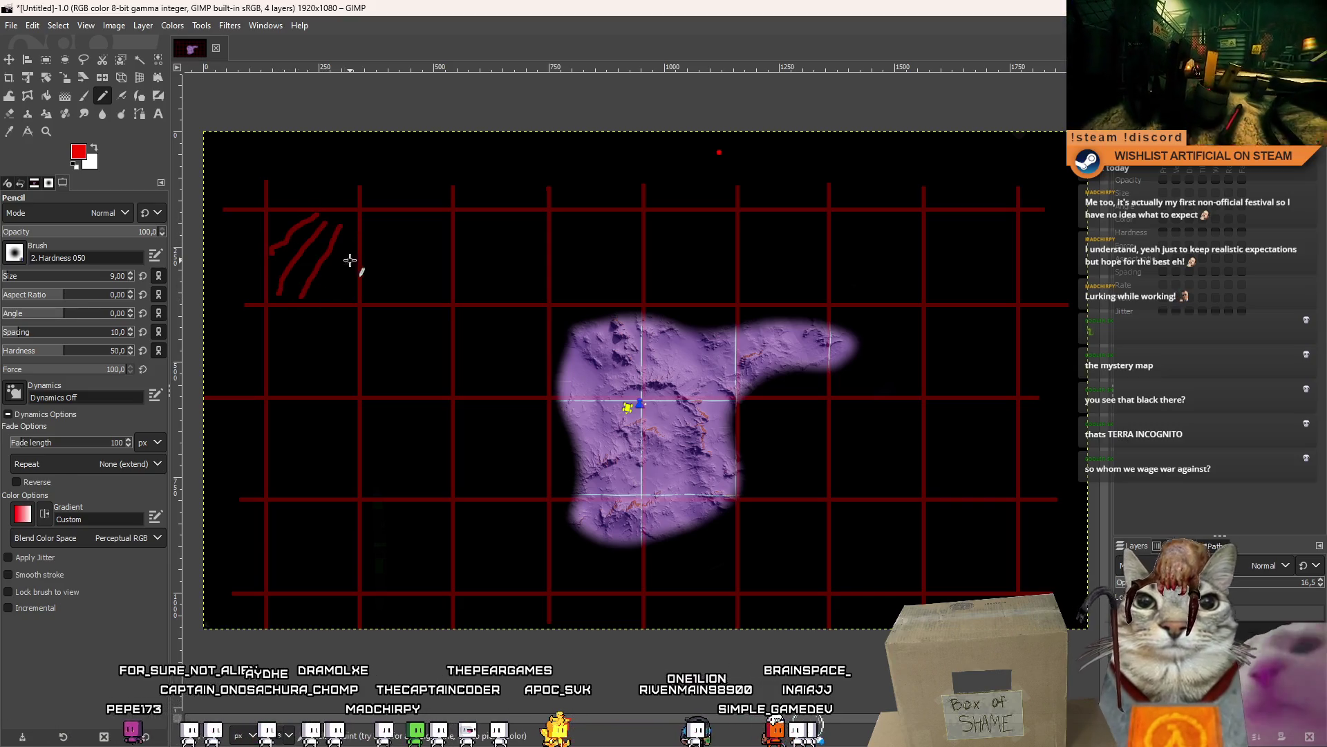
left_click_drag(351, 261, 334, 291)
mouse_move(405, 217)
left_mouse_down()
mouse_move(364, 263)
mouse_move(381, 302)
left_mouse_up()
left_click_drag(432, 239, 389, 293)
- Extend the red hatching to the grid cells below and to the right
left_click_drag(440, 266, 372, 372)
mouse_move(409, 324)
left_mouse_down()
mouse_move(381, 369)
mouse_move(401, 378)
left_mouse_up()
left_click_drag(437, 343, 381, 459)
mouse_move(419, 417)
left_mouse_down()
mouse_move(385, 477)
mouse_move(433, 436)
mouse_move(416, 481)
left_mouse_up()
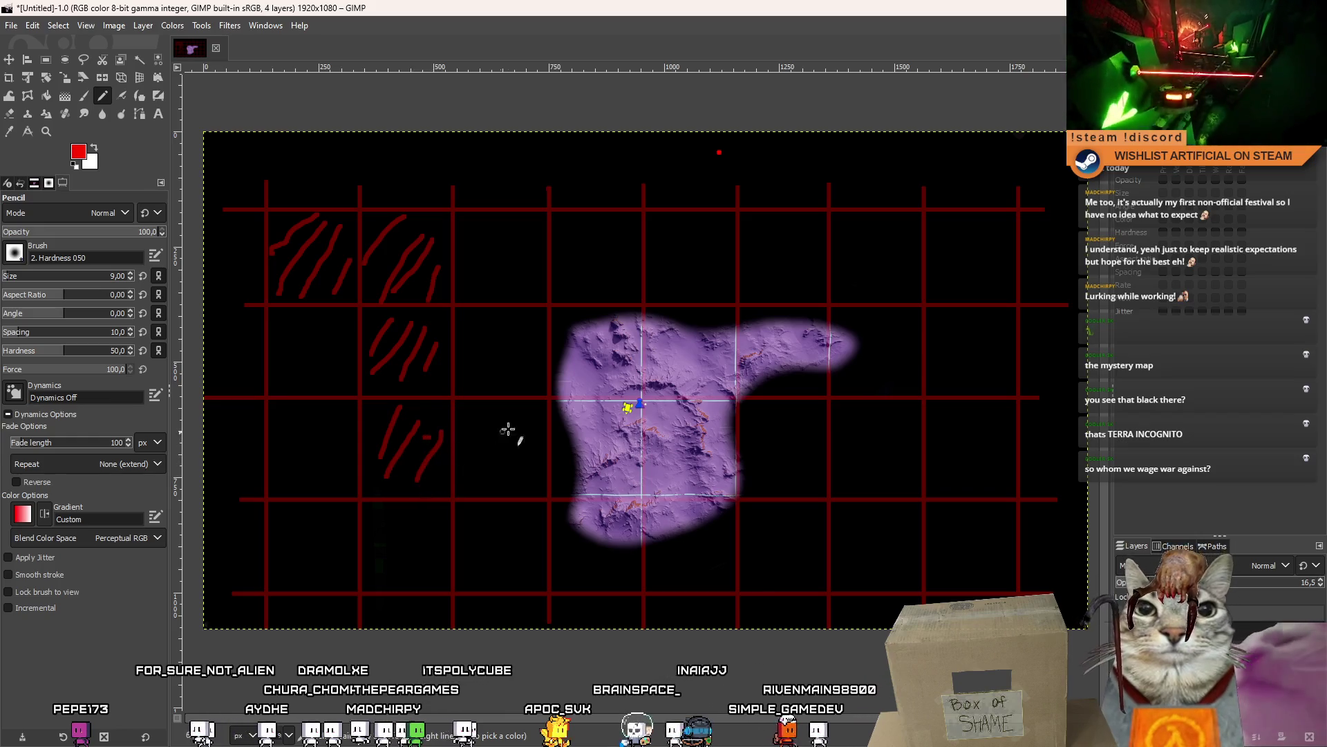
mouse_move(487, 405)
left_mouse_down()
mouse_move(462, 459)
mouse_move(484, 465)
left_mouse_up()
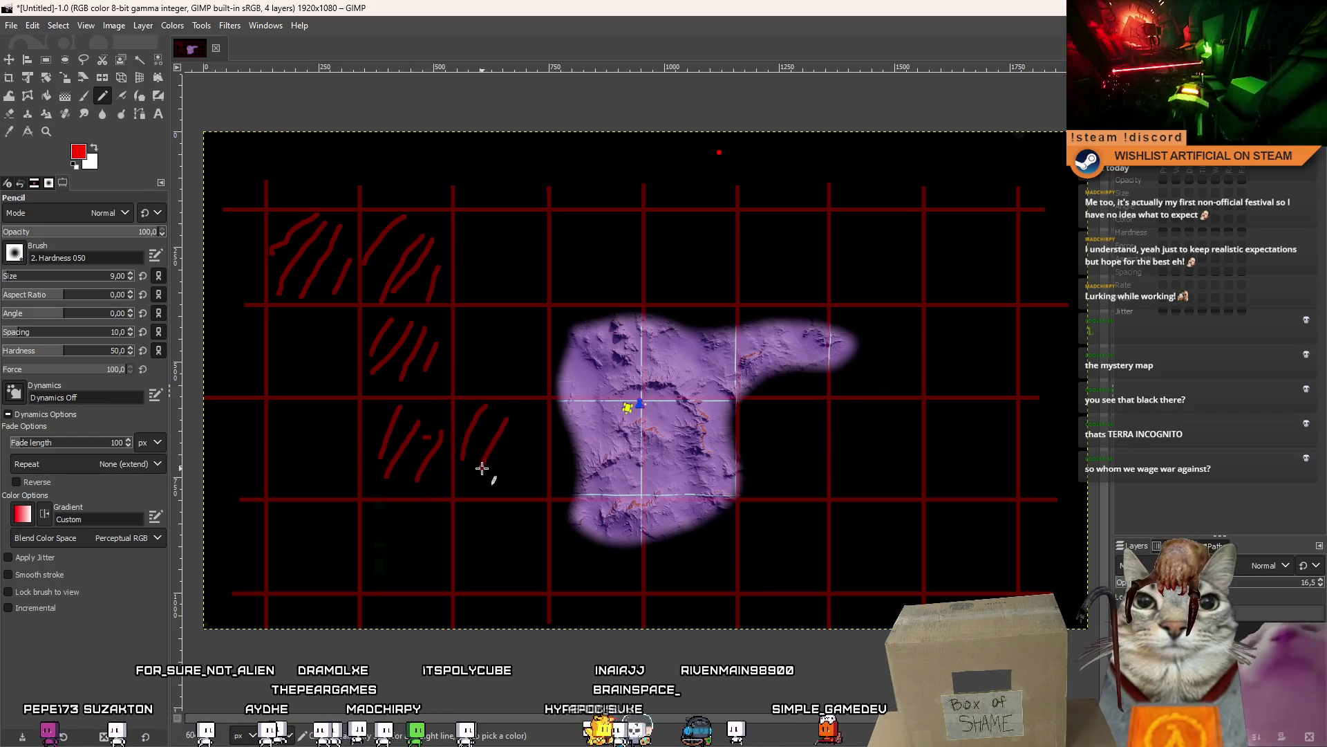
left_click_drag(522, 421, 497, 477)
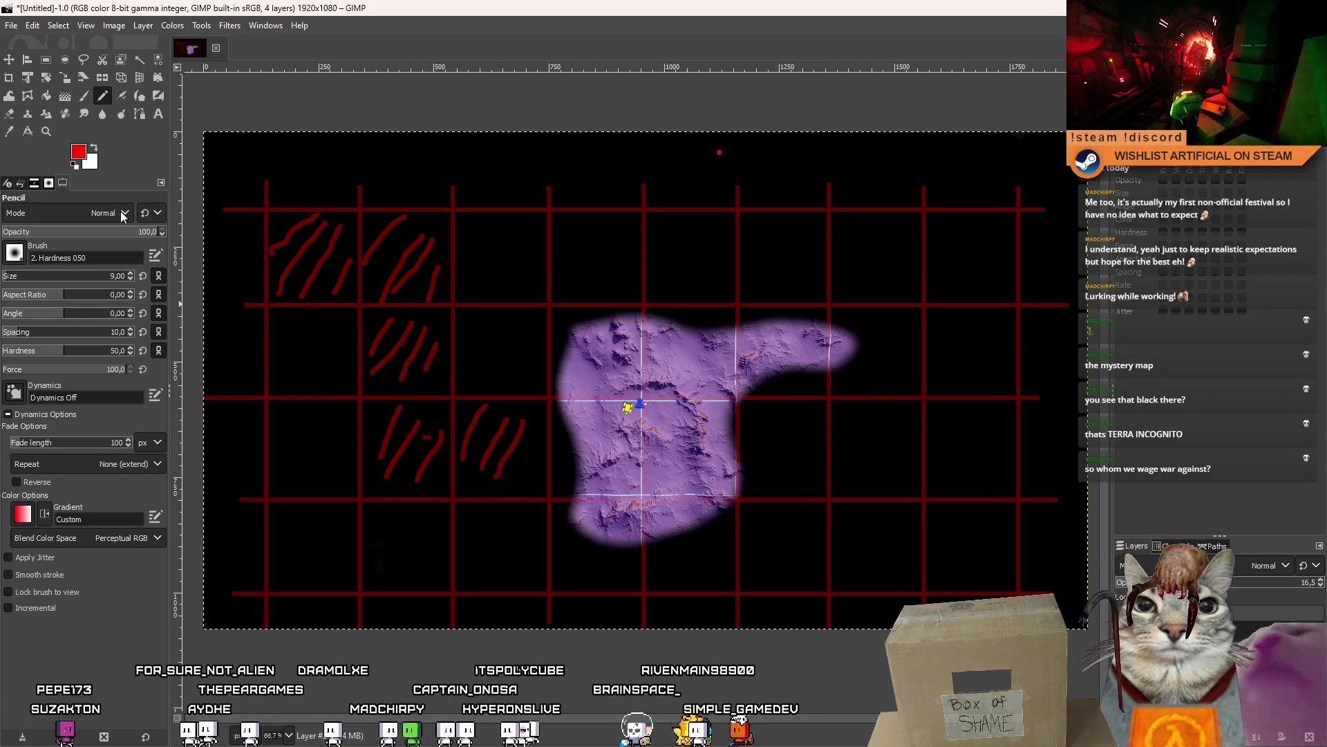
- Switch the pencil colour to bright green and hatch the landmass's upper-left edge and top
left_click(79, 151)
left_click(125, 132)
left_click(201, 287)
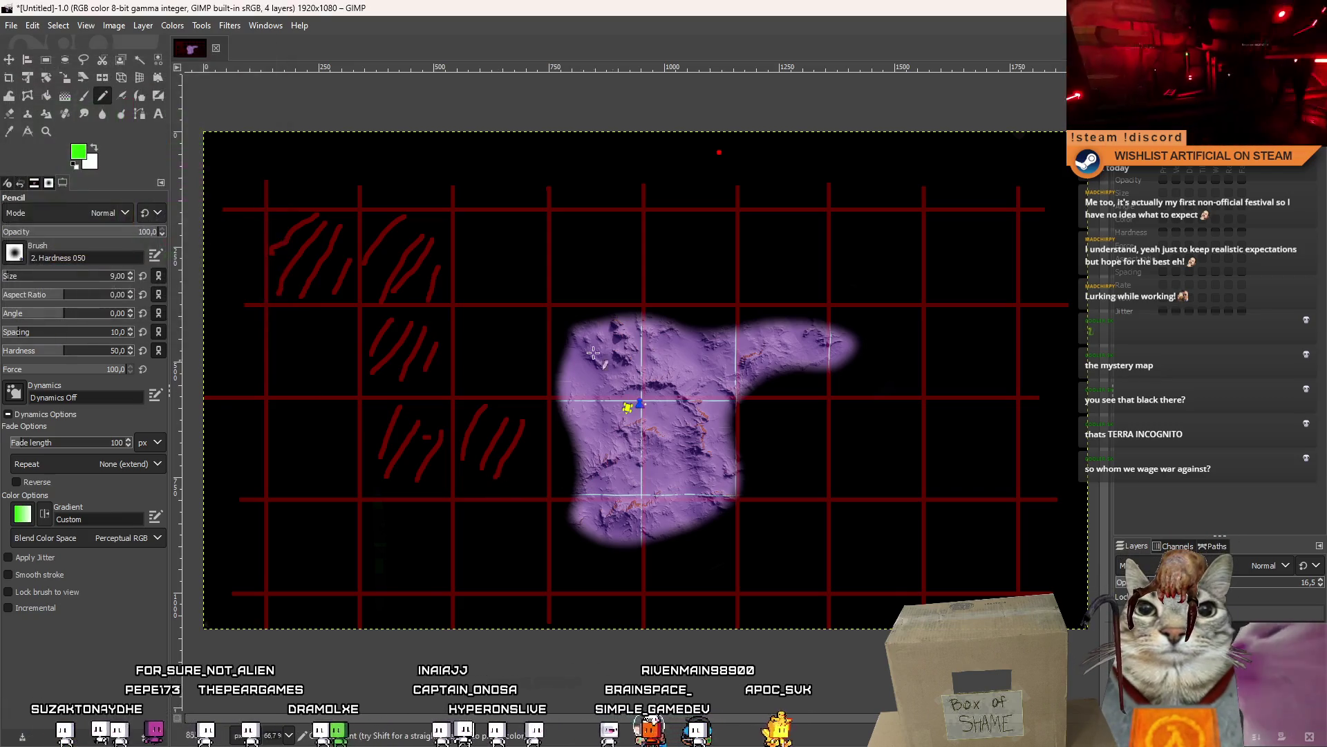
left_click_drag(571, 315, 562, 355)
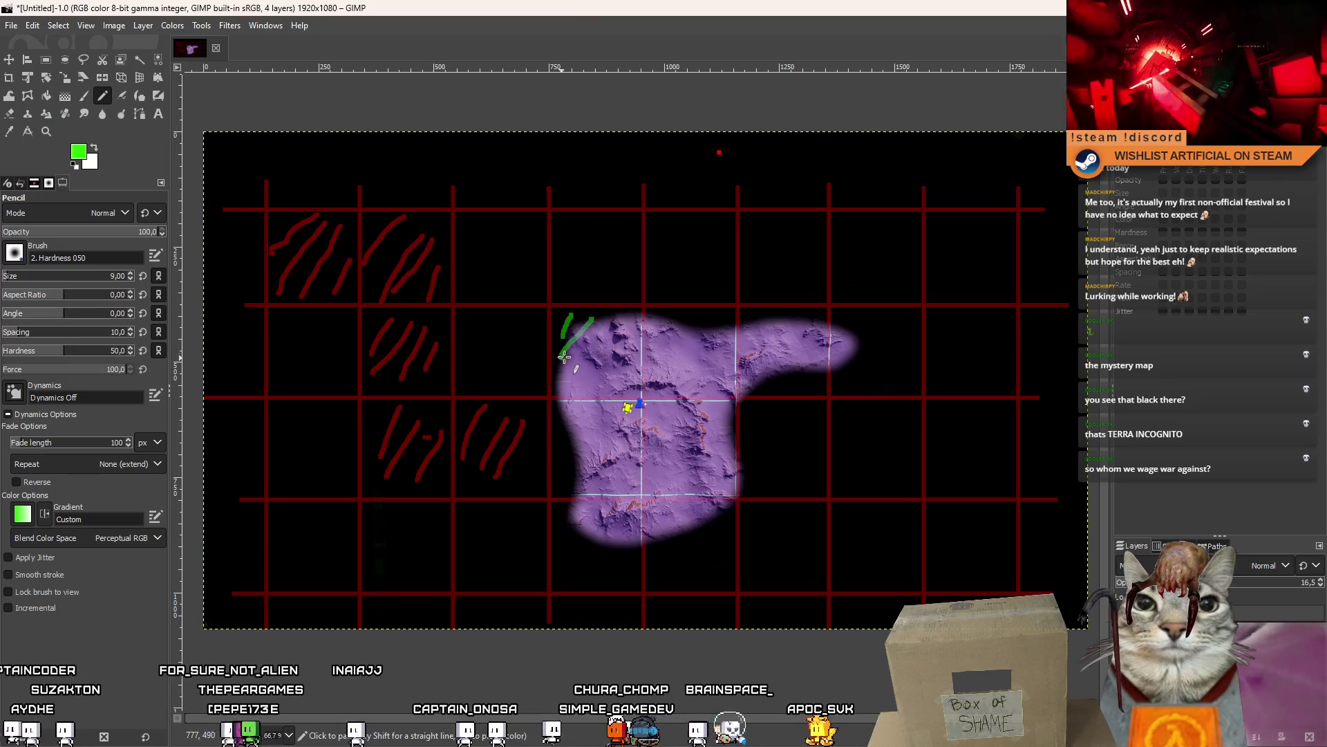
left_click_drag(614, 320, 578, 371)
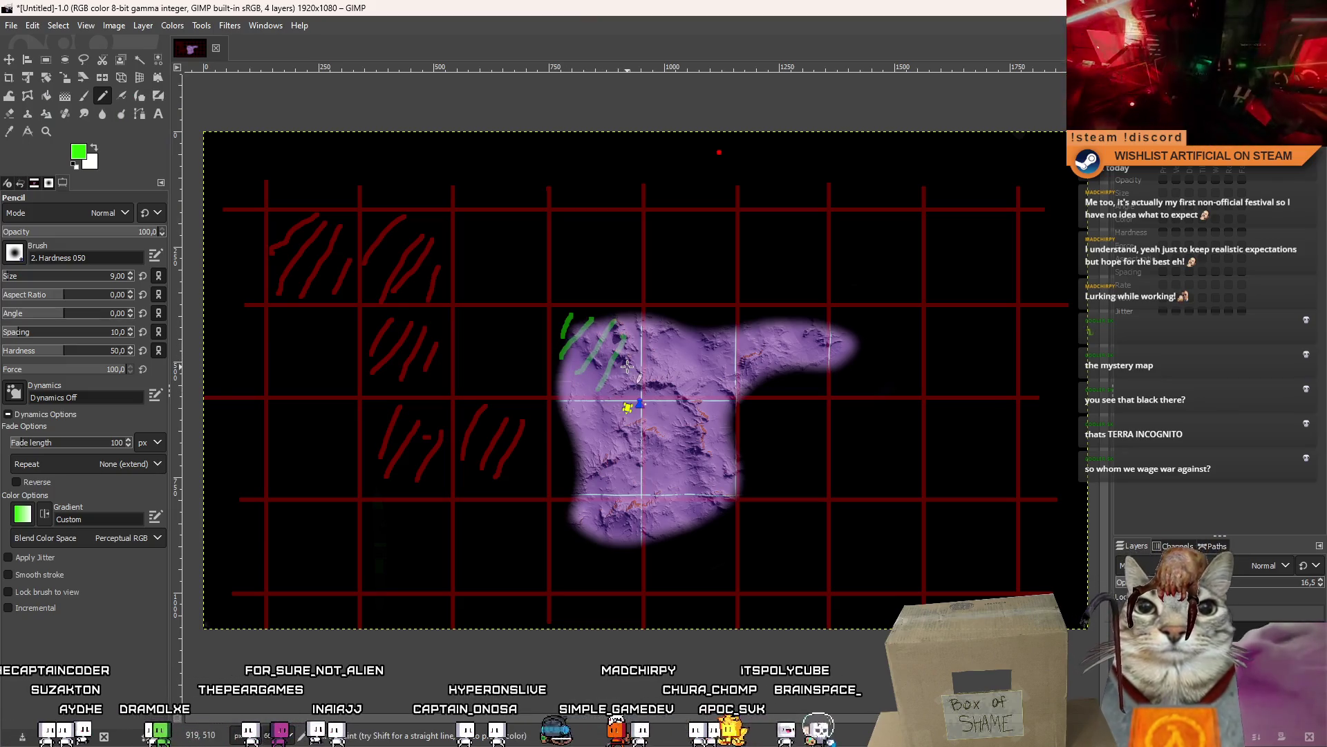
mouse_move(682, 316)
left_mouse_down()
mouse_move(666, 385)
mouse_move(686, 375)
left_mouse_up()
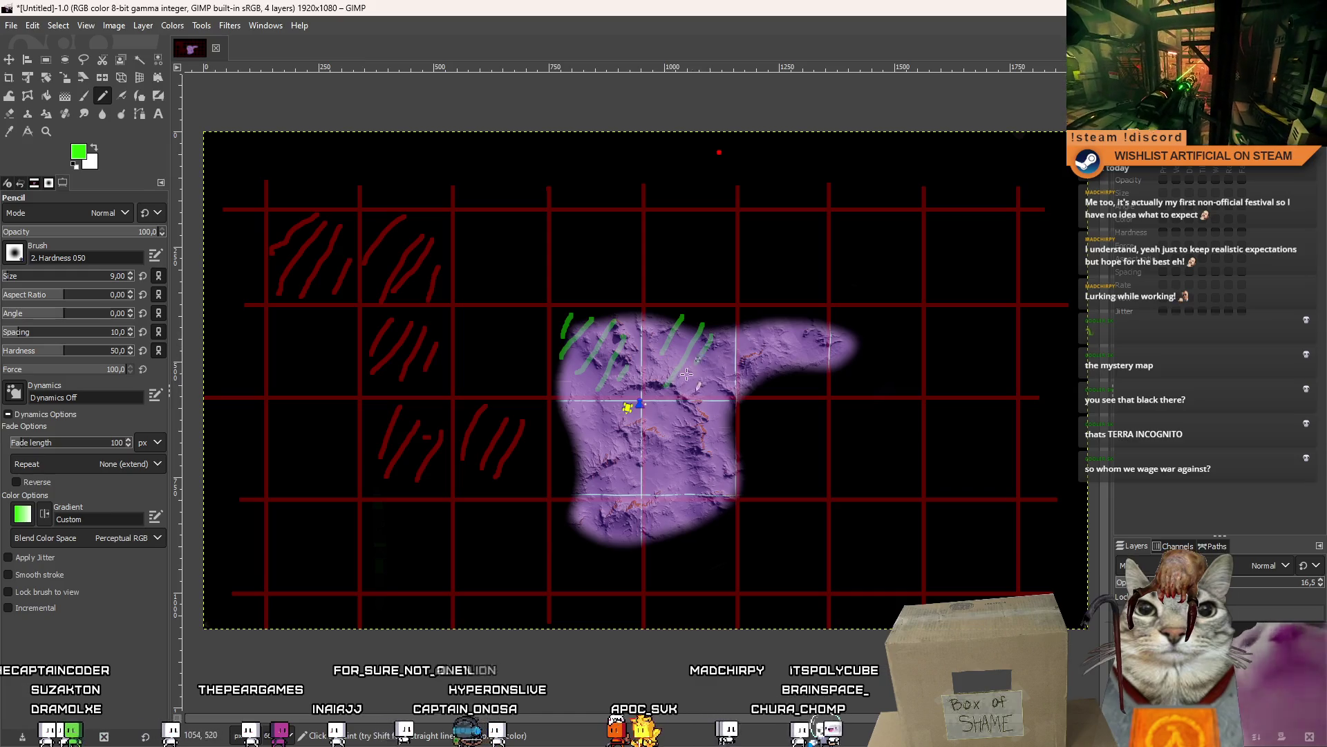
- Hatch the landmass's right arm, lower middle and lower edges in green
mouse_move(773, 321)
left_mouse_down()
mouse_move(753, 365)
mouse_move(780, 384)
left_mouse_up()
mouse_move(855, 323)
left_mouse_down()
mouse_move(837, 367)
mouse_move(857, 377)
left_mouse_up()
left_click_drag(896, 325, 870, 376)
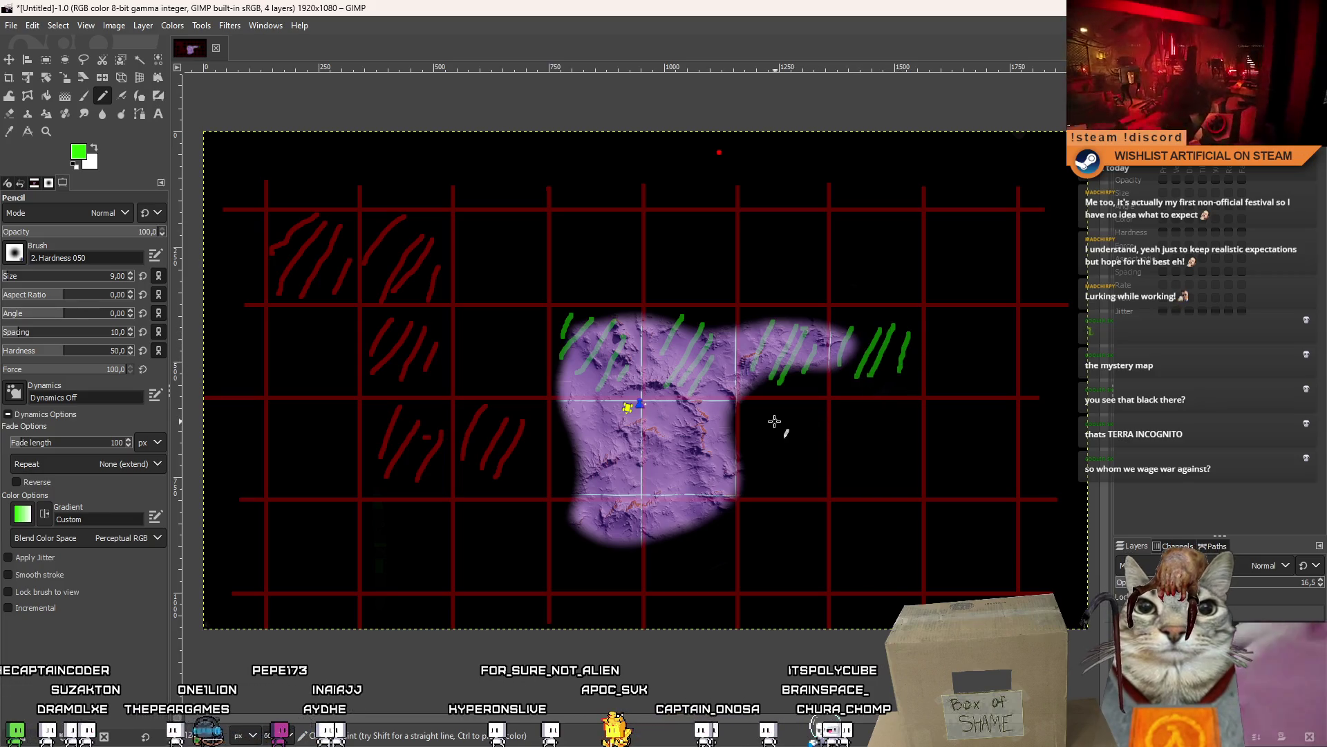
mouse_move(672, 409)
left_mouse_down()
mouse_move(658, 446)
mouse_move(668, 466)
left_mouse_up()
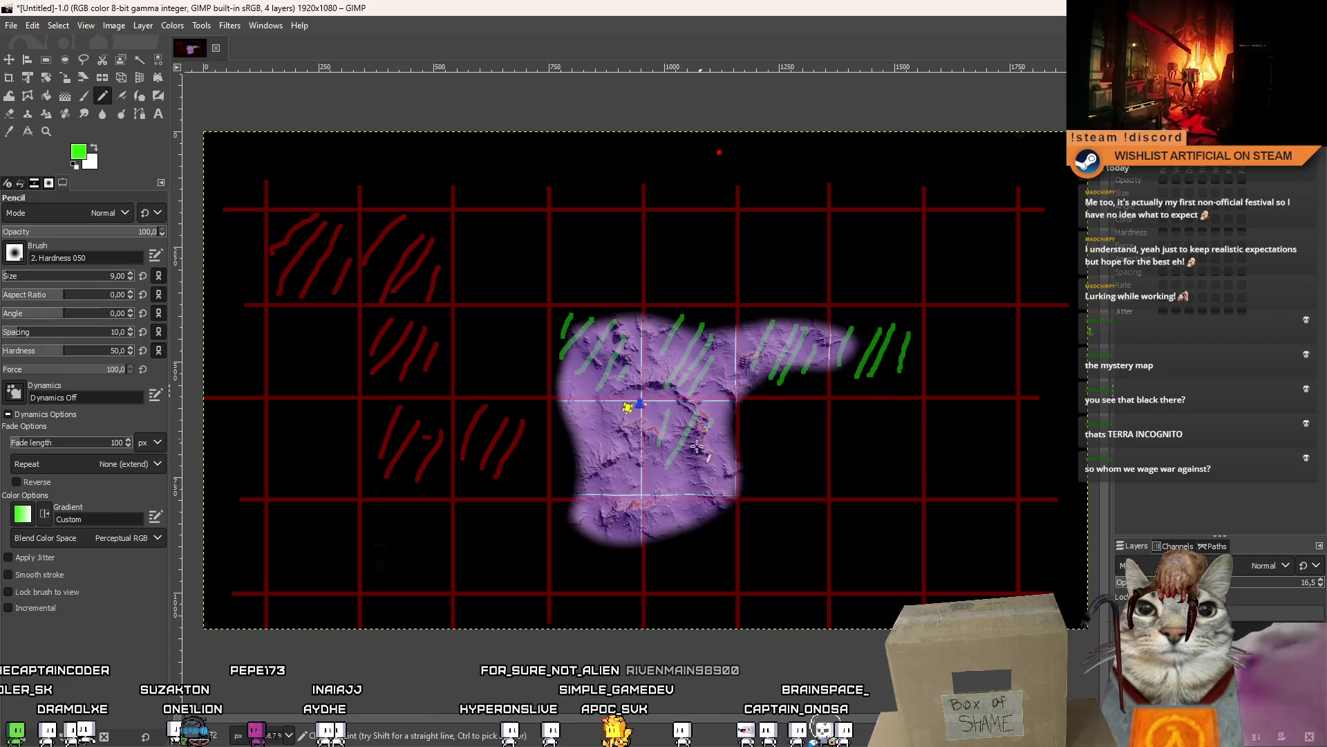
left_click_drag(713, 424, 685, 467)
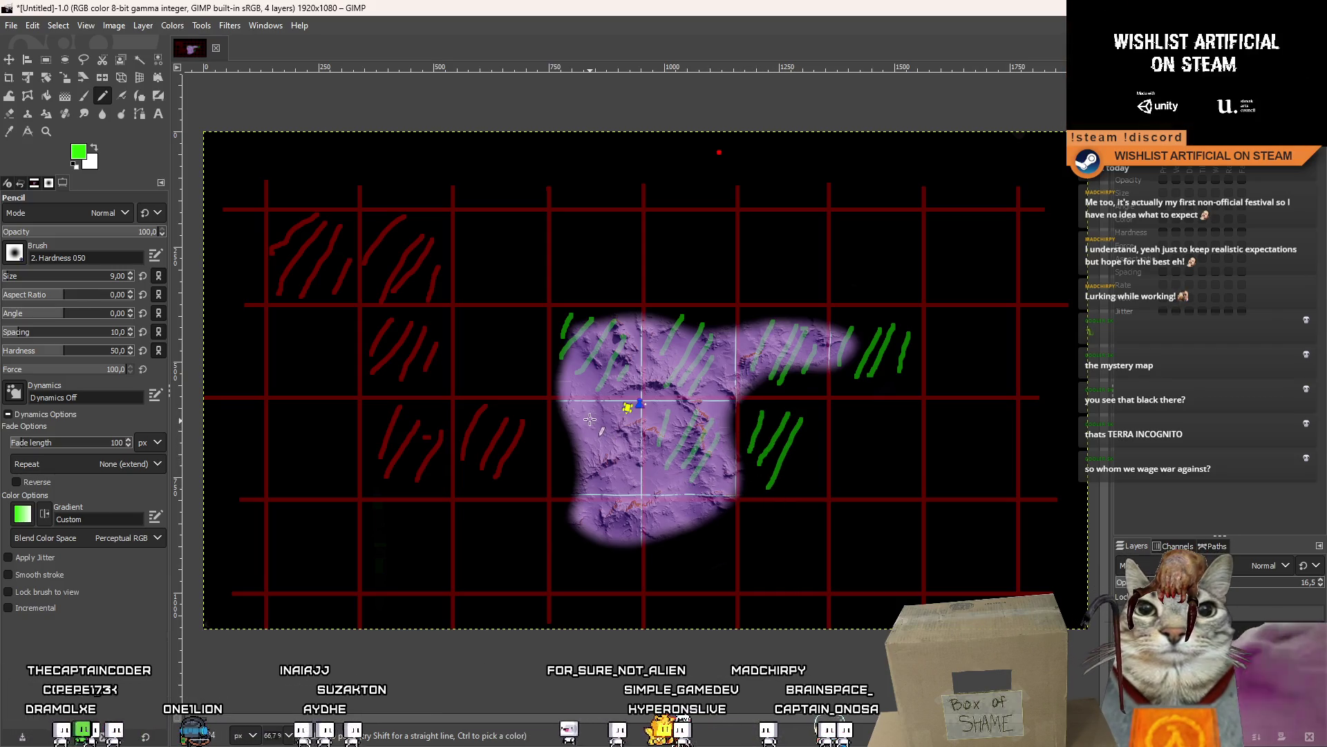
left_click_drag(583, 511, 567, 533)
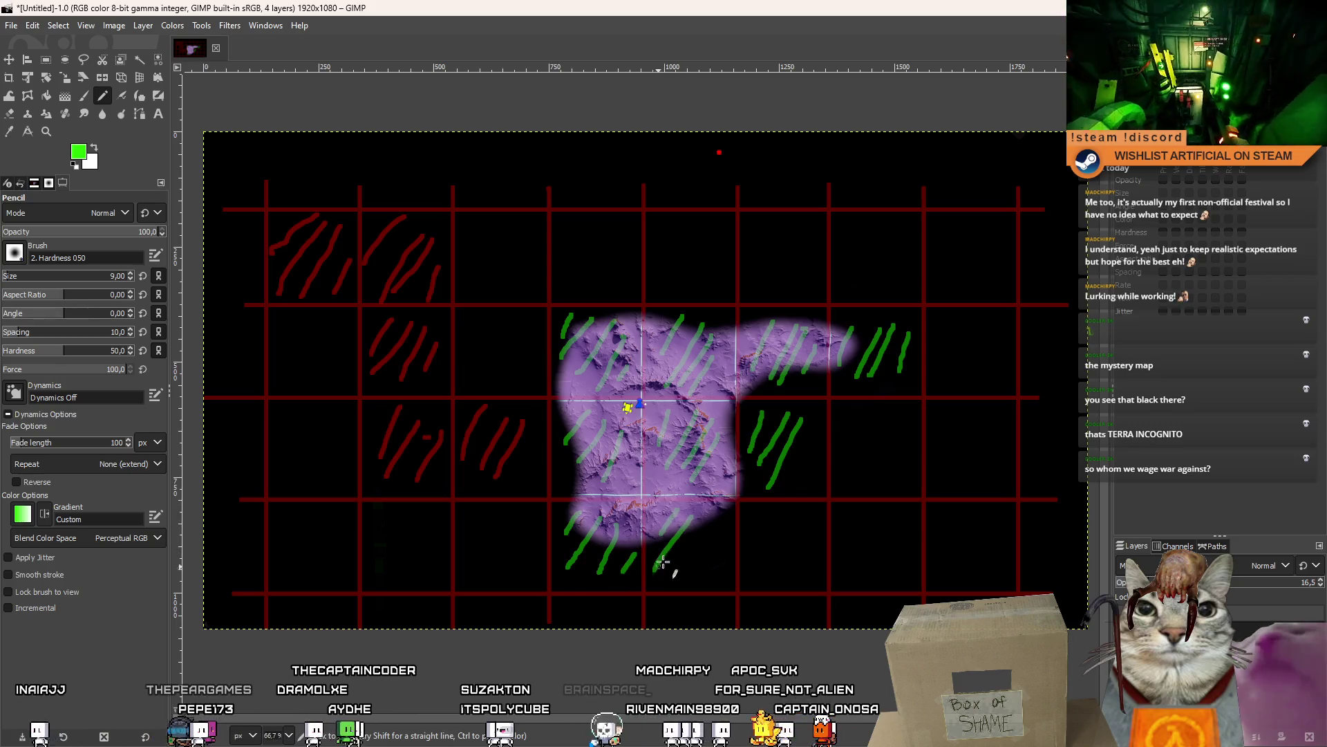
mouse_move(714, 522)
left_mouse_down()
mouse_move(683, 574)
mouse_move(700, 576)
left_mouse_up()
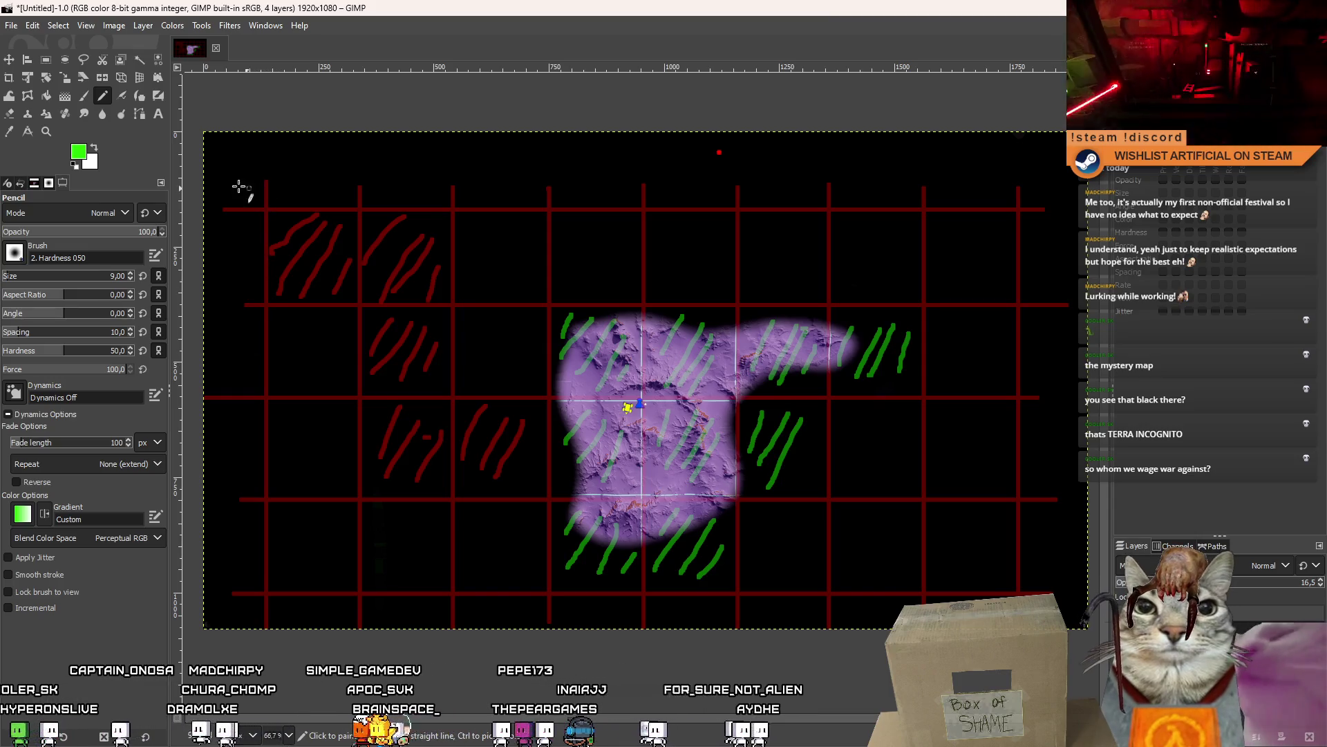
- Set a purple background colour and swap it to be the drawing colour
left_click(90, 163)
left_click(94, 134)
left_click(185, 292)
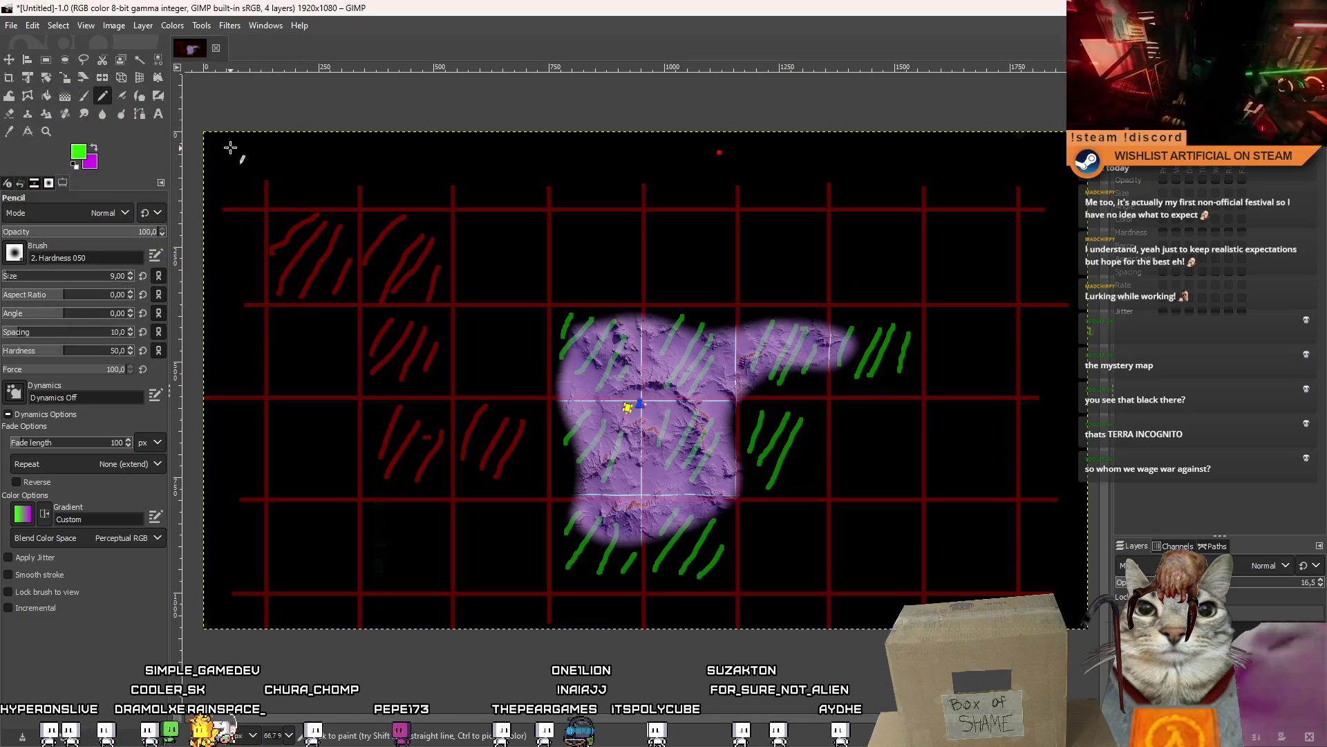
key("ctrl")
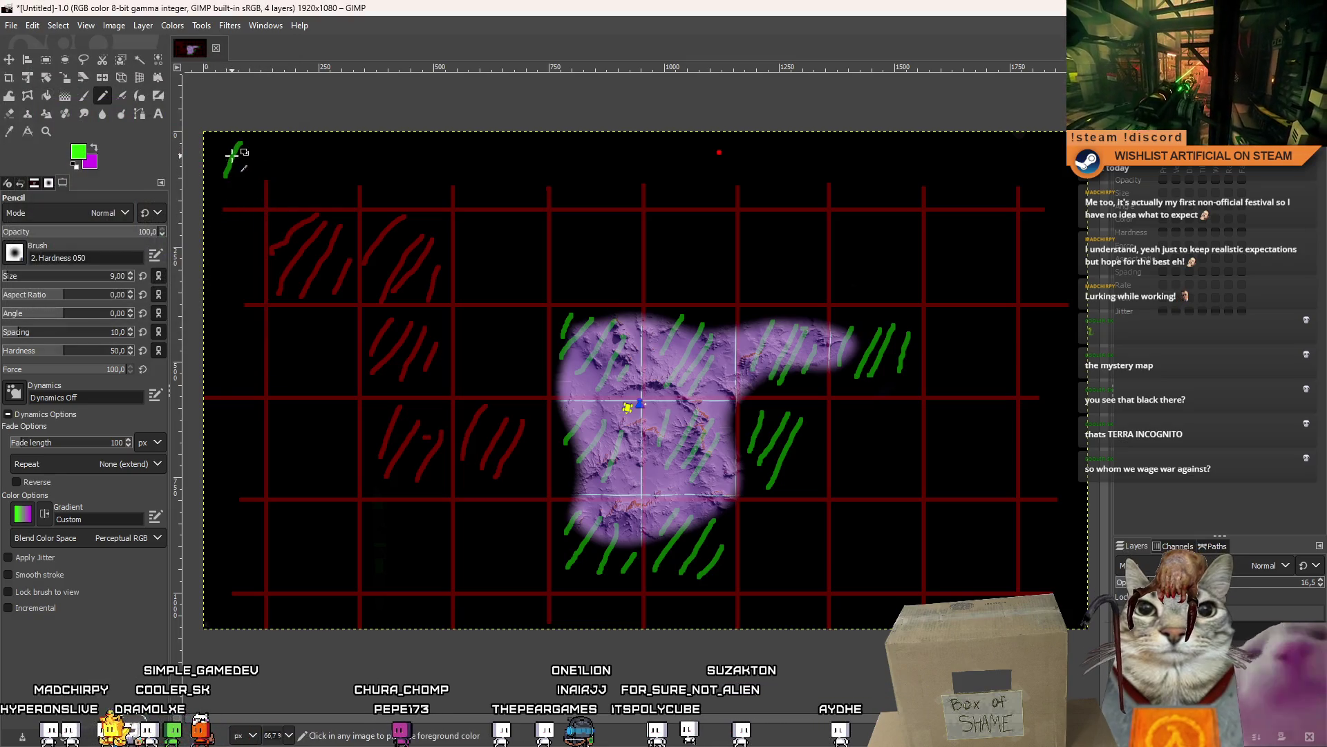
- Hatch purple diagonal strokes along the canvas's top edge, from top-left to top-right
left_click_drag(233, 145, 211, 180)
left_click_drag(284, 145, 248, 175)
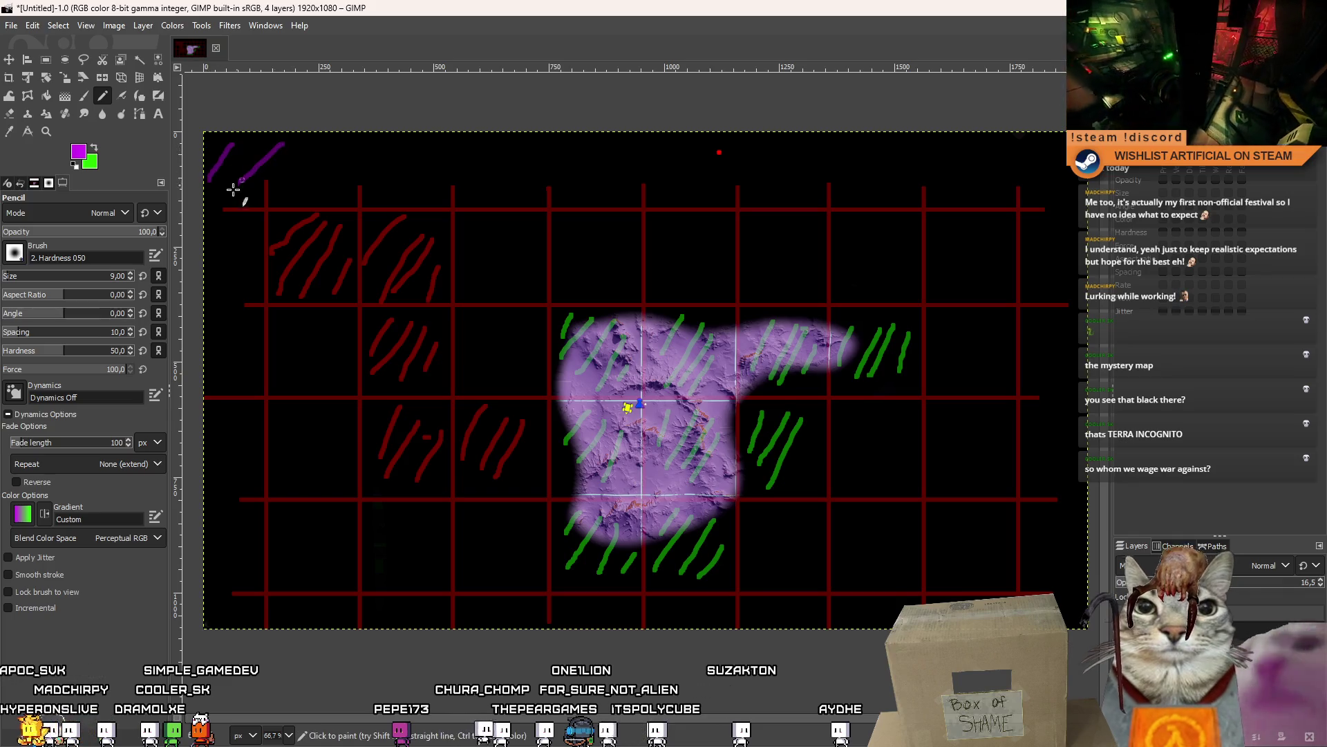
left_click_drag(318, 153, 274, 193)
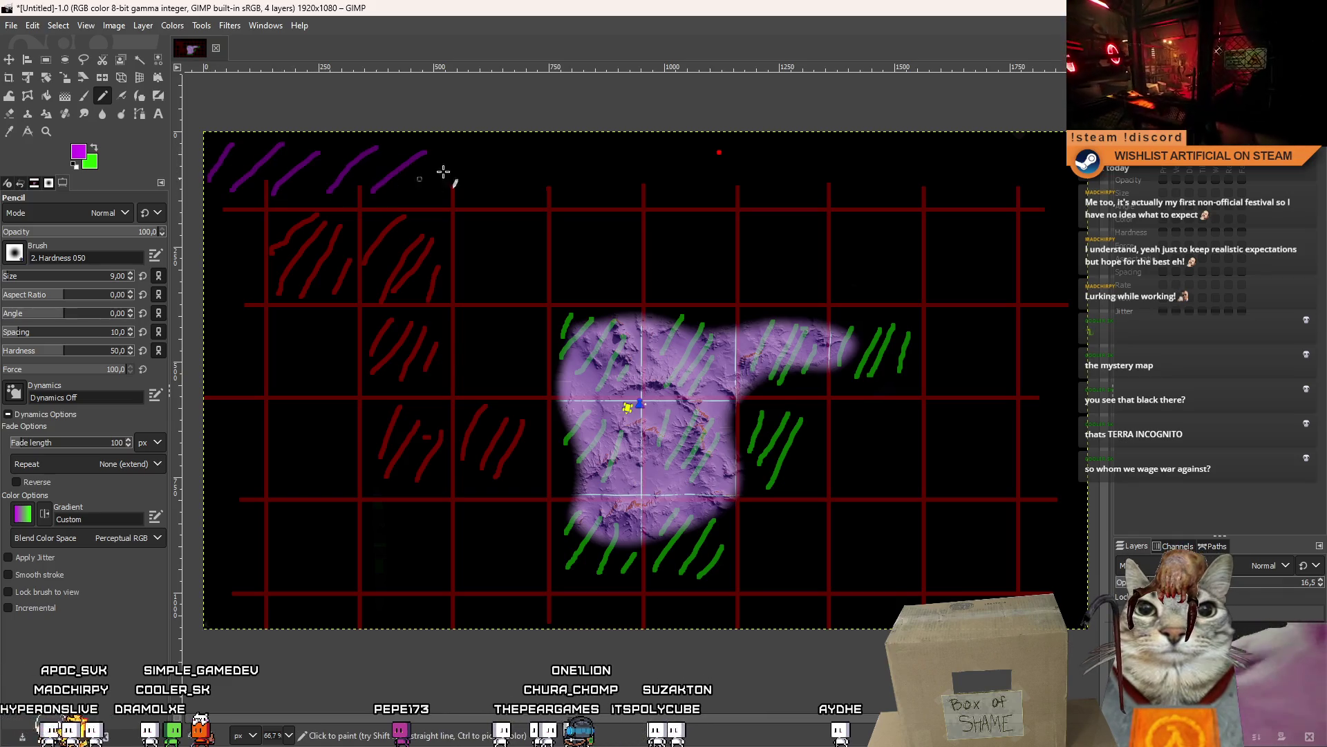
left_click_drag(548, 188, 546, 194)
left_click_drag(650, 155, 602, 194)
left_click_drag(695, 156, 660, 202)
left_click_drag(793, 148, 705, 195)
left_click_drag(865, 152, 789, 188)
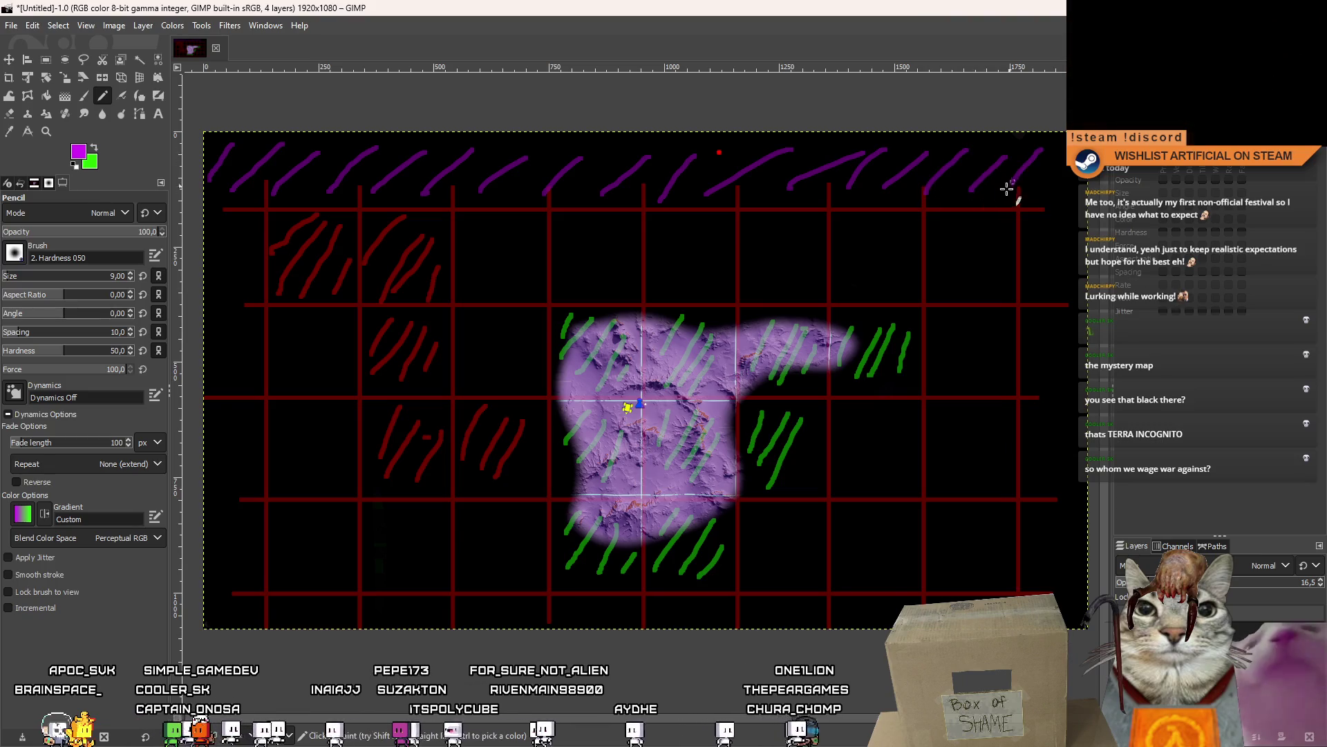
- Hatch the right and left edges purple and draw straight purple lines framing the grid
mouse_move(1069, 188)
left_mouse_down()
mouse_move(1026, 242)
mouse_move(1036, 592)
left_mouse_up()
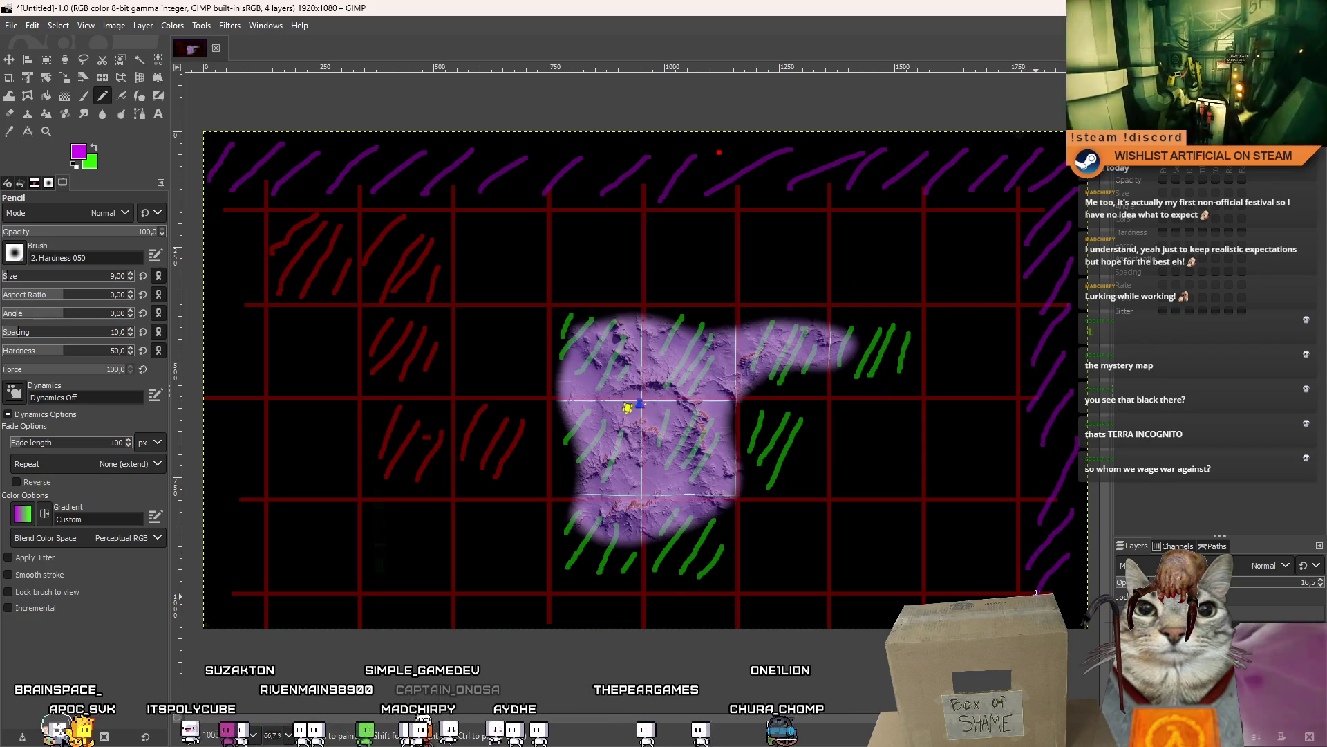
mouse_move(238, 202)
left_mouse_down()
mouse_move(206, 235)
mouse_move(207, 436)
left_mouse_up()
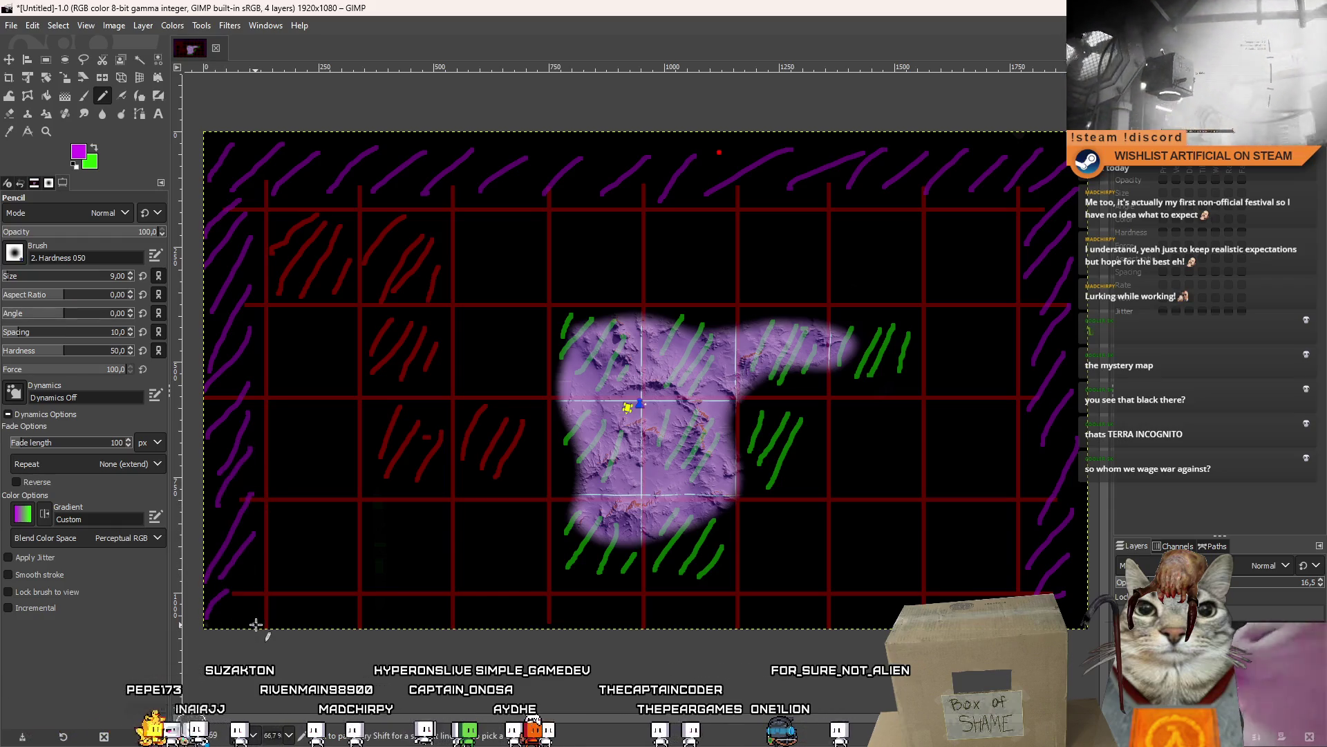
left_click(260, 204, "shift")
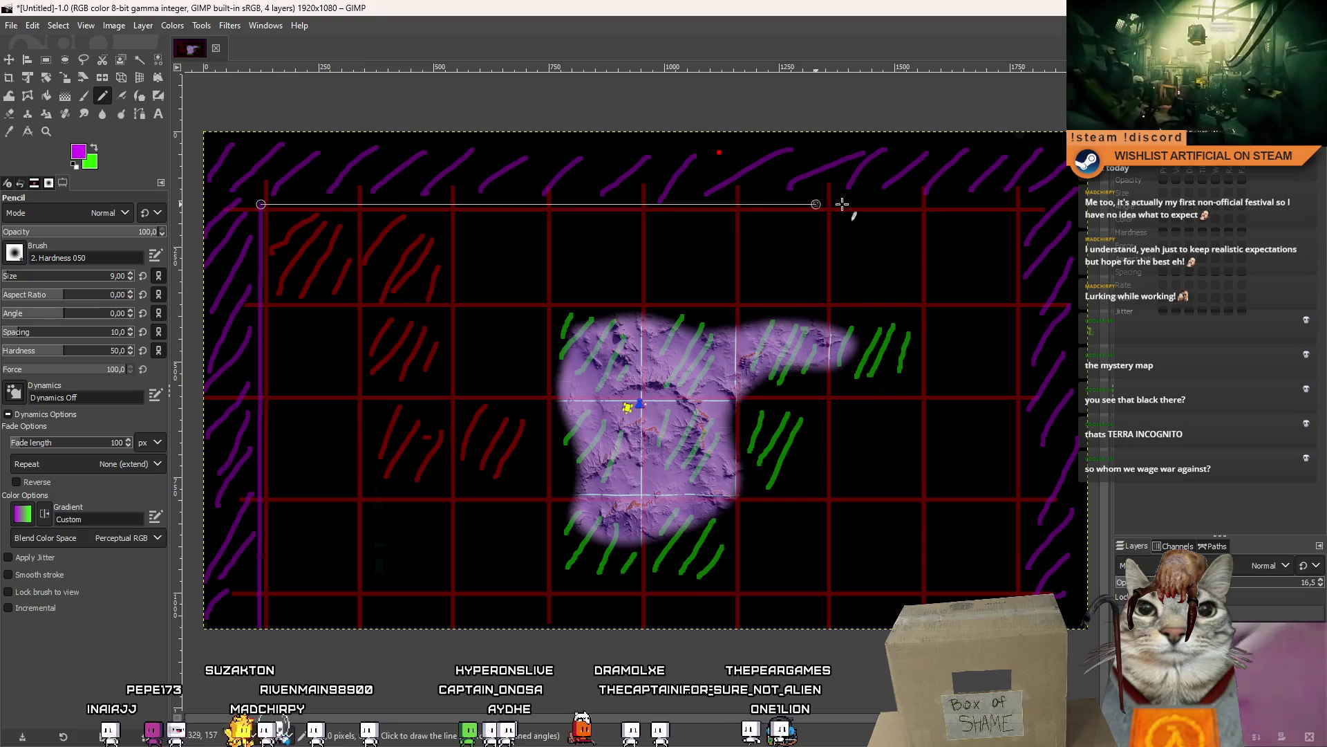
left_click(1021, 205, "shift")
left_click(1022, 596, "shift")
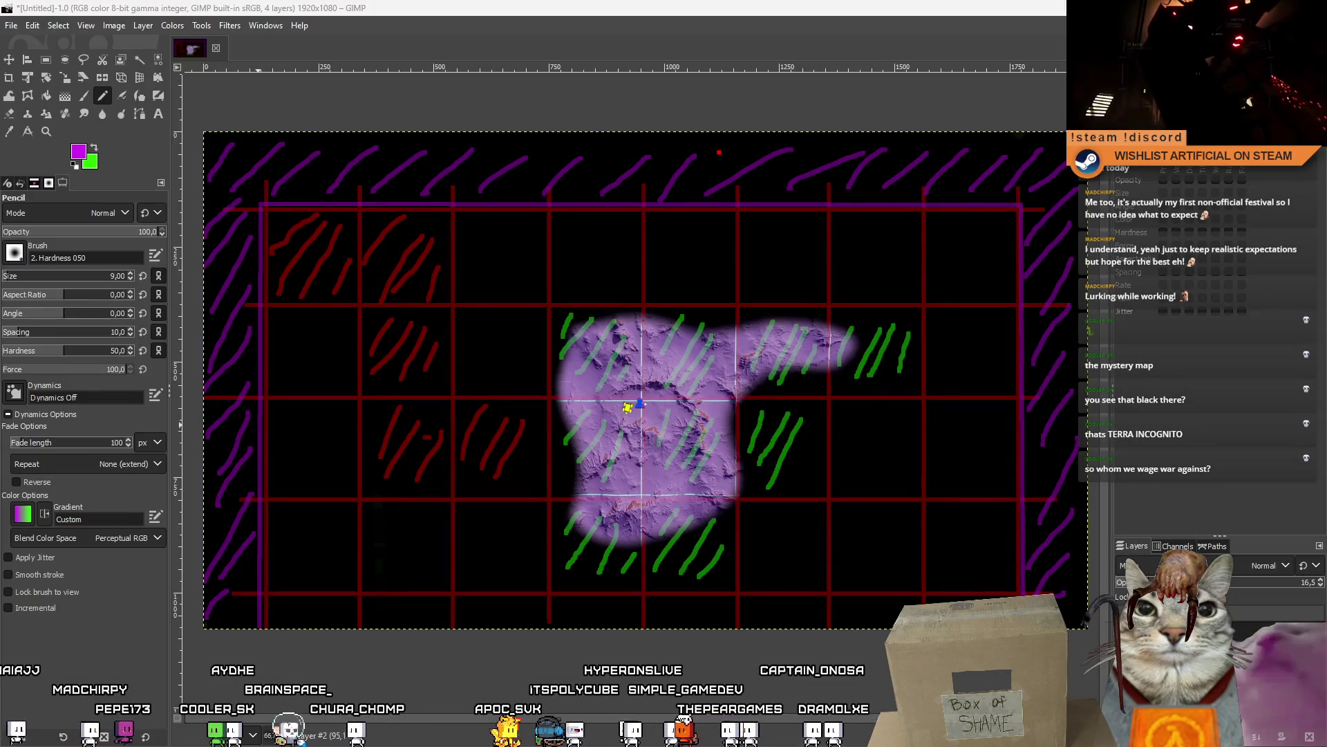
key("alt+Tab")
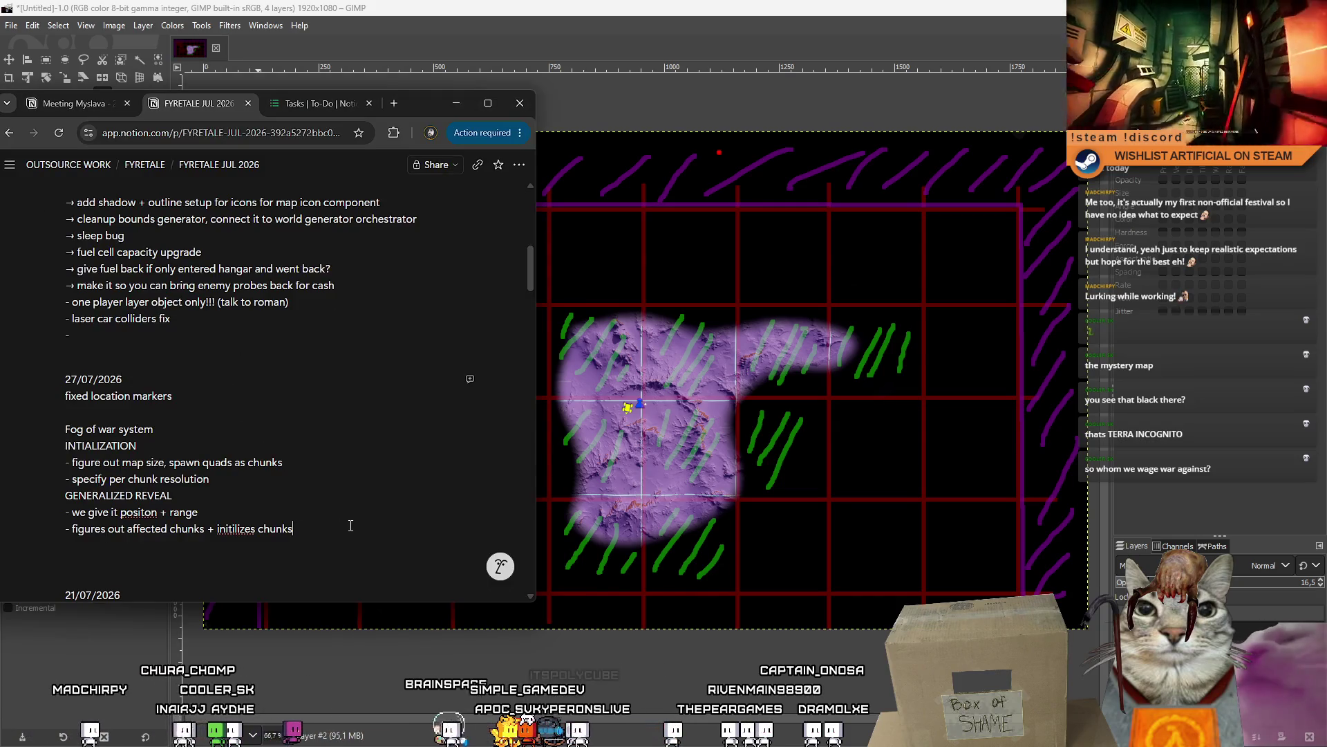
- Paste the hatched map image below the fog-of-war notes, with an empty line above it
scroll(351, 526, "down", 2)
key("ctrl+v")
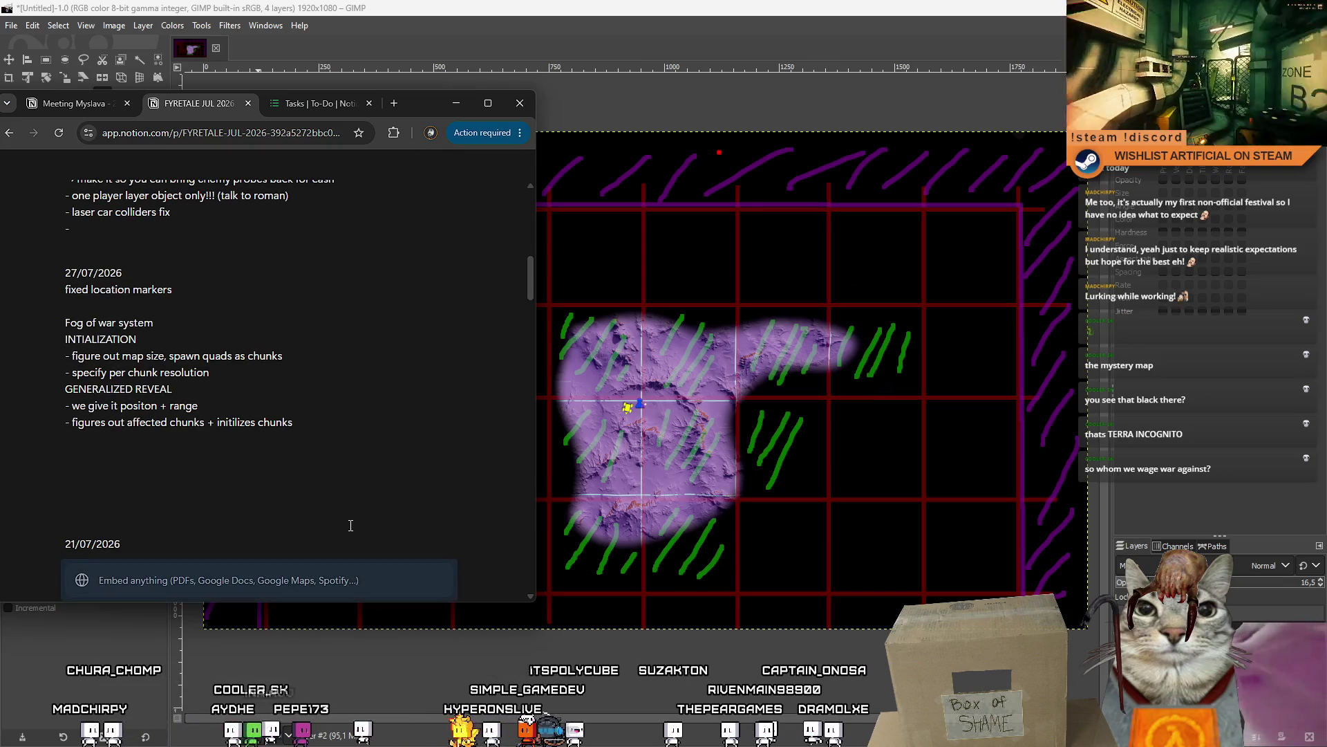
key("Return")
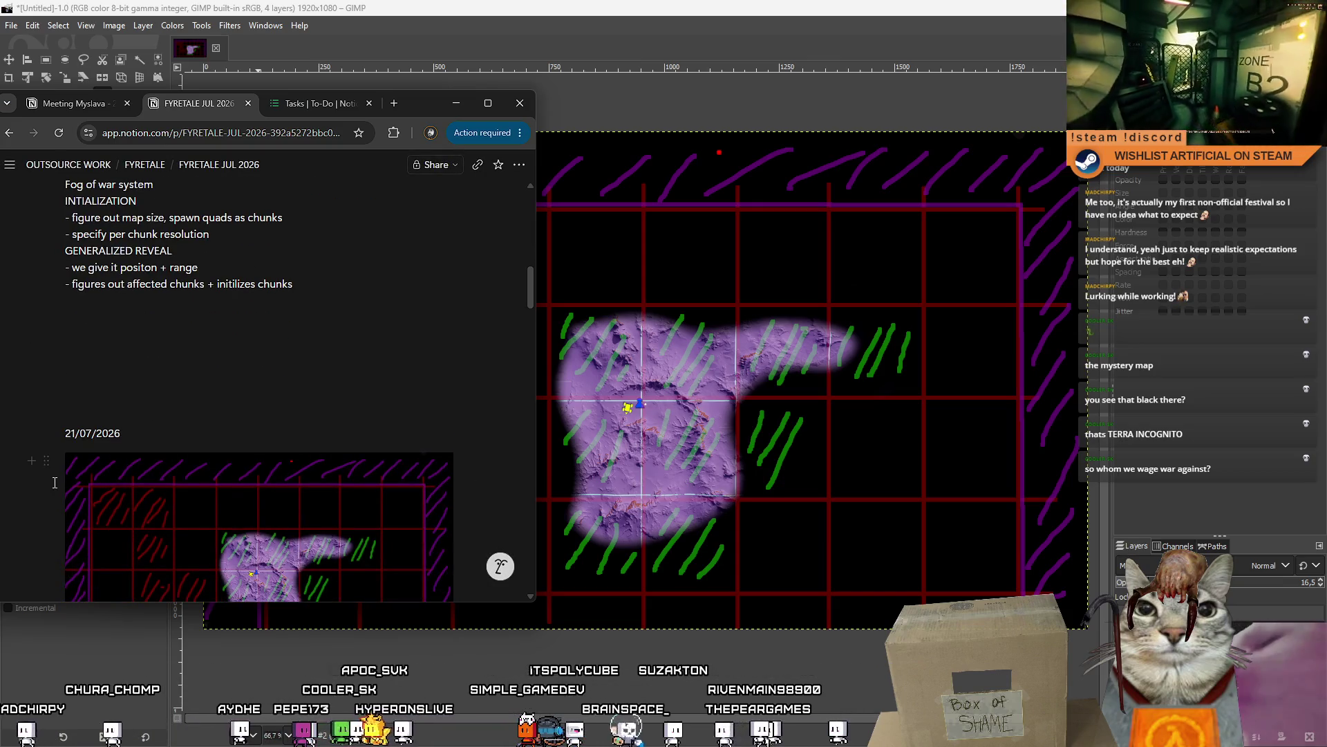
key("ctrl+z")
key("ctrl+z")
key("ctrl+z")
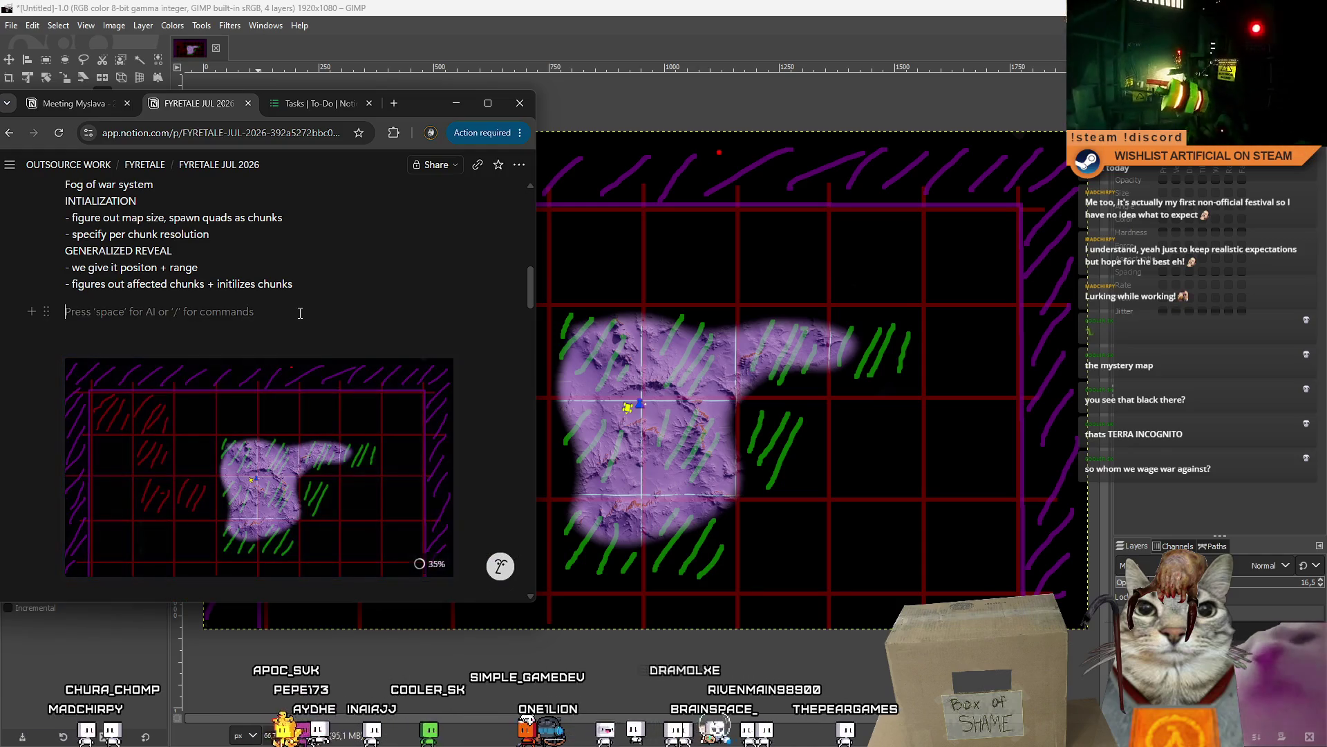
key("Return")
key("ctrl+v")
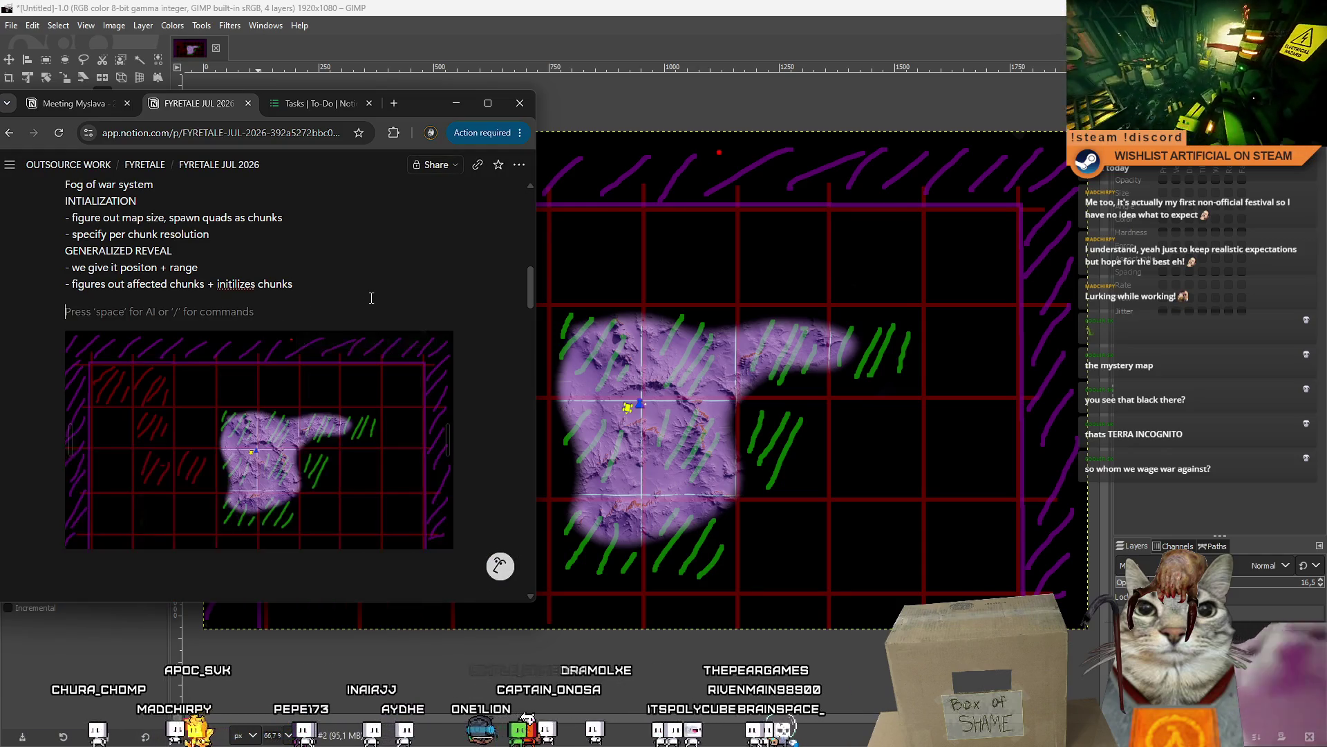
left_click(325, 291)
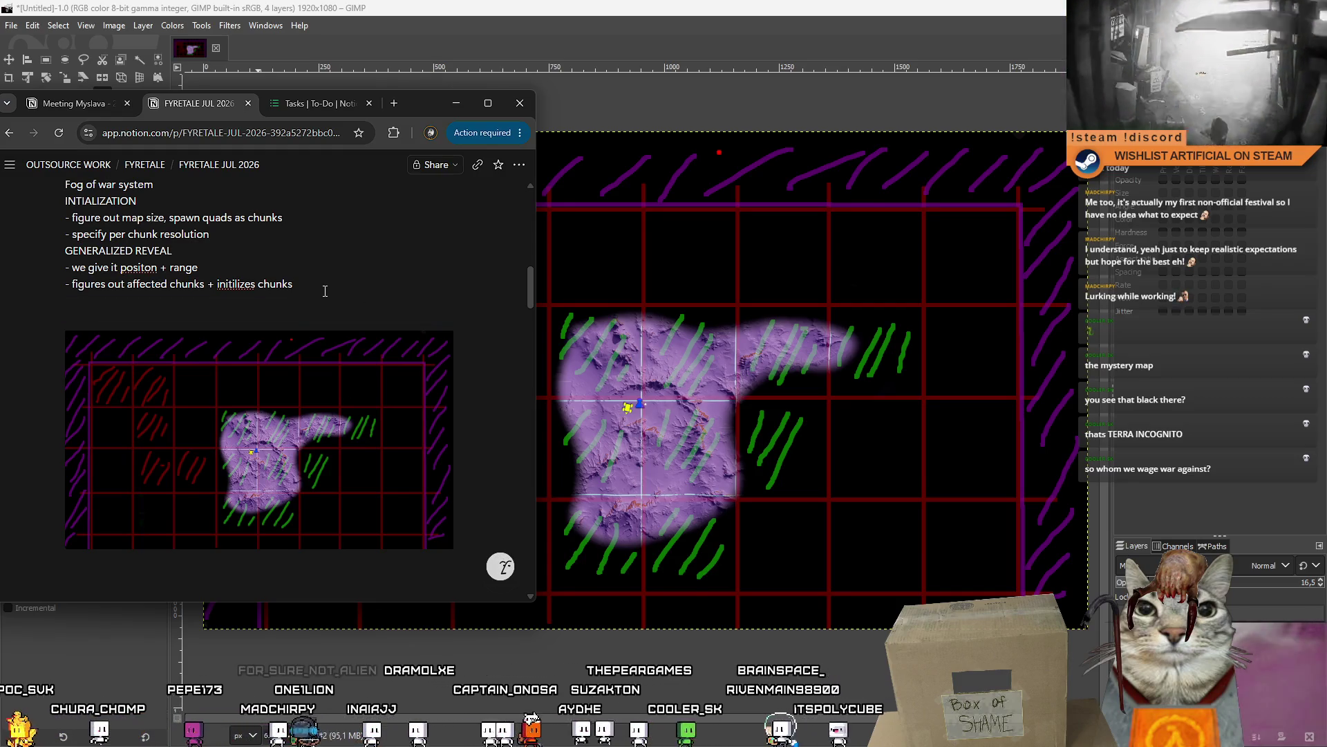
key("Return")
type("BORDER GEN")
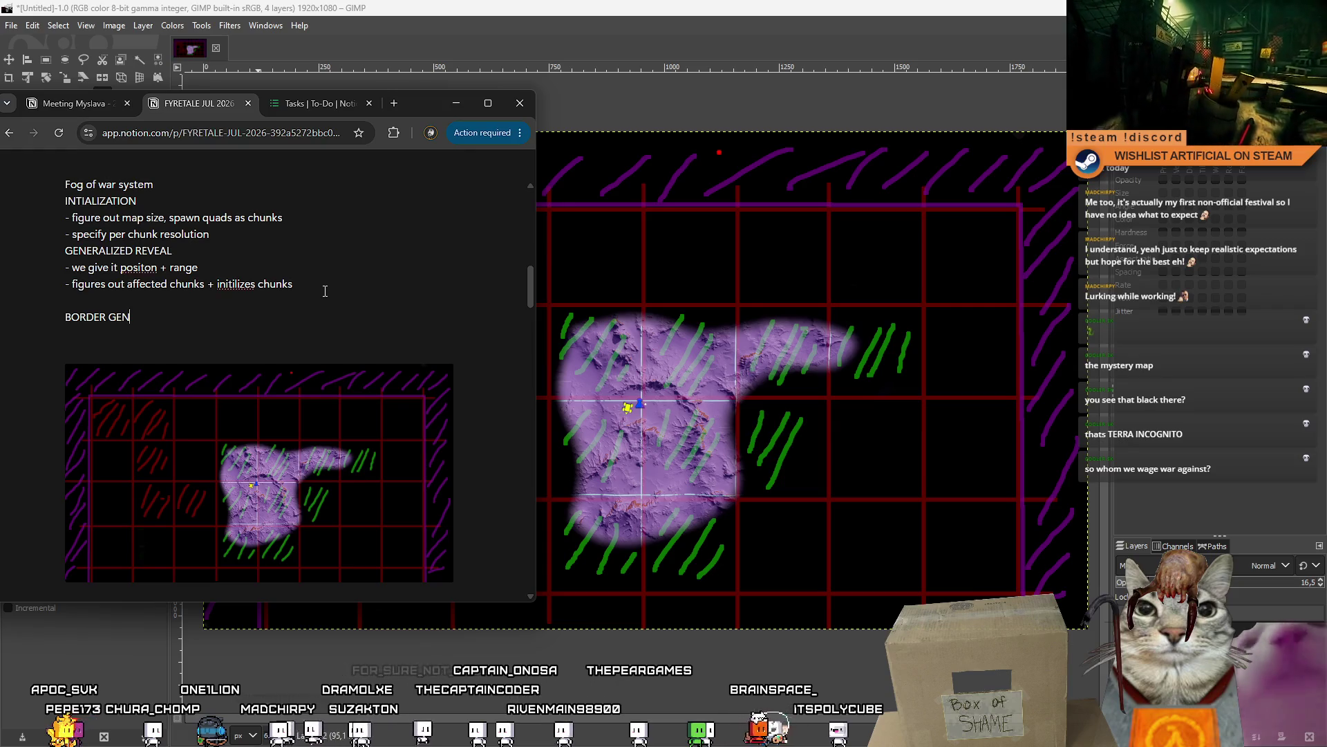
- Add notes under BORDER GEN, typing 'd map' and a terrain line
key("Return")
type("- generates dark area aroun")
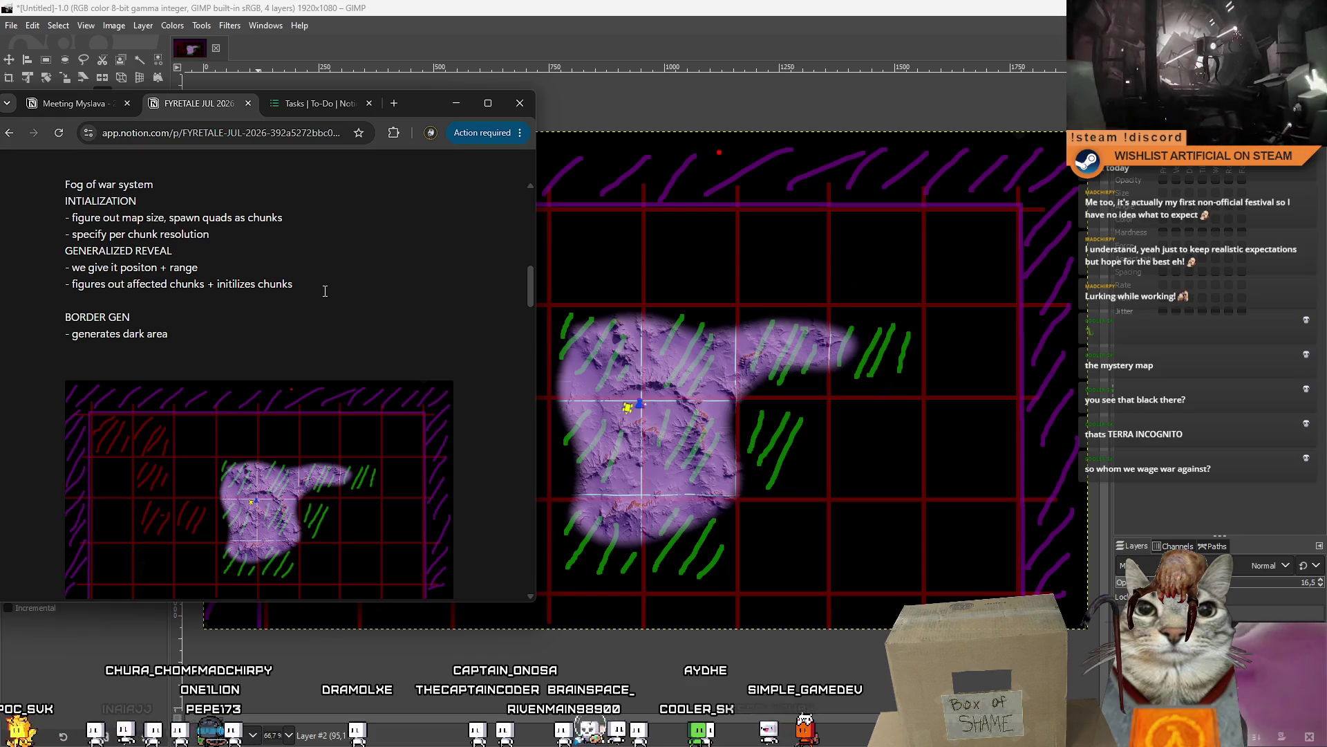
type("d map")
key("Return")
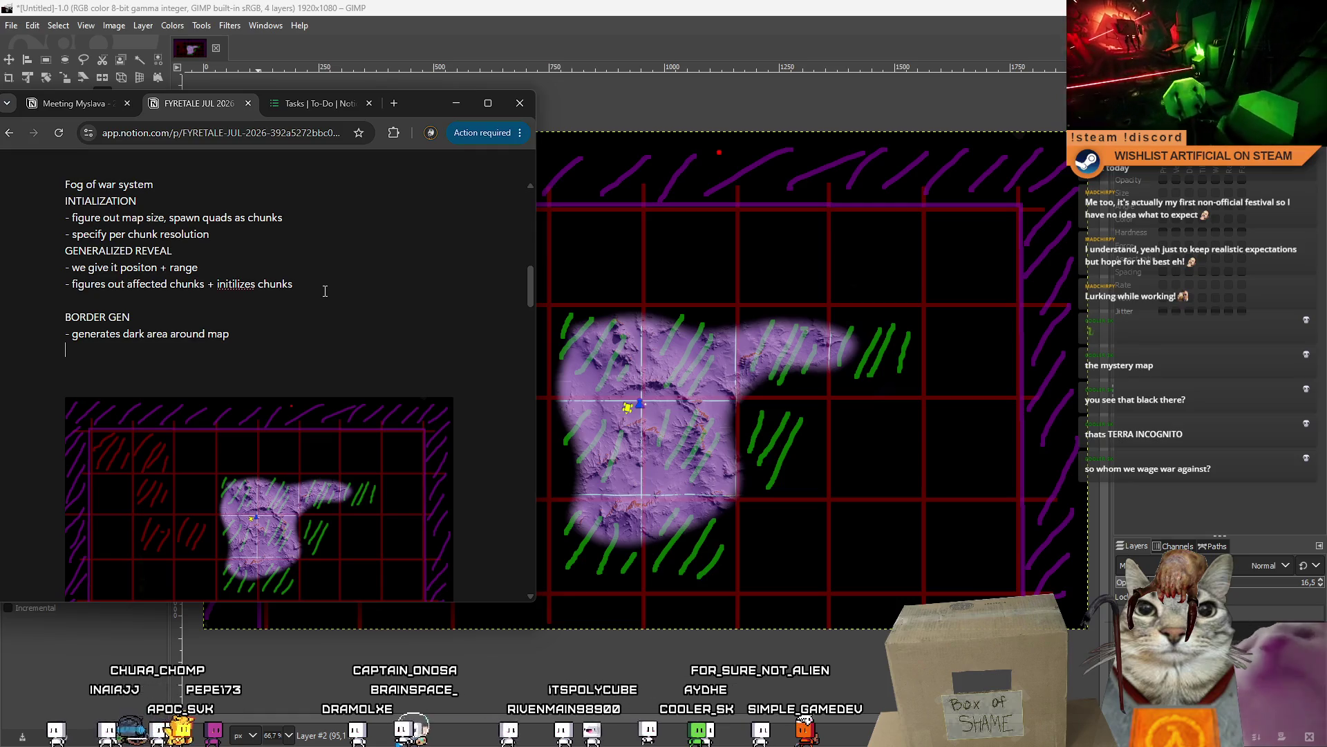
key("Return")
type("HIDE")
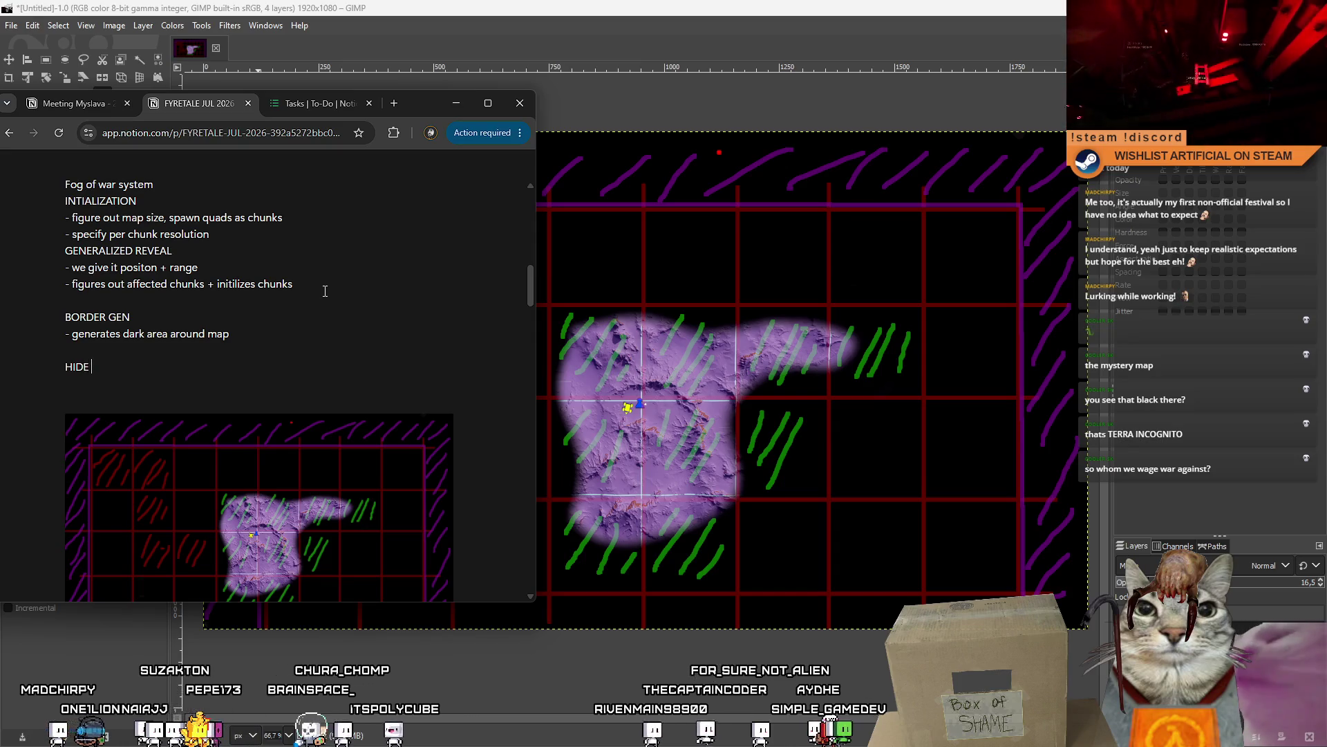
type("TERRAIN IN MAP VIEW")
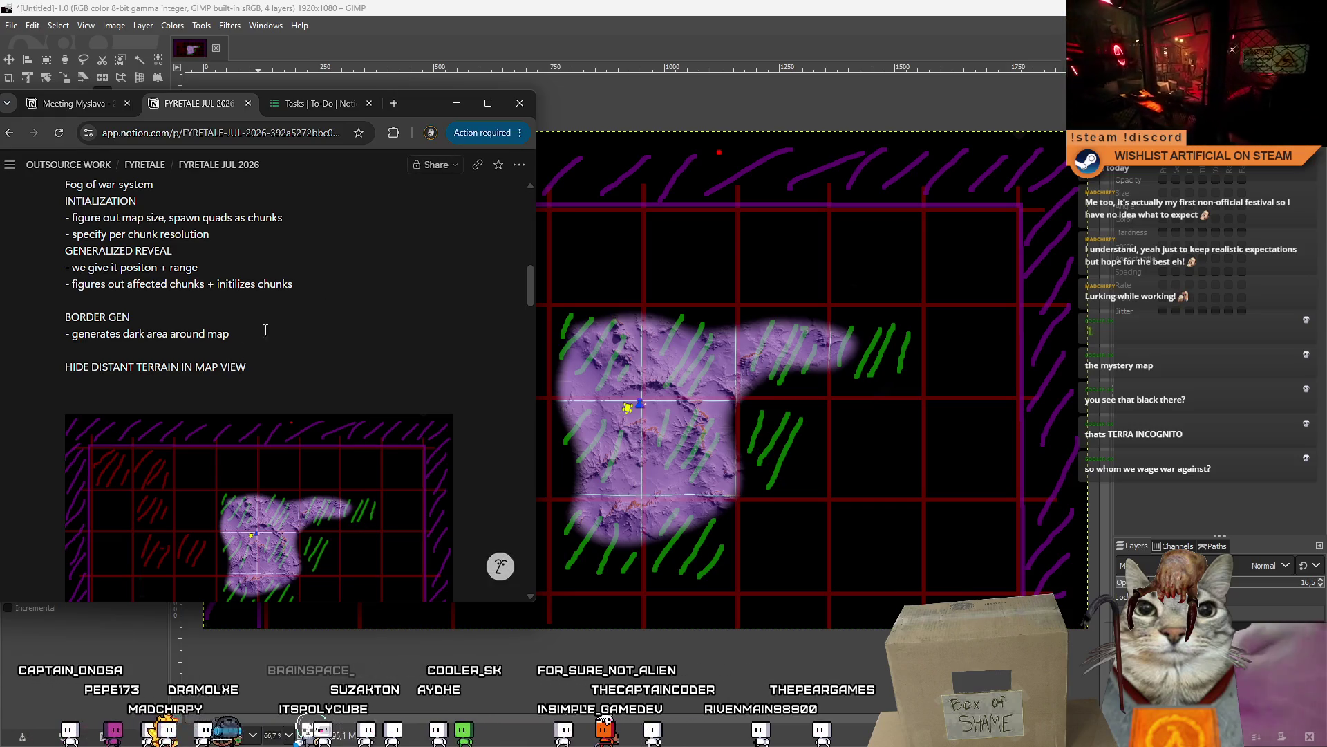
key("BackSpace")
left_click(83, 351)
type("- hide distant terrain in map view")
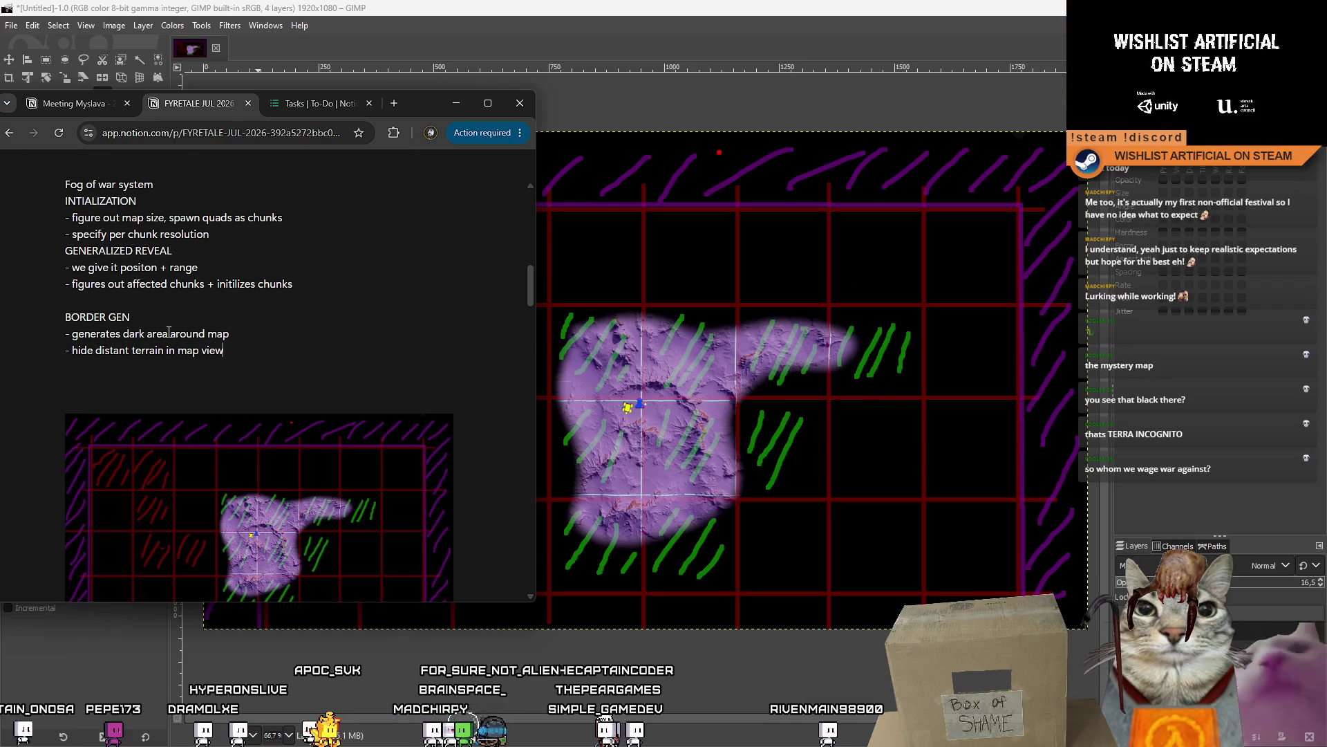
- Insert blank lines around the Fog of war system section, then minimize Notion
scroll(322, 335, "up", 3)
left_click(287, 392)
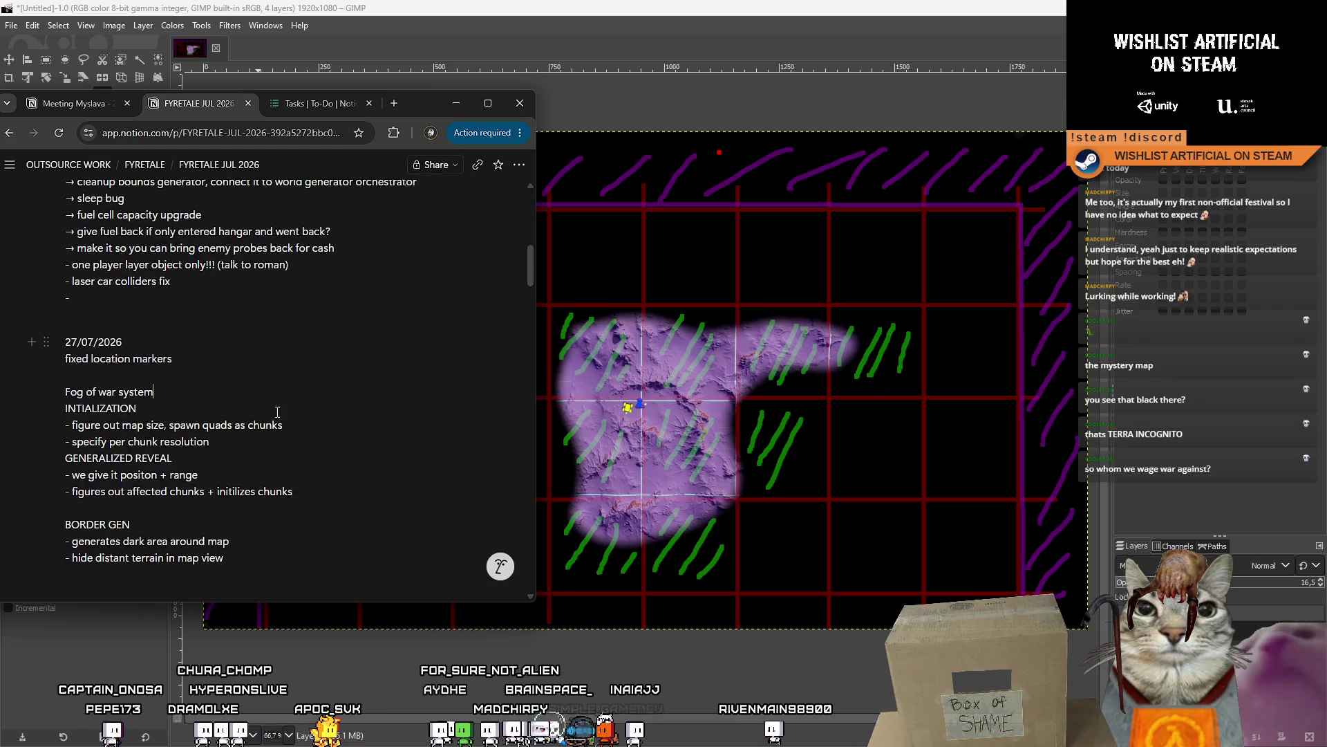
key("Return")
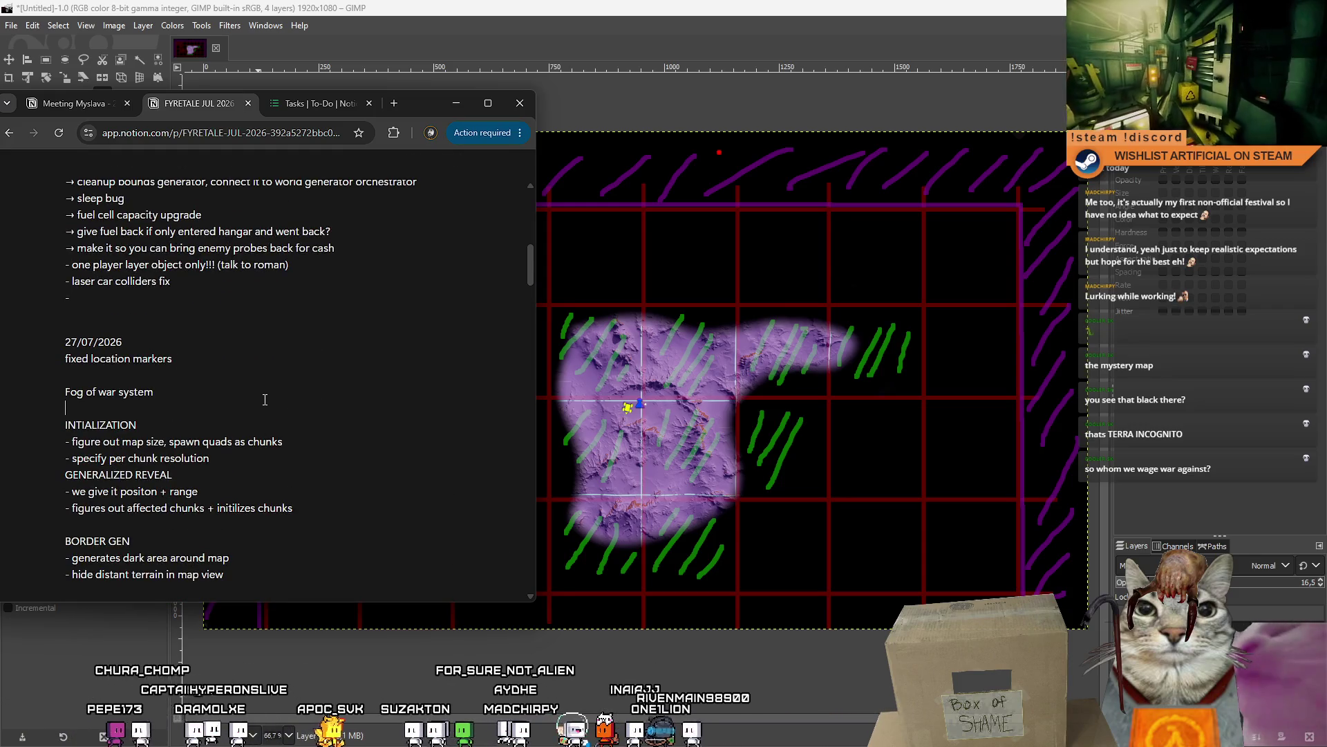
key("Return")
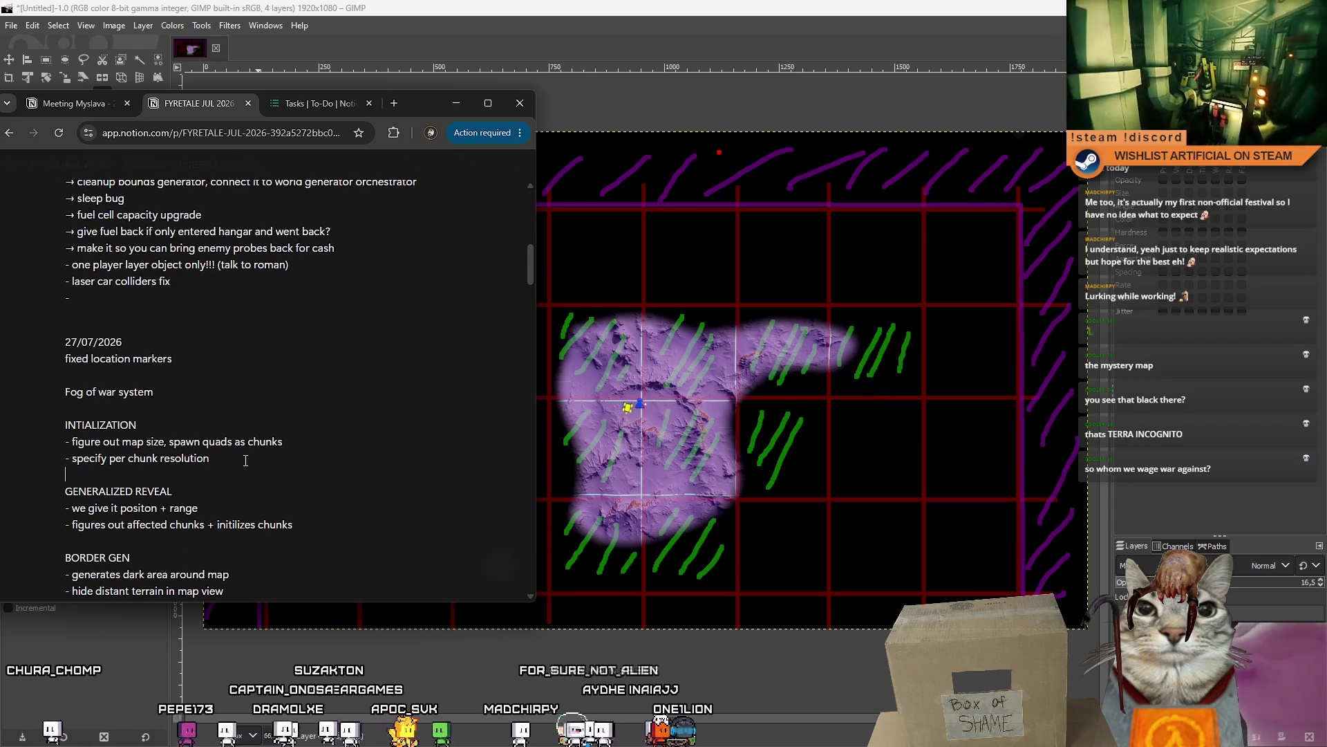
left_click(175, 392)
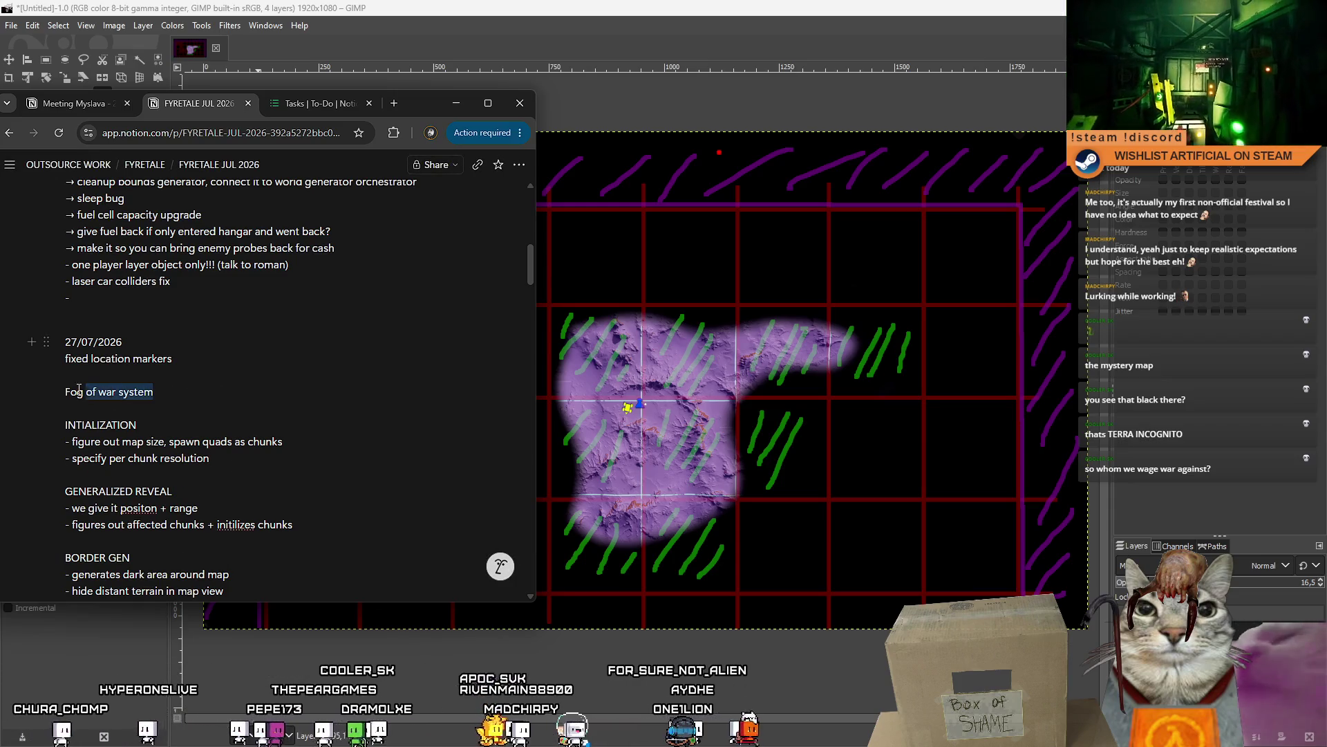
left_click(429, 408)
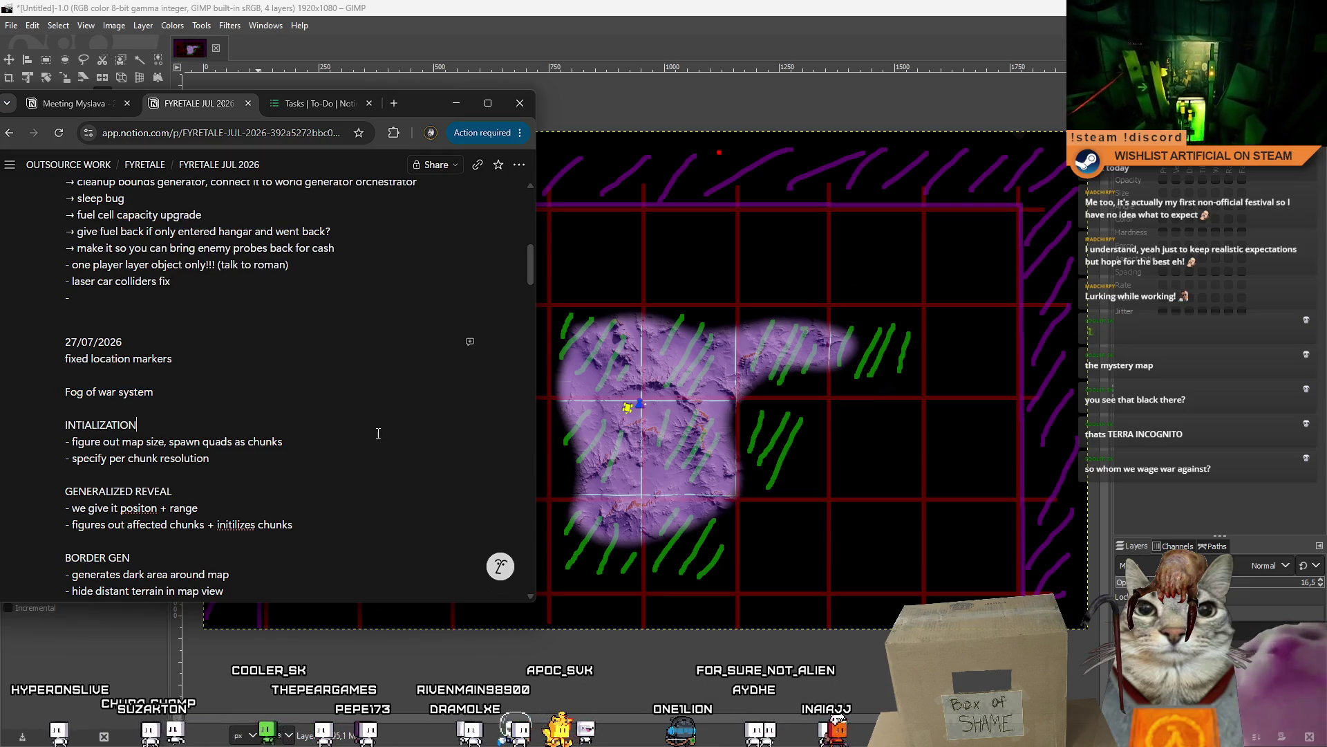
left_click(456, 102)
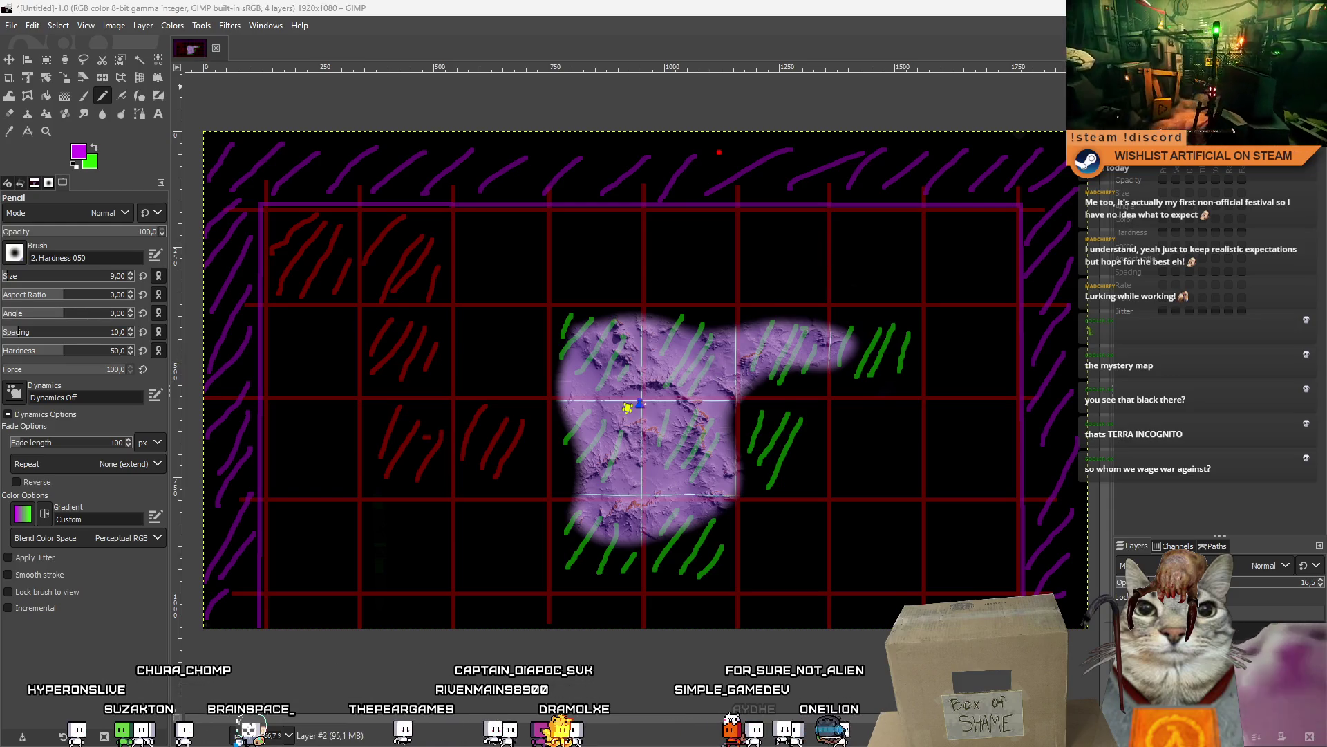
- Play-test Drift Miners in Unity with the tutorial dismissed, then restore the full editor layout
key("alt+Tab")
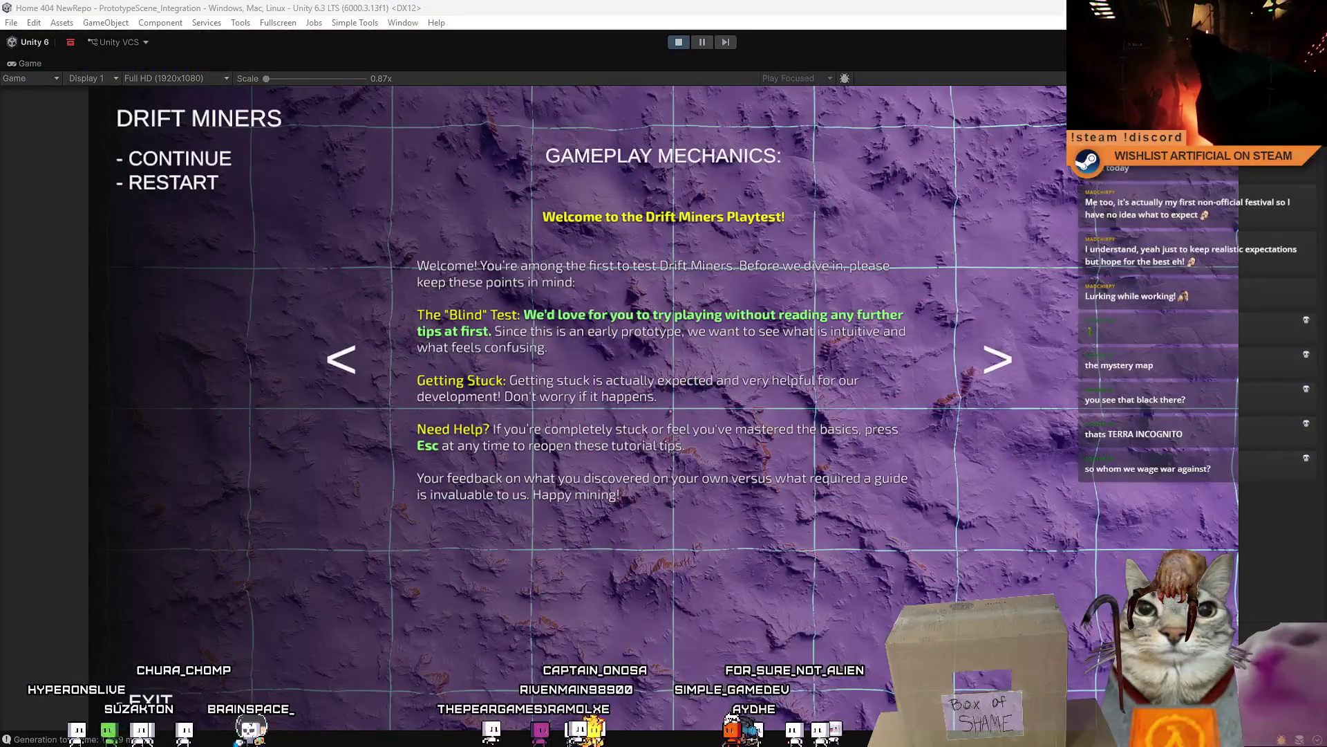
key("Escape")
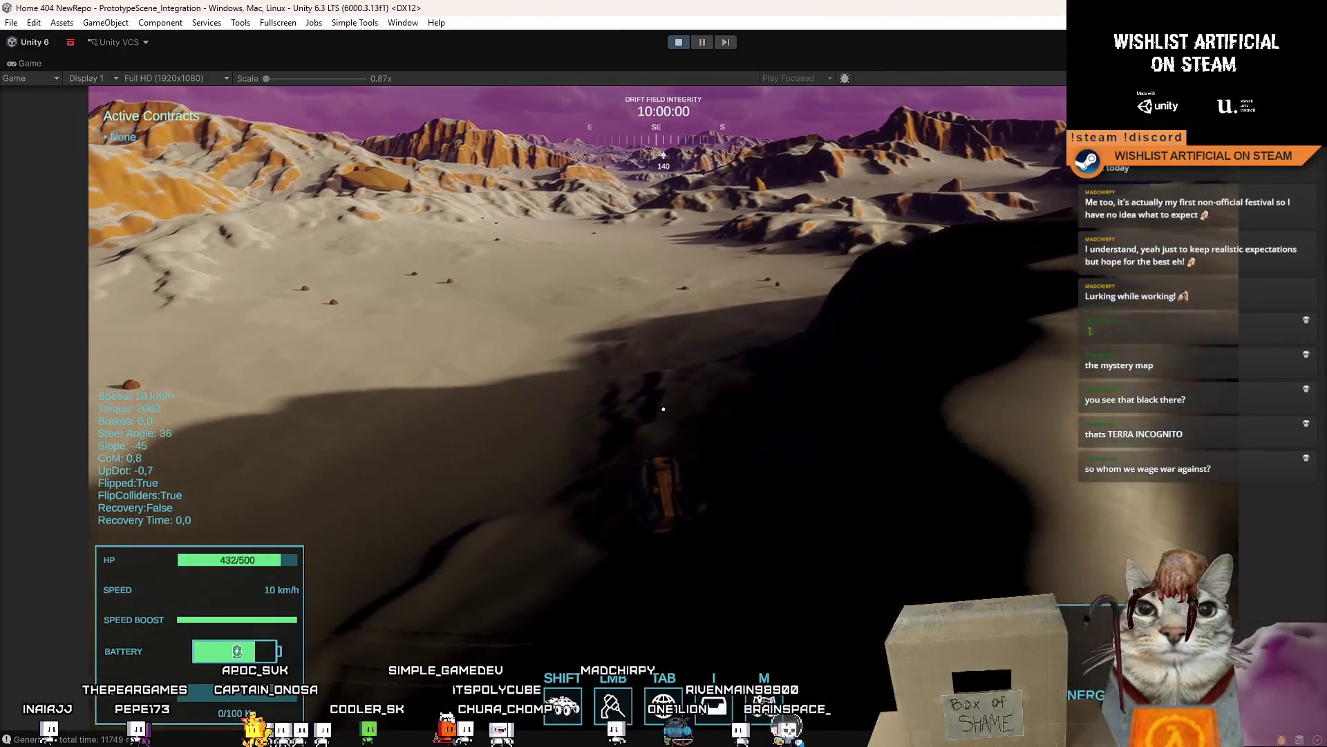
key("Escape")
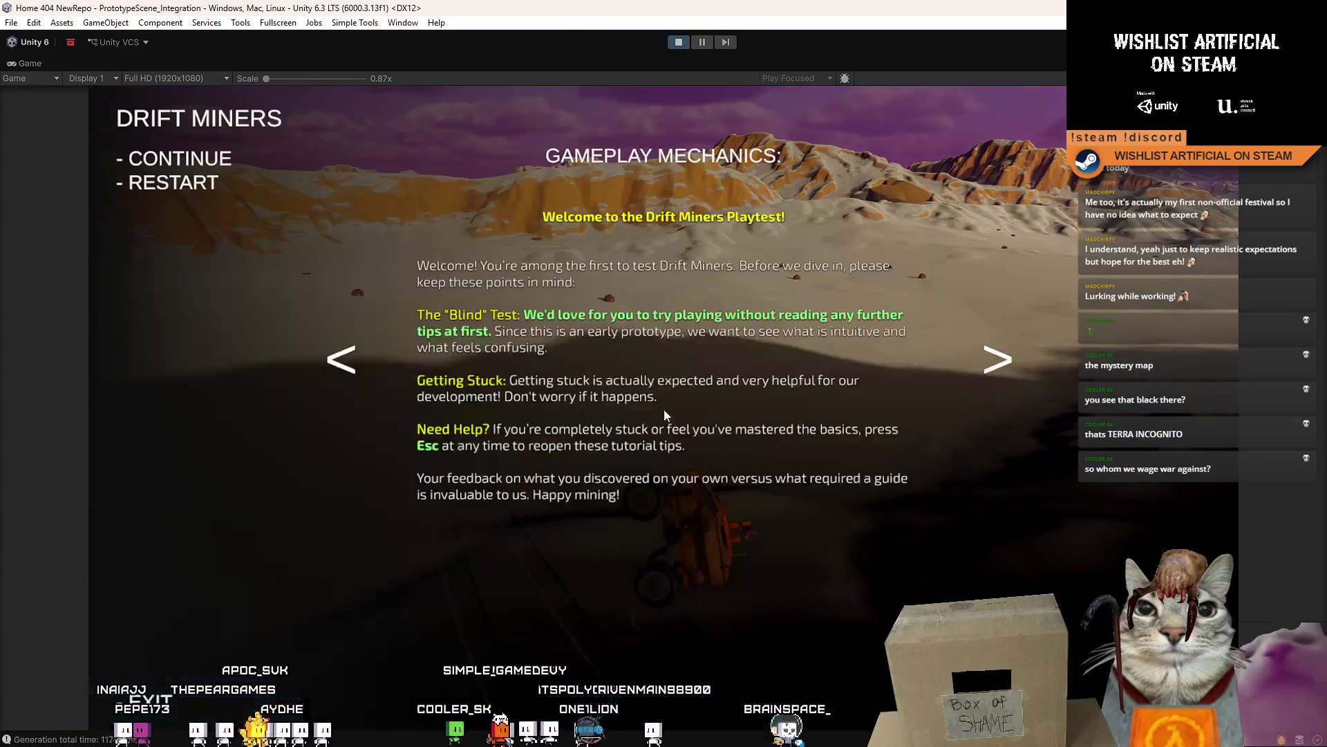
key("Escape")
key("shift+space")
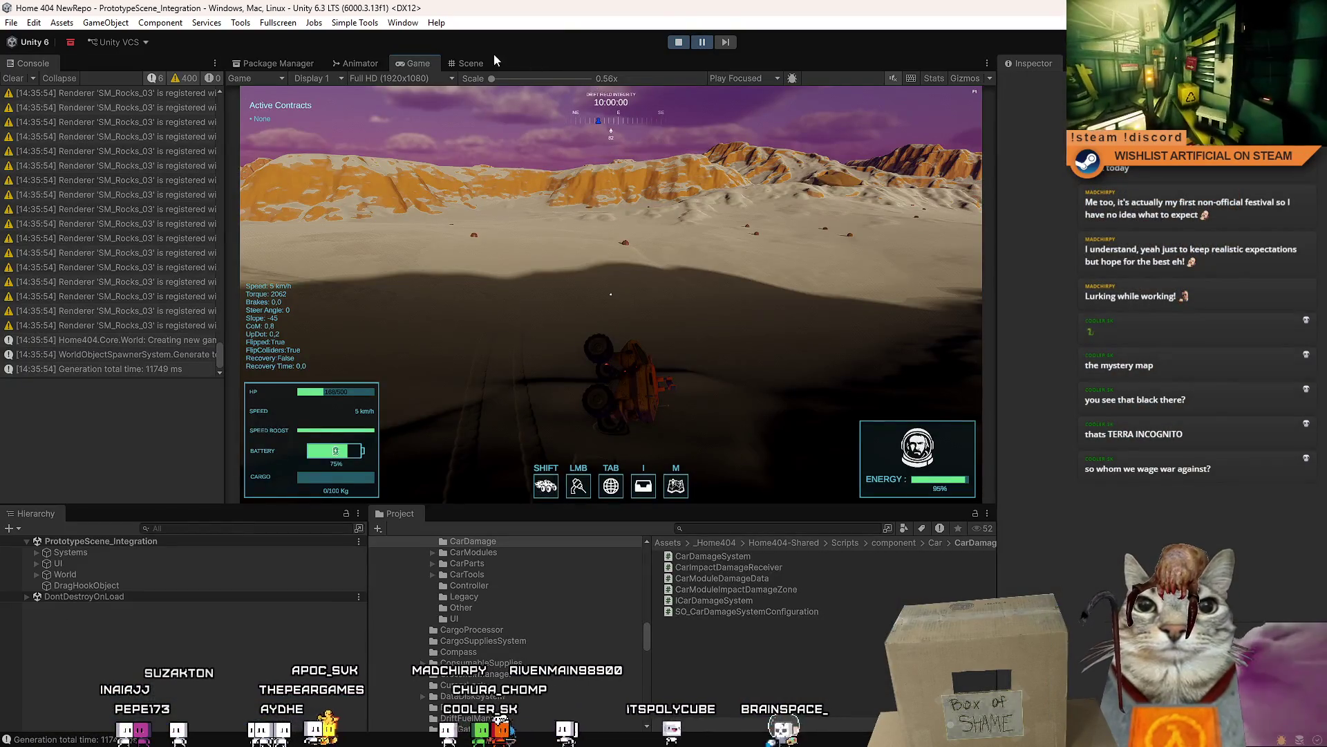
- In the Scene view, find a DroneProbe_A_Part through a 'probe' Hierarchy search and frame it
left_click(475, 63)
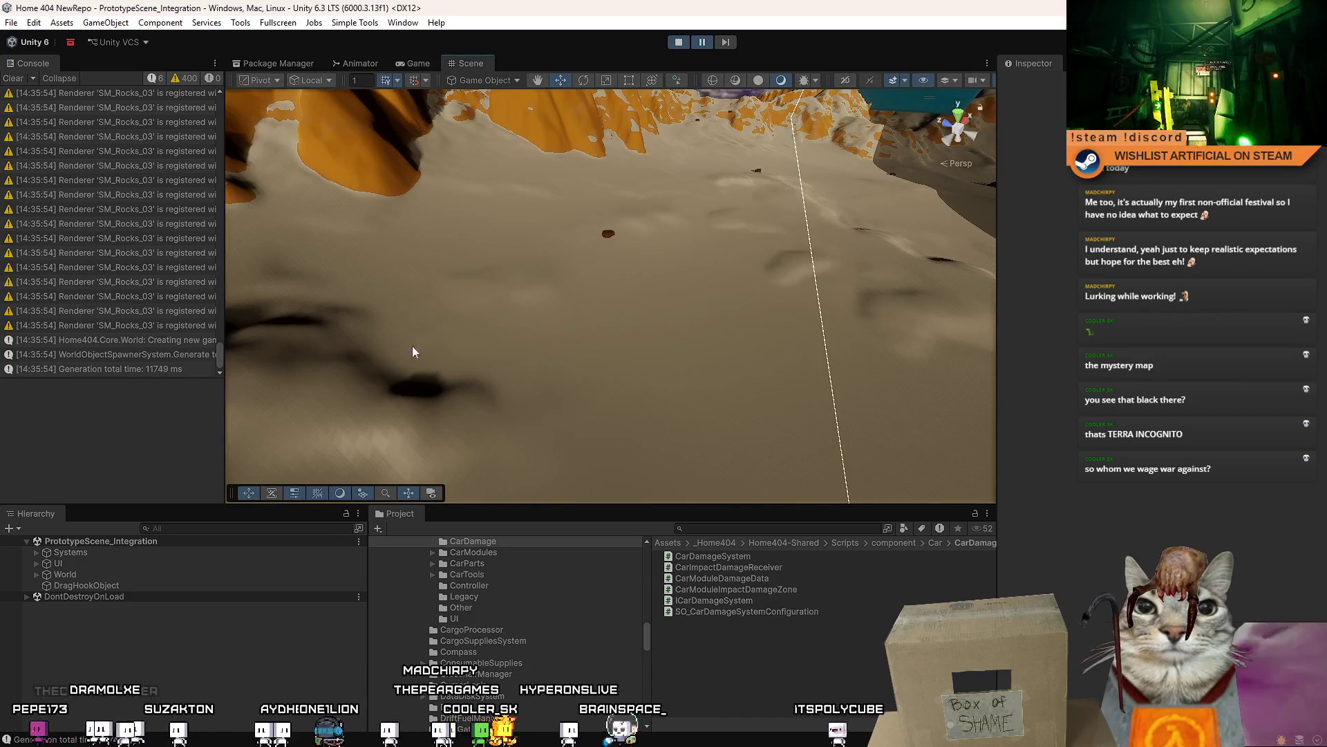
left_click(190, 528)
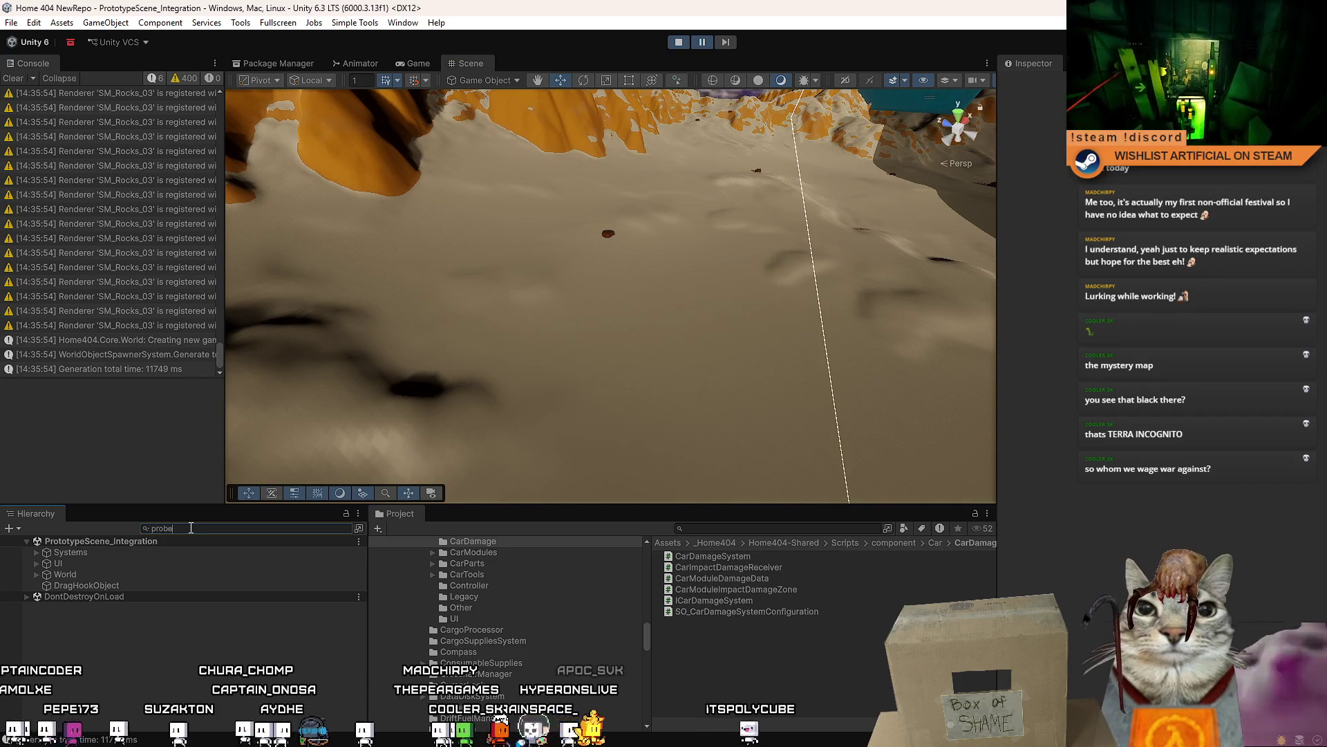
type("probe")
left_click(147, 575)
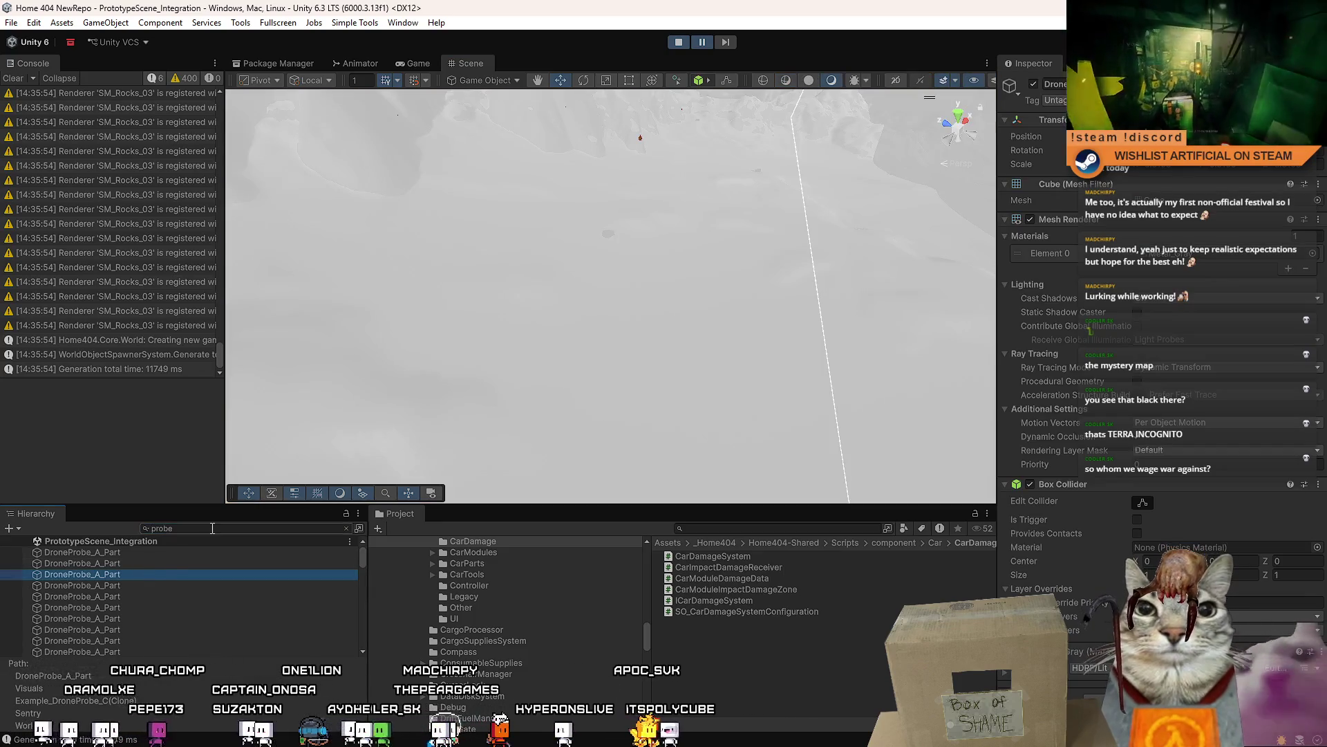
left_click(346, 528)
key("f")
mouse_move(657, 208)
left_mouse_down()
mouse_move(709, 187)
mouse_move(692, 182)
left_mouse_up()
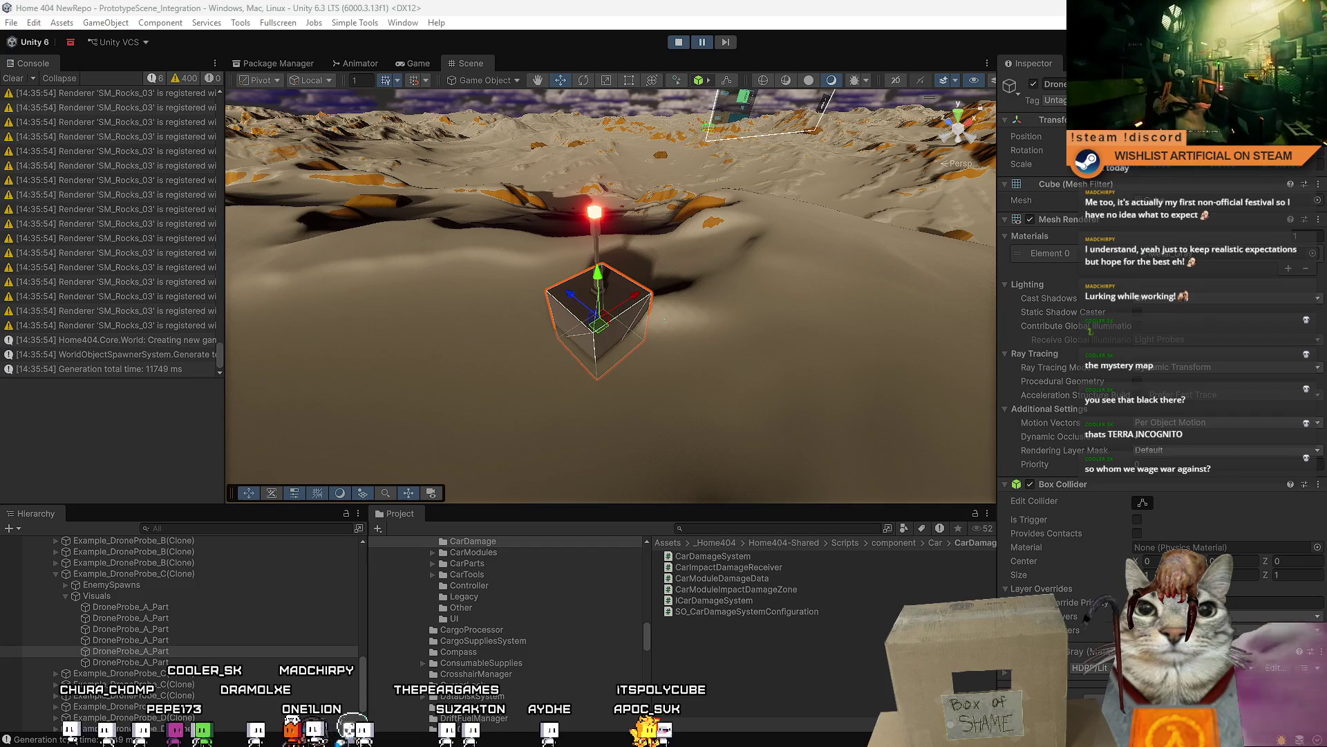
- Orbit around the drone probe, selecting its cube, pole, top lamp and base parts
mouse_move(379, 311)
left_mouse_down()
mouse_move(631, 294)
mouse_move(435, 229)
mouse_move(553, 254)
mouse_move(416, 249)
mouse_move(531, 313)
left_mouse_up()
left_click(537, 318)
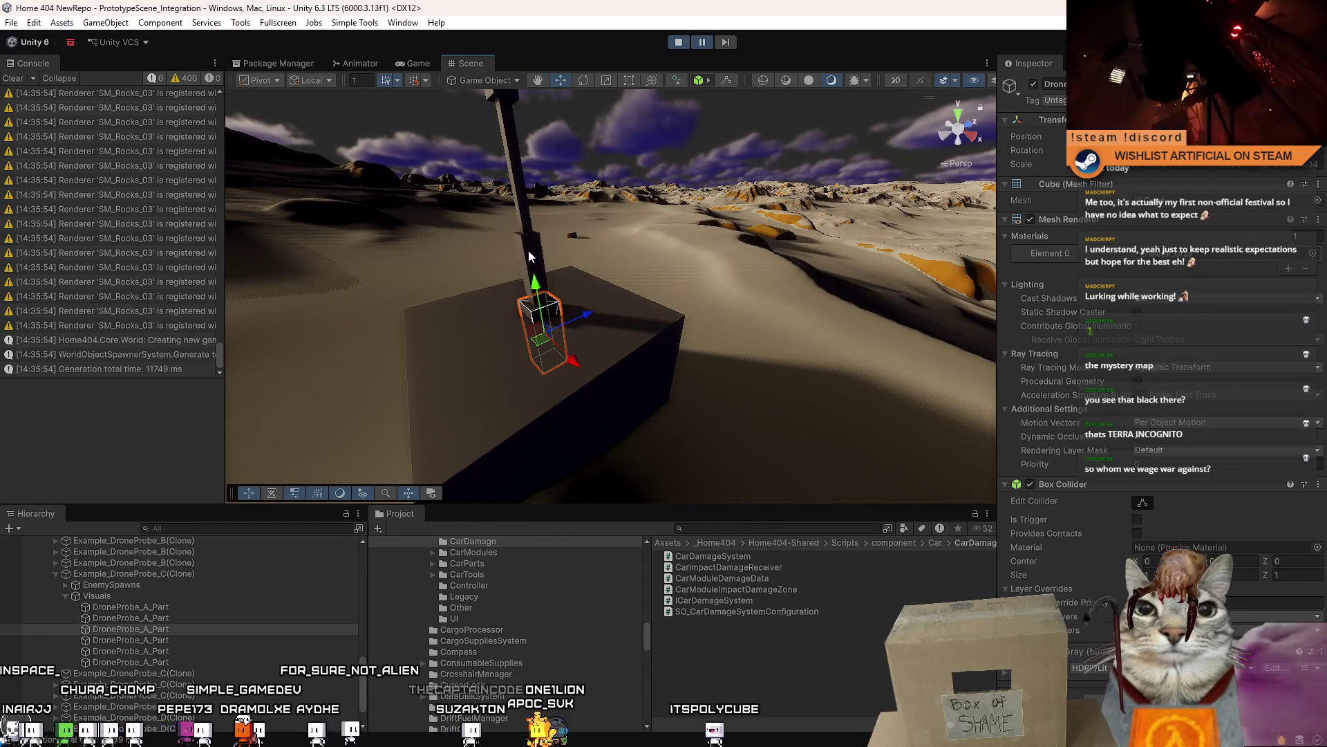
left_click(519, 228)
left_click_drag(520, 228, 540, 181)
left_click(553, 109)
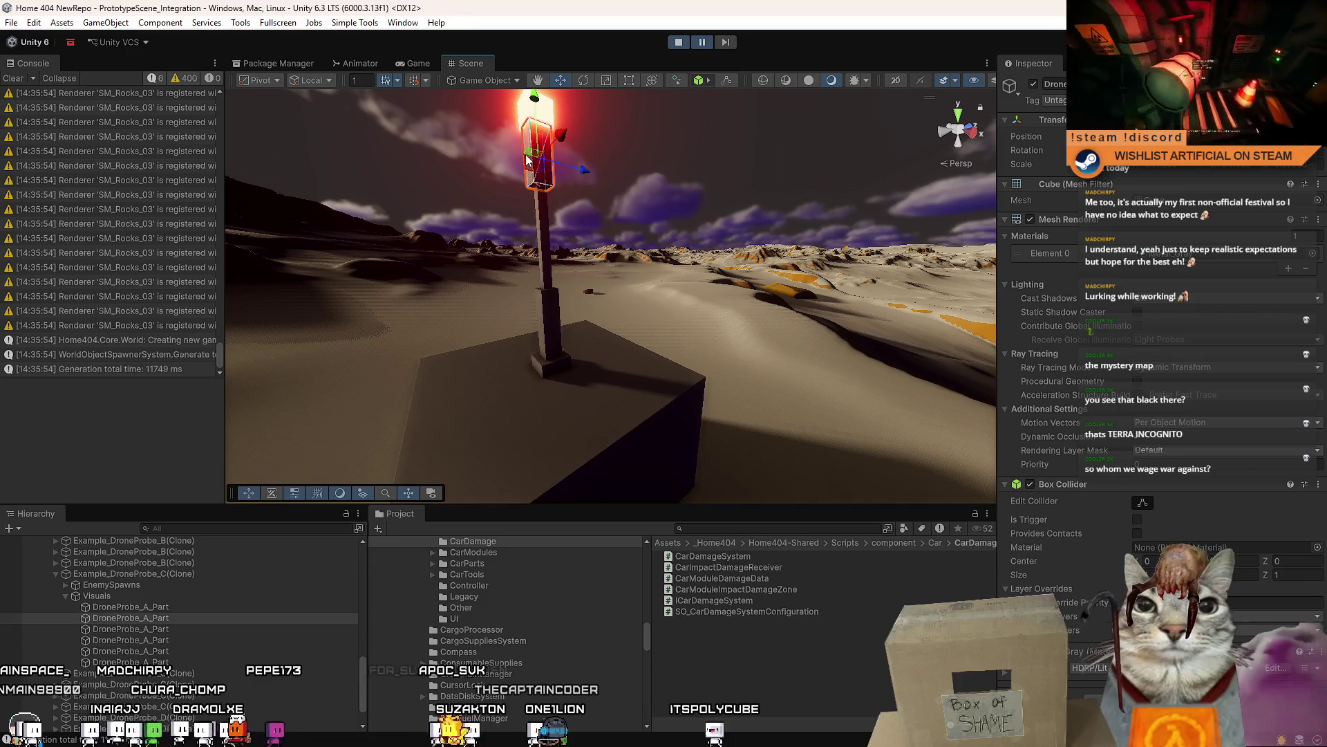
left_click(554, 109)
left_click(563, 364)
mouse_move(563, 364)
left_mouse_down()
mouse_move(319, 345)
mouse_move(270, 443)
left_mouse_up()
scroll(163, 591, "up", 5)
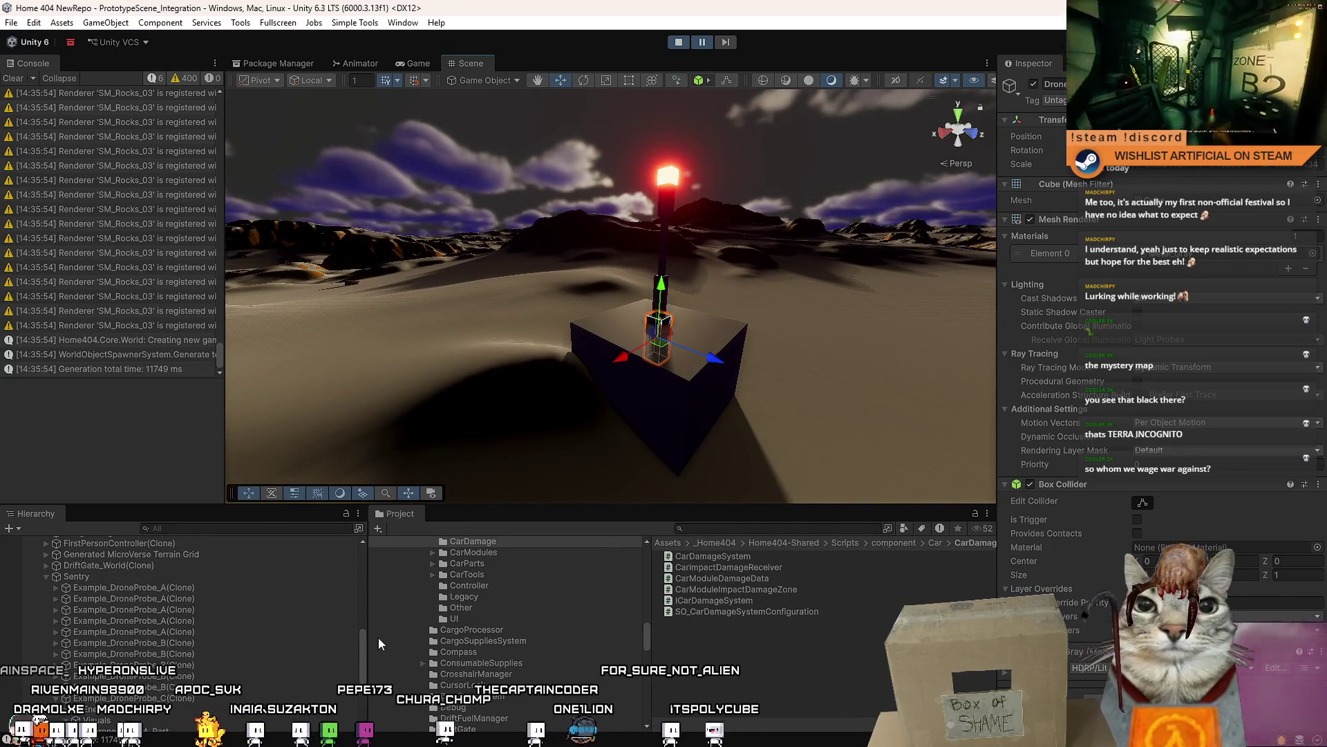
- Frame the Example_DroneProbe_B clone and select the small cube on its sphere body
double_click(260, 645)
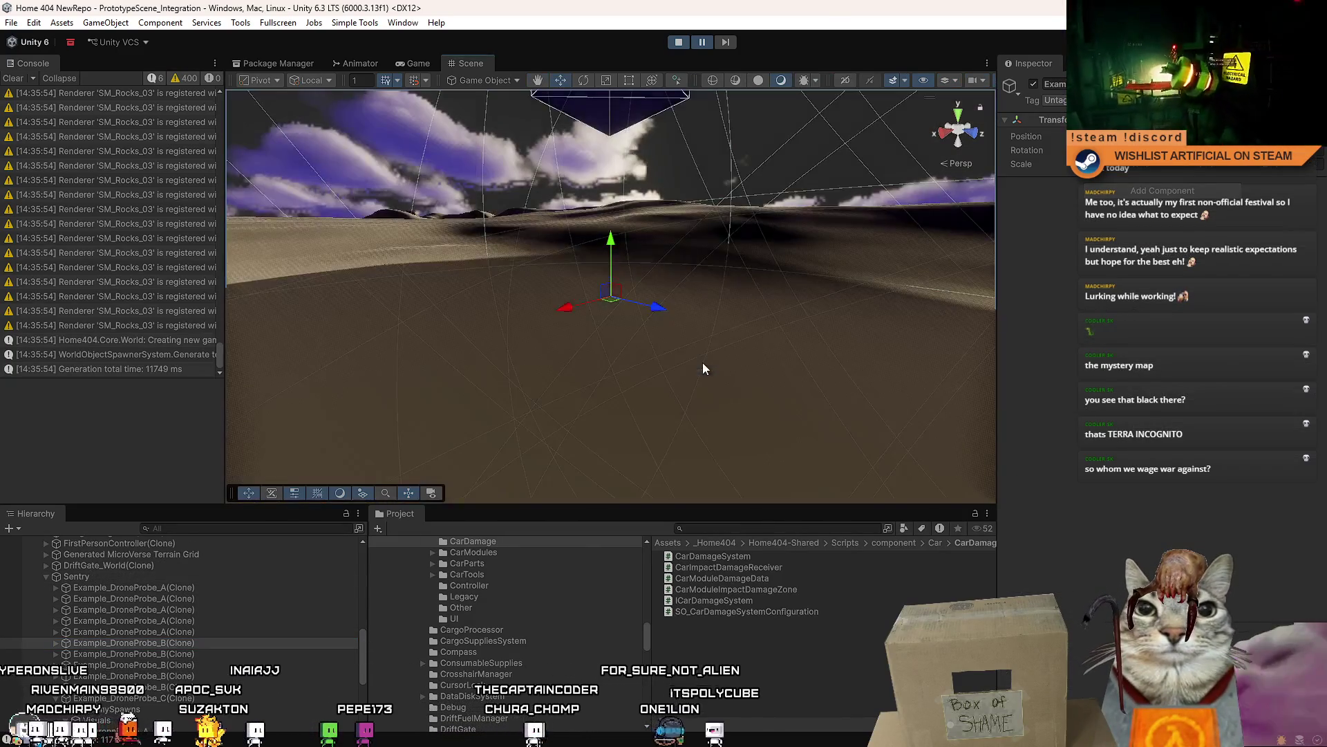
left_click(674, 366)
mouse_move(674, 366)
left_mouse_down()
mouse_move(535, 340)
mouse_move(567, 346)
left_mouse_up()
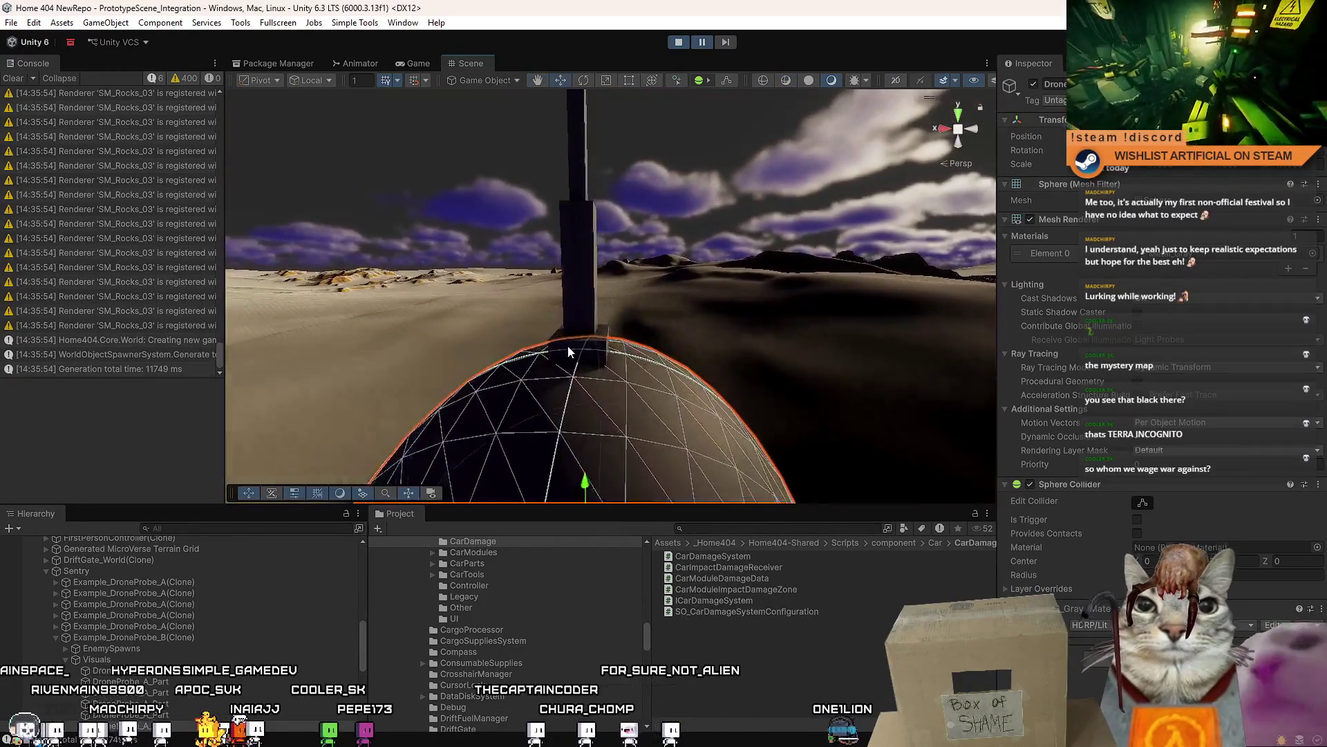
left_click(567, 345)
mouse_move(694, 341)
left_mouse_down()
mouse_move(520, 357)
mouse_move(681, 323)
left_mouse_up()
- Scale the cube taller along the Y axis, undoing a stray change first
key("r")
key("w")
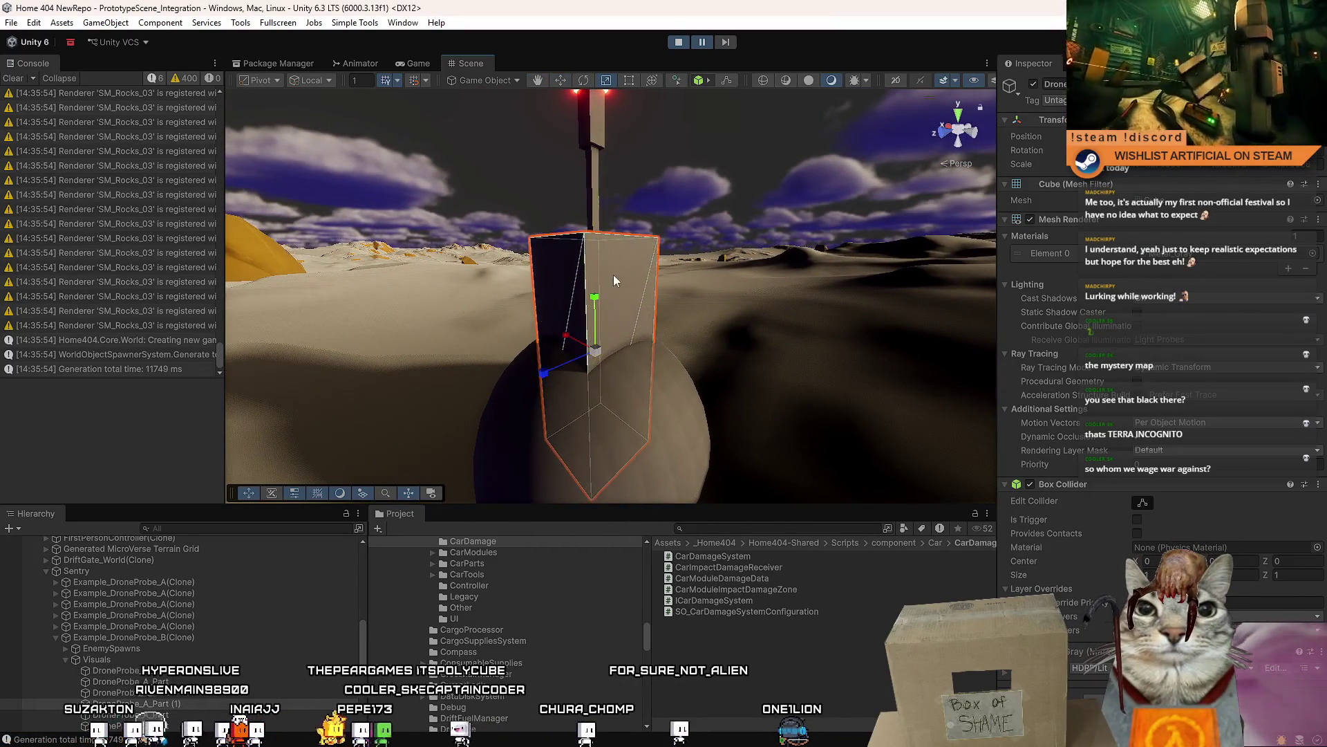
key("ctrl+z")
key("r")
mouse_move(596, 306)
left_mouse_down()
mouse_move(594, 228)
mouse_move(594, 298)
mouse_move(592, 232)
mouse_move(574, 263)
mouse_move(598, 256)
mouse_move(603, 377)
mouse_move(590, 196)
mouse_move(614, 144)
mouse_move(605, 80)
mouse_move(801, 371)
mouse_move(807, 357)
mouse_move(643, 339)
mouse_move(594, 269)
mouse_move(556, 287)
left_mouse_up()
left_click(594, 267)
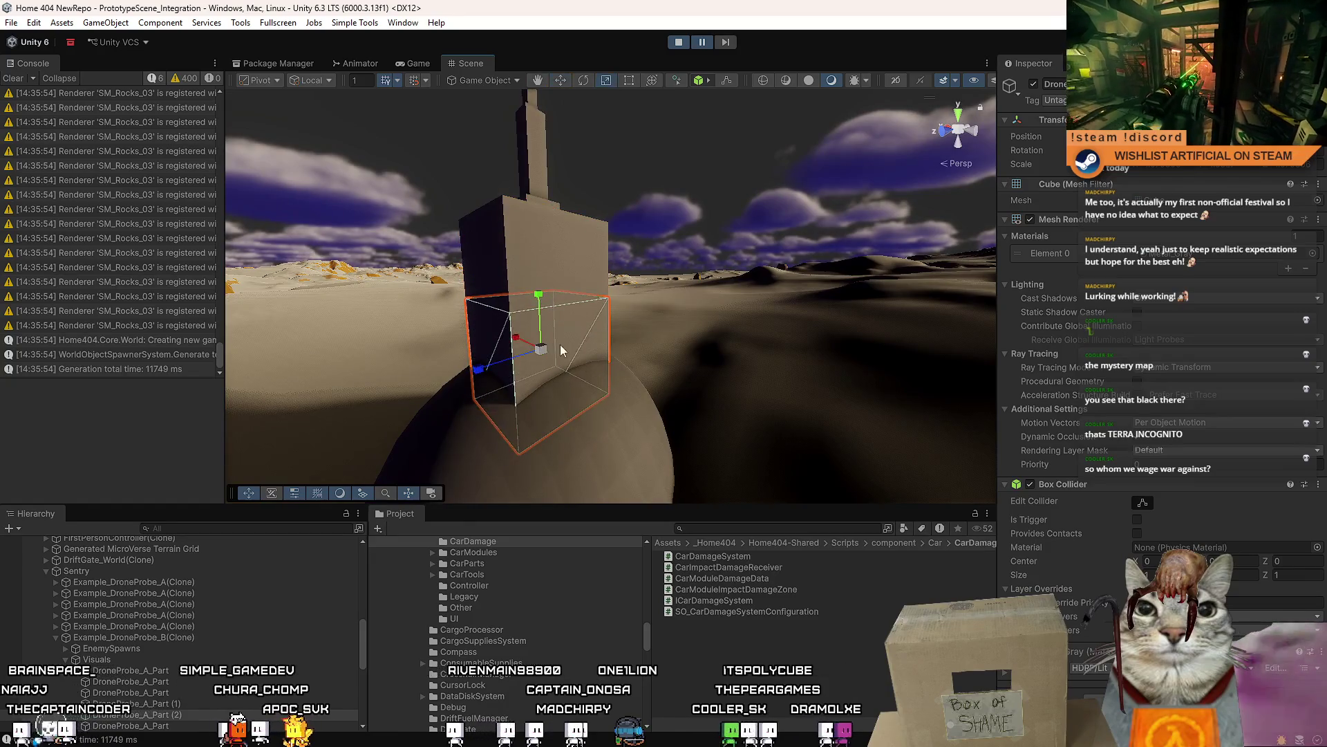
mouse_move(544, 345)
left_mouse_down()
mouse_move(545, 388)
mouse_move(796, 304)
mouse_move(513, 395)
mouse_move(281, 133)
mouse_move(881, 311)
mouse_move(691, 263)
mouse_move(415, 415)
mouse_move(80, 465)
mouse_move(328, 505)
mouse_move(1097, 449)
mouse_move(847, 509)
mouse_move(694, 465)
mouse_move(501, 443)
mouse_move(497, 365)
mouse_move(740, 371)
mouse_move(204, 346)
mouse_move(982, 373)
mouse_move(993, 399)
mouse_move(716, 369)
mouse_move(956, 384)
mouse_move(1048, 365)
mouse_move(677, 360)
mouse_move(560, 390)
left_mouse_up()
left_click(717, 369)
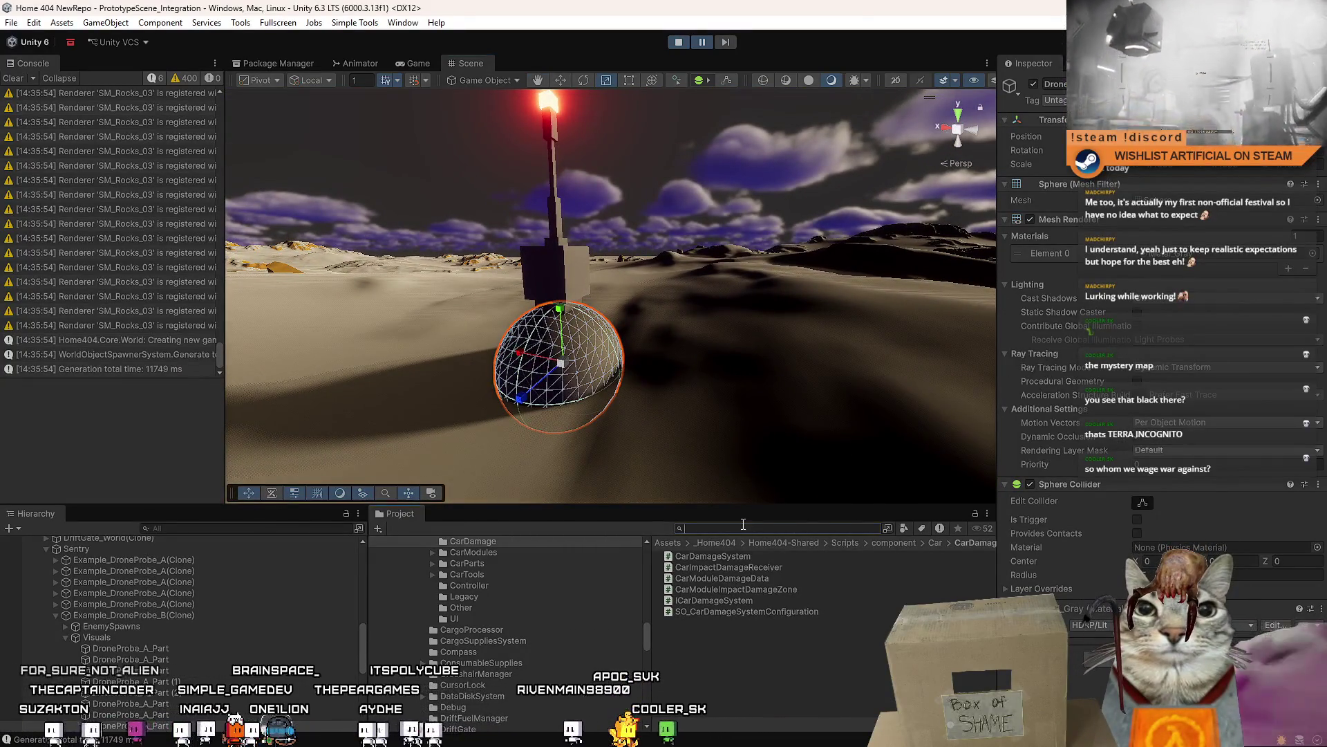
- Find the HalfSphere via a 'half sph' search and inspect it beneath the probe's cube and pole
type("half sph")
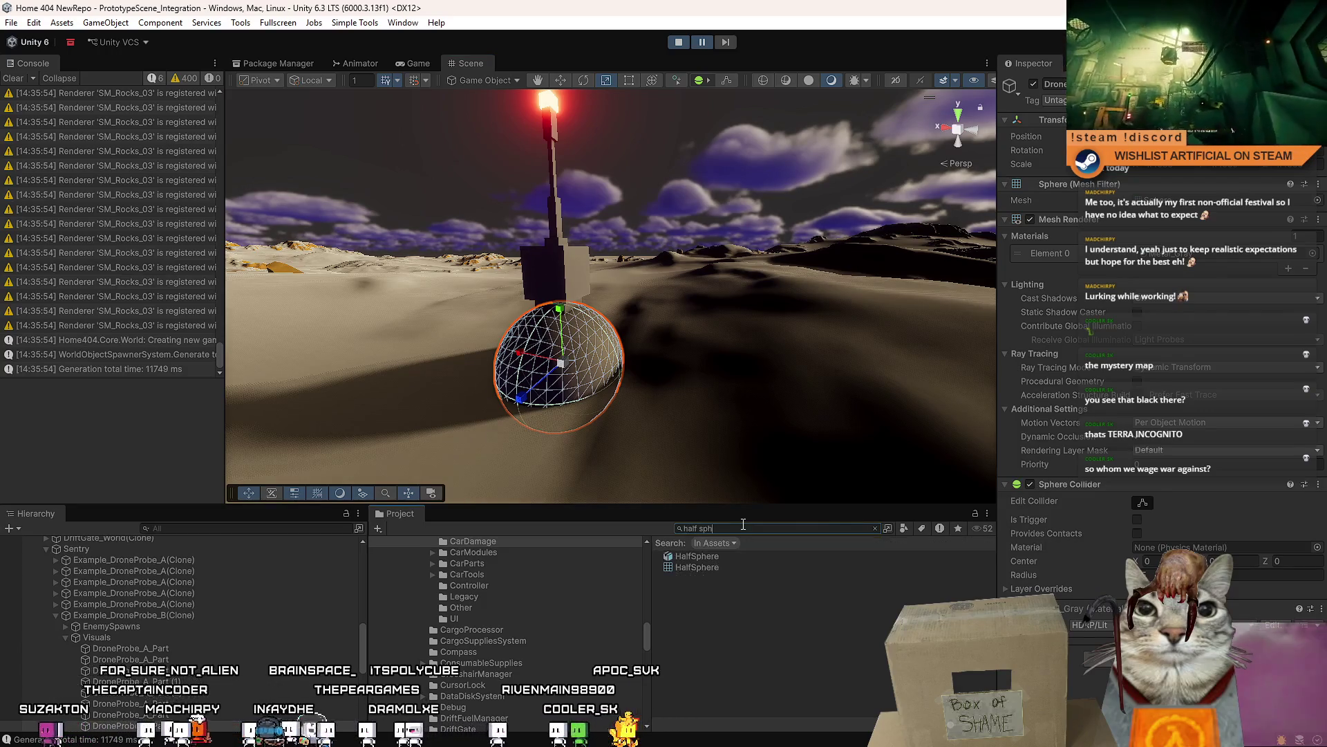
left_click(513, 393)
mouse_move(514, 393)
left_mouse_down()
mouse_move(758, 304)
mouse_move(562, 329)
mouse_move(666, 343)
left_mouse_up()
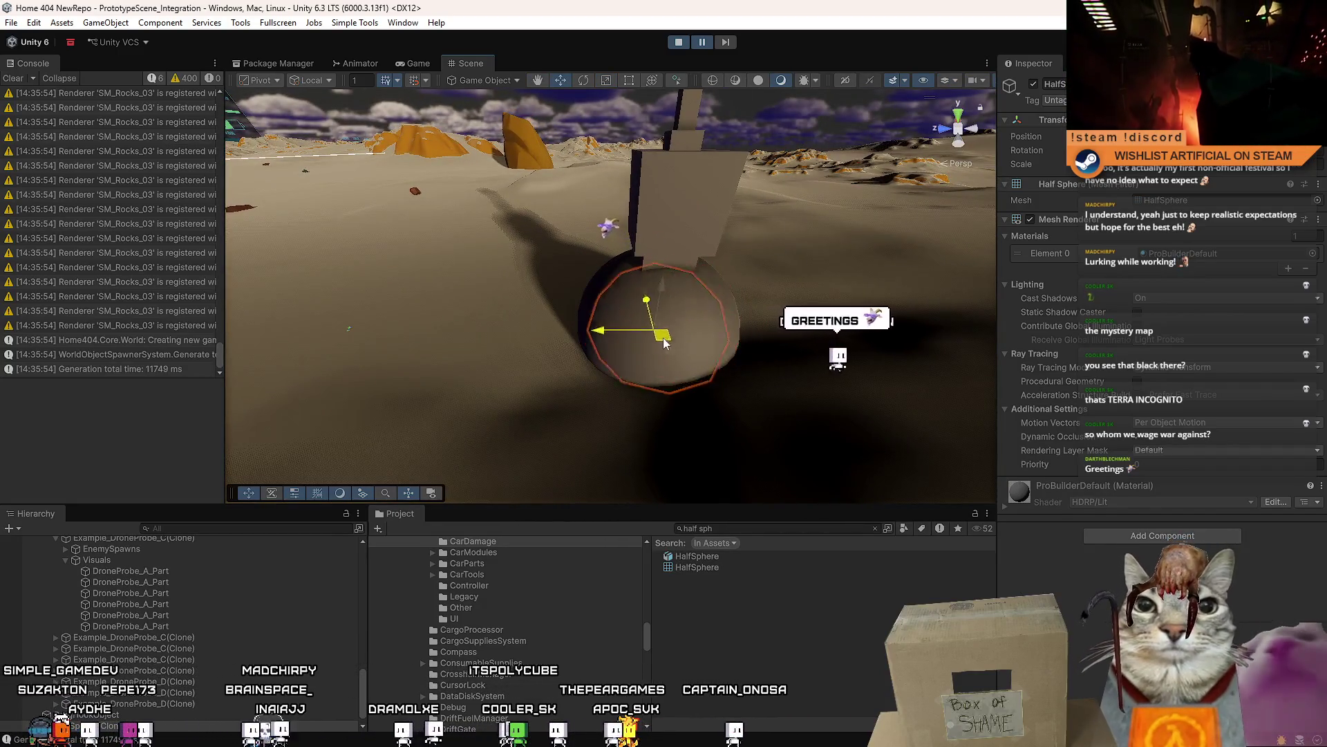
mouse_move(650, 295)
left_mouse_down()
mouse_move(673, 255)
mouse_move(681, 280)
mouse_move(959, 175)
mouse_move(580, 194)
mouse_move(744, 219)
mouse_move(669, 347)
left_mouse_up()
scroll(669, 348, "up", 5)
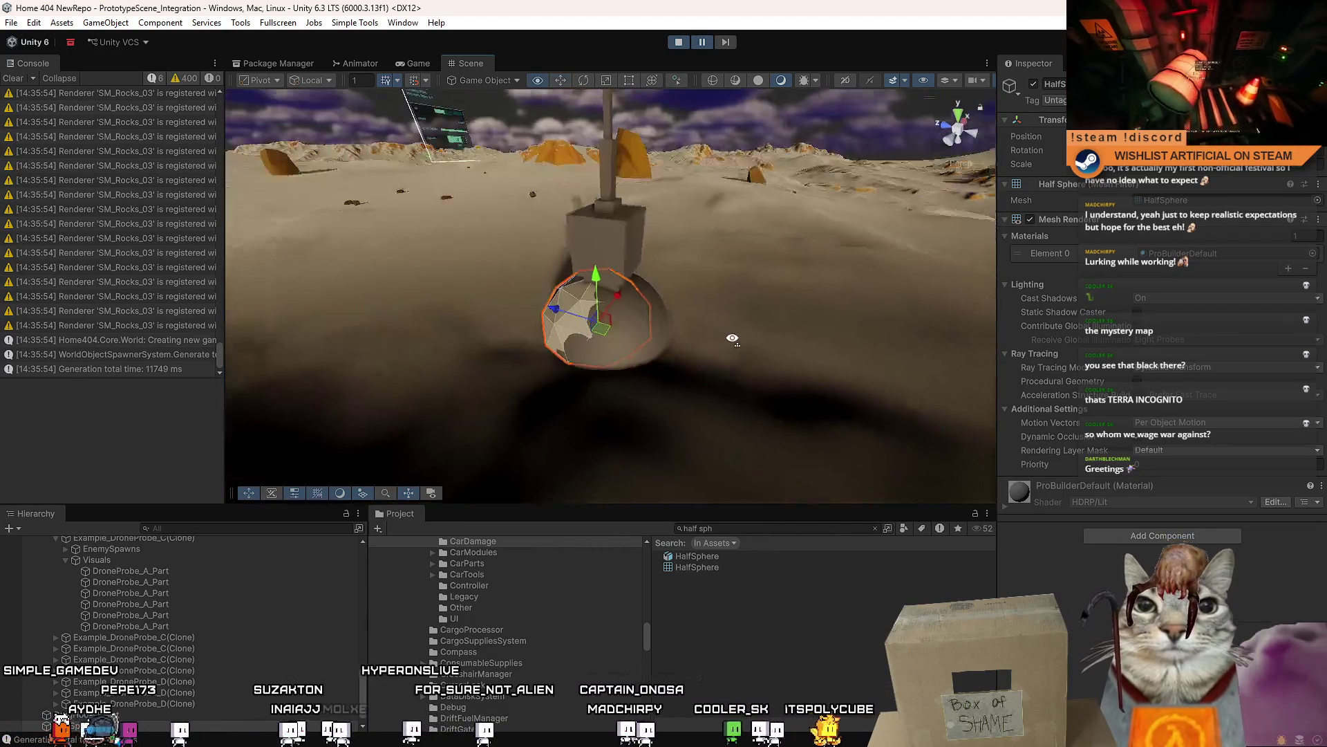
mouse_move(645, 332)
left_mouse_down()
mouse_move(1085, 251)
mouse_move(744, 300)
mouse_move(887, 307)
mouse_move(933, 231)
mouse_move(696, 201)
mouse_move(668, 211)
mouse_move(672, 290)
mouse_move(794, 290)
mouse_move(785, 260)
mouse_move(701, 292)
mouse_move(441, 262)
mouse_move(950, 285)
mouse_move(746, 331)
left_mouse_up()
left_click(897, 276)
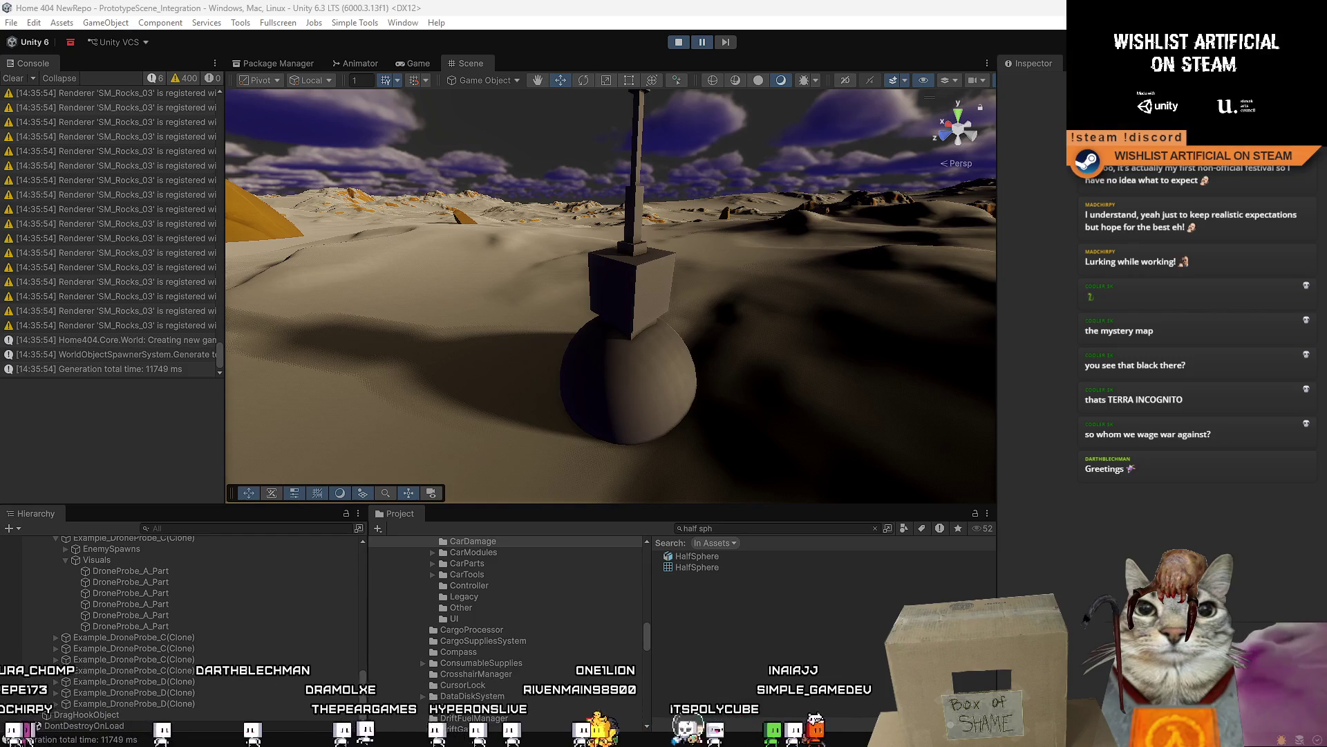
mouse_move(689, 337)
left_mouse_down()
mouse_move(208, 136)
mouse_move(1292, 173)
mouse_move(691, 387)
mouse_move(740, 415)
mouse_move(415, 360)
mouse_move(297, 408)
mouse_move(285, 452)
mouse_move(596, 336)
mouse_move(312, 341)
mouse_move(578, 283)
left_mouse_up()
left_click(578, 284)
mouse_move(676, 305)
left_mouse_down()
mouse_move(743, 317)
mouse_move(635, 329)
mouse_move(776, 339)
mouse_move(769, 349)
left_mouse_up()
scroll(769, 348, "up", 3)
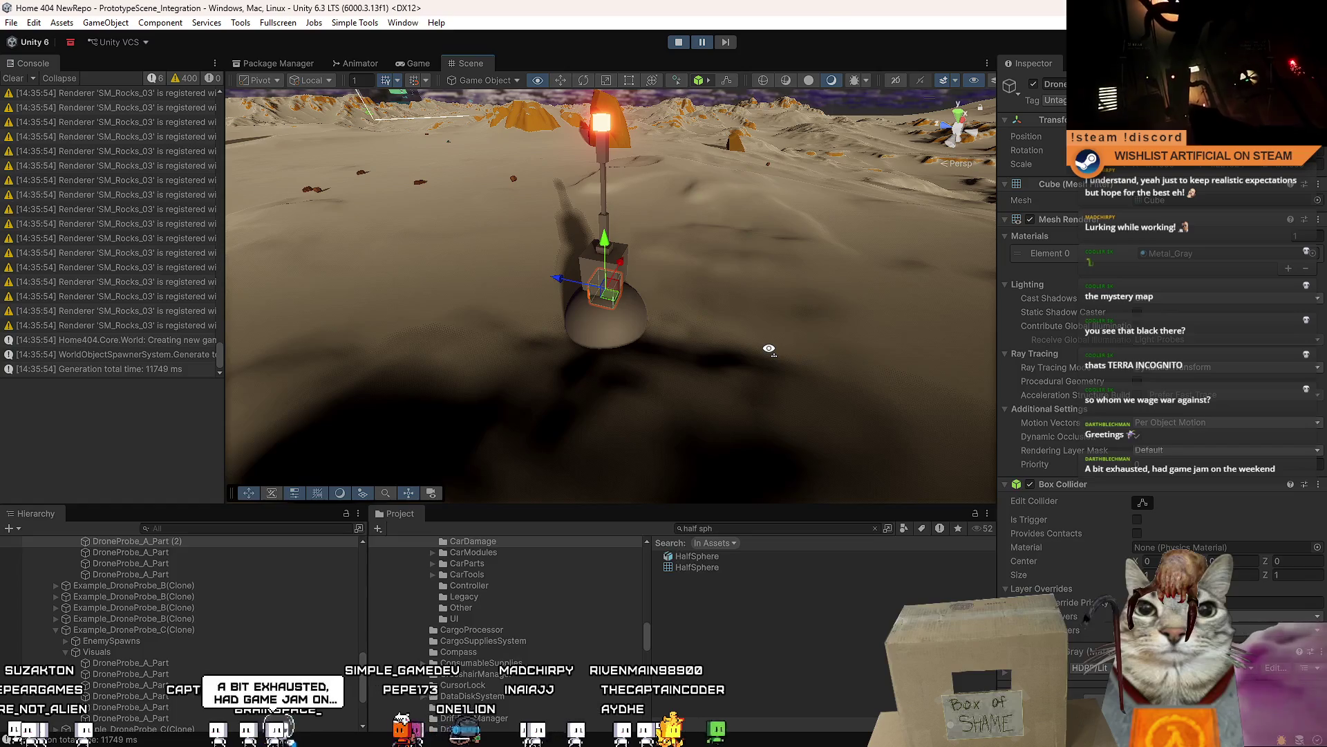
scroll(769, 348, "up", 3)
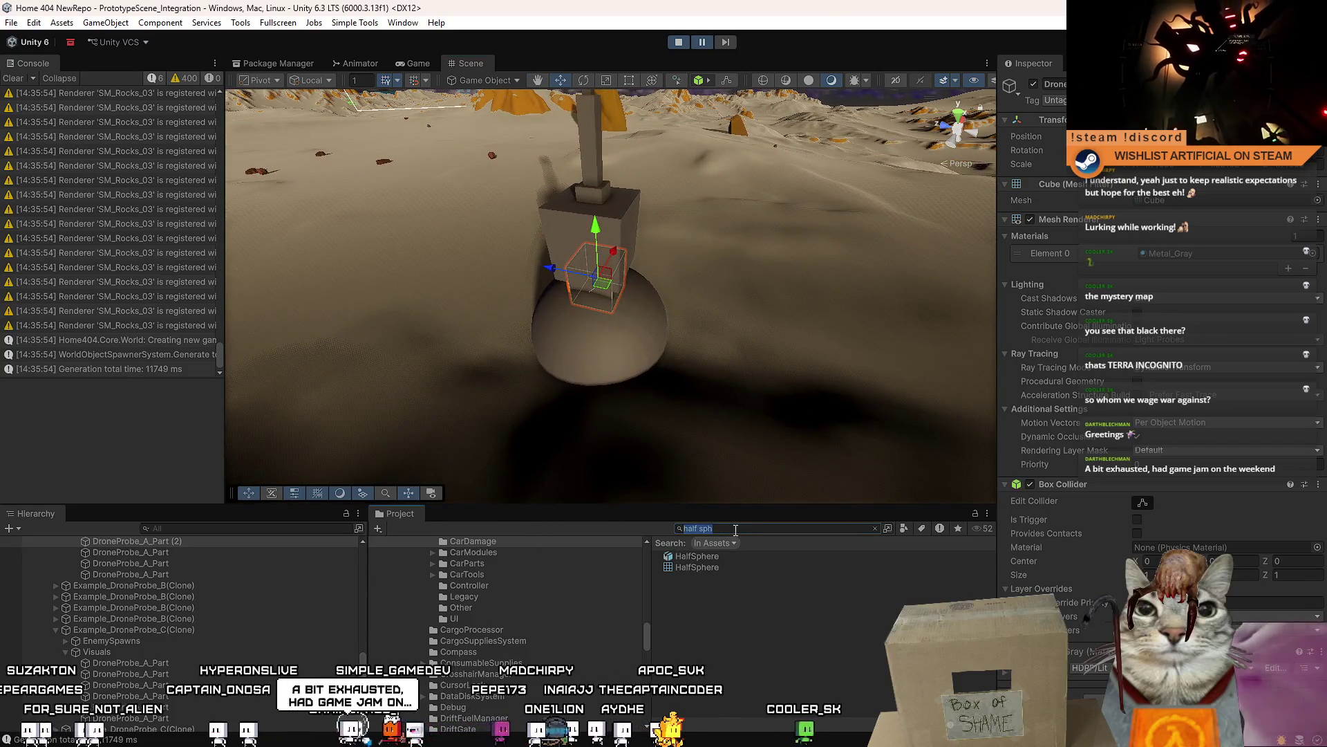
type("example_")
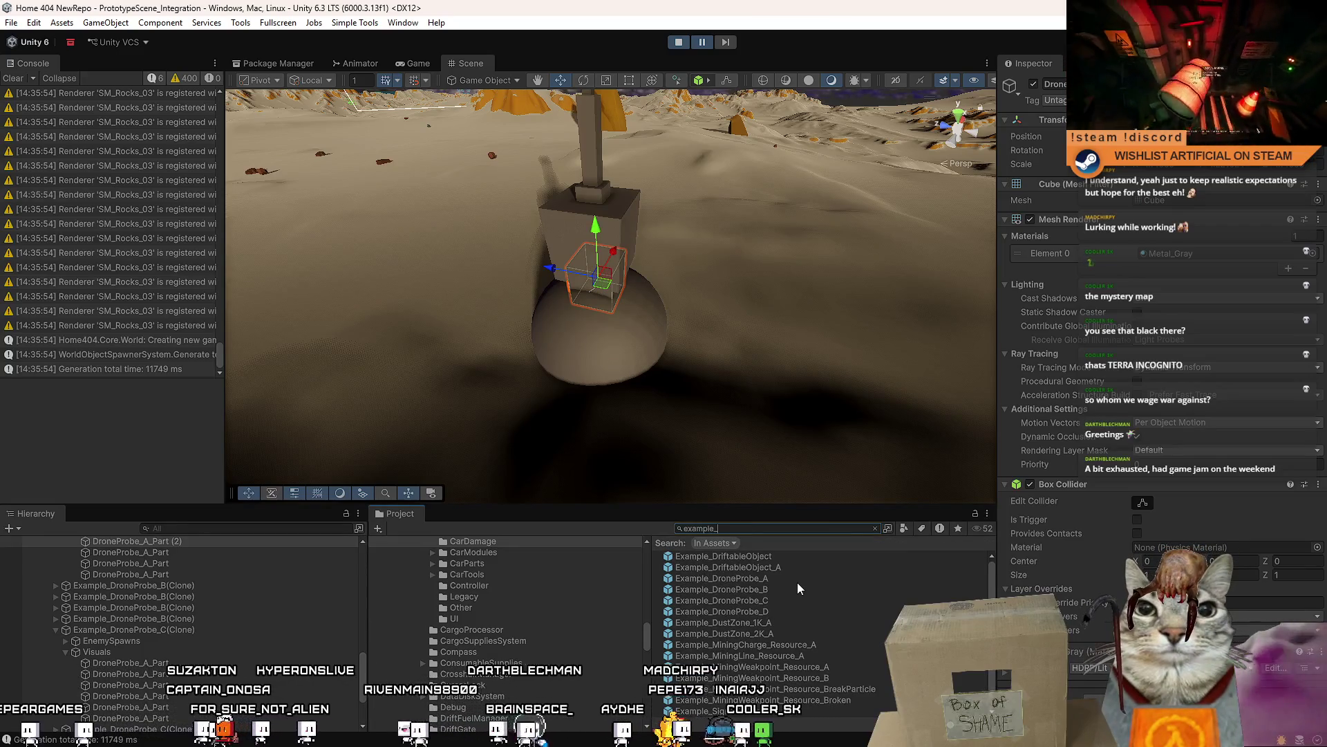
- Drop Example_StructuralWeakpointResource into the scene beside the probe and inspect its components
scroll(834, 639, "down", 1)
mouse_move(813, 710)
left_mouse_down()
mouse_move(805, 350)
mouse_move(859, 276)
mouse_move(623, 276)
mouse_move(701, 304)
mouse_move(732, 339)
mouse_move(676, 326)
mouse_move(725, 318)
left_mouse_up()
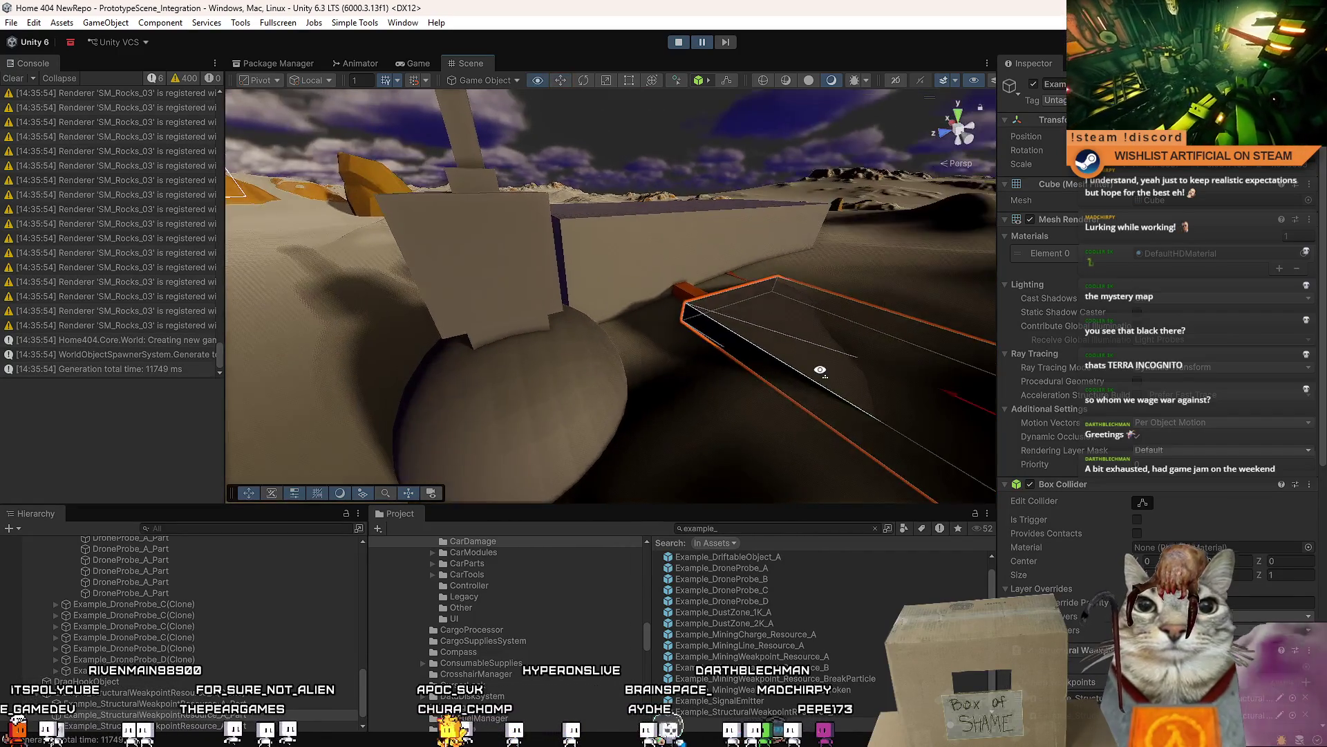
scroll(1110, 394, "down", 6)
scroll(1110, 394, "down", 4)
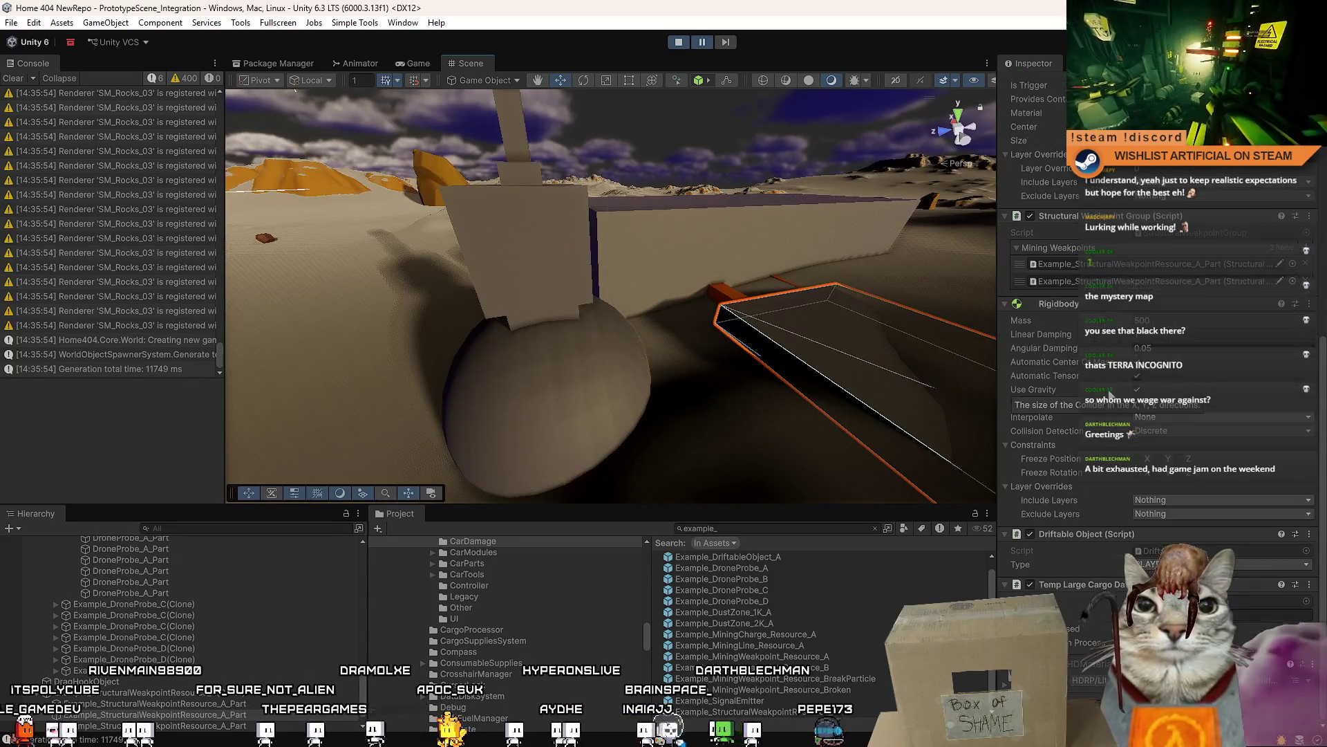
mouse_move(725, 318)
left_mouse_down()
mouse_move(676, 370)
mouse_move(533, 367)
mouse_move(577, 376)
mouse_move(620, 358)
mouse_move(574, 367)
mouse_move(590, 366)
left_mouse_up()
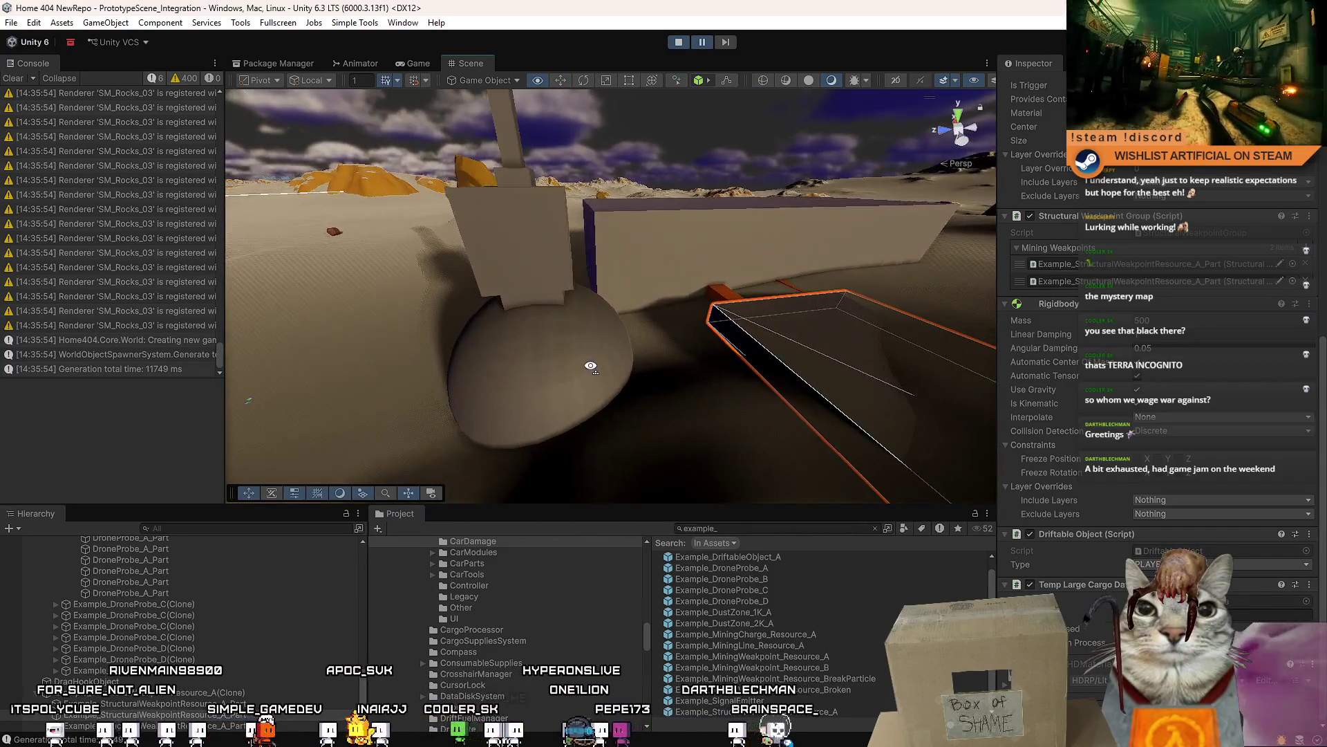
left_click(1268, 593)
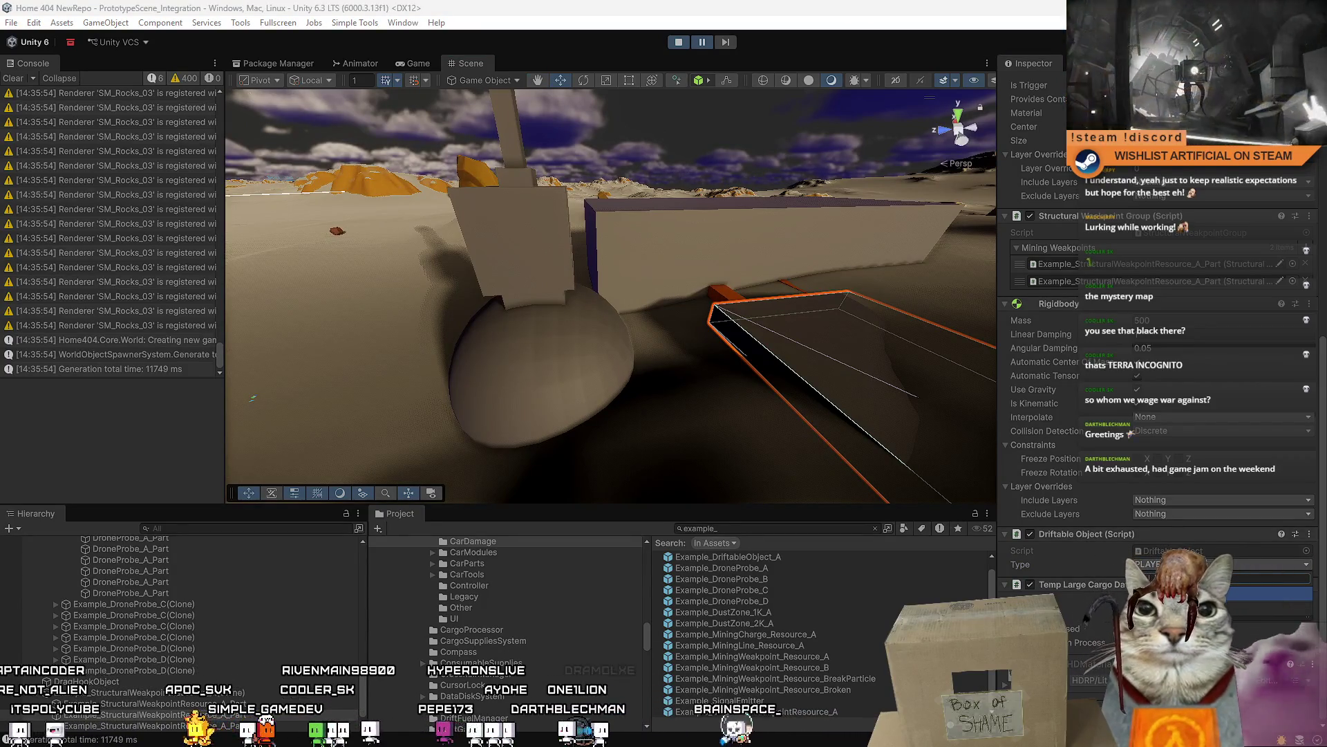
left_click_drag(746, 405, 650, 329)
- Reselect the drone probe's sphere and cube parts
left_click(579, 383)
left_click(579, 383)
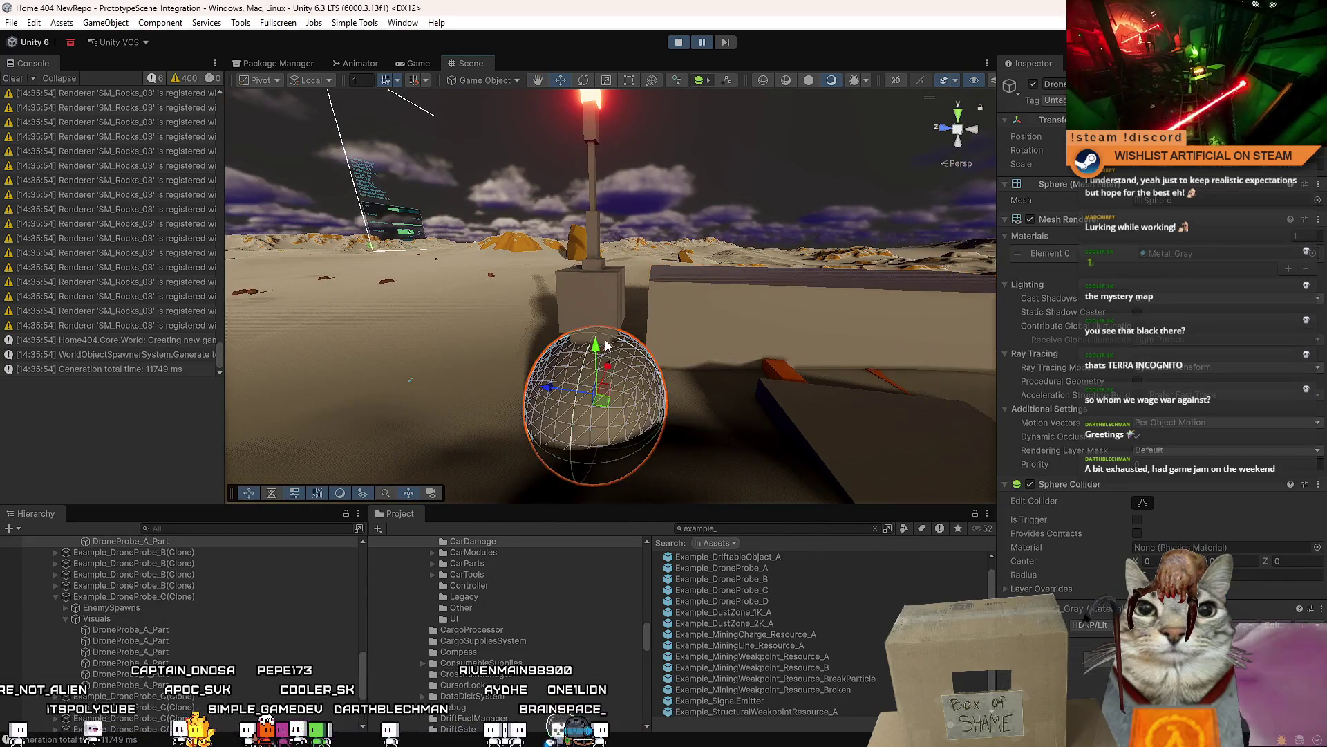
left_click(579, 383)
left_click_drag(580, 383, 794, 404)
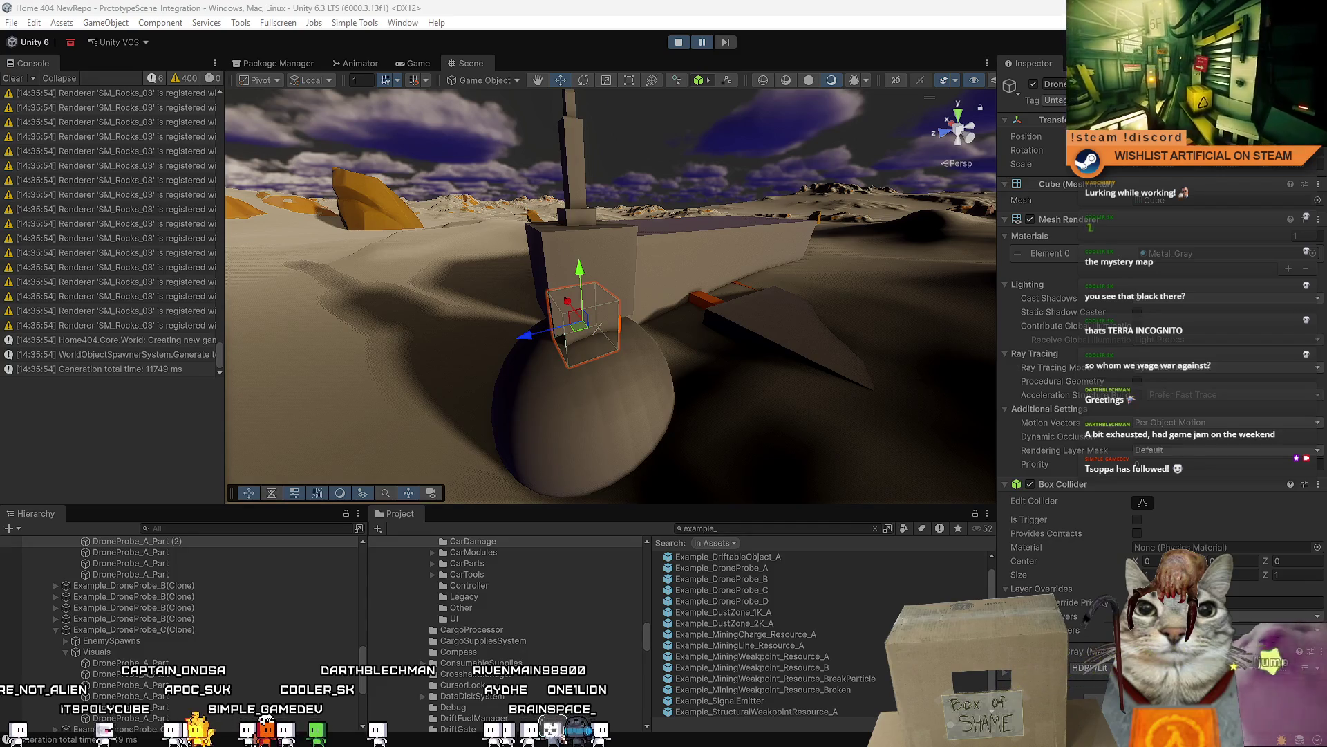
left_click_drag(609, 380, 511, 373)
scroll(220, 596, "up", 3)
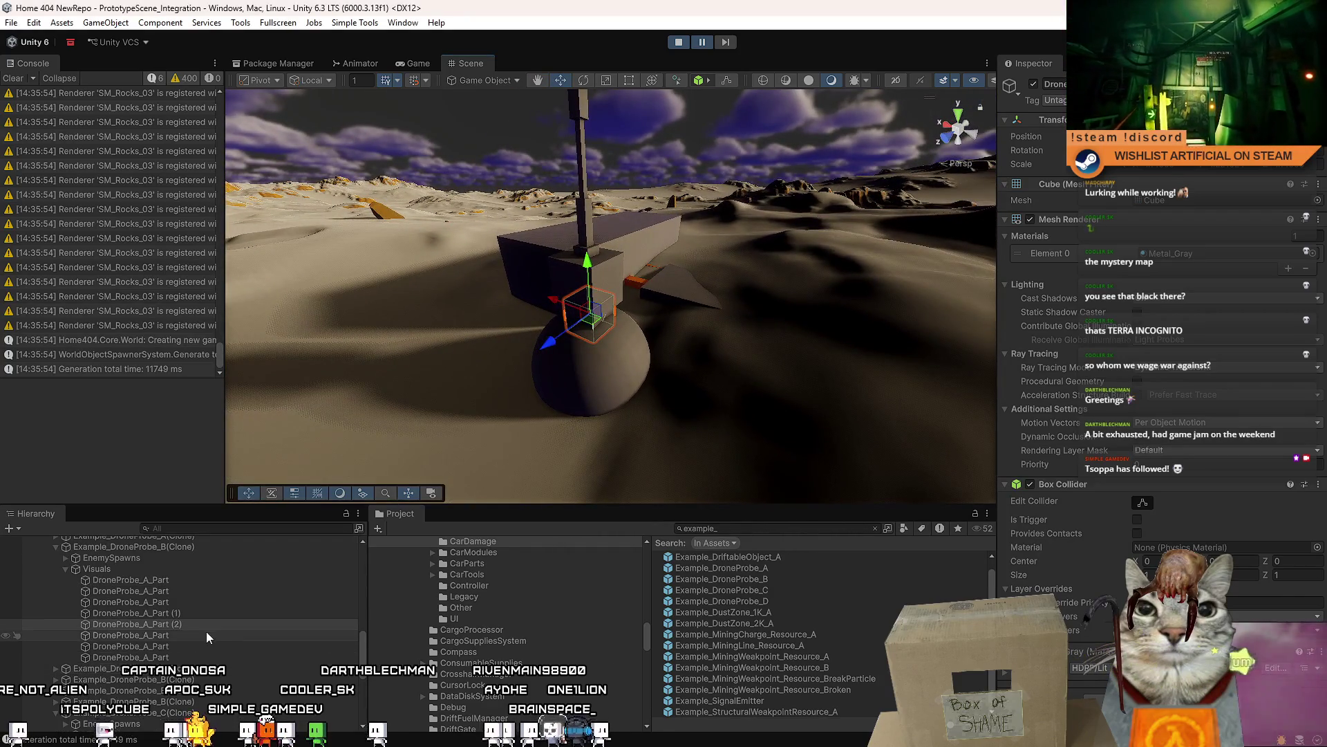
scroll(211, 633, "up", 2)
mouse_move(633, 376)
left_mouse_down()
mouse_move(557, 385)
mouse_move(568, 381)
left_mouse_up()
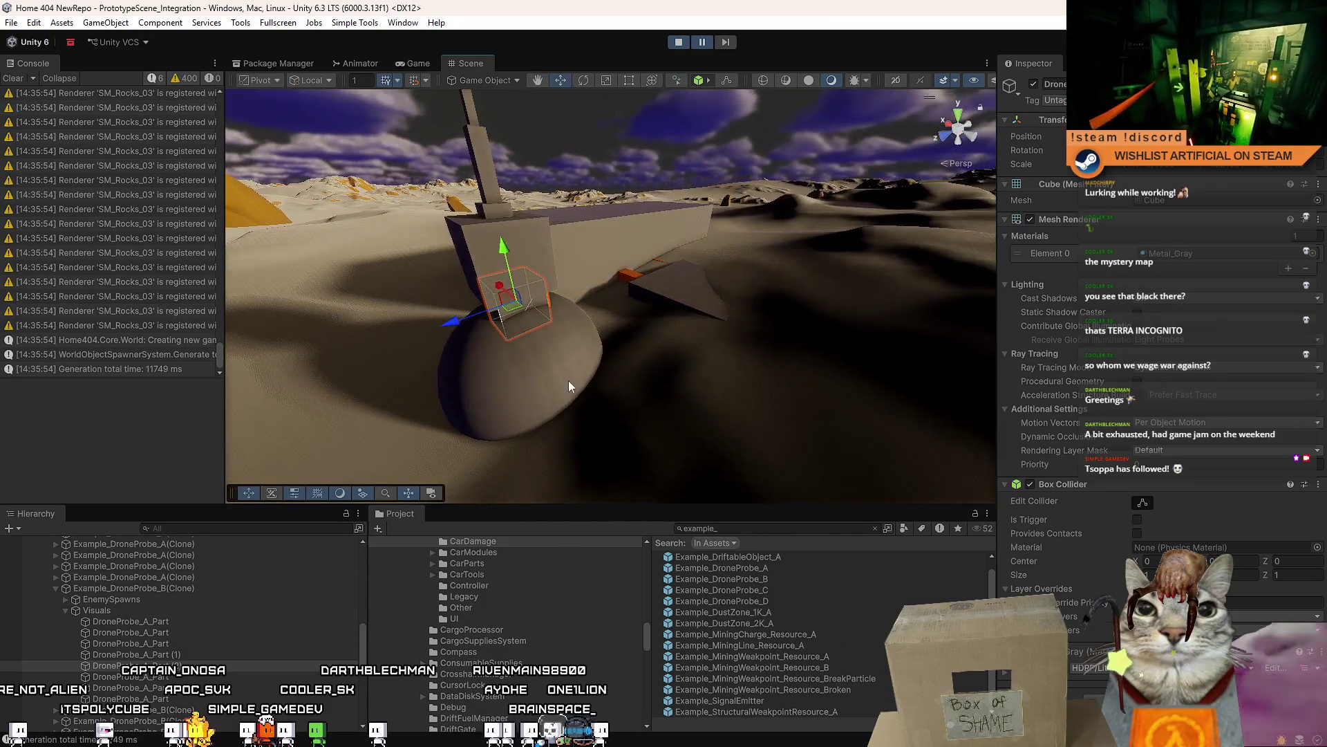
- Stop Play mode and open the Example_DroneProbe_A prefab for editing
left_click(679, 42)
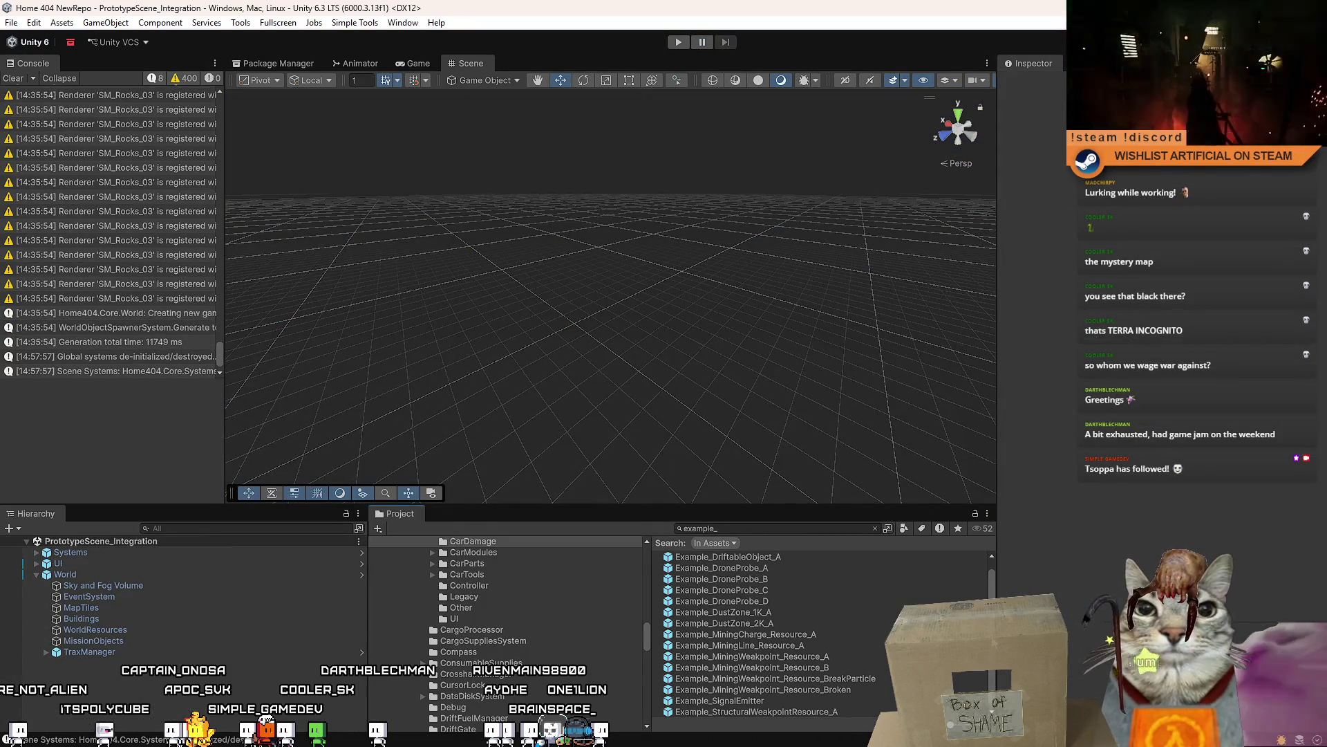
left_click(825, 581)
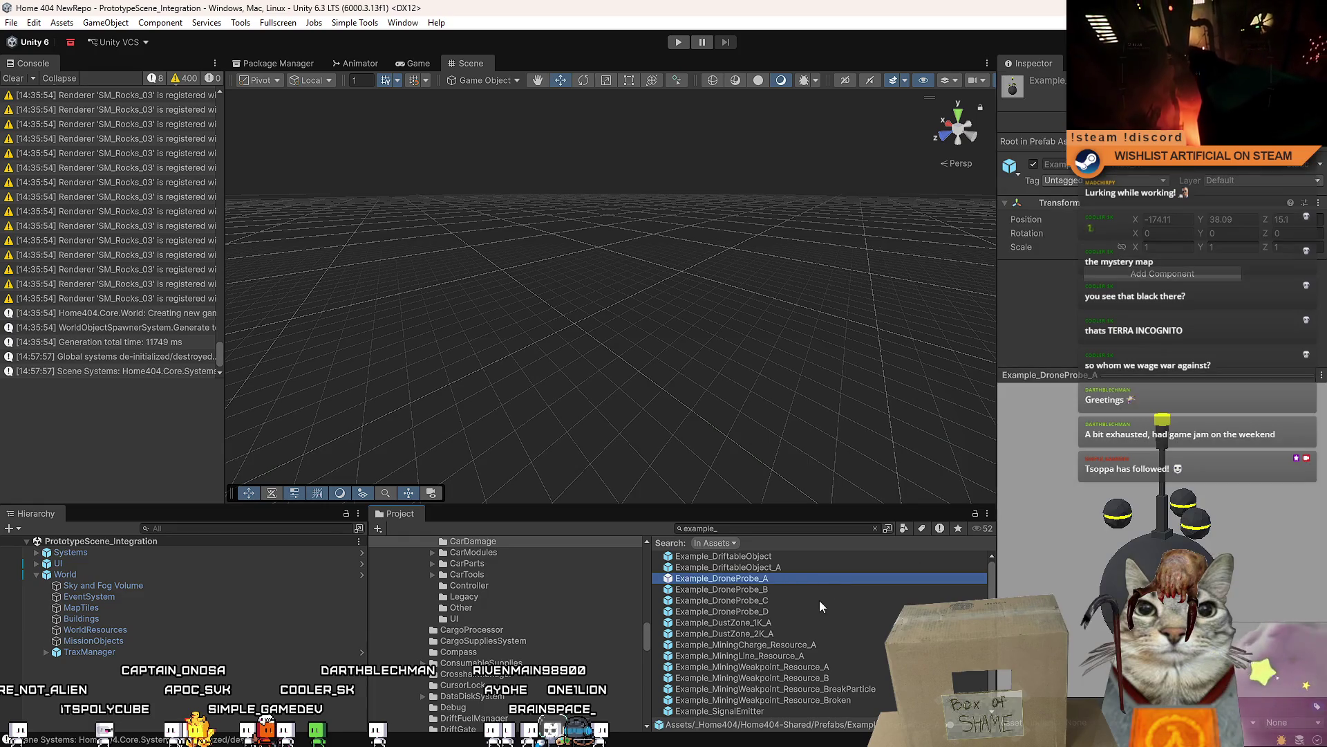
left_click(783, 578)
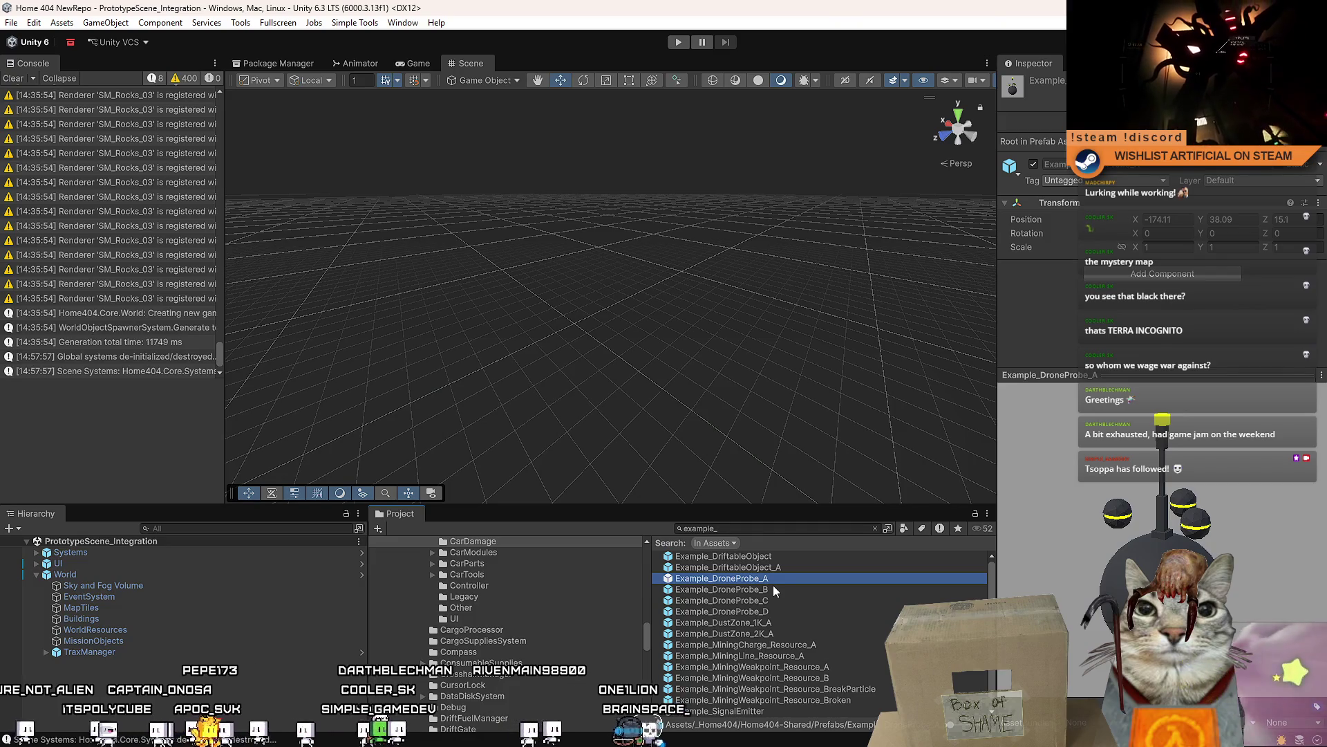
double_click(721, 578)
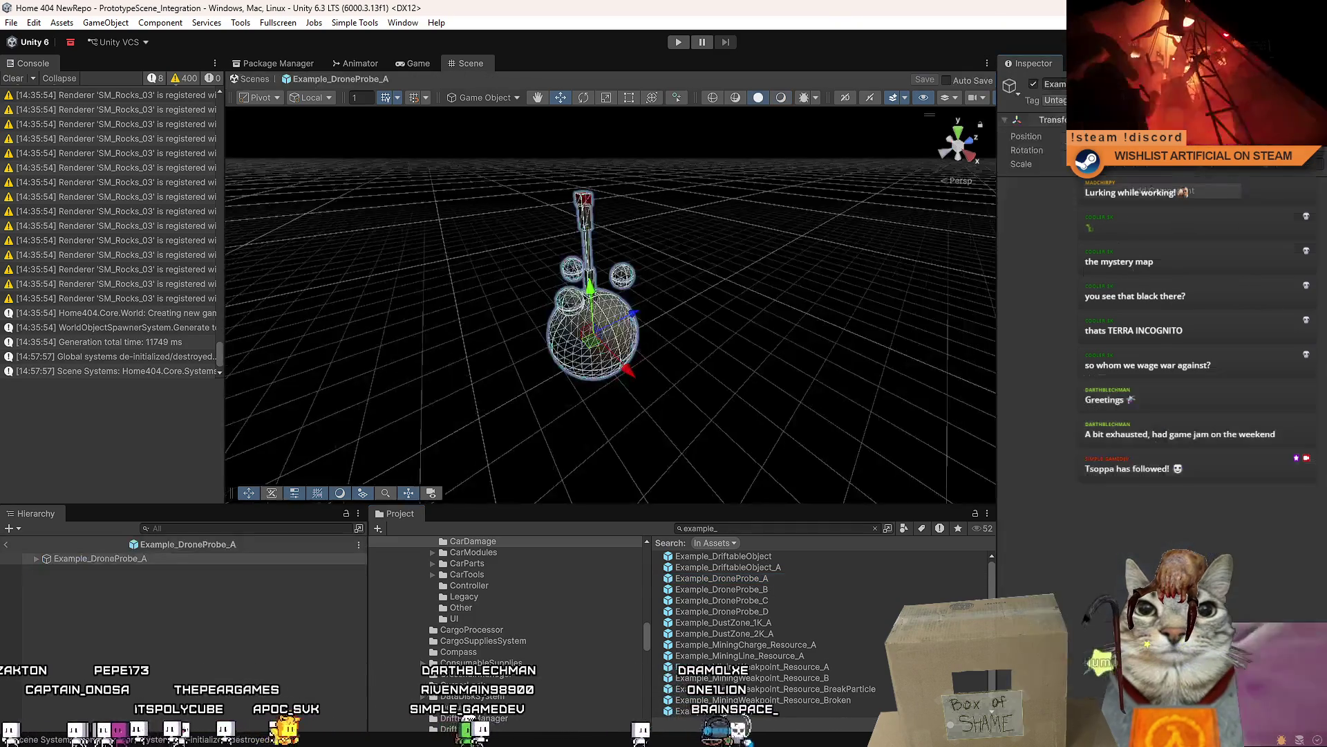
scroll(675, 269, "up", 5)
- Select a cube part in the drone's Visuals group and frame it
left_click(569, 310)
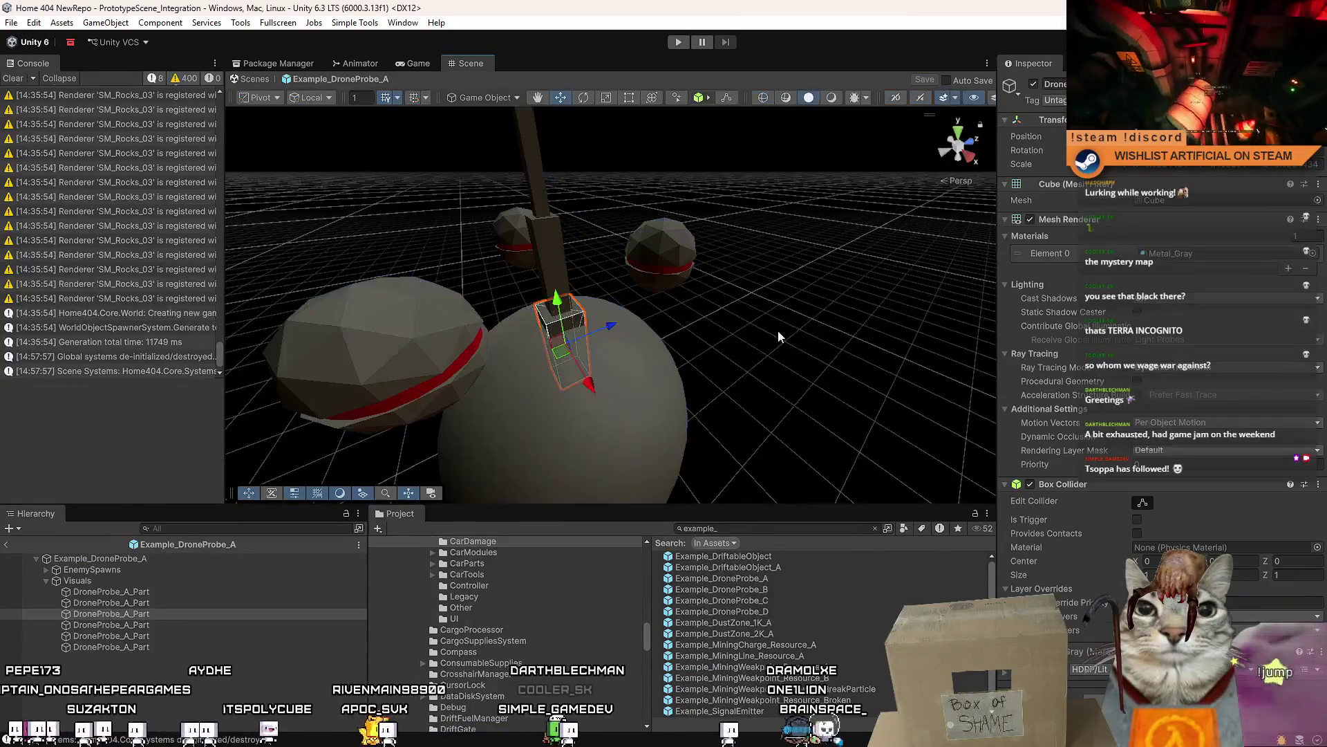
mouse_move(721, 306)
left_mouse_down()
mouse_move(614, 302)
mouse_move(615, 288)
mouse_move(645, 287)
mouse_move(516, 274)
left_mouse_up()
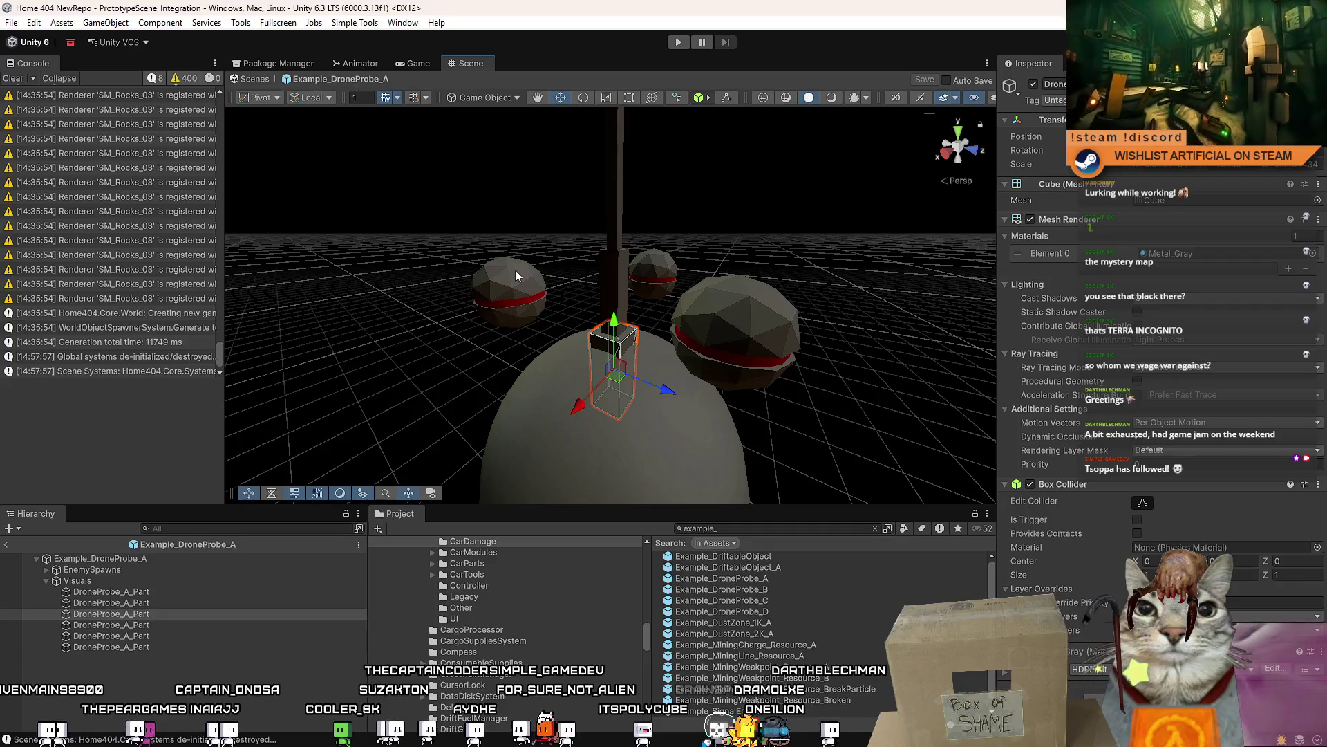
mouse_move(599, 295)
left_mouse_down()
mouse_move(741, 317)
mouse_move(724, 323)
left_mouse_up()
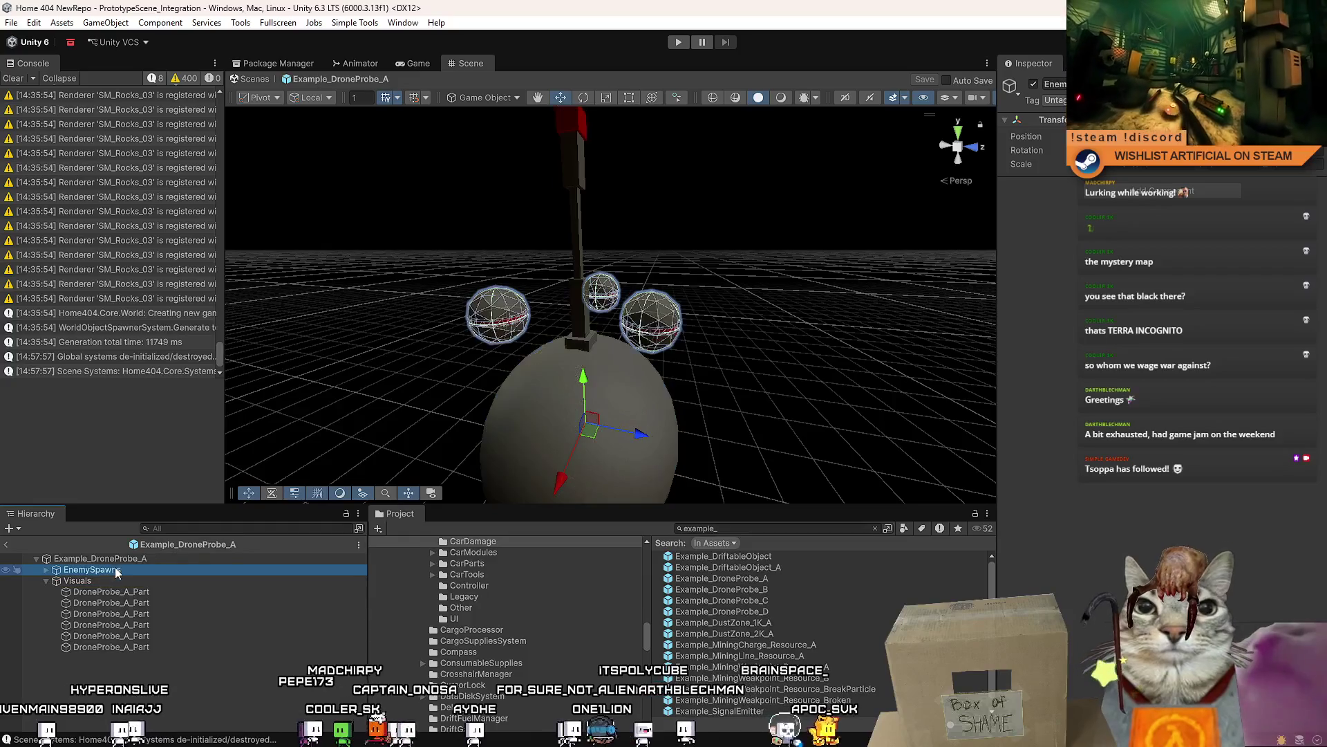
left_click(136, 560)
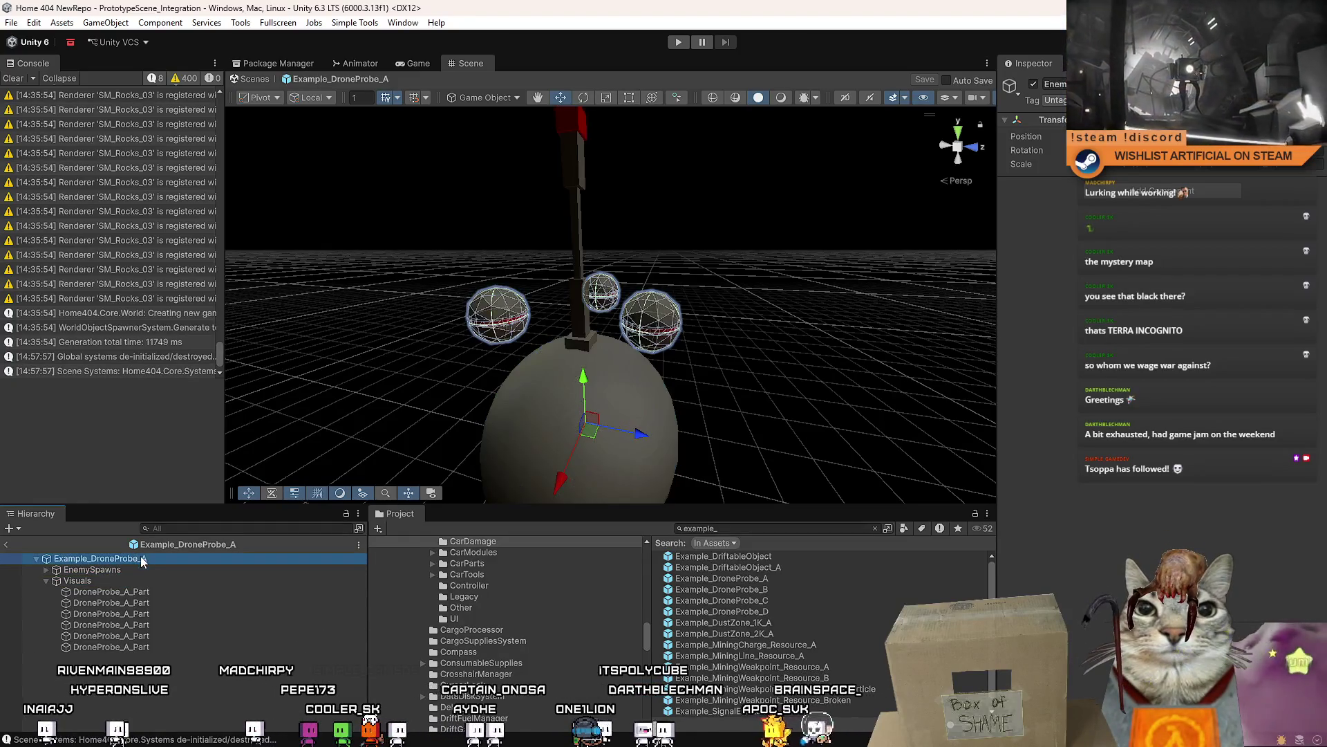
left_click(109, 579)
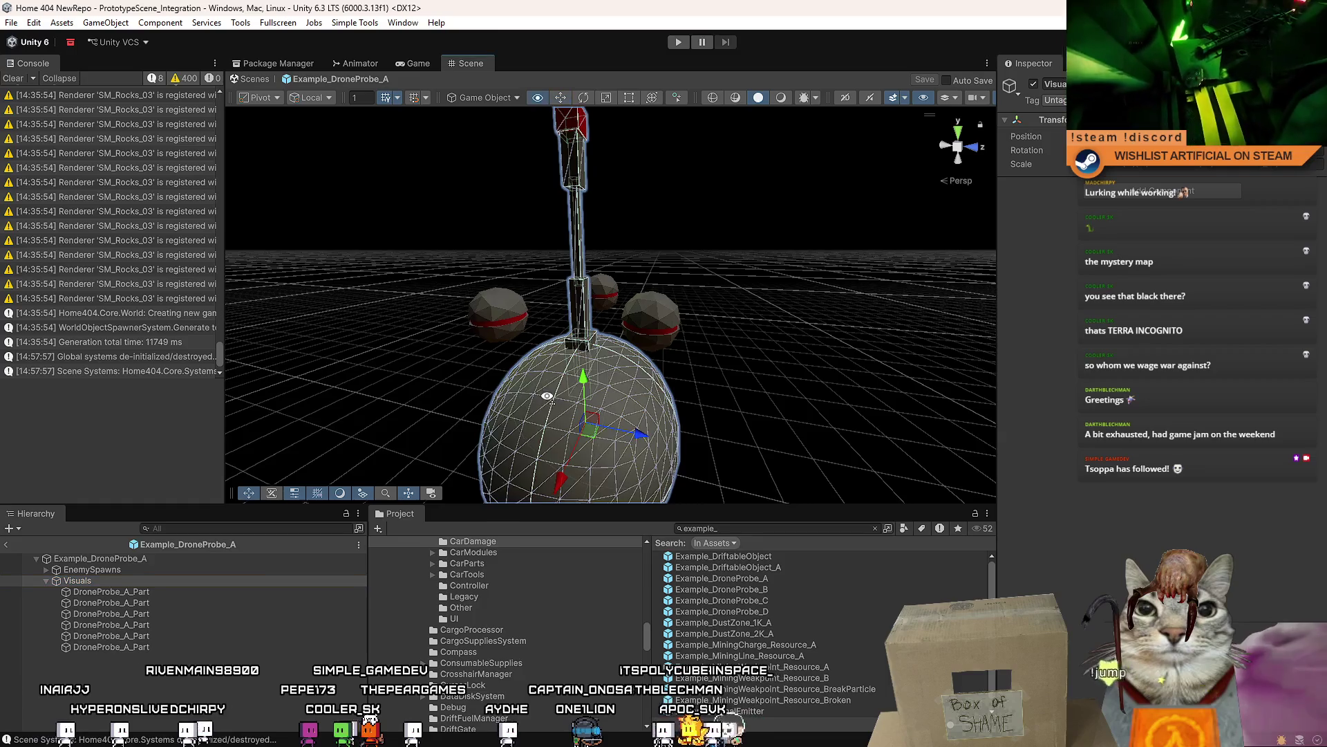
key("f")
left_click(558, 351)
key("f")
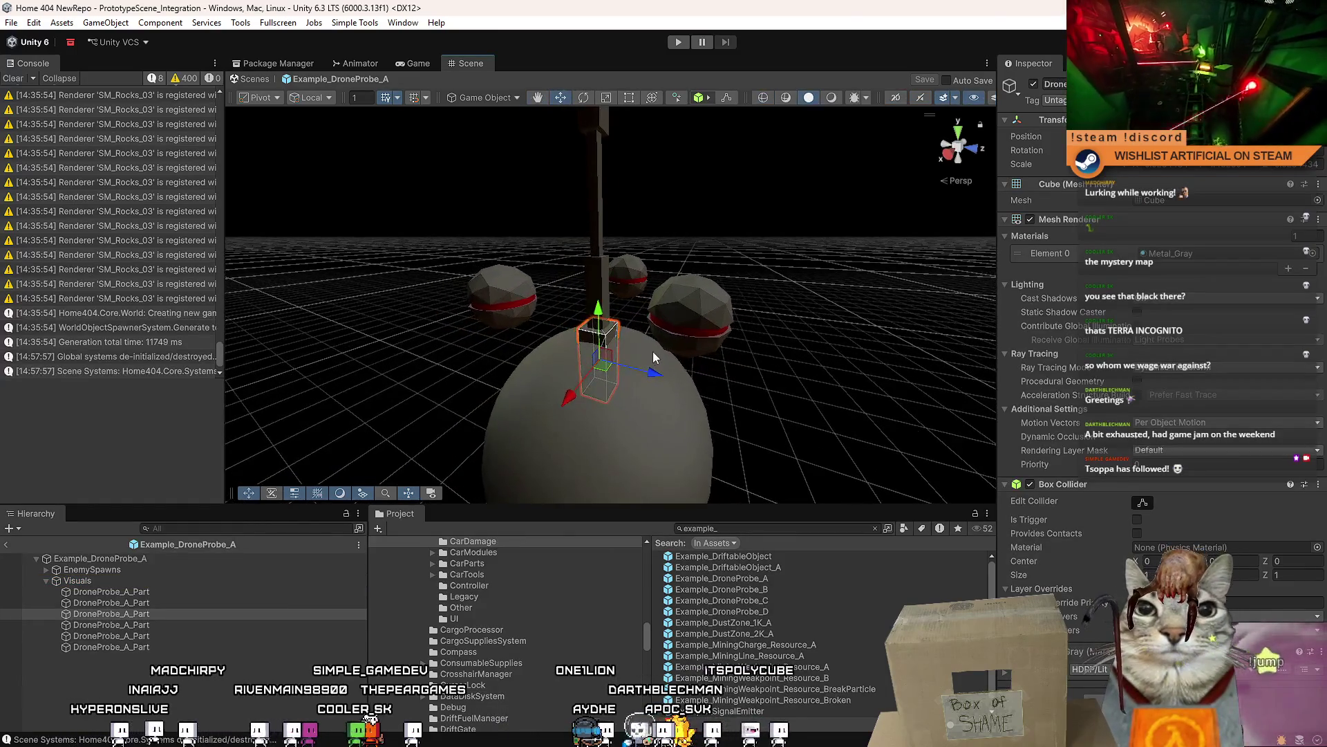
- Duplicate the cube part and scale the copy into a wide box atop the dome
key("ctrl+d")
key("r")
mouse_move(630, 350)
left_mouse_down()
mouse_move(684, 329)
mouse_move(649, 339)
mouse_move(626, 325)
mouse_move(639, 308)
mouse_move(645, 323)
mouse_move(585, 288)
mouse_move(616, 302)
left_mouse_up()
scroll(632, 288, "down", 3)
key("w")
mouse_move(615, 300)
left_mouse_down("alt")
mouse_move(699, 198)
mouse_move(688, 202)
left_mouse_up("alt")
scroll(605, 290, "up", 5)
left_click_drag(604, 284, 601, 252, "alt")
scroll(601, 252, "down", 3)
- Select the new cube part DroneProbe_A_Part (1) resting on the dome
left_click(599, 209)
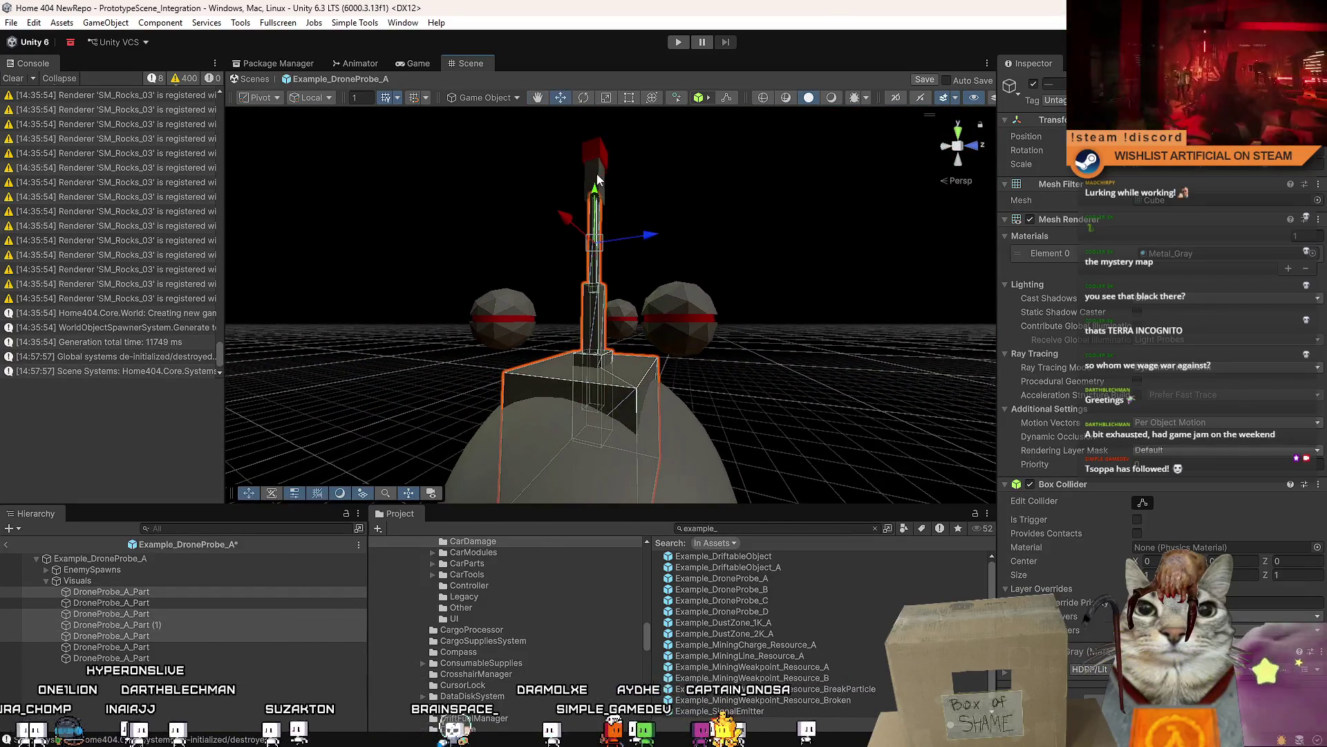
left_click_drag(608, 159, 564, 115, "alt")
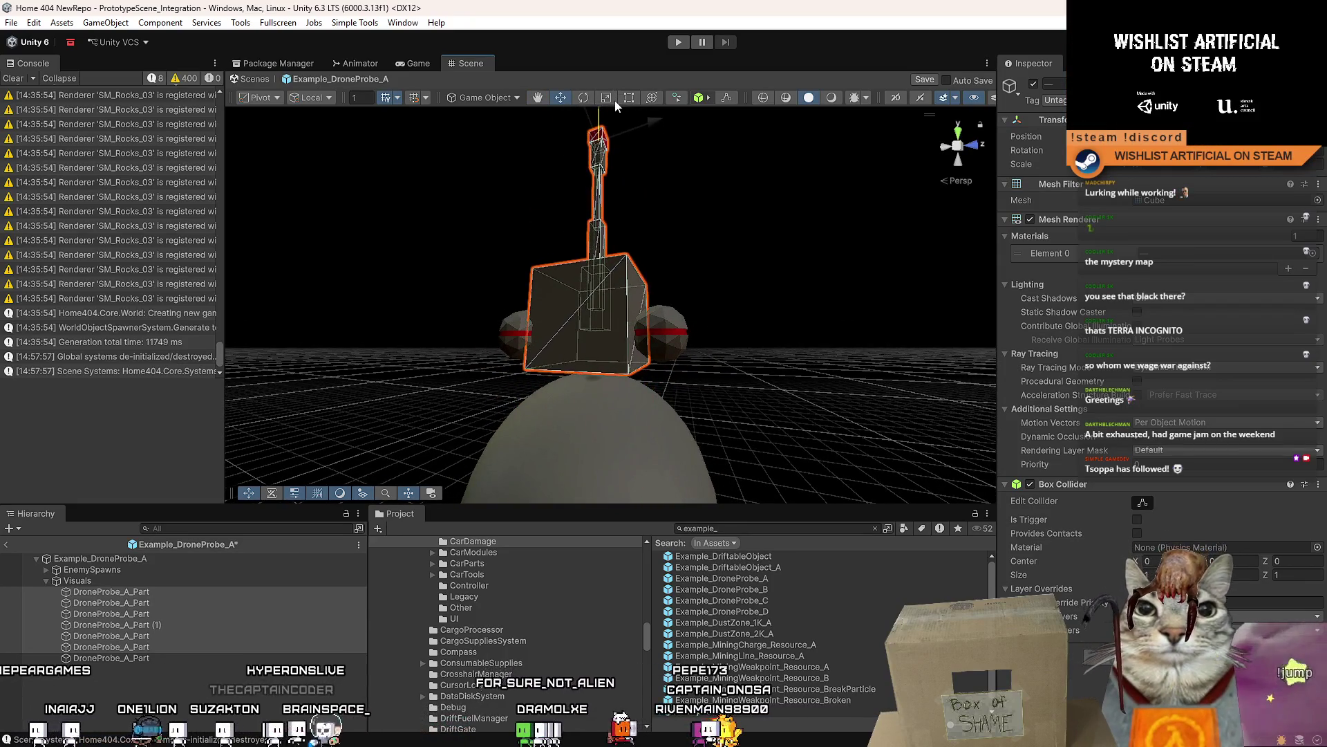
mouse_move(615, 207)
left_mouse_down("alt")
mouse_move(714, 240)
mouse_move(862, 477)
mouse_move(608, 366)
left_mouse_up("alt")
scroll(862, 477, "down", 5)
left_click(608, 366)
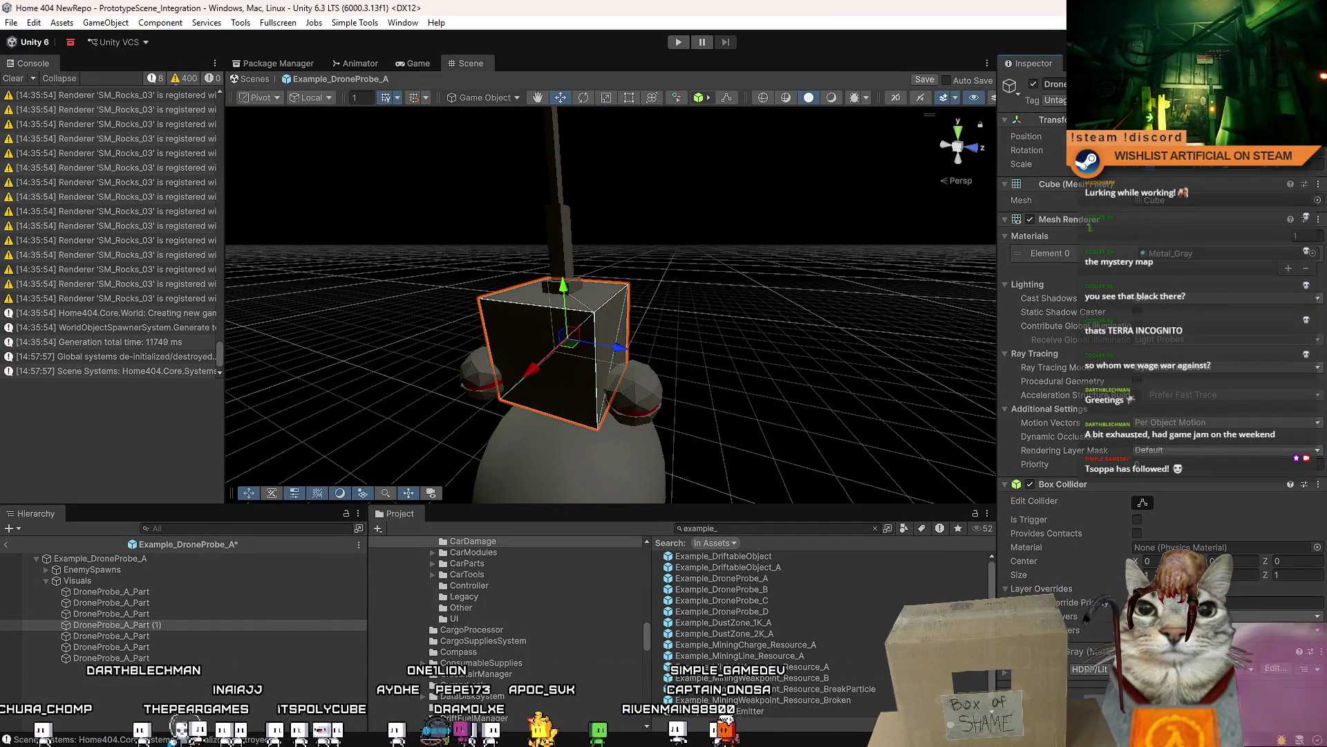
- Move DroneProbe_A_Part (1) to the top of the Visuals children
scroll(469, 346, "up", 5)
left_click_drag(484, 339, 470, 346, "alt")
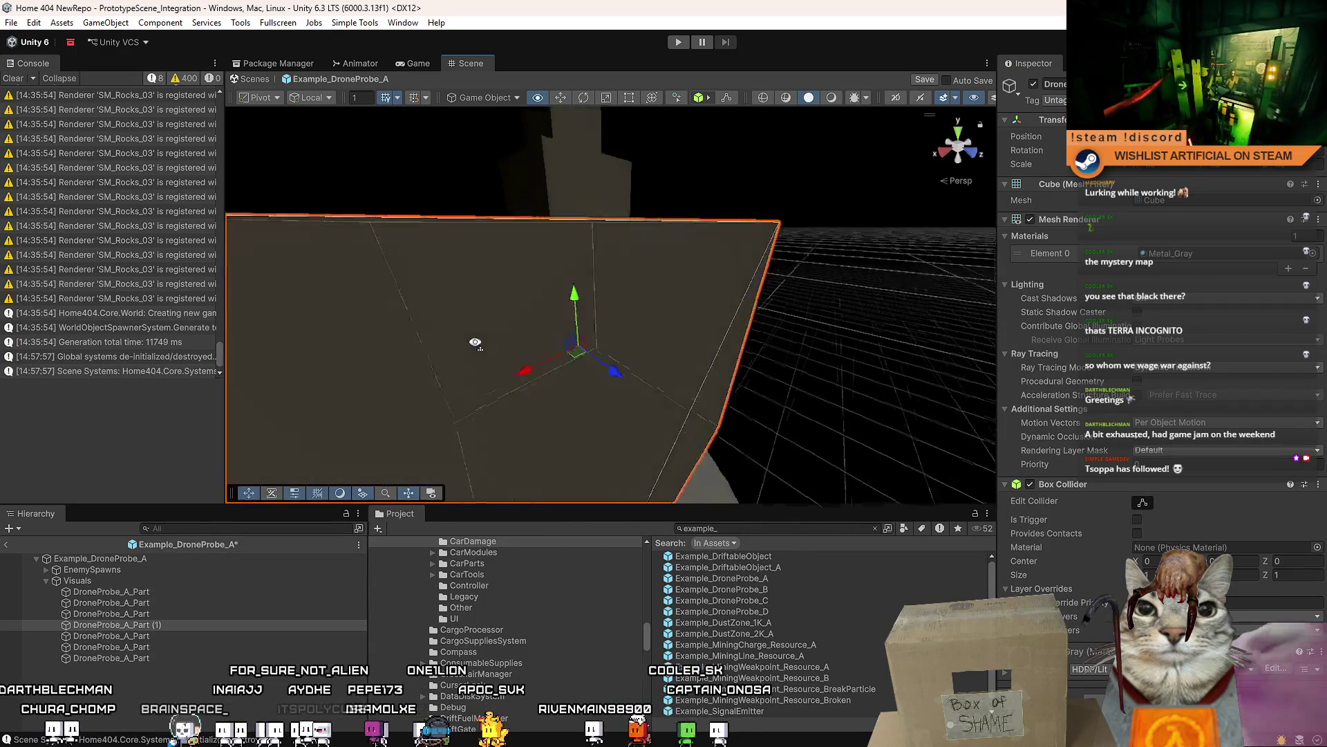
scroll(469, 346, "down", 5)
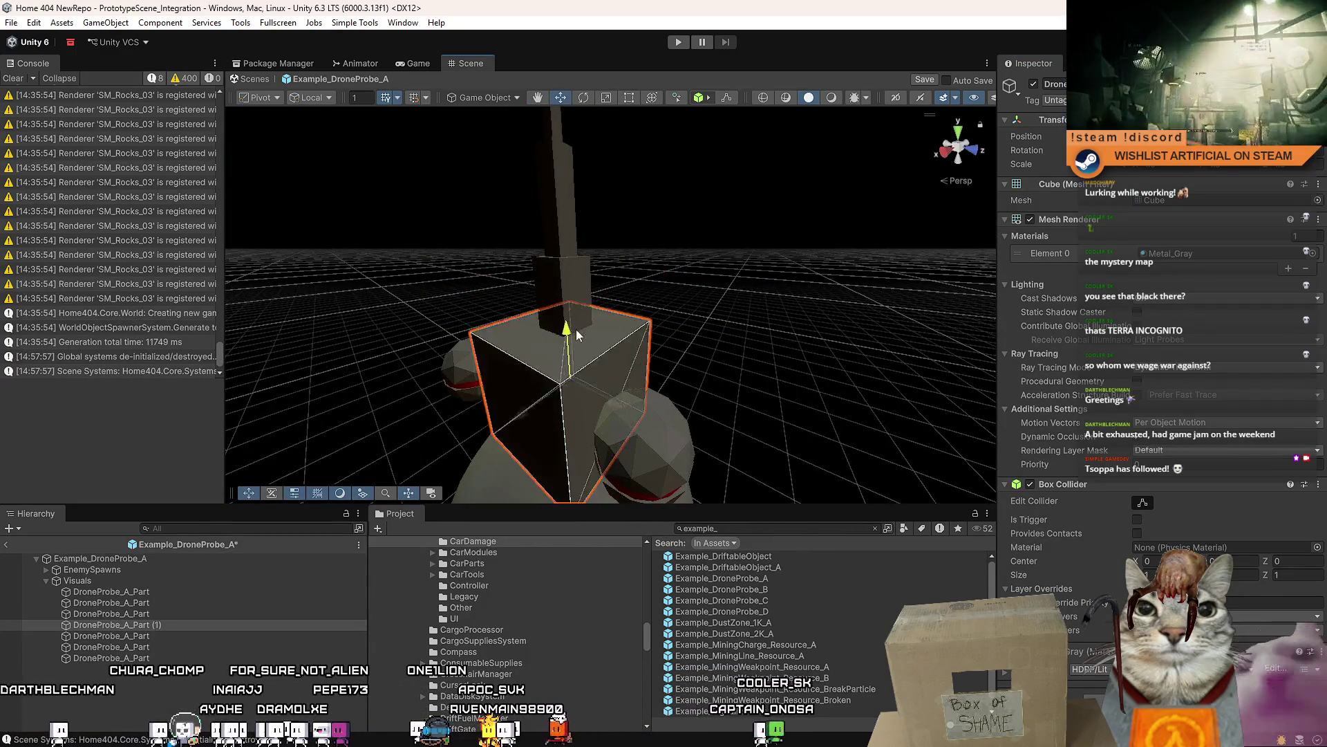
mouse_move(576, 329)
left_mouse_down("alt")
mouse_move(572, 355)
mouse_move(667, 281)
mouse_move(692, 216)
mouse_move(627, 215)
mouse_move(664, 356)
mouse_move(664, 290)
left_mouse_up("alt")
left_click_drag(168, 628, 185, 589)
left_click_drag(649, 310, 645, 350, "alt")
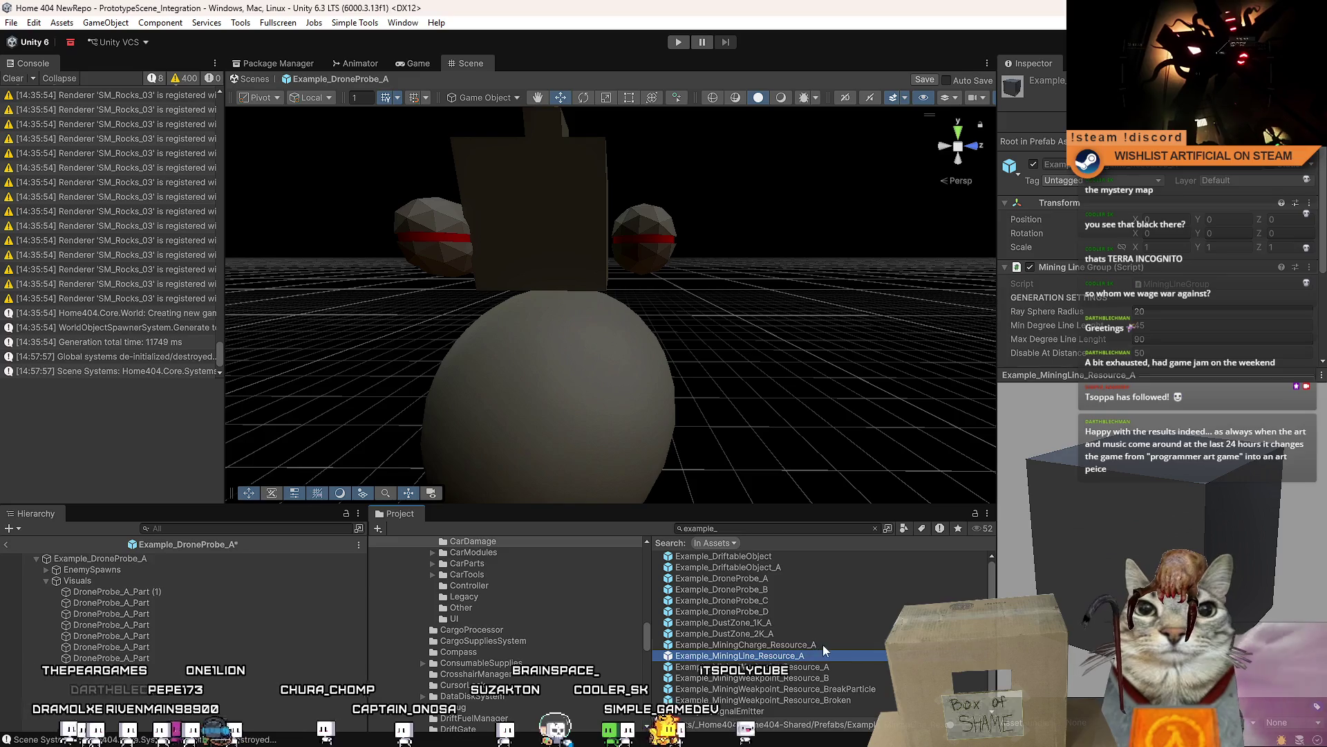
- Open Example_StructuralWeakpointResource_A, saving the drone prefab changes when prompted
left_click(877, 690)
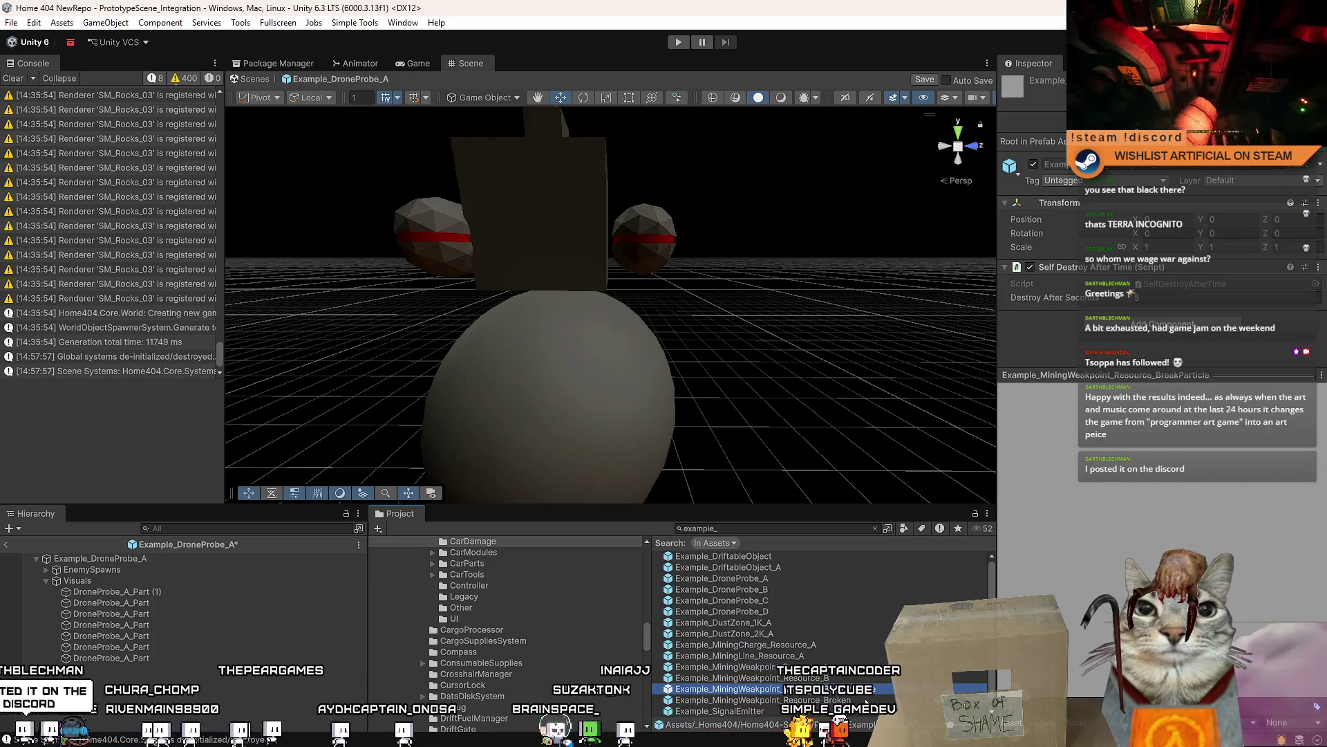
key("Up")
key("Up")
key("Up")
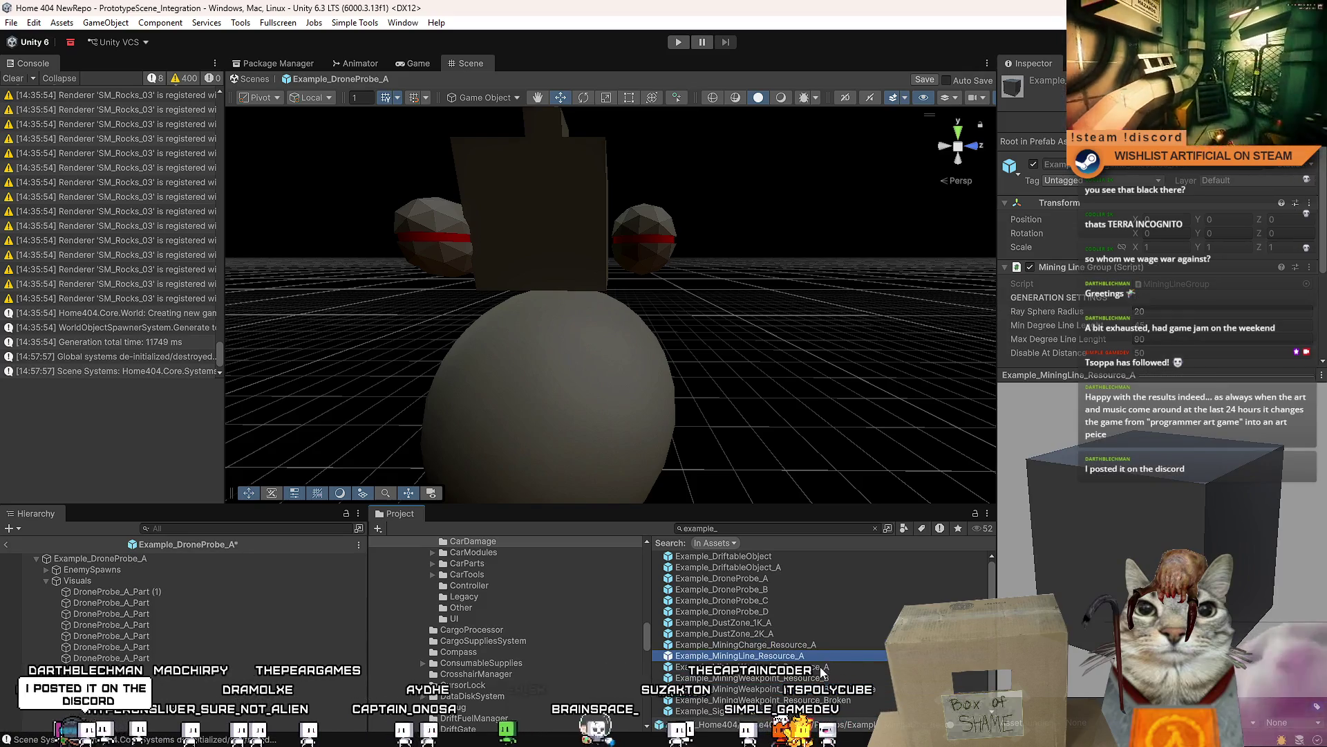
left_click(823, 671)
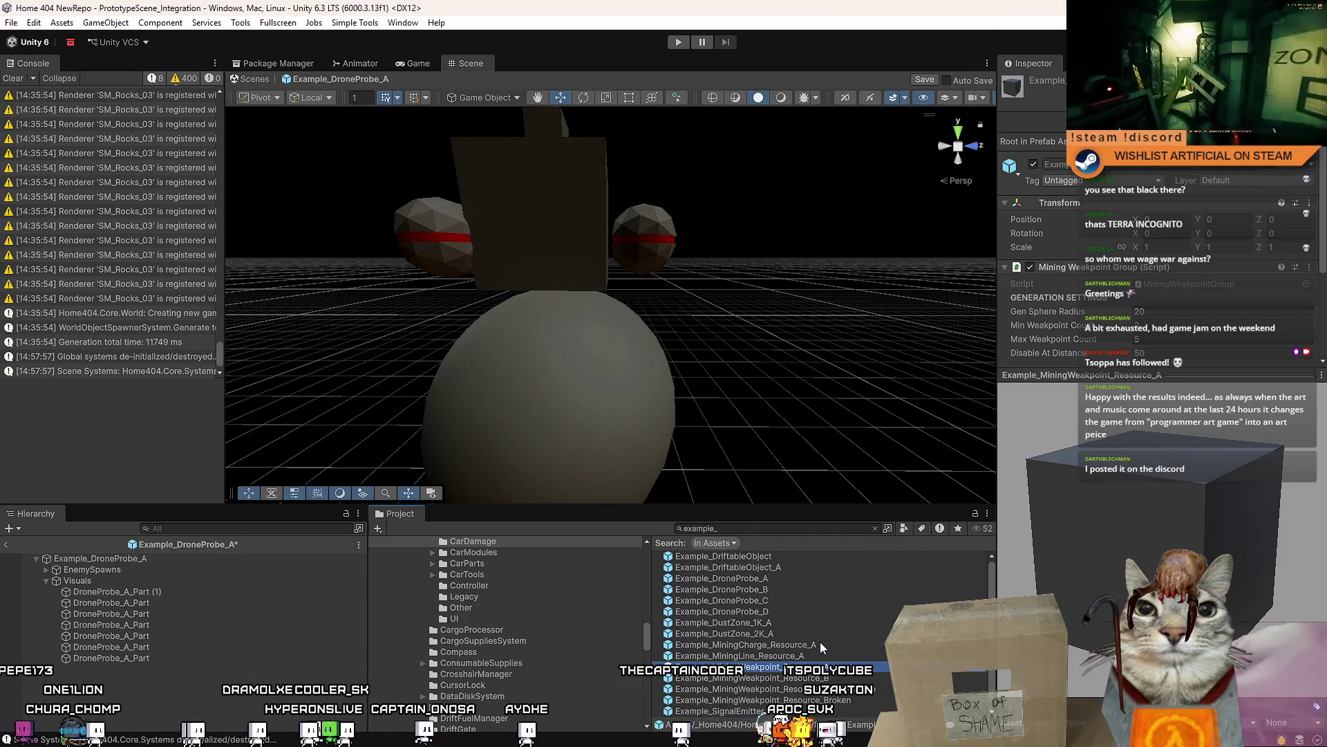
key("Down")
key("Down")
key("Down")
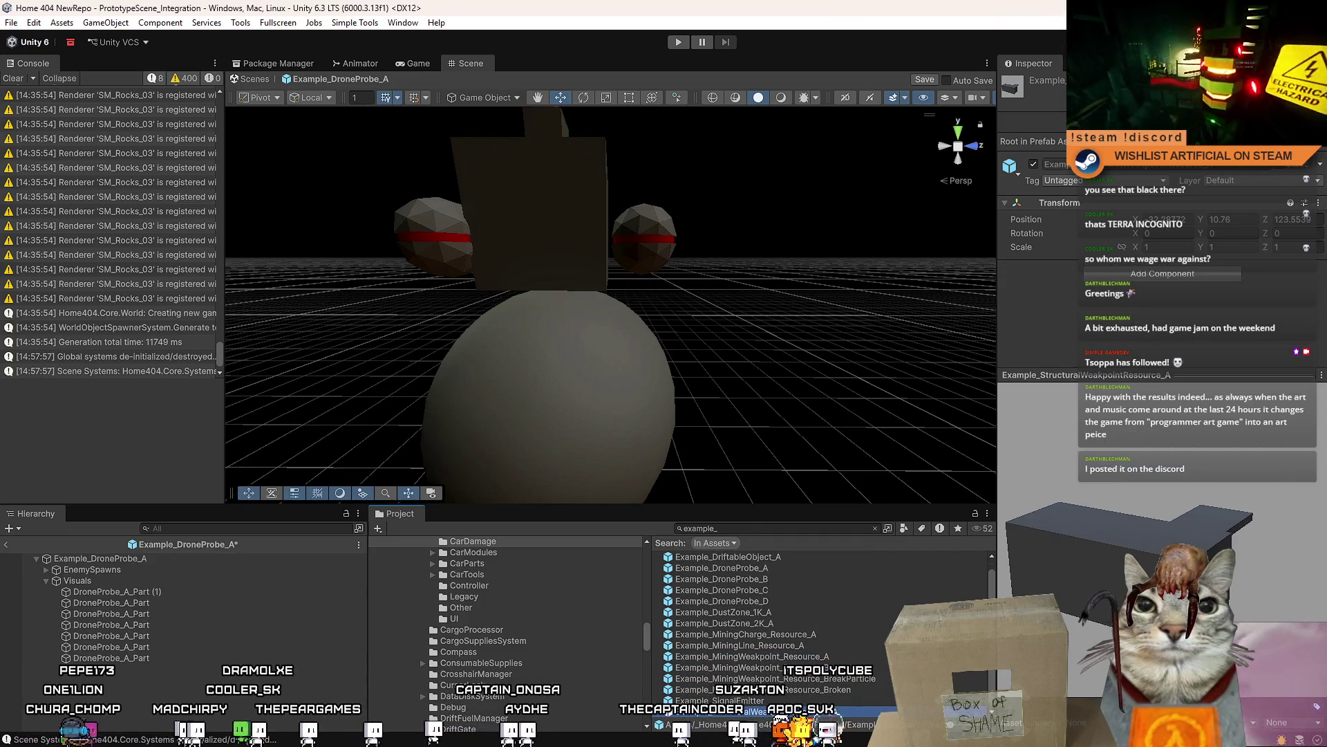
key("Return")
left_click(620, 400)
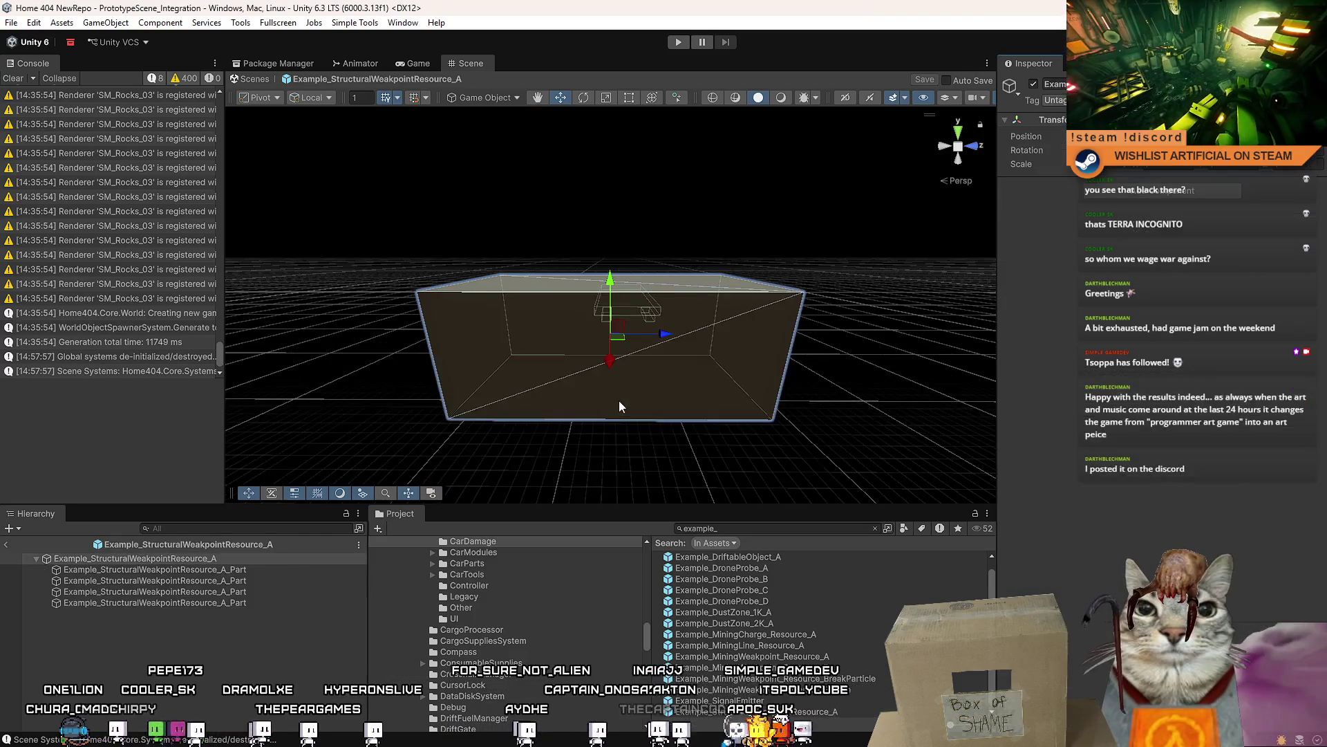
- Inspect the structural weakpoint prefab's Part children and root object
left_click(188, 569)
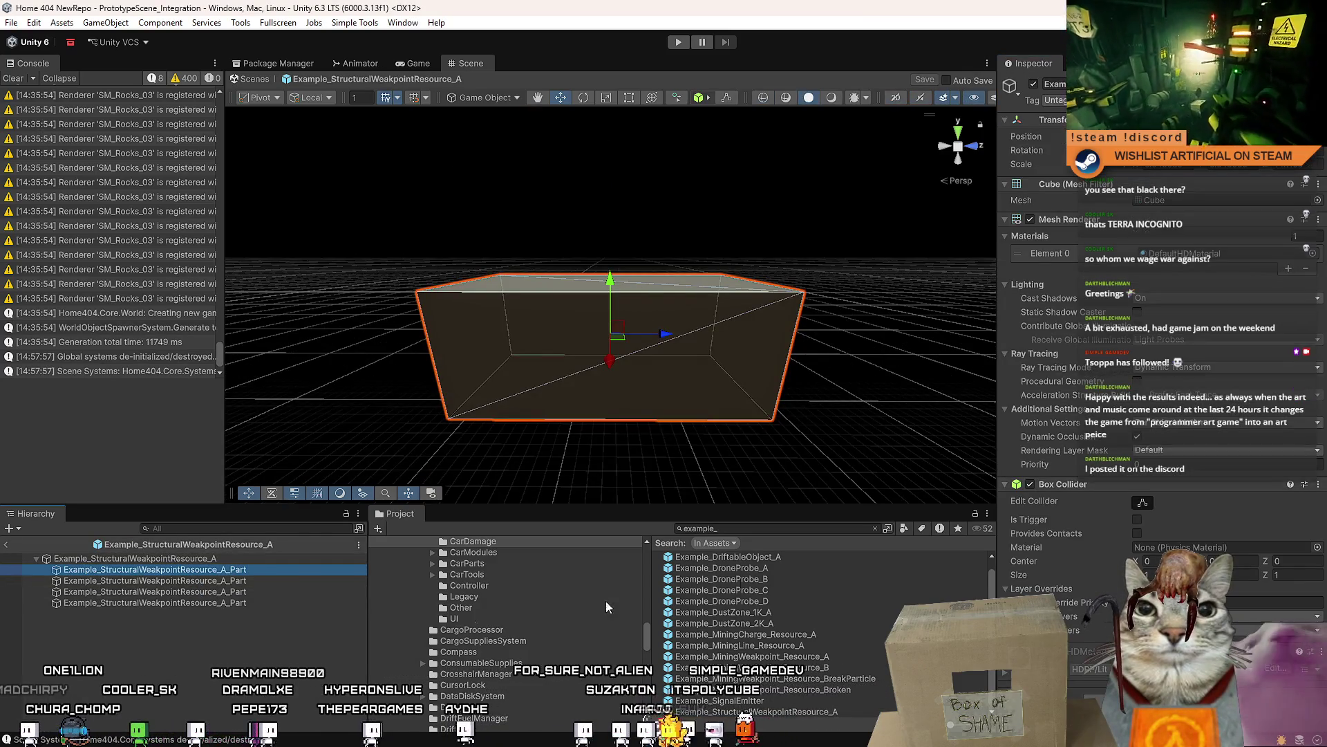
left_click(185, 582)
scroll(1231, 547, "down", 10)
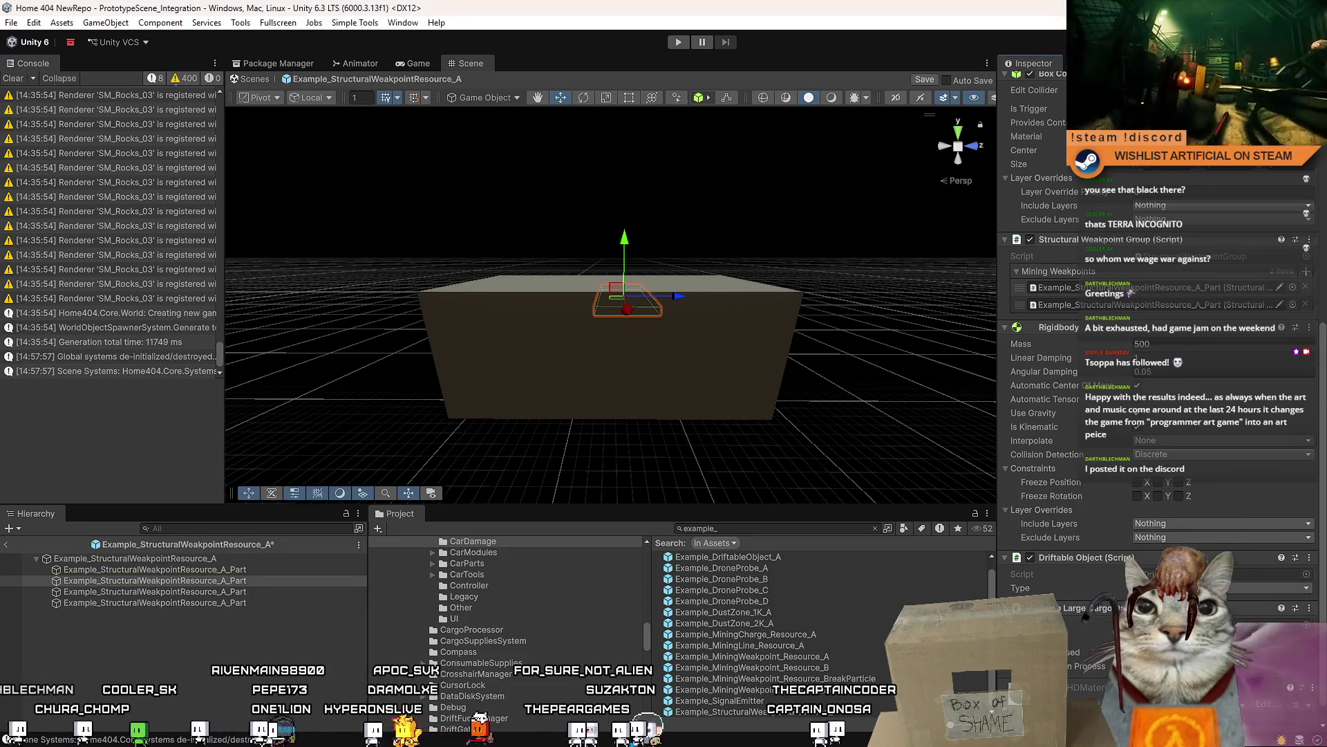
scroll(1175, 415, "down", 1)
left_click(202, 645)
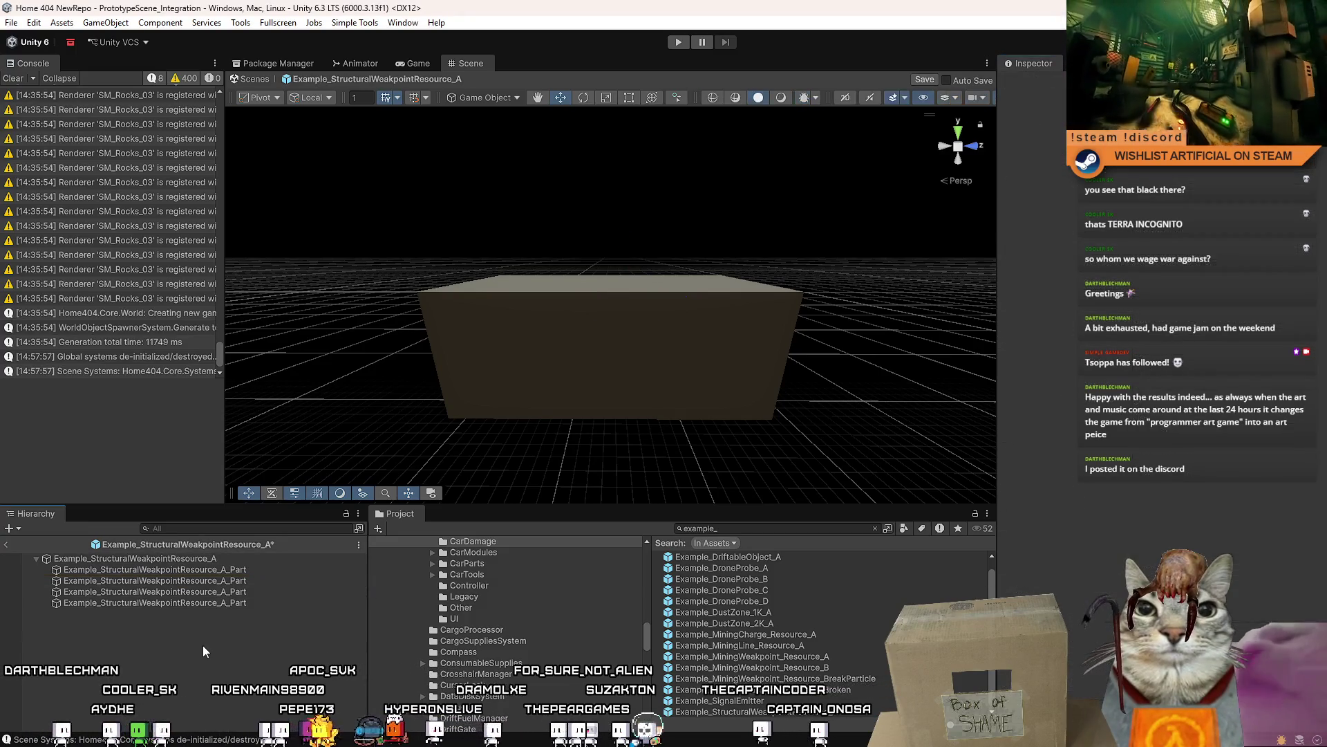
left_click(244, 560)
key("ctrl+s")
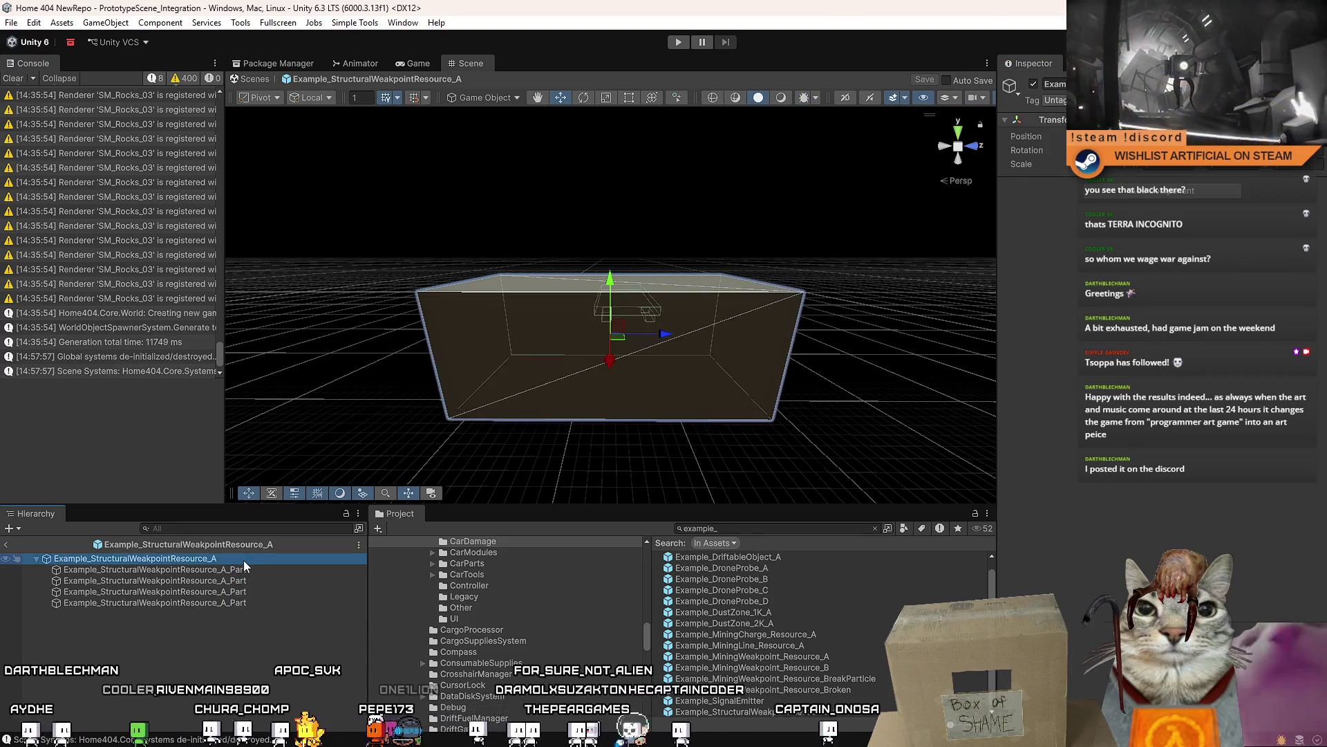
scroll(616, 231, "up", 4)
left_click_drag(616, 231, 659, 403)
- Select the Example_DroneProbe_A prefab asset in the Project window
left_click(790, 634)
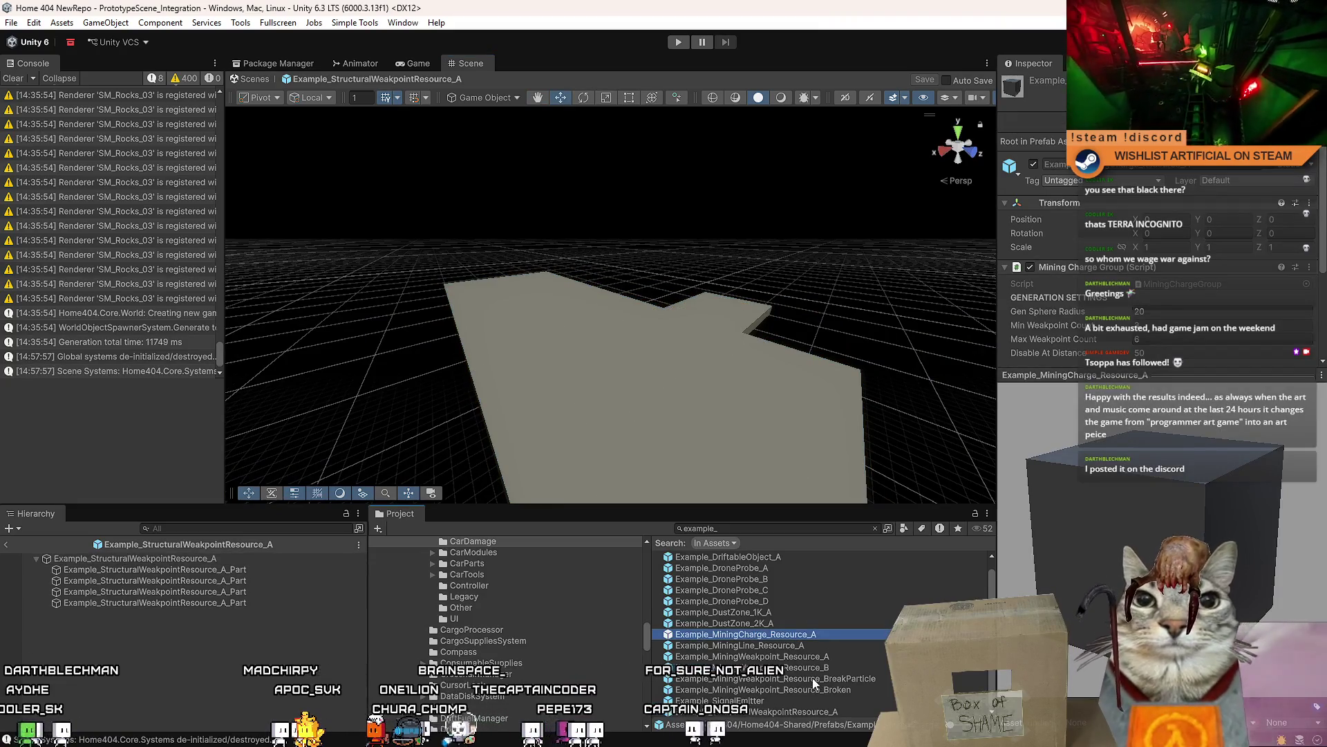
scroll(778, 591, "up", 1)
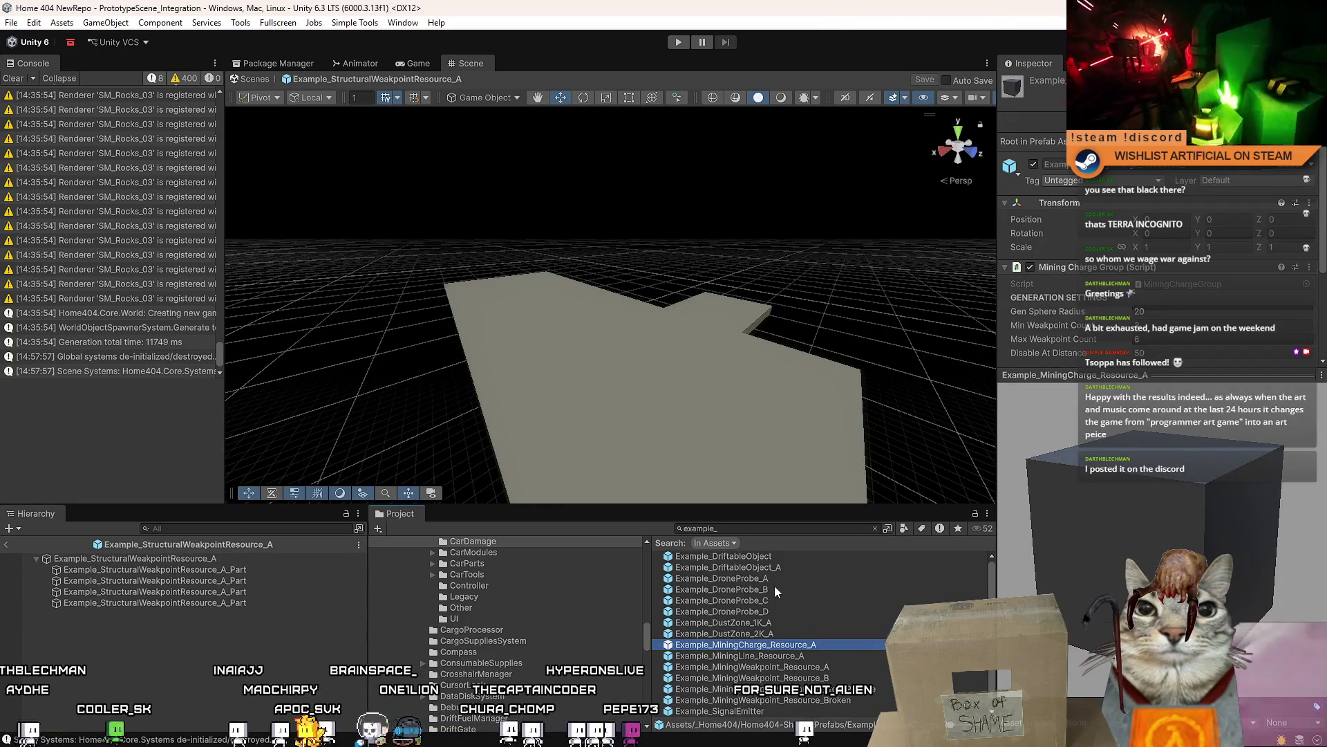
left_click(790, 579)
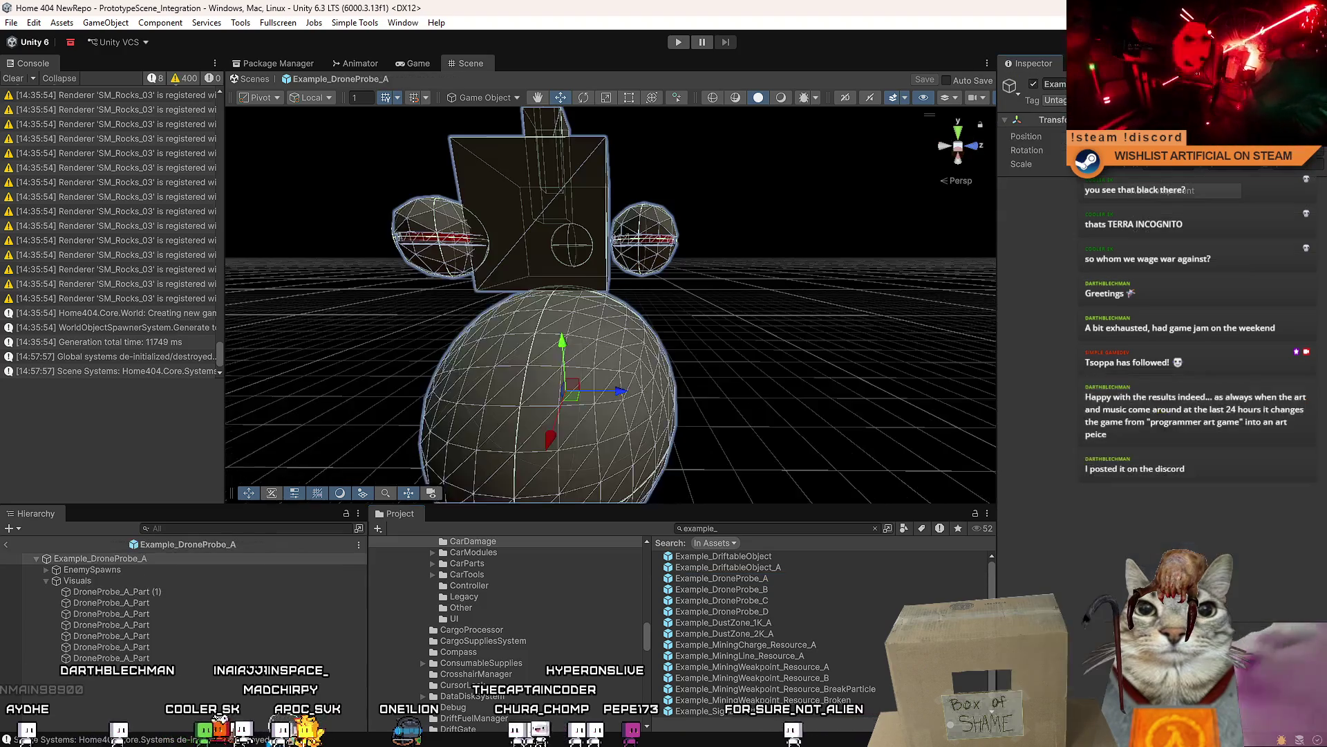
left_click(124, 581)
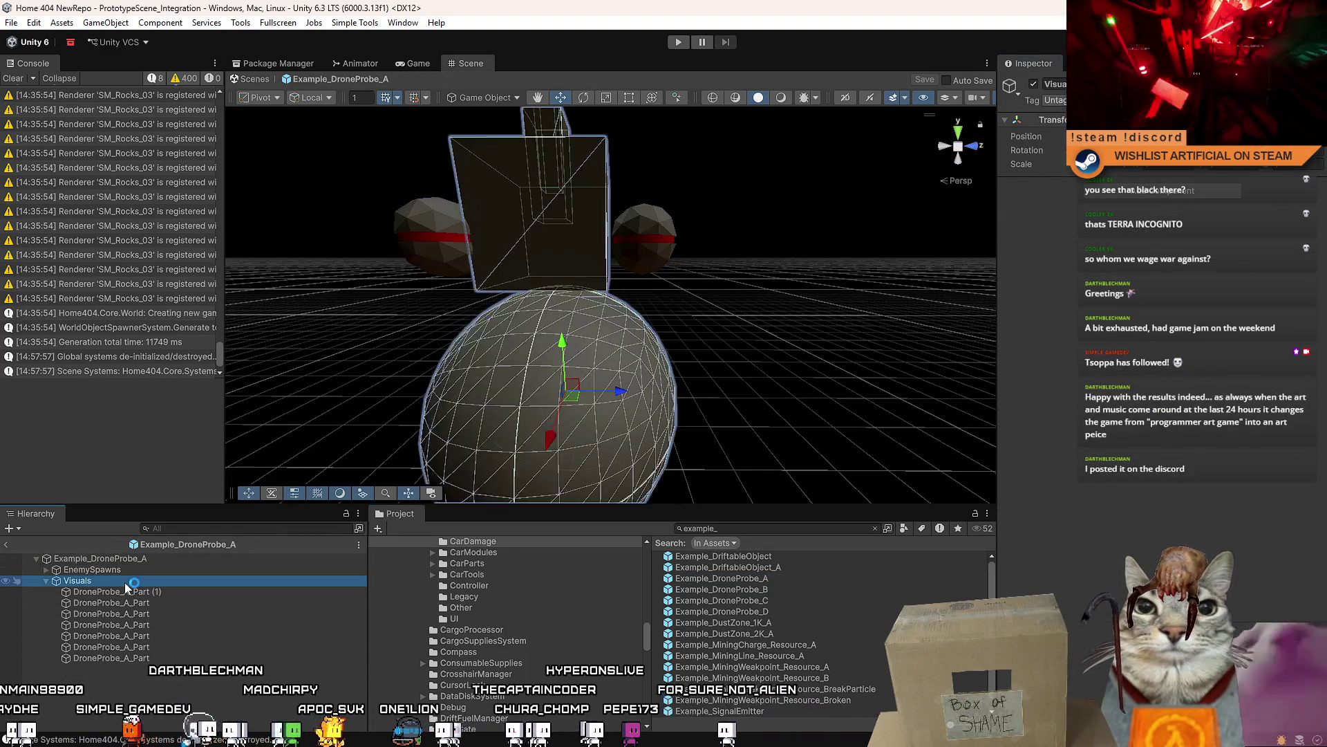
key("ctrl+v")
left_click(45, 669)
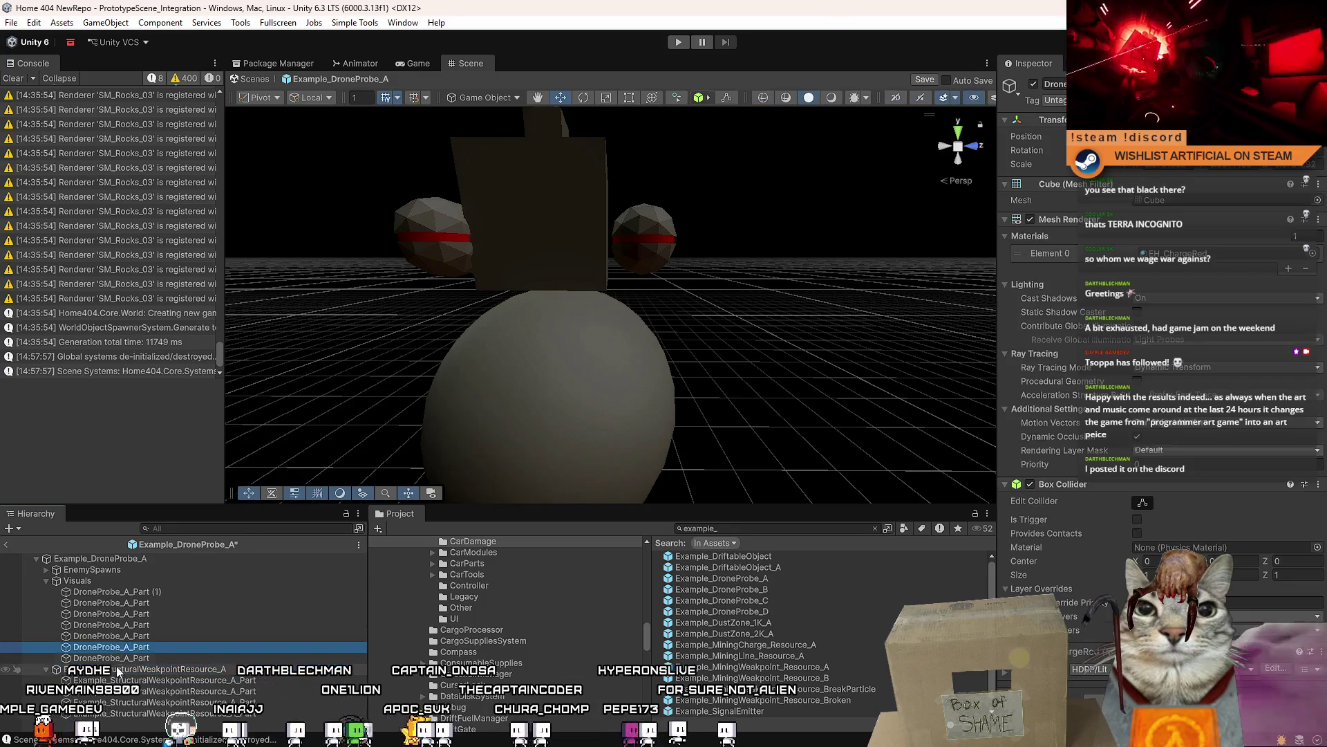
scroll(602, 408, "down", 6)
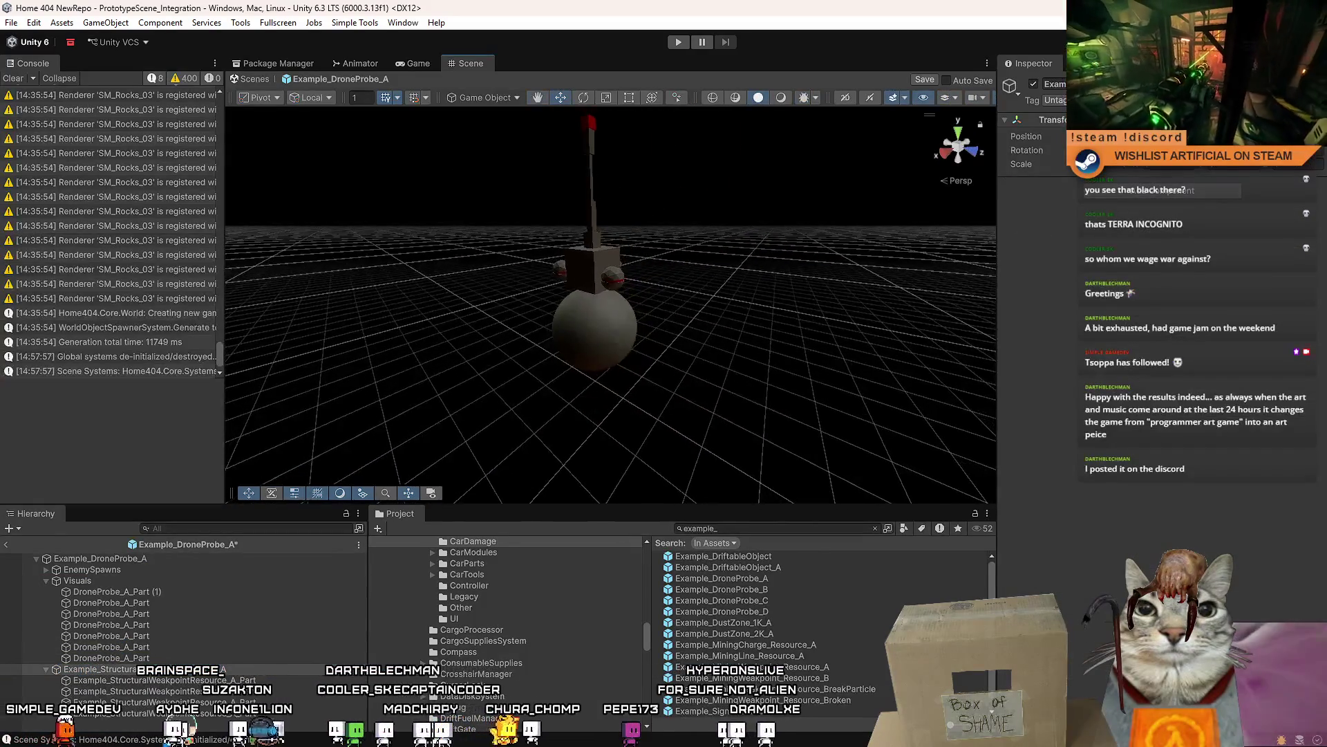
key("f")
mouse_move(567, 346)
left_mouse_down()
mouse_move(503, 350)
mouse_move(466, 313)
left_mouse_up()
left_click(520, 363)
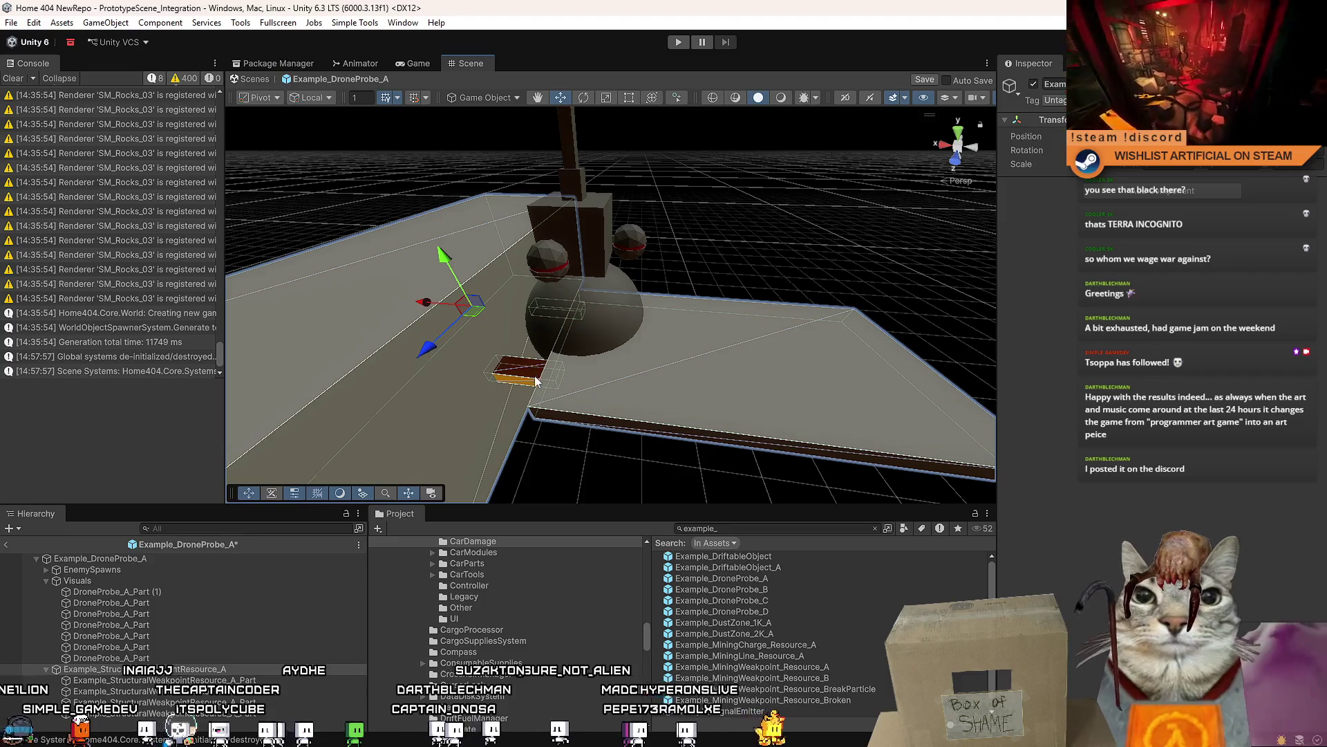
left_click_drag(657, 382, 619, 385)
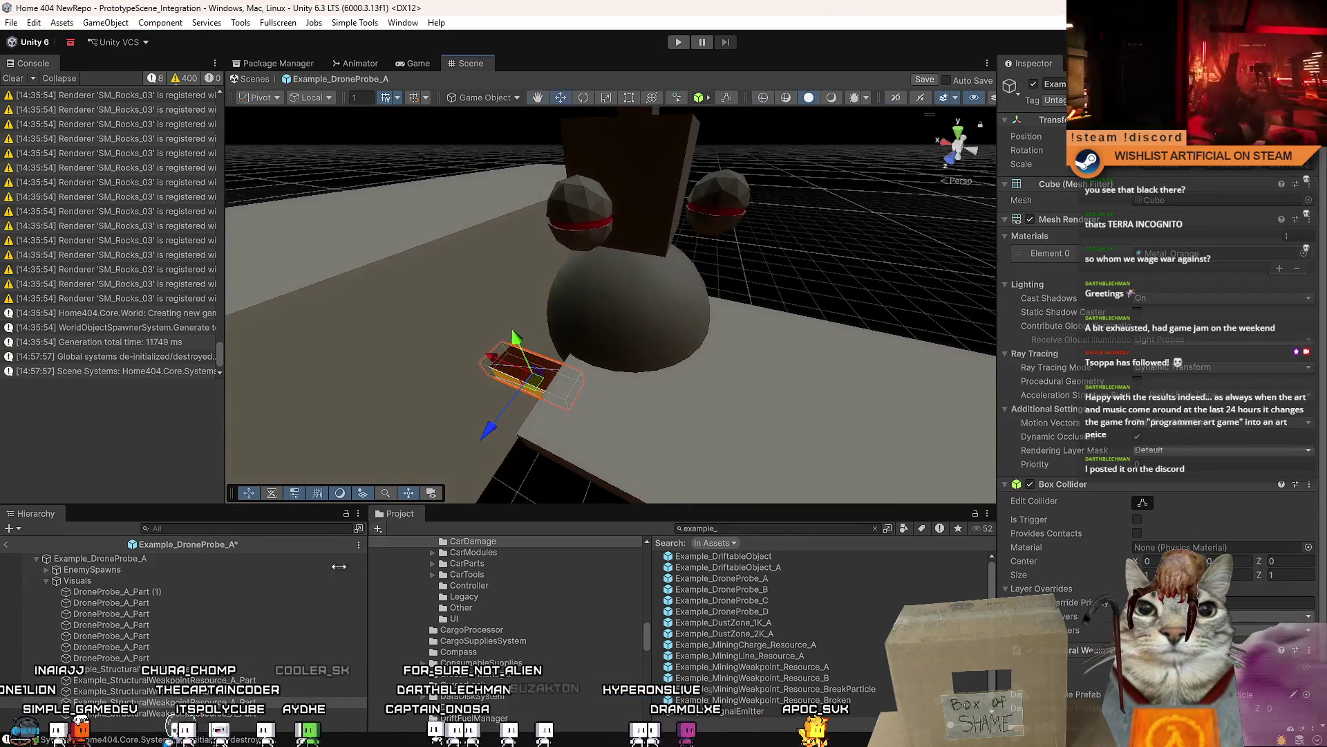
left_click(215, 671)
right_click(186, 675)
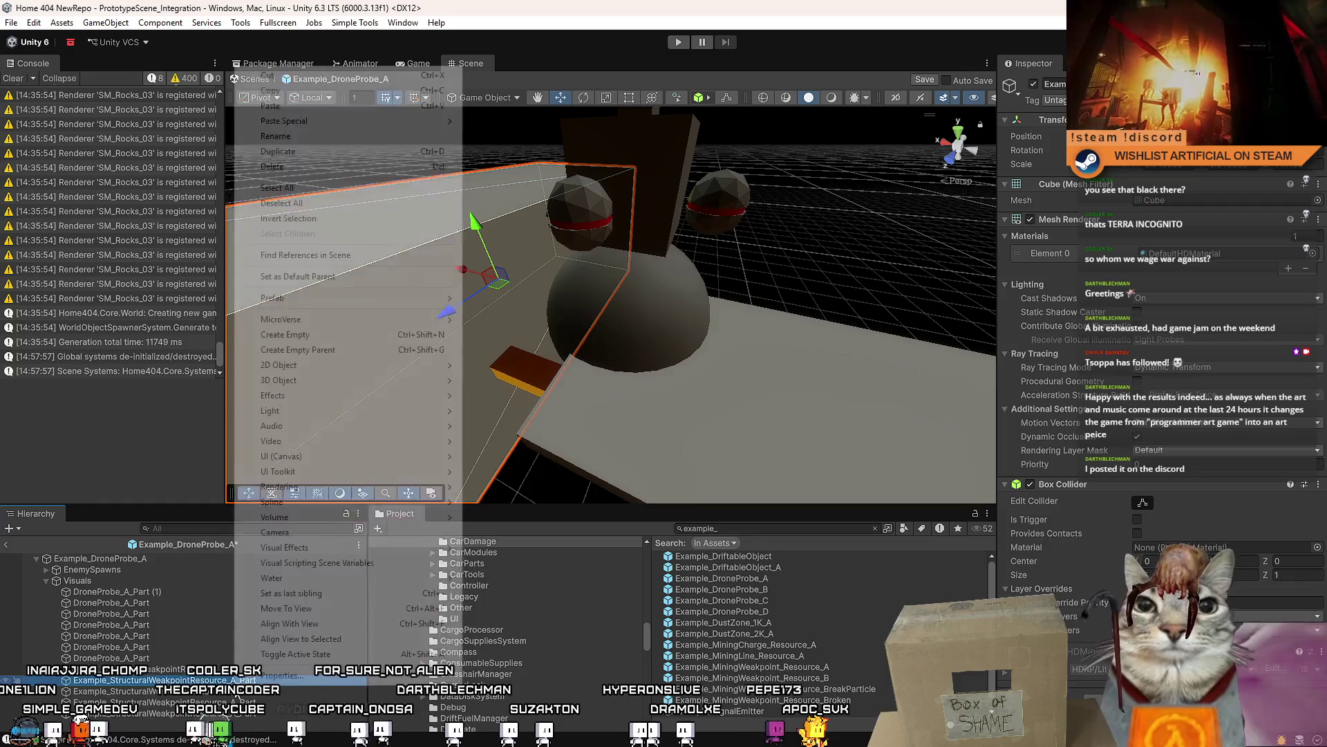
key("Escape")
left_click(185, 680)
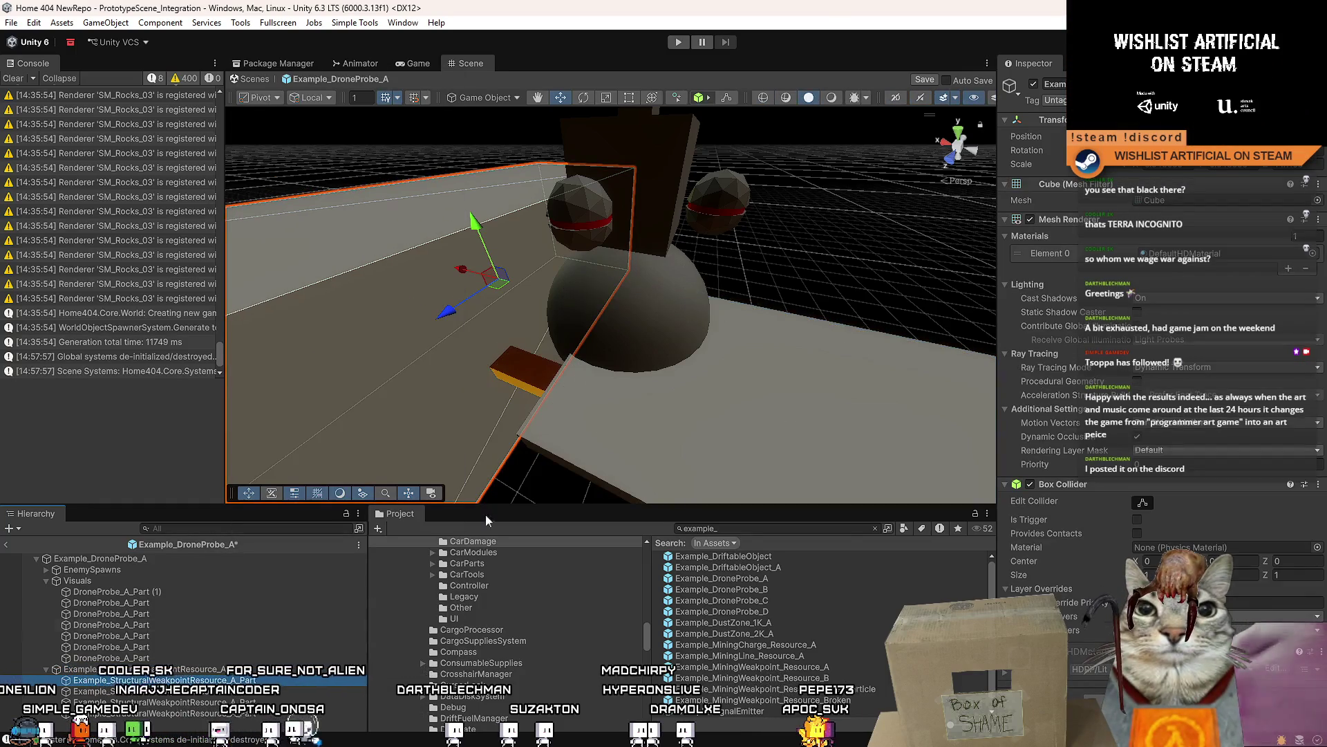
left_click(539, 367)
key("f")
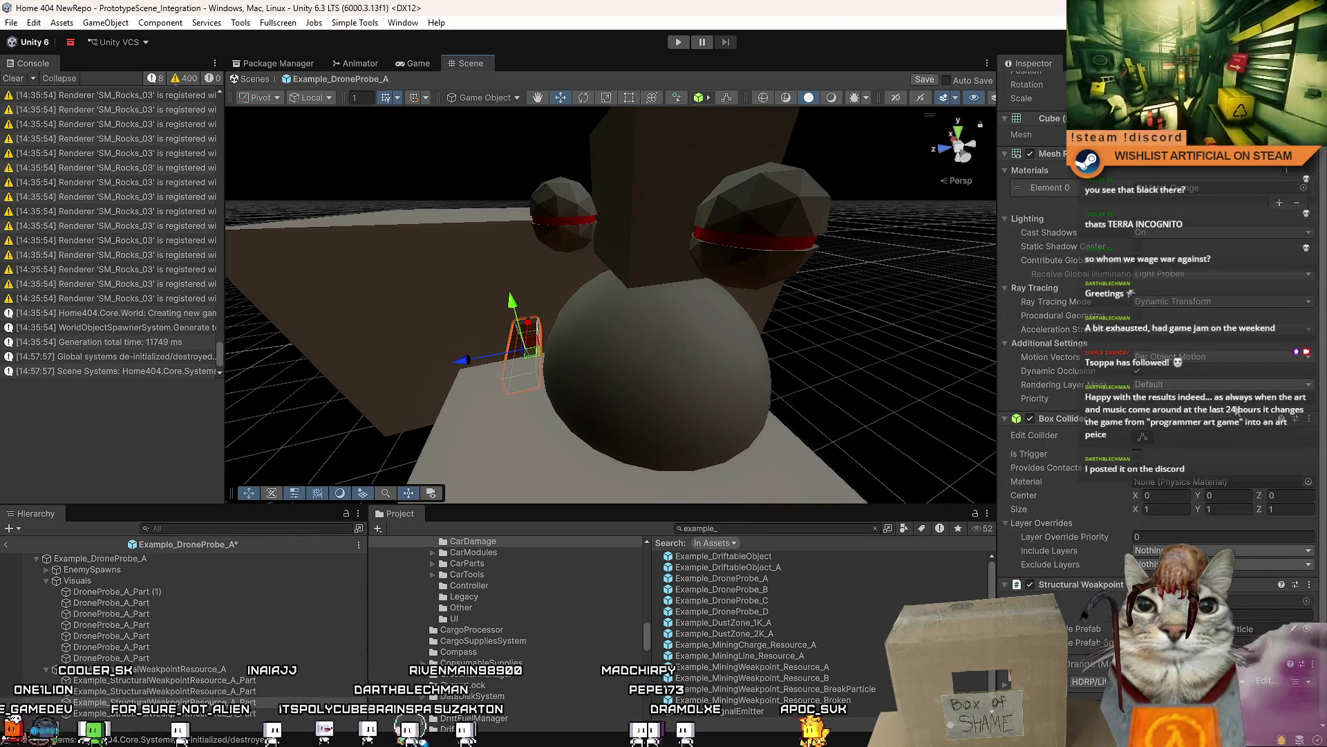
- Move the weakpoint part to the top of Visuals and scale it into a thin leg
mouse_move(692, 415)
left_mouse_down()
mouse_move(855, 412)
mouse_move(803, 433)
left_mouse_up()
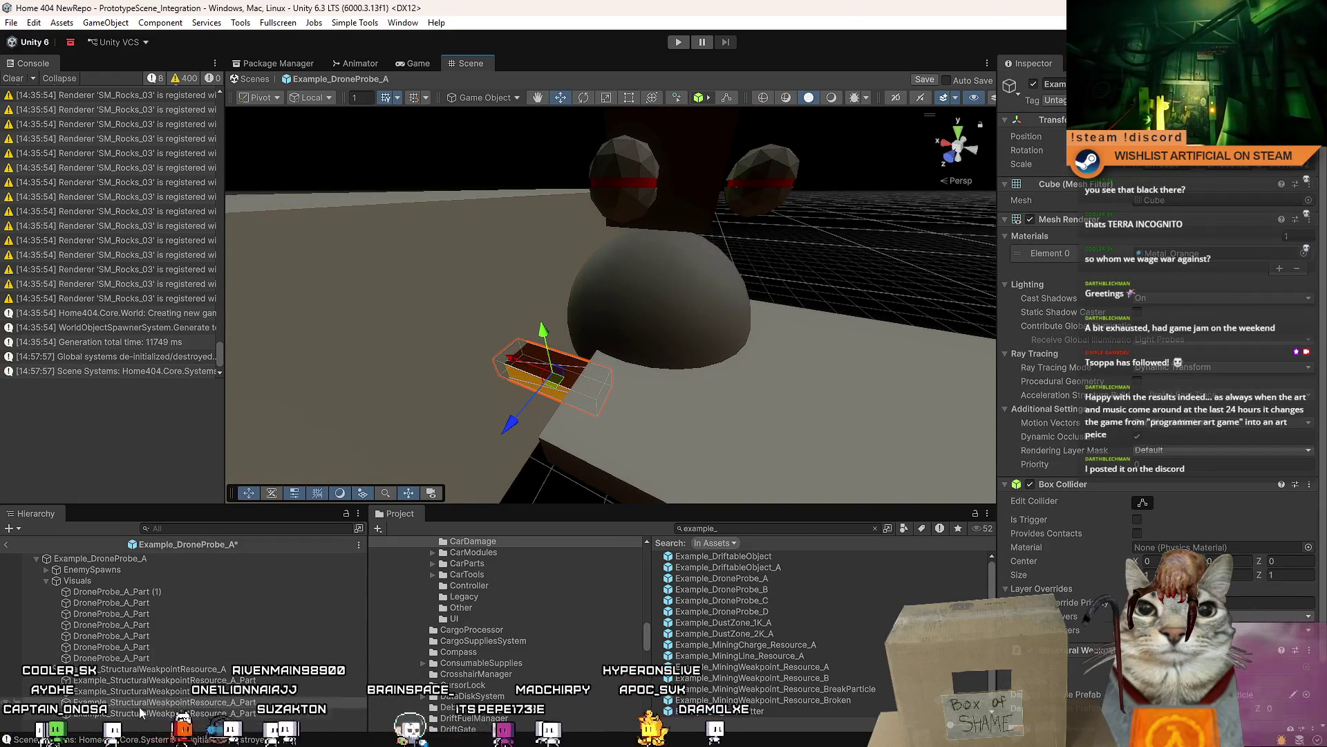
left_click_drag(173, 585, 172, 584)
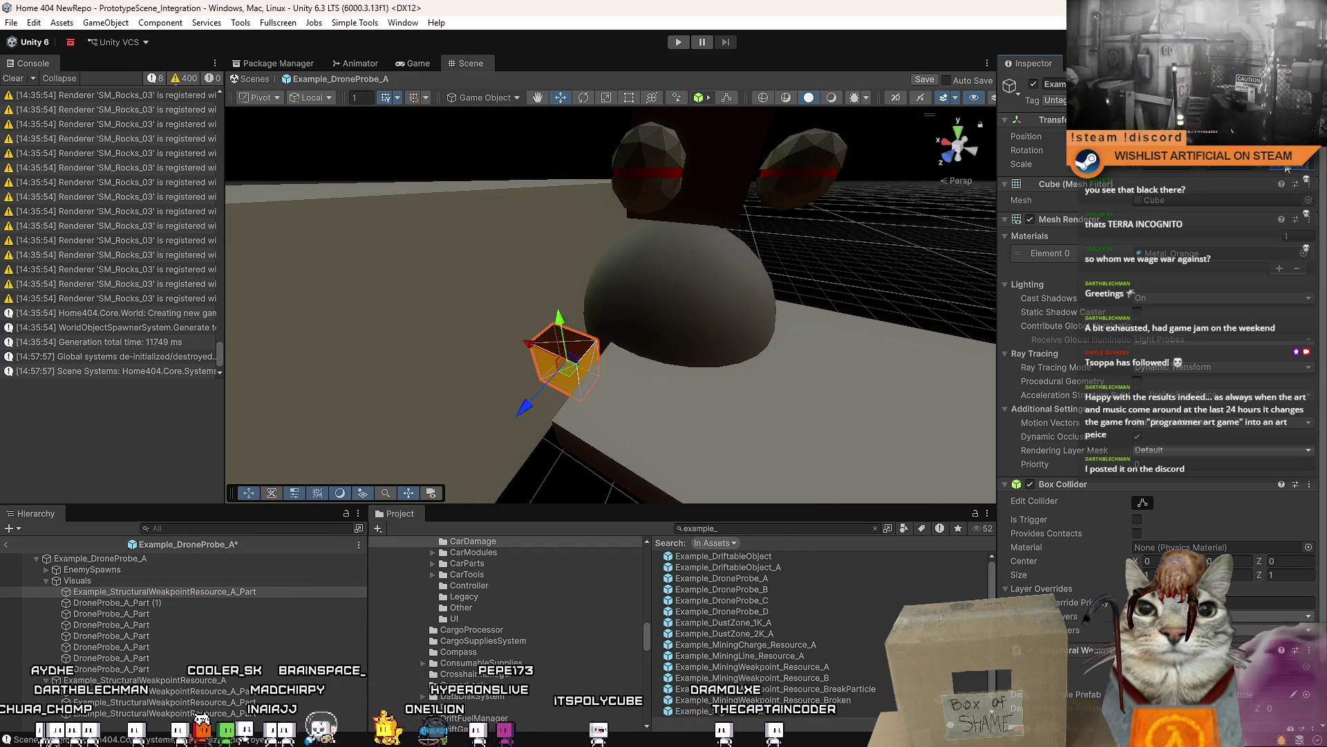
key("r")
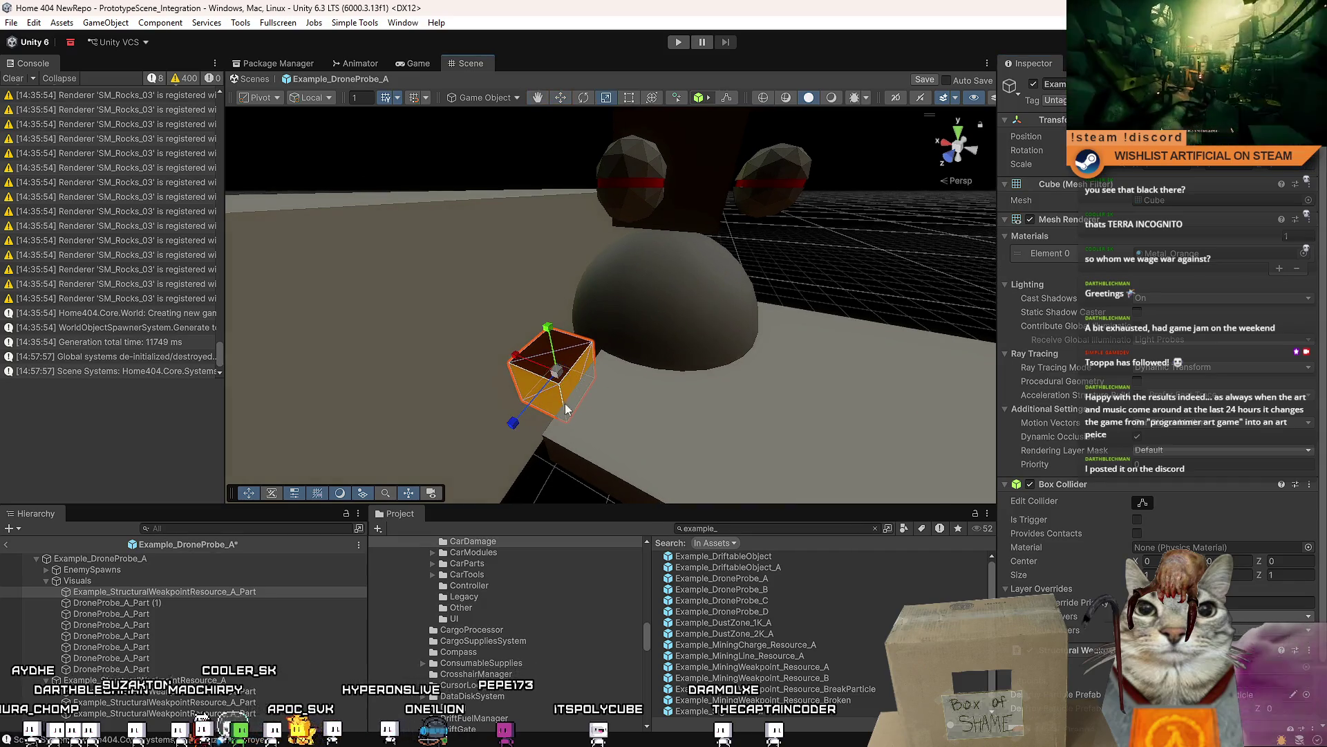
left_click_drag(513, 429, 535, 411)
mouse_move(520, 361)
left_mouse_down()
mouse_move(555, 376)
mouse_move(534, 369)
left_mouse_up()
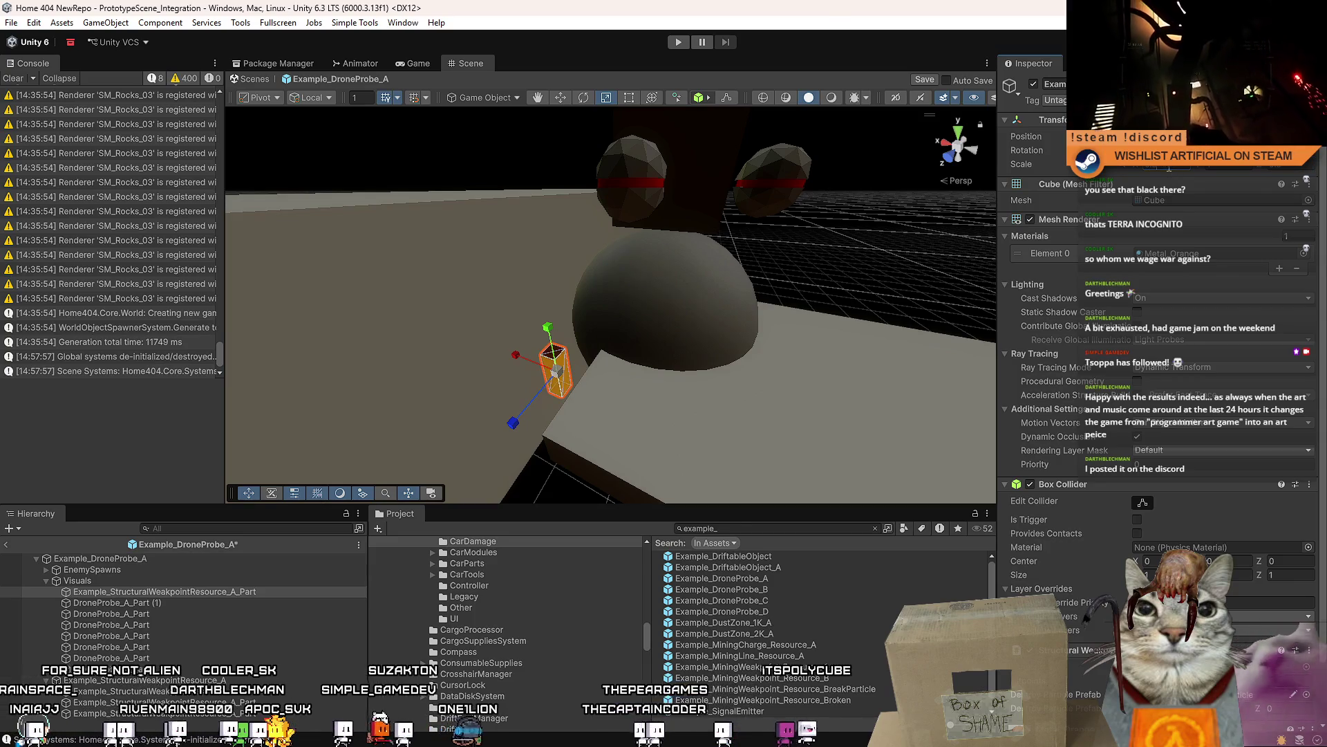
- Frame the orange leg and position it beneath the drone body
left_click_drag(663, 303, 643, 305)
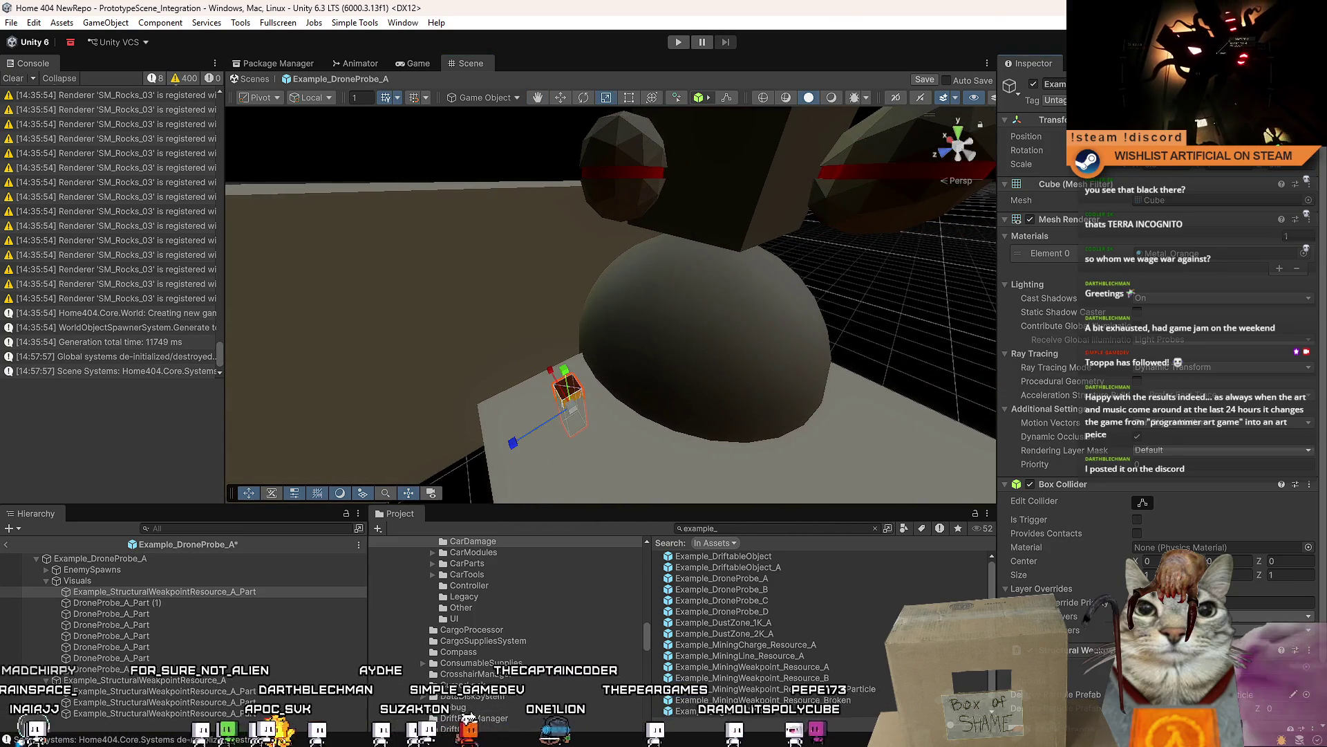
key("f")
key("w")
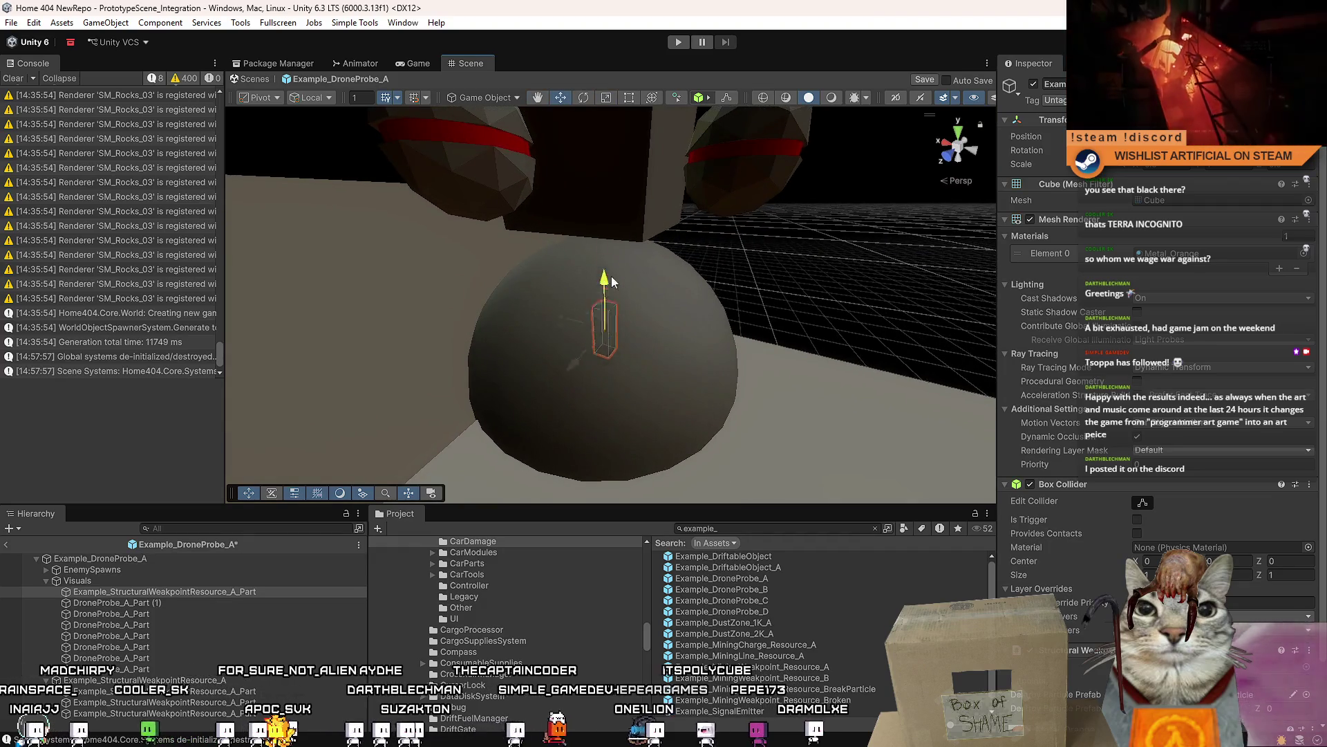
scroll(641, 188, "up", 5)
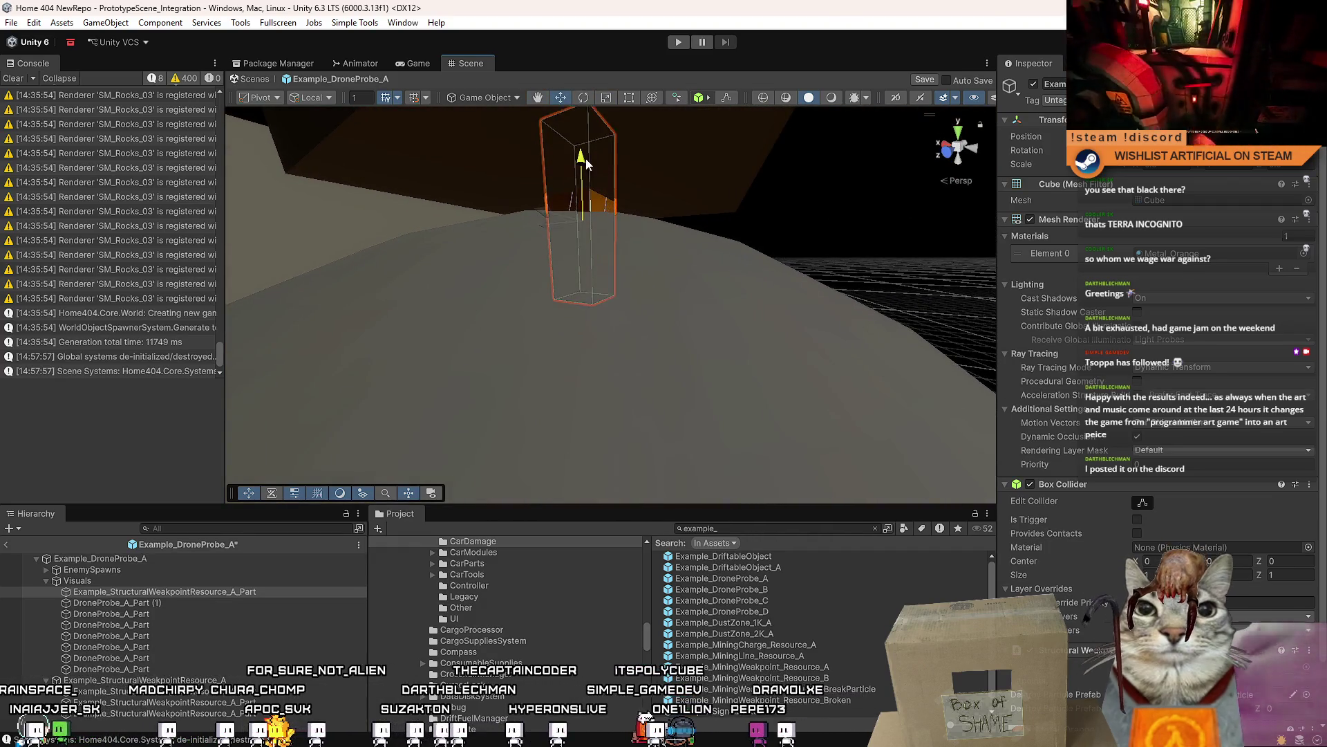
scroll(586, 159, "down", 5)
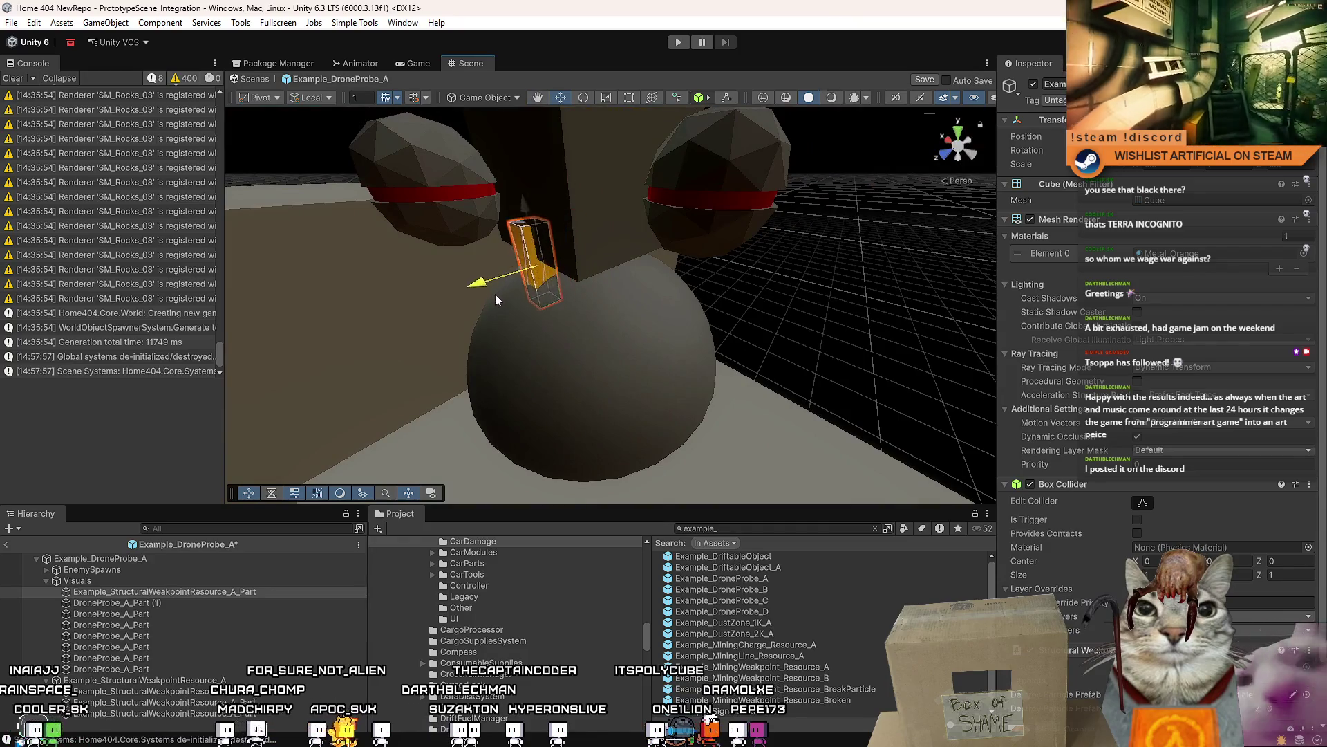
mouse_move(479, 303)
left_mouse_down("alt")
mouse_move(641, 280)
mouse_move(534, 272)
mouse_move(795, 232)
mouse_move(374, 231)
mouse_move(429, 290)
mouse_move(408, 326)
mouse_move(346, 341)
mouse_move(650, 290)
mouse_move(581, 257)
mouse_move(740, 237)
mouse_move(744, 332)
mouse_move(346, 279)
mouse_move(546, 320)
left_mouse_up("alt")
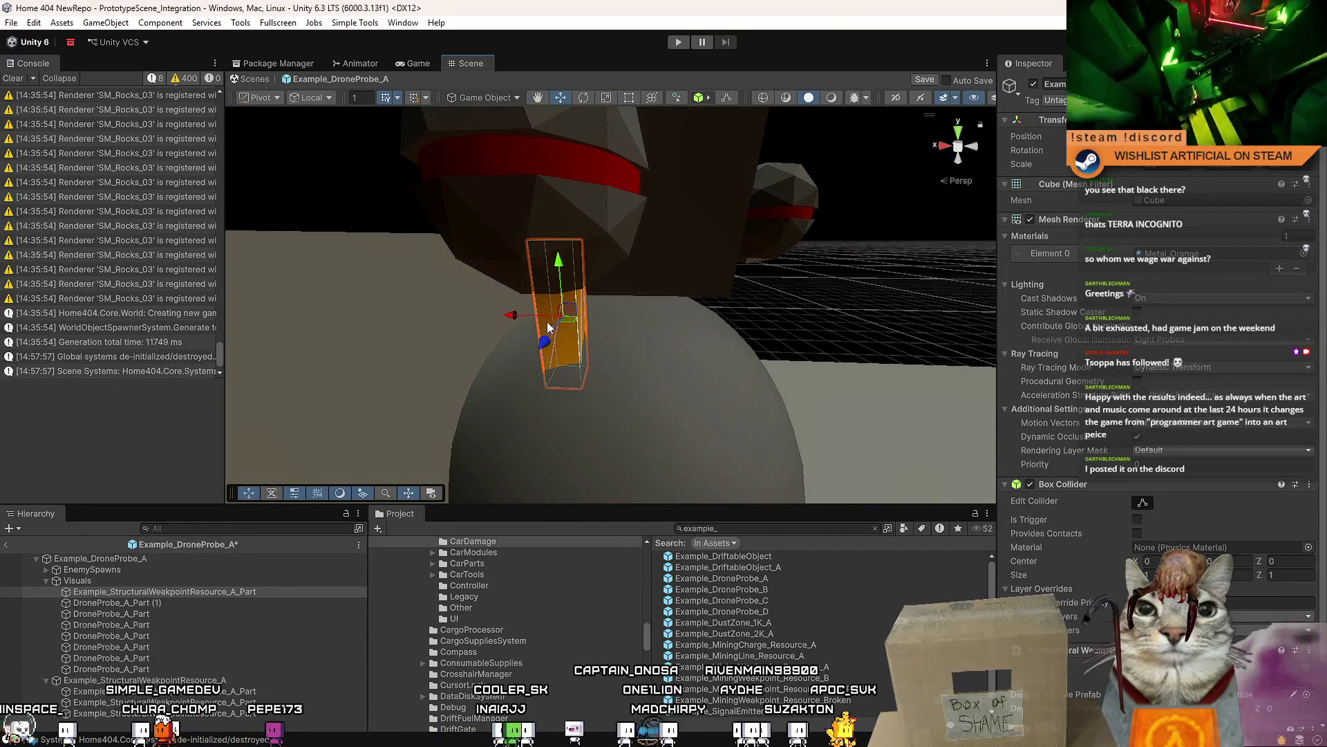
- Duplicate the leg, then duplicate both, to make four orange legs
key("ctrl+d")
left_click_drag(628, 327, 515, 324)
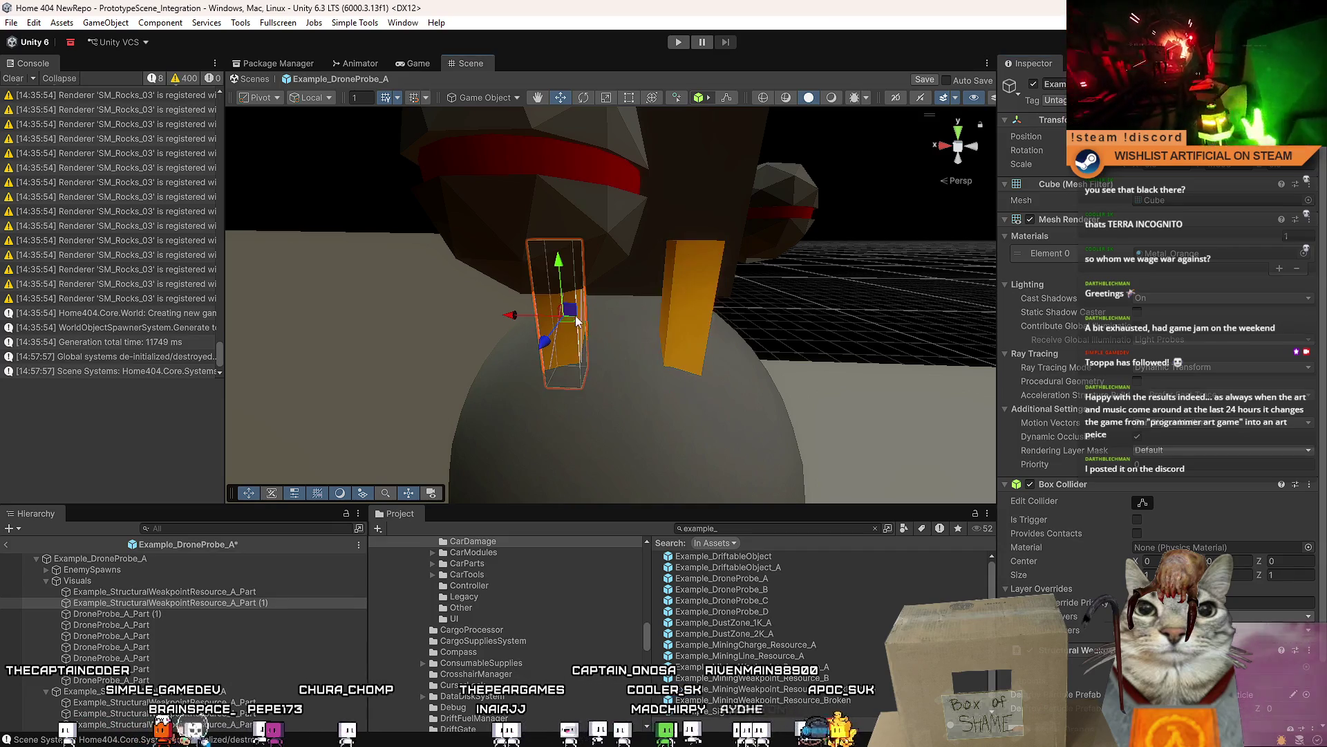
left_click(674, 309, "shift")
mouse_move(674, 309)
left_mouse_down("alt")
mouse_move(363, 323)
mouse_move(771, 289)
mouse_move(860, 259)
left_mouse_up("alt")
key("ctrl+d")
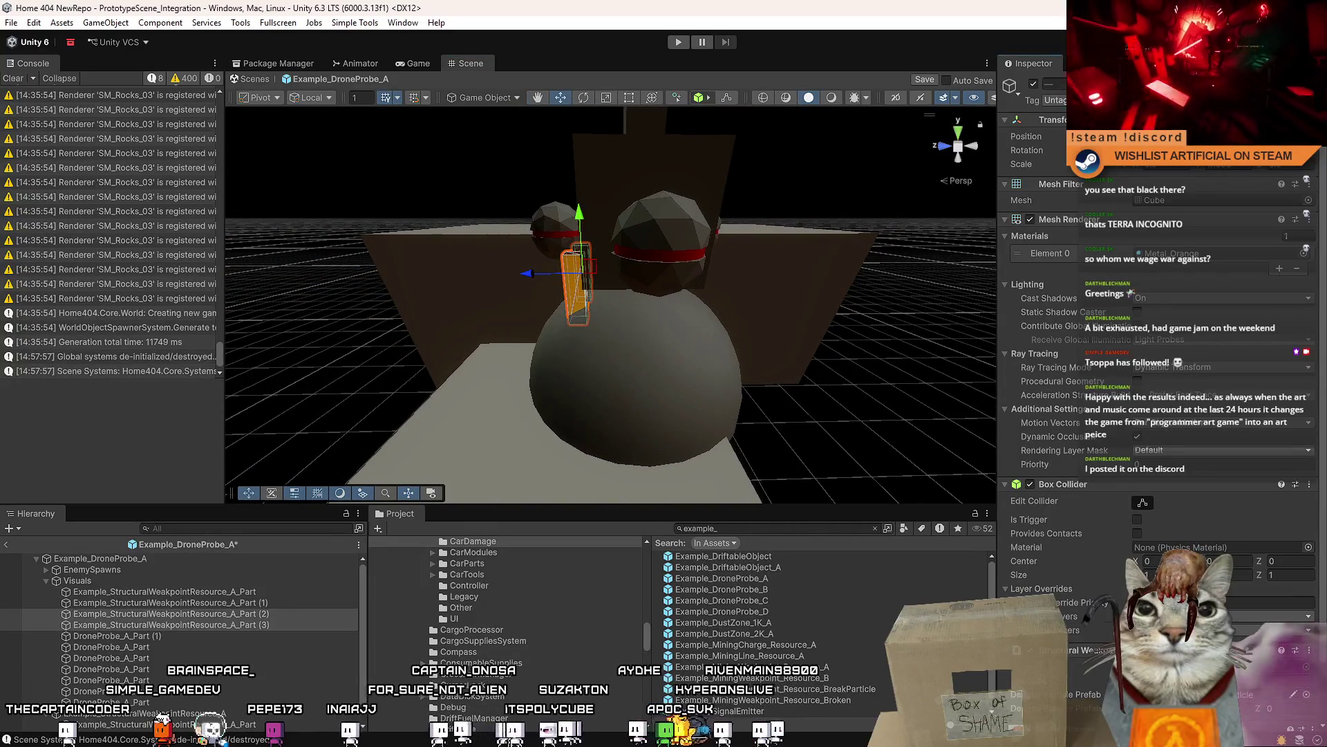
left_click_drag(865, 207, 492, 332)
- Check the four legs, then select the body box DroneProbe_A_Part (1) for its object options
left_click(484, 331)
left_click(565, 343)
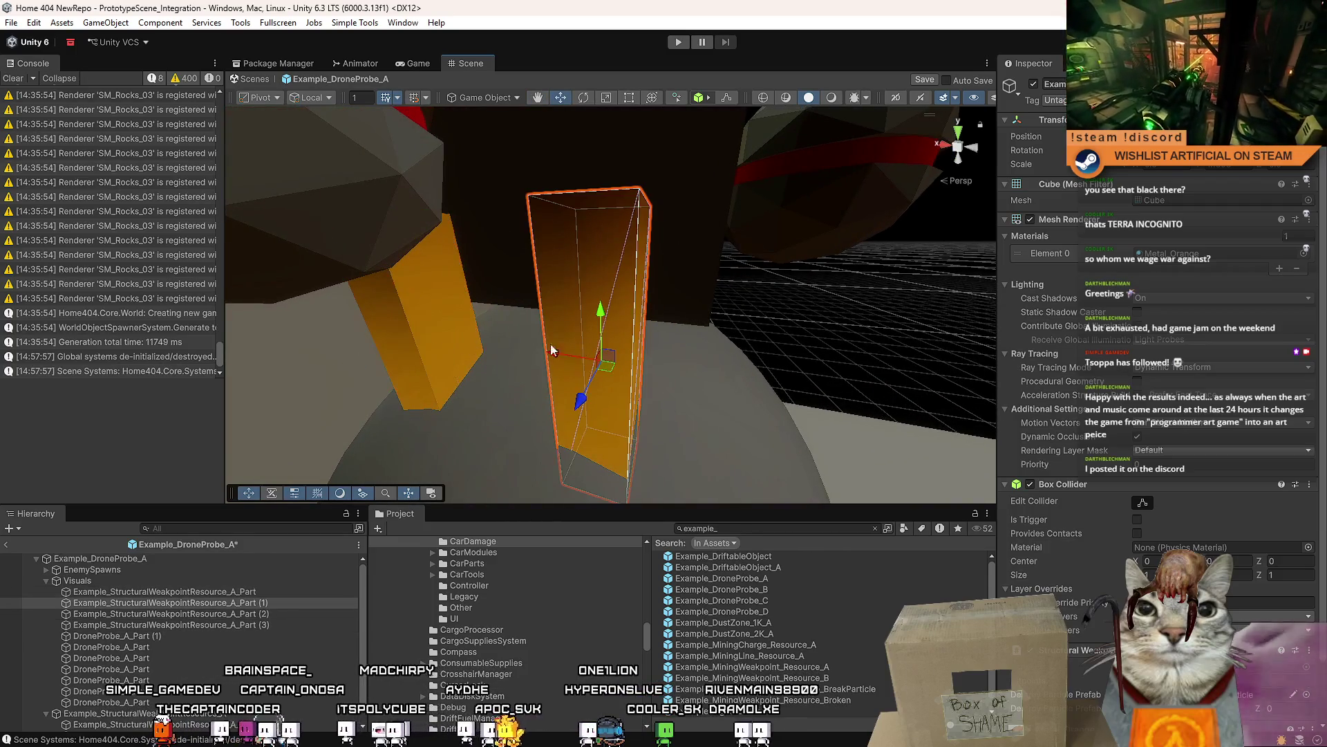
left_click(415, 305, "ctrl")
mouse_move(415, 304)
left_mouse_down()
mouse_move(539, 323)
mouse_move(520, 314)
mouse_move(651, 249)
left_mouse_up()
left_click(563, 278)
left_click(564, 278)
left_click(652, 247)
key("f")
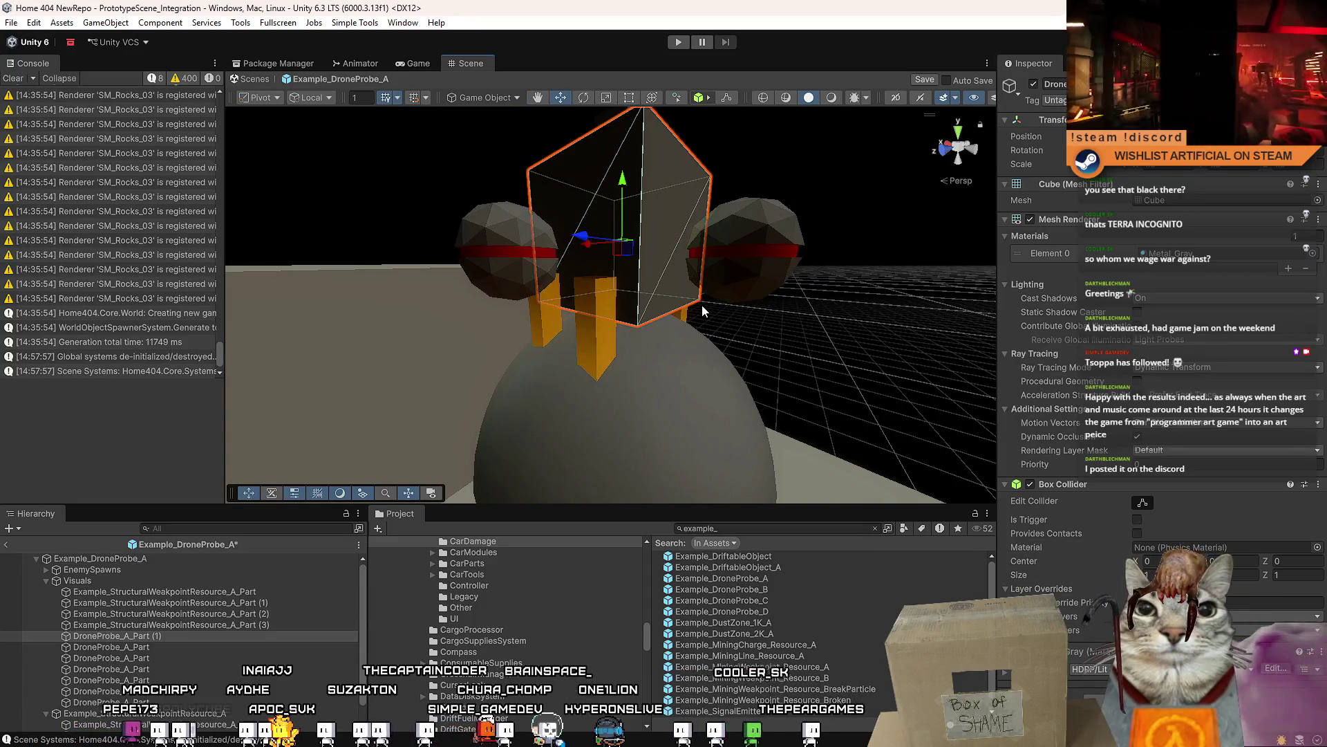
left_click_drag(703, 305, 674, 236)
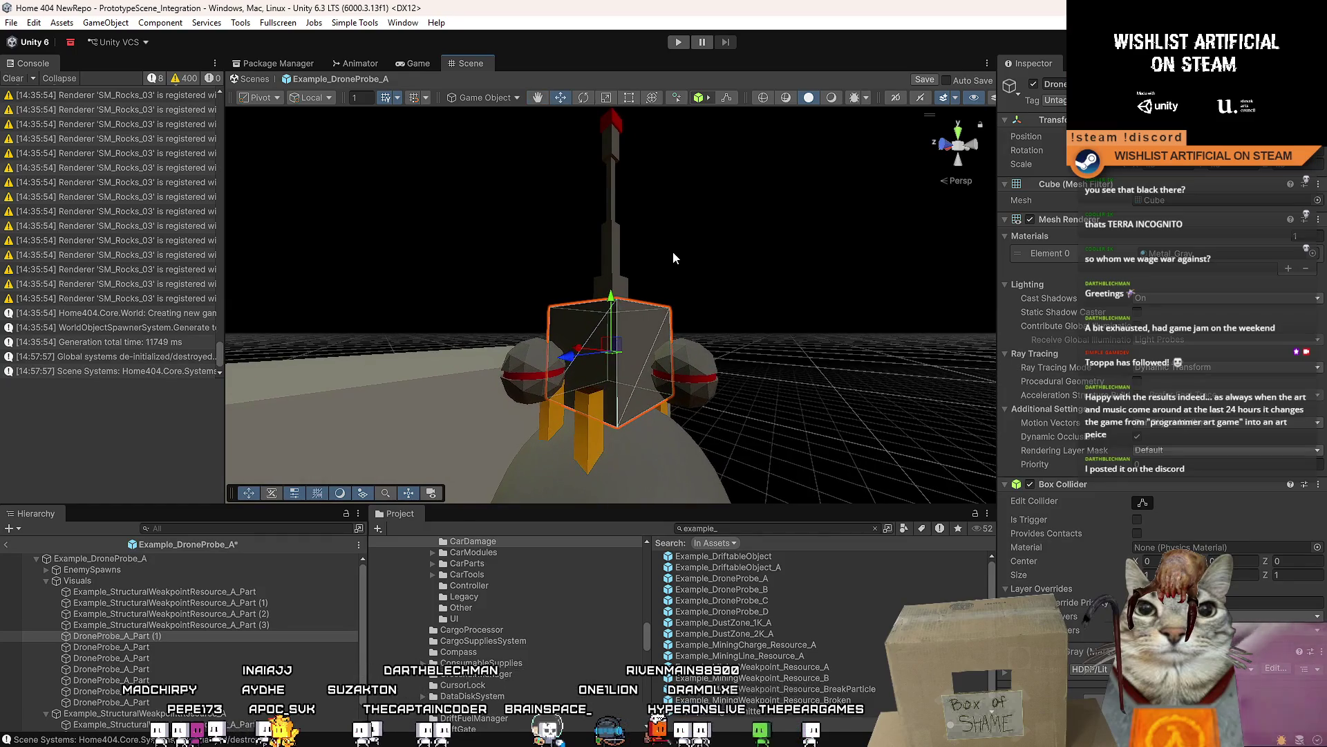
left_click(643, 343)
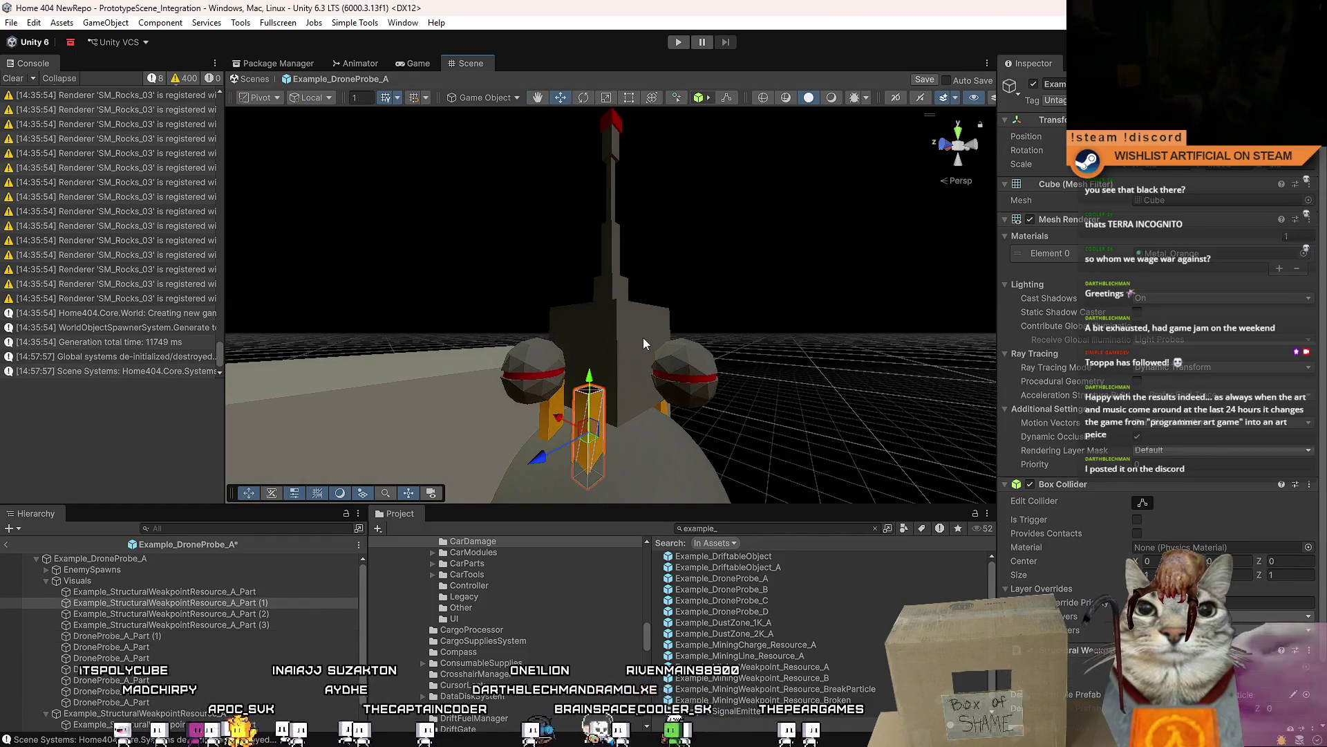
left_click(221, 636)
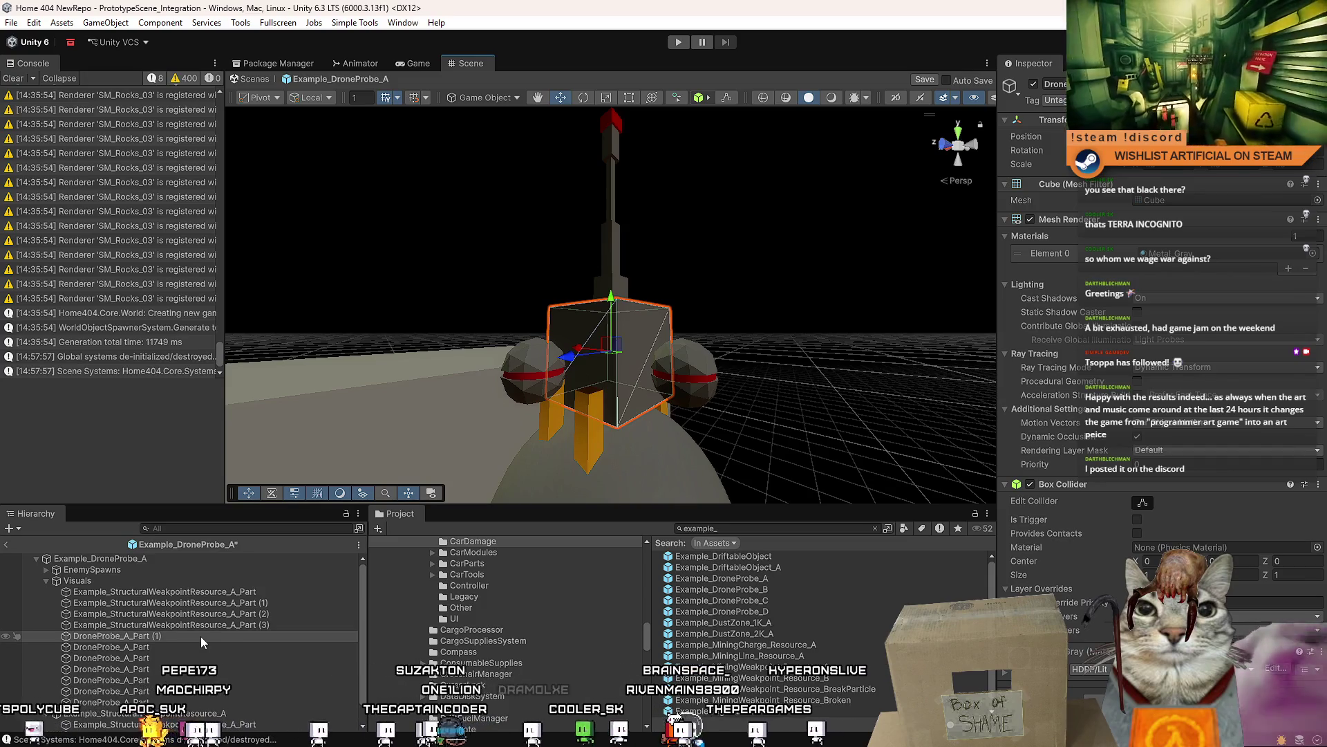
right_click(203, 636)
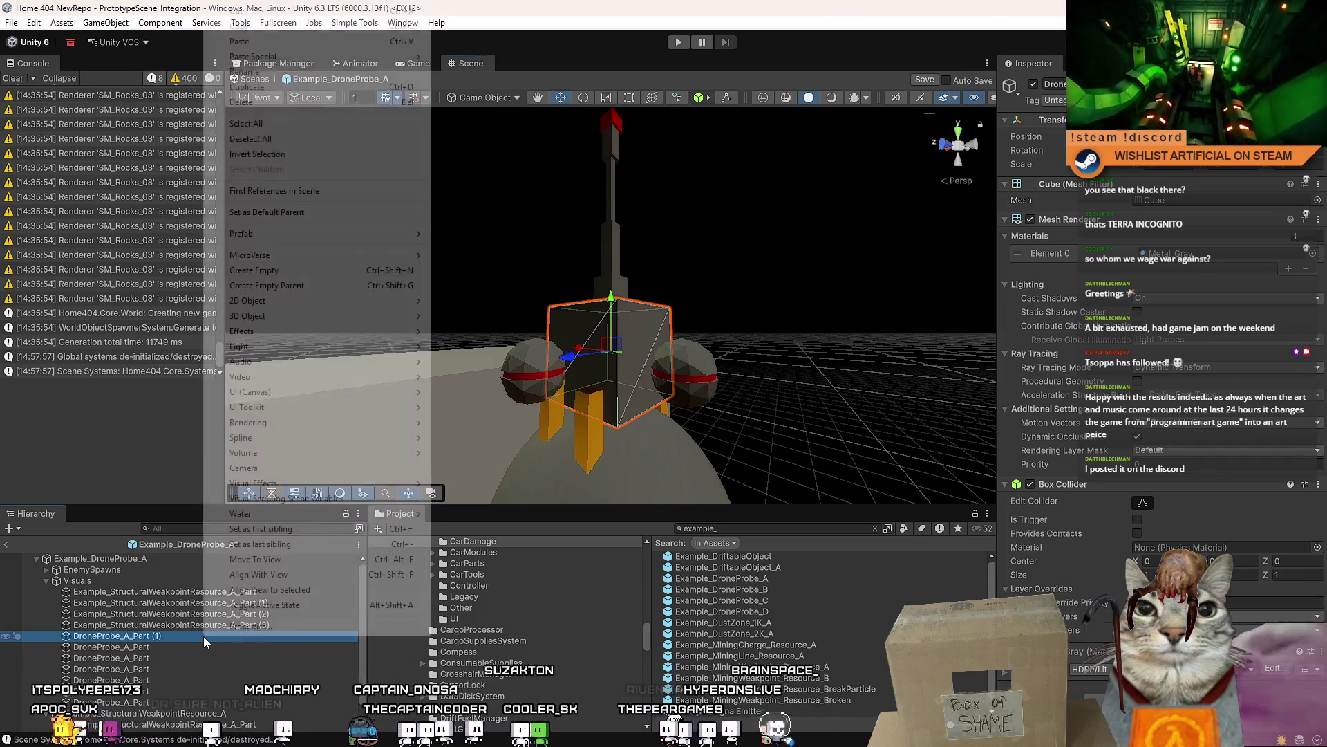
- Create an empty child under DroneProbe_A_Part (1) and move it to the top of Visuals
left_click(277, 271)
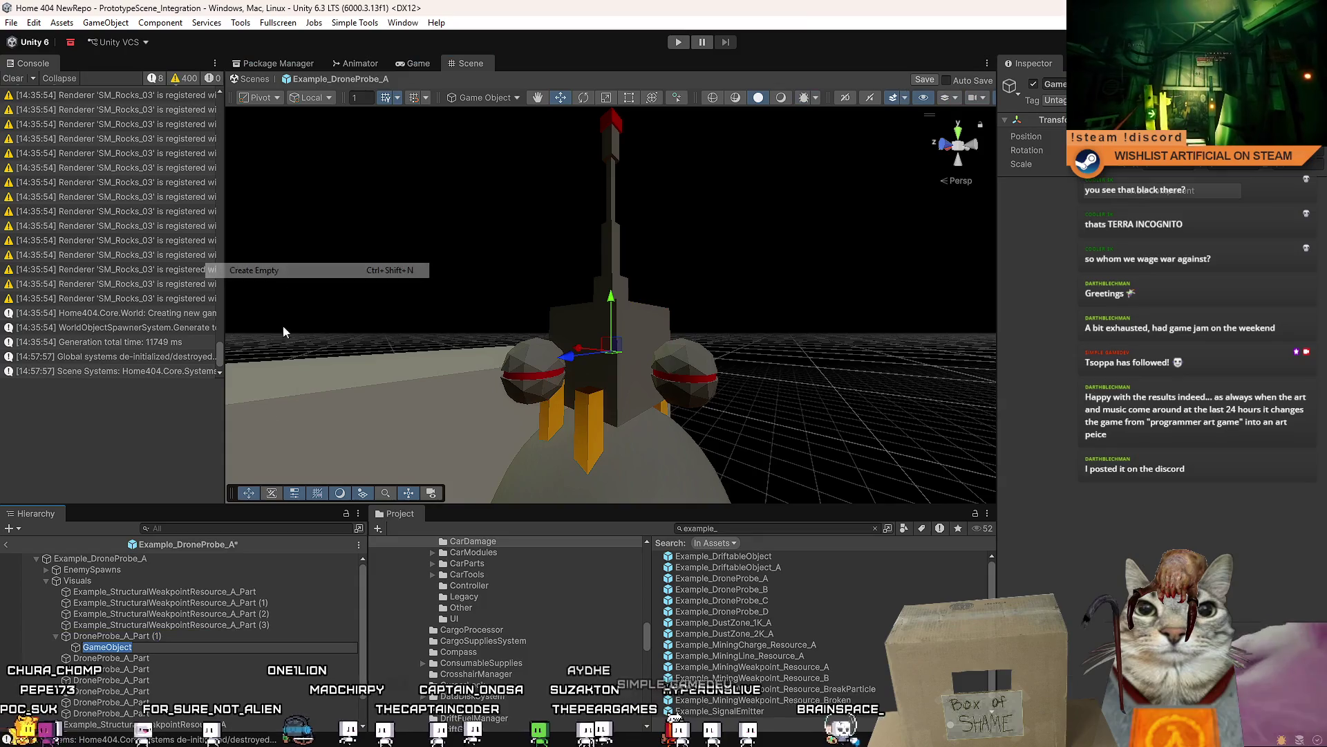
left_click(134, 648)
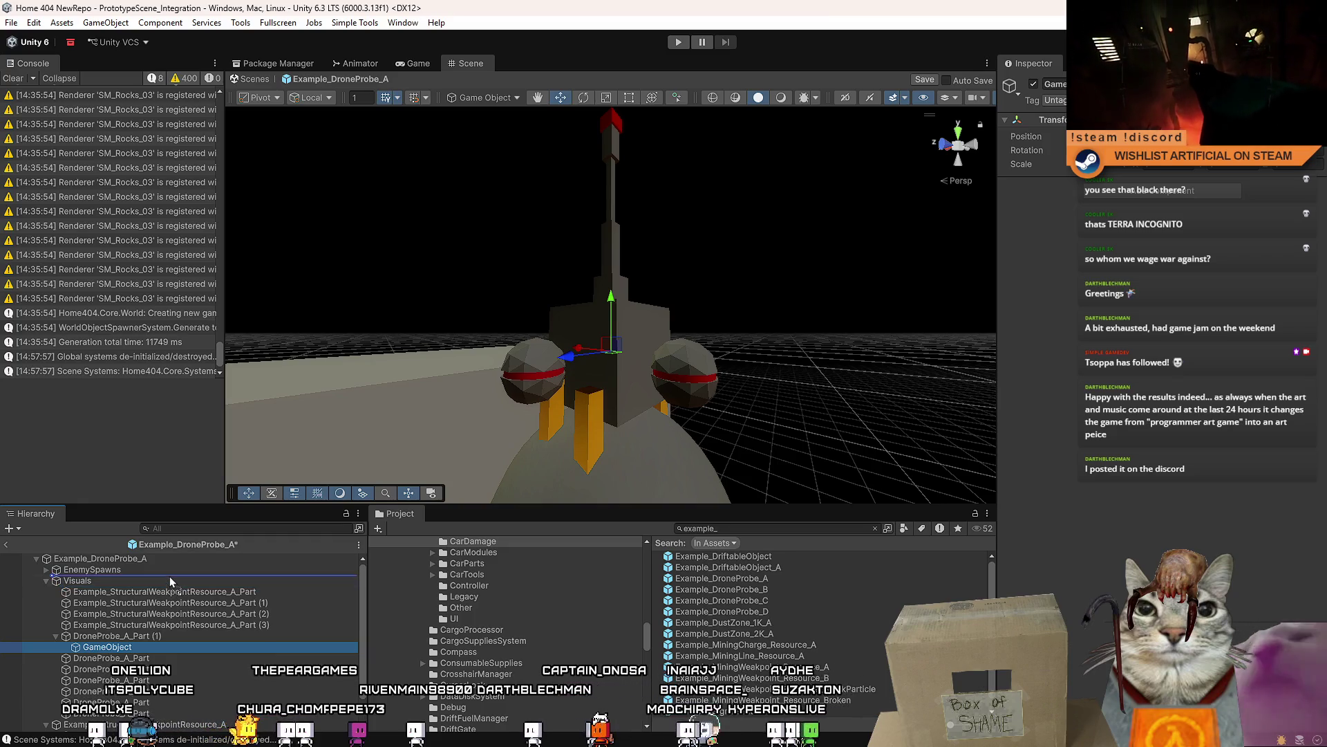
left_click_drag(158, 589, 158, 588)
left_click(114, 605)
left_click(124, 593)
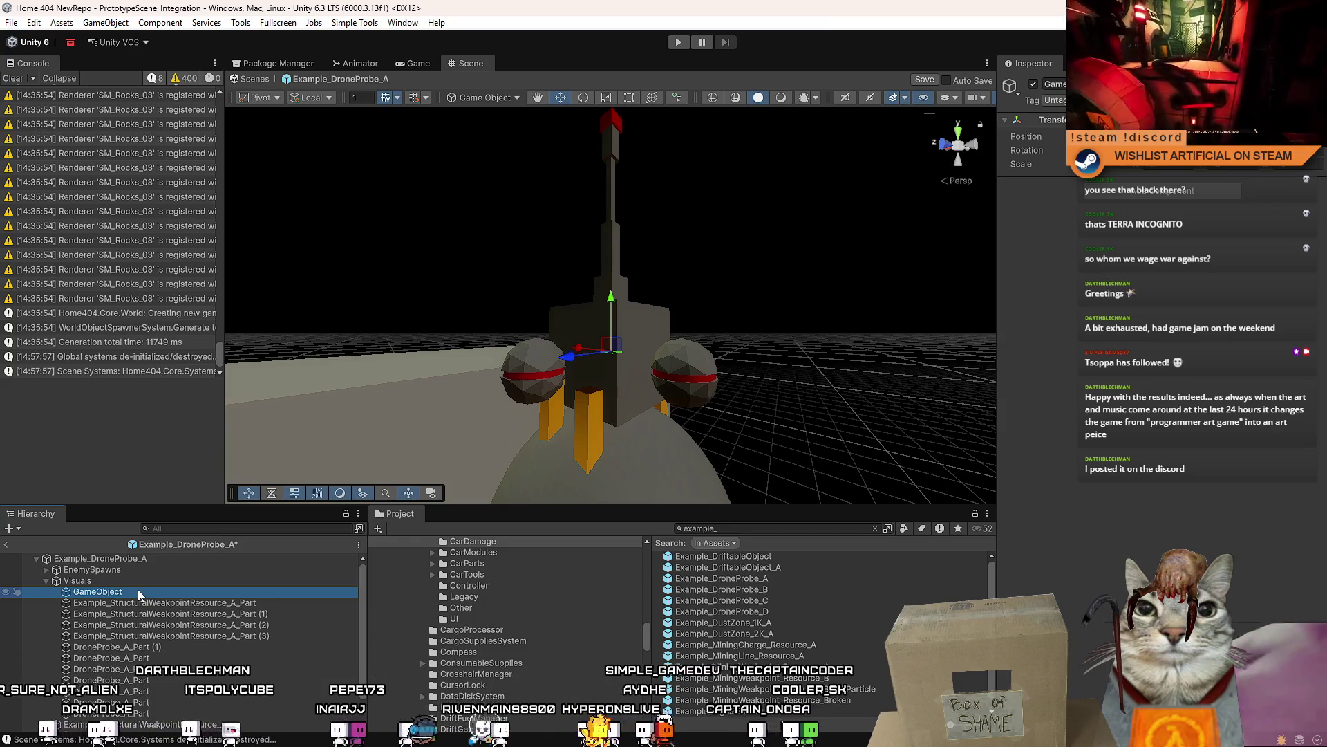
- Rename the empty object StructuralWeakpointResource and review the drone's parts
scroll(828, 611, "down", 1)
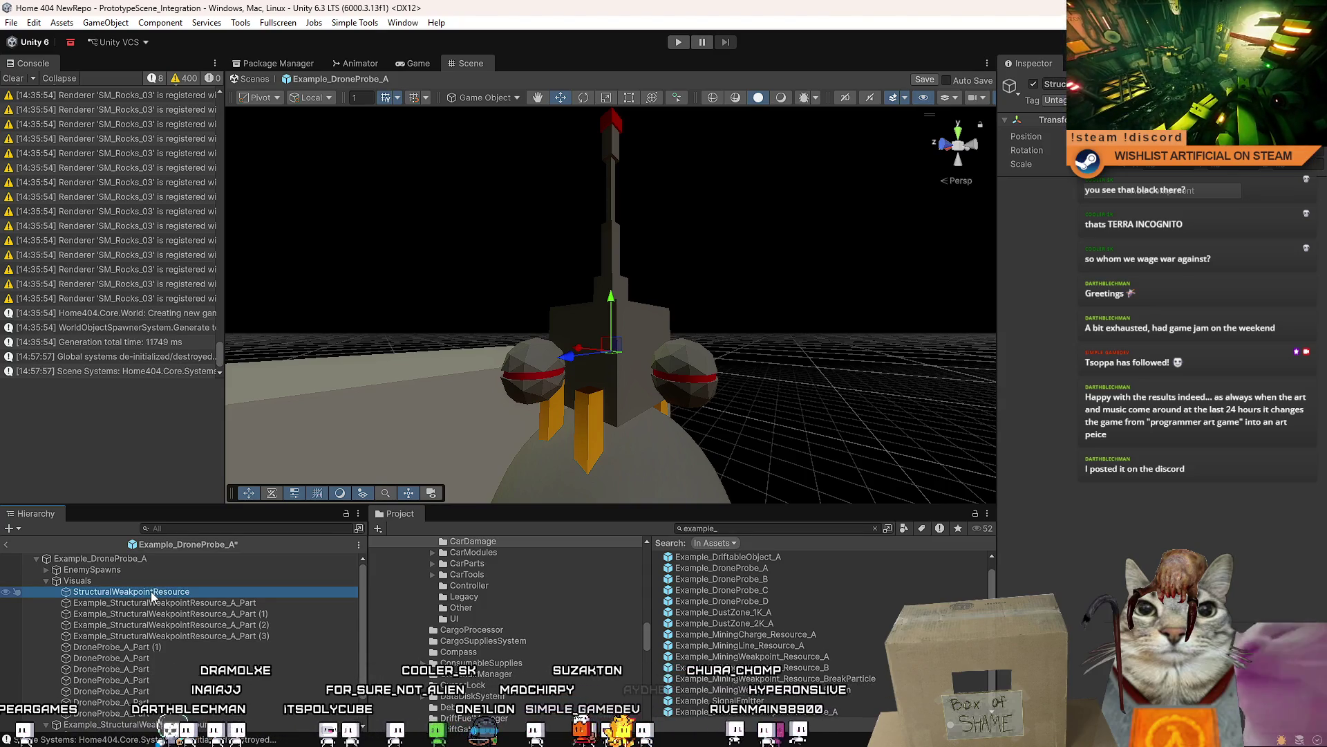
left_click(1173, 171)
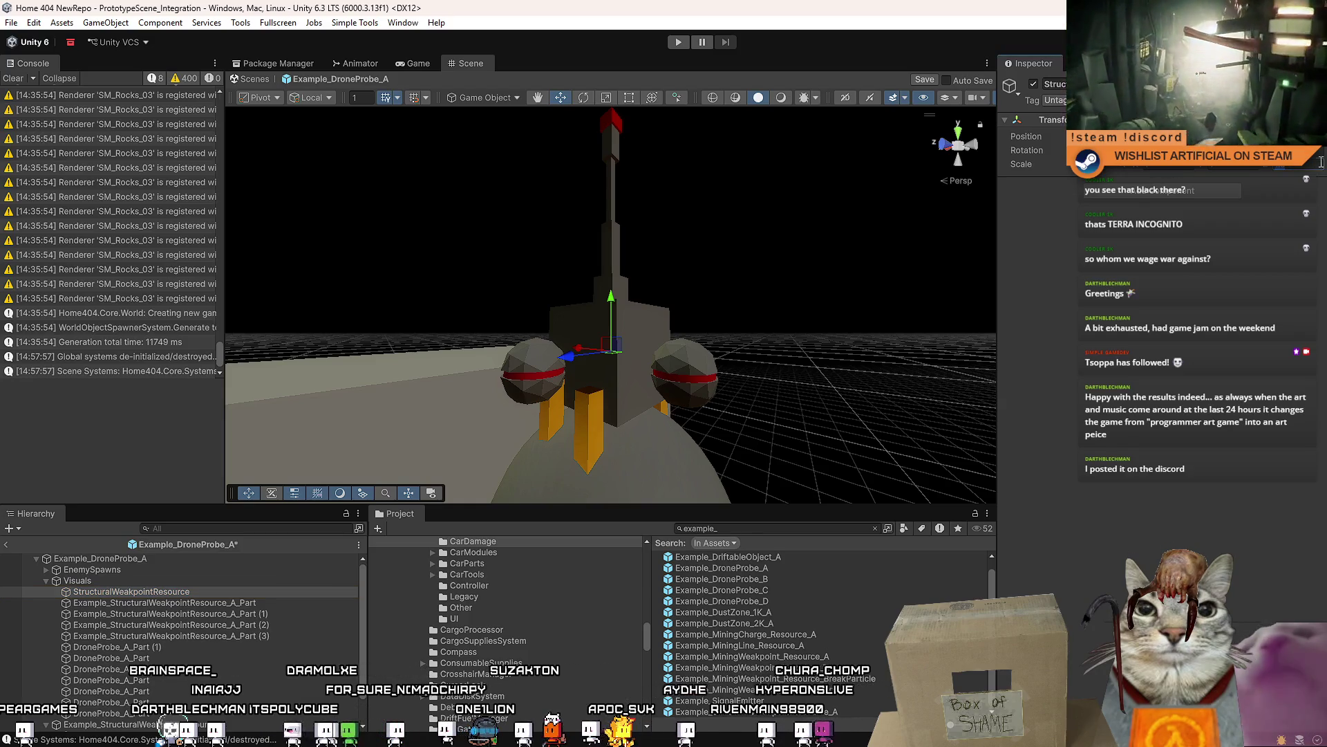
mouse_move(908, 304)
left_mouse_down()
mouse_move(525, 336)
mouse_move(593, 296)
mouse_move(599, 251)
mouse_move(537, 401)
left_mouse_up()
left_click(593, 296)
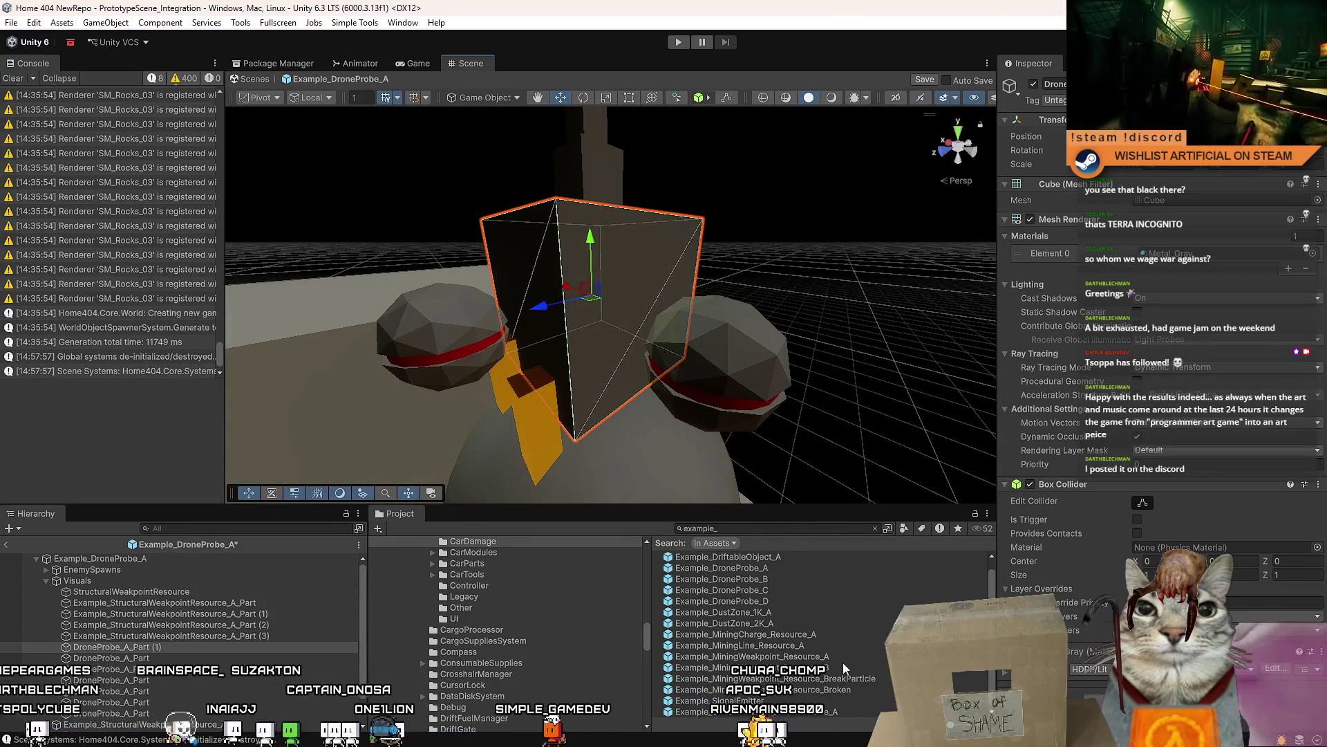
left_click(795, 712)
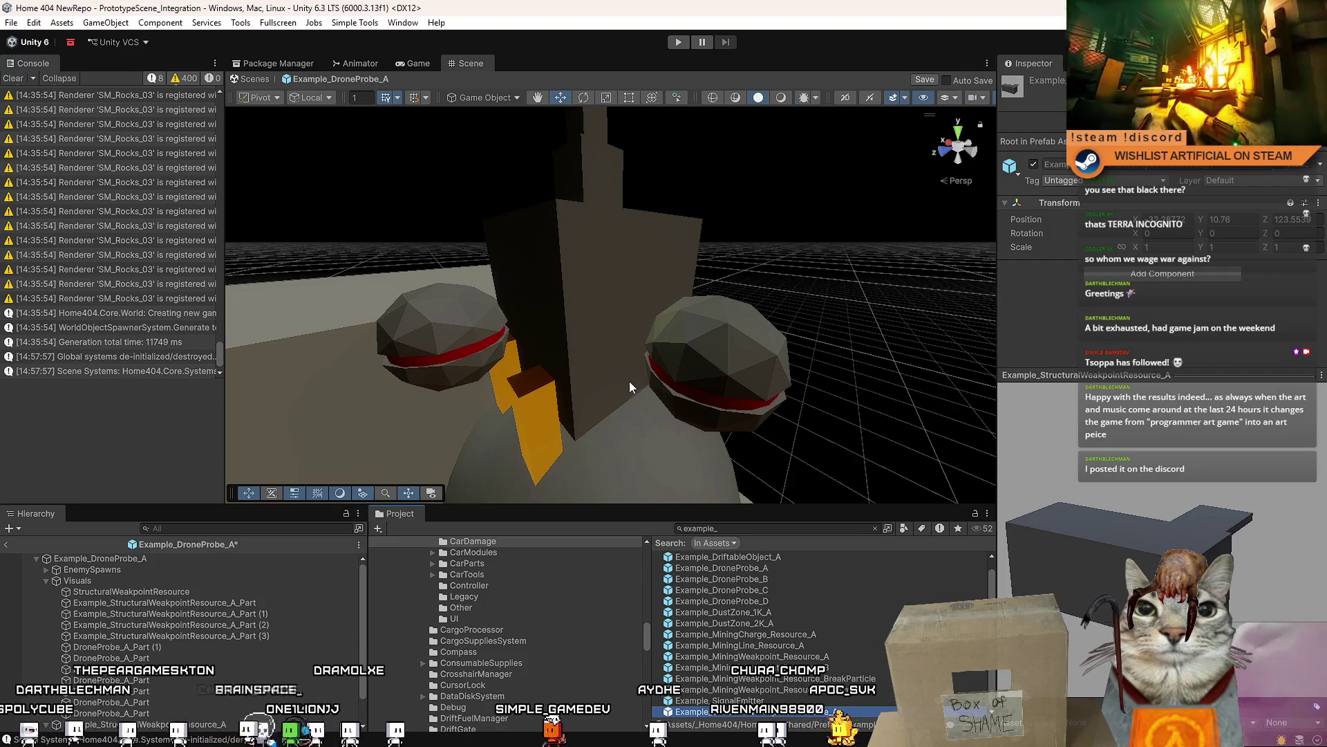
- Give StructuralWeakpointResource a Structural Weakpoint Group component, removing the Structural Weakpoint added by mistake
left_click(632, 386)
left_click(184, 592)
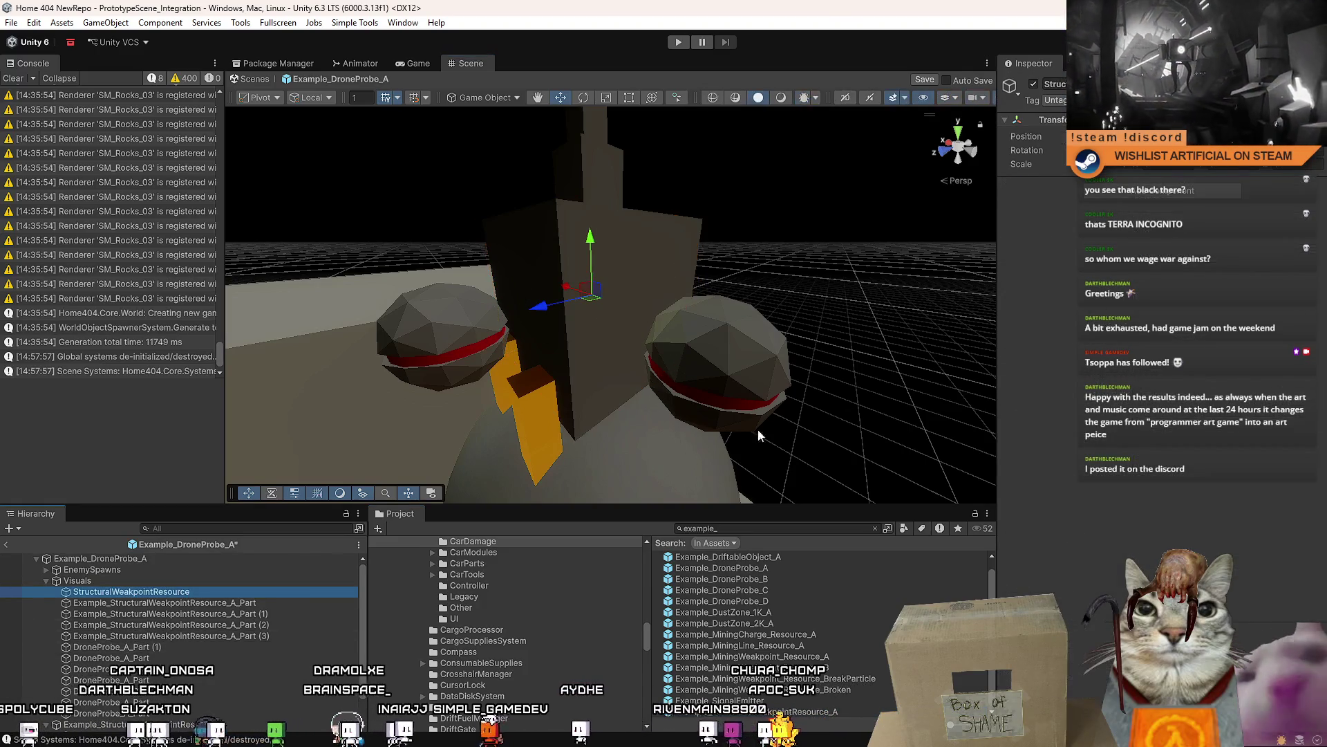
left_click(1173, 197)
type("struc")
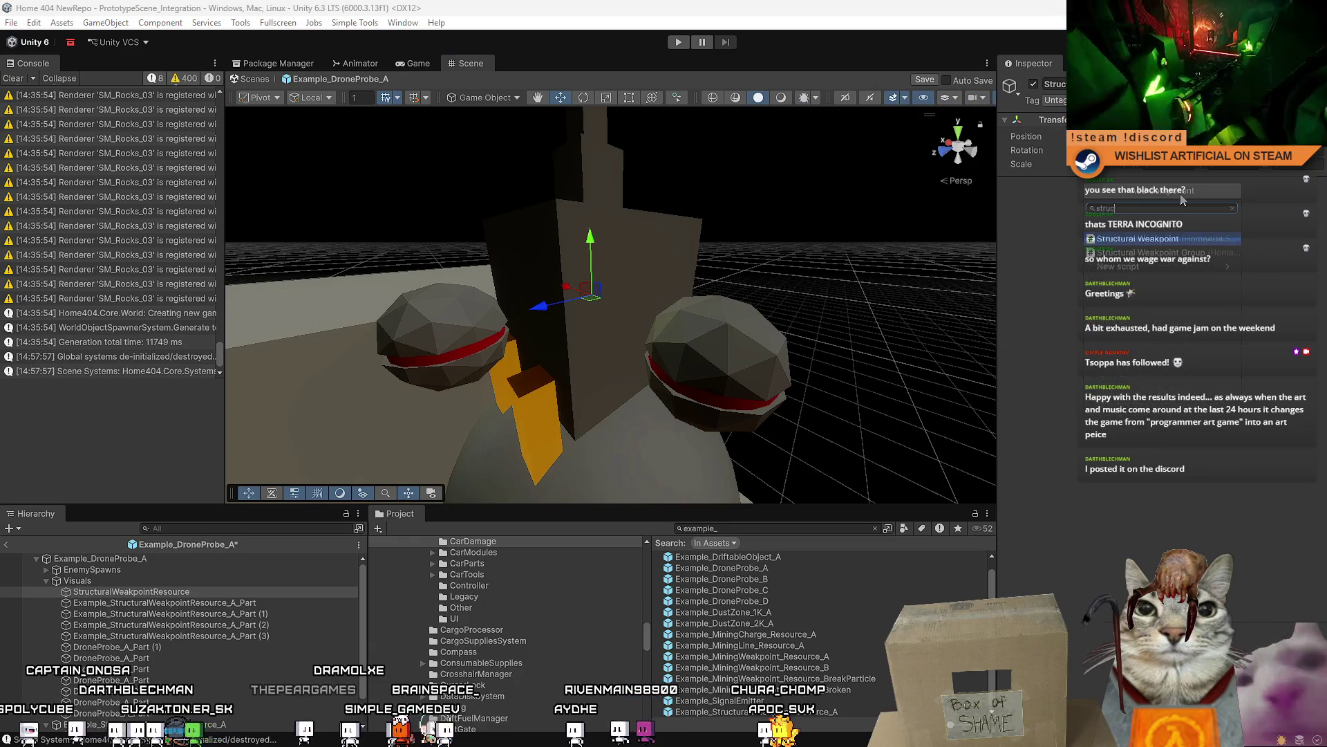
key("Return")
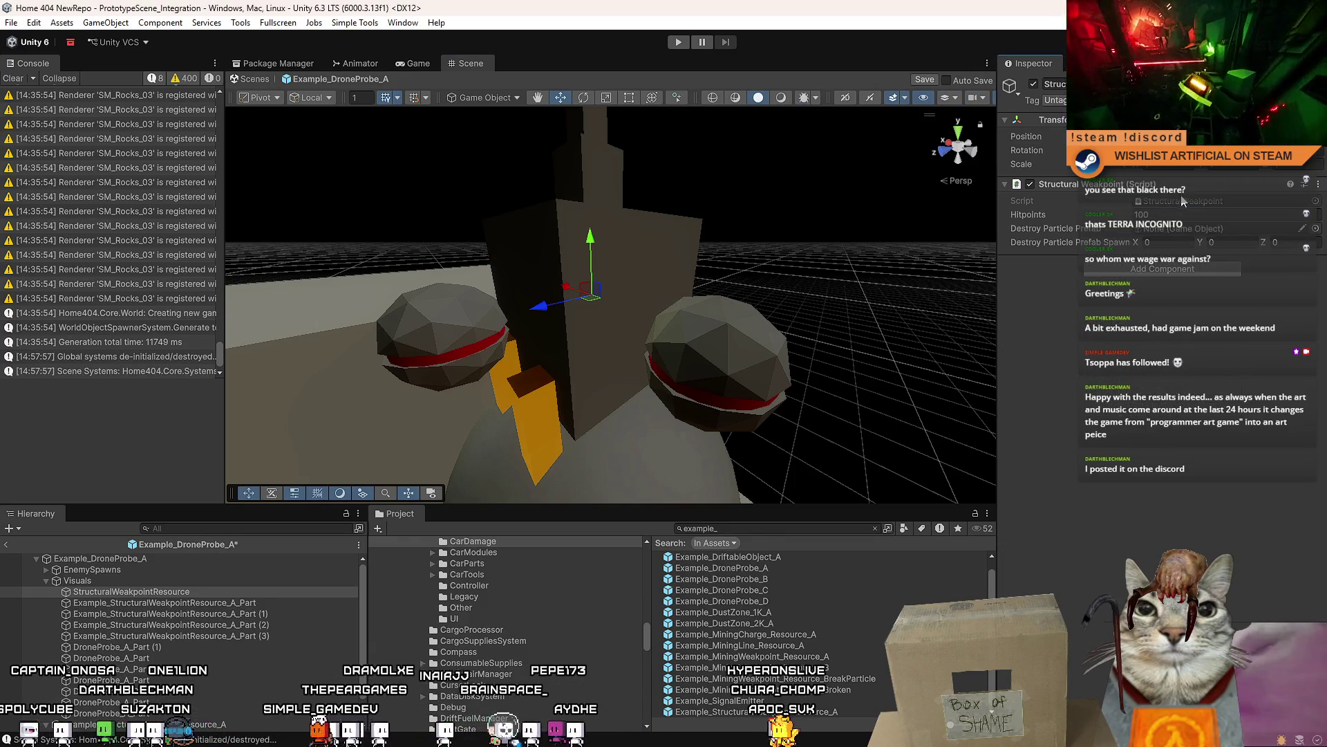
right_click(1205, 189)
left_click(1223, 220)
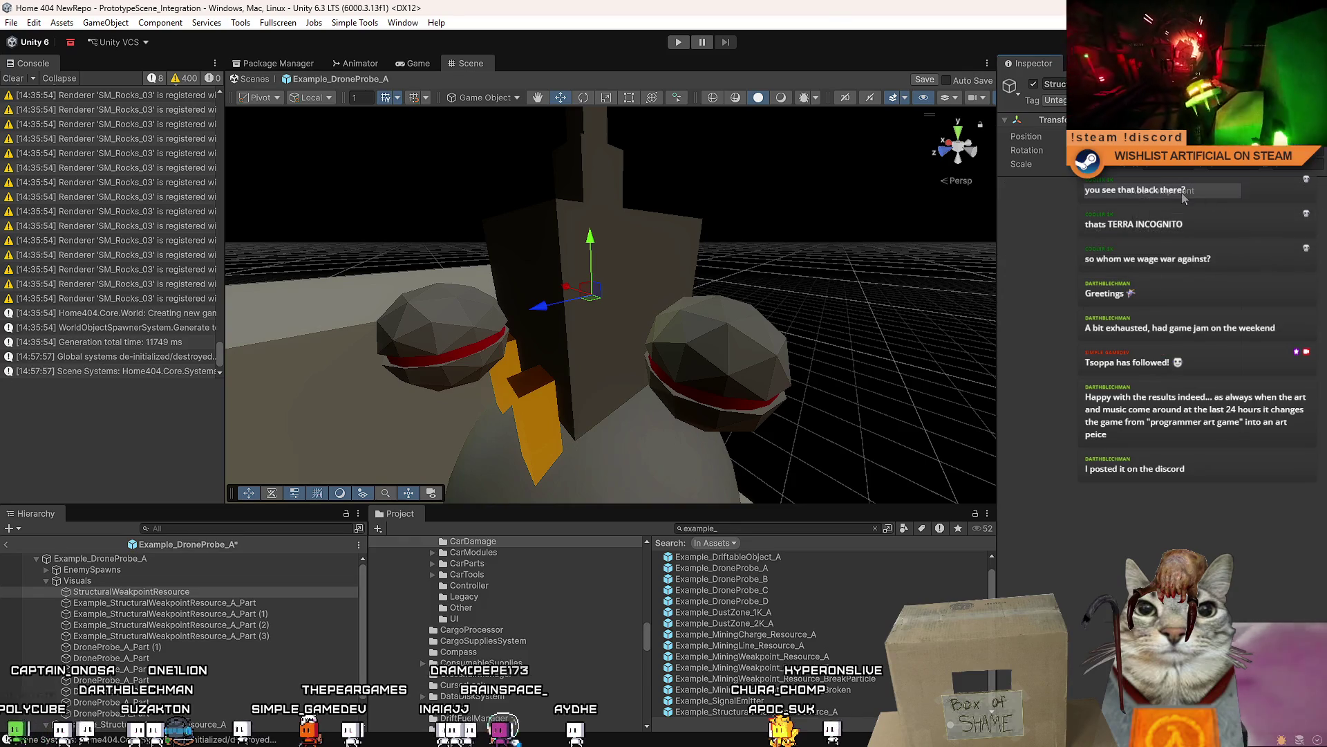
left_click(1187, 201)
left_click(1165, 252)
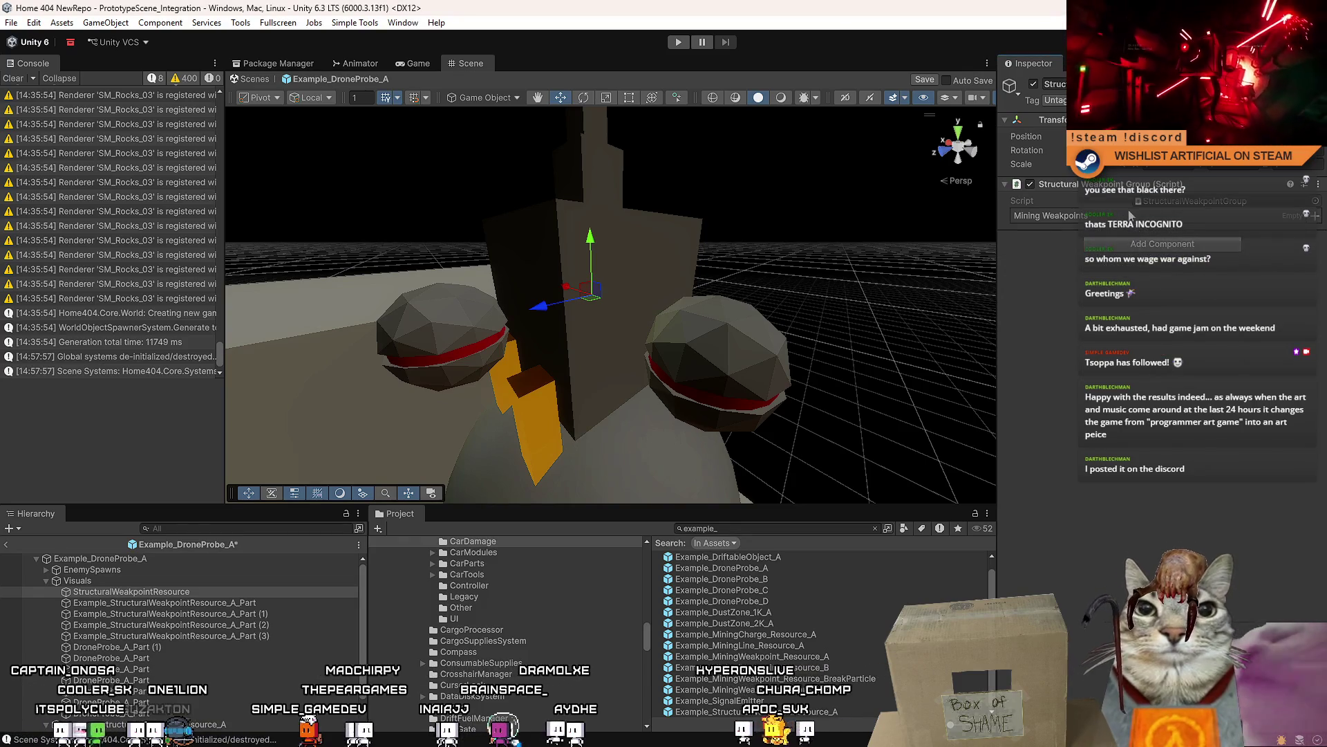
- Drag the four weakpoint Part objects into the Mining Weakpoints list
left_click(529, 408)
left_click(512, 387, "shift")
mouse_move(515, 387)
left_mouse_down()
mouse_move(511, 372)
mouse_move(415, 380)
left_mouse_up()
left_click(201, 591)
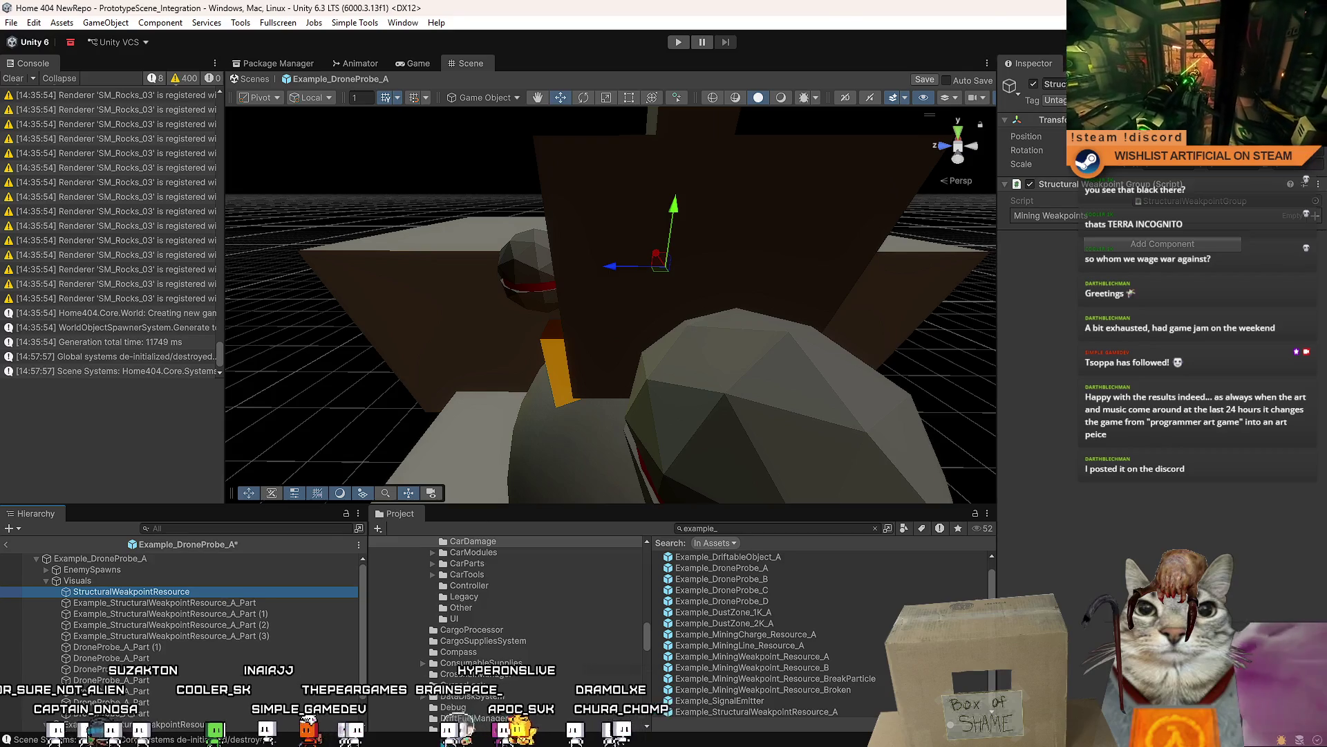
left_click(207, 603)
left_click(239, 635, "shift")
left_click(236, 599)
left_click(239, 633, "shift")
left_click(230, 592)
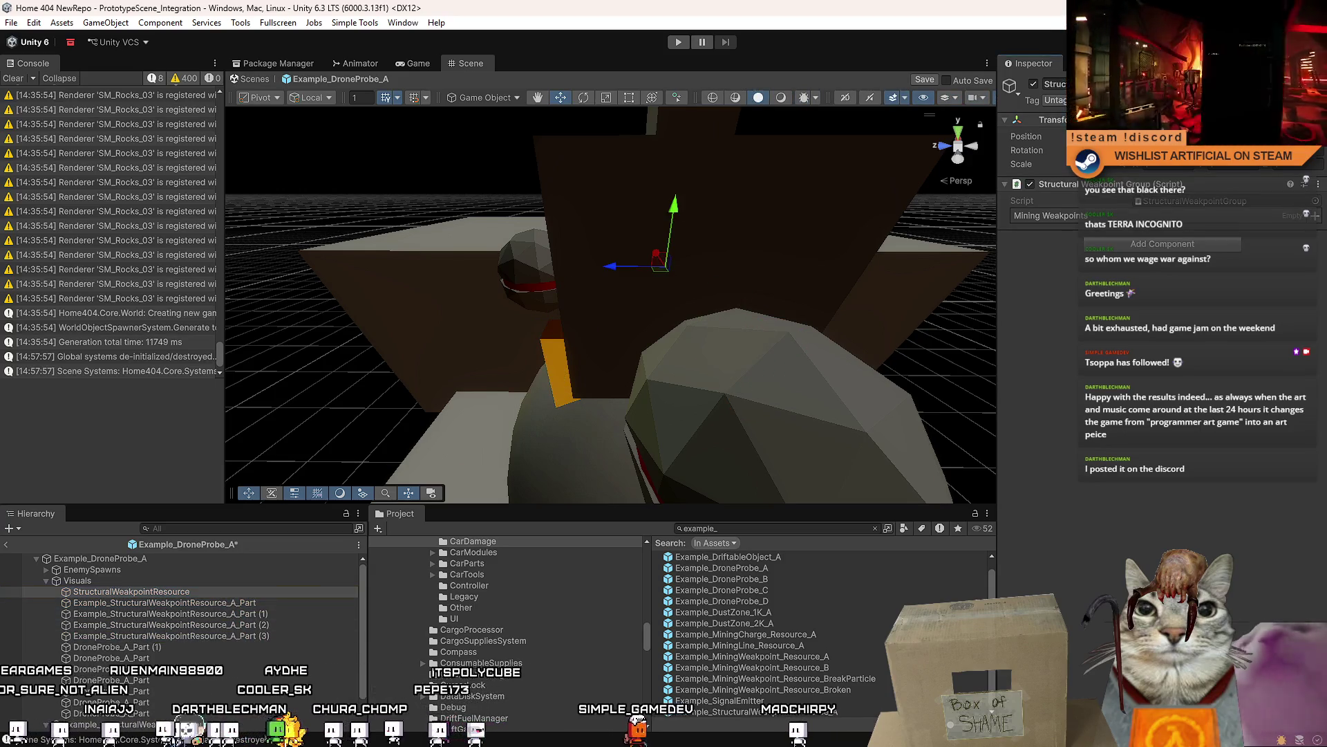
left_click(271, 603)
left_click(256, 636, "shift")
mouse_move(256, 636)
left_mouse_down()
mouse_move(1054, 239)
mouse_move(1068, 219)
left_mouse_up()
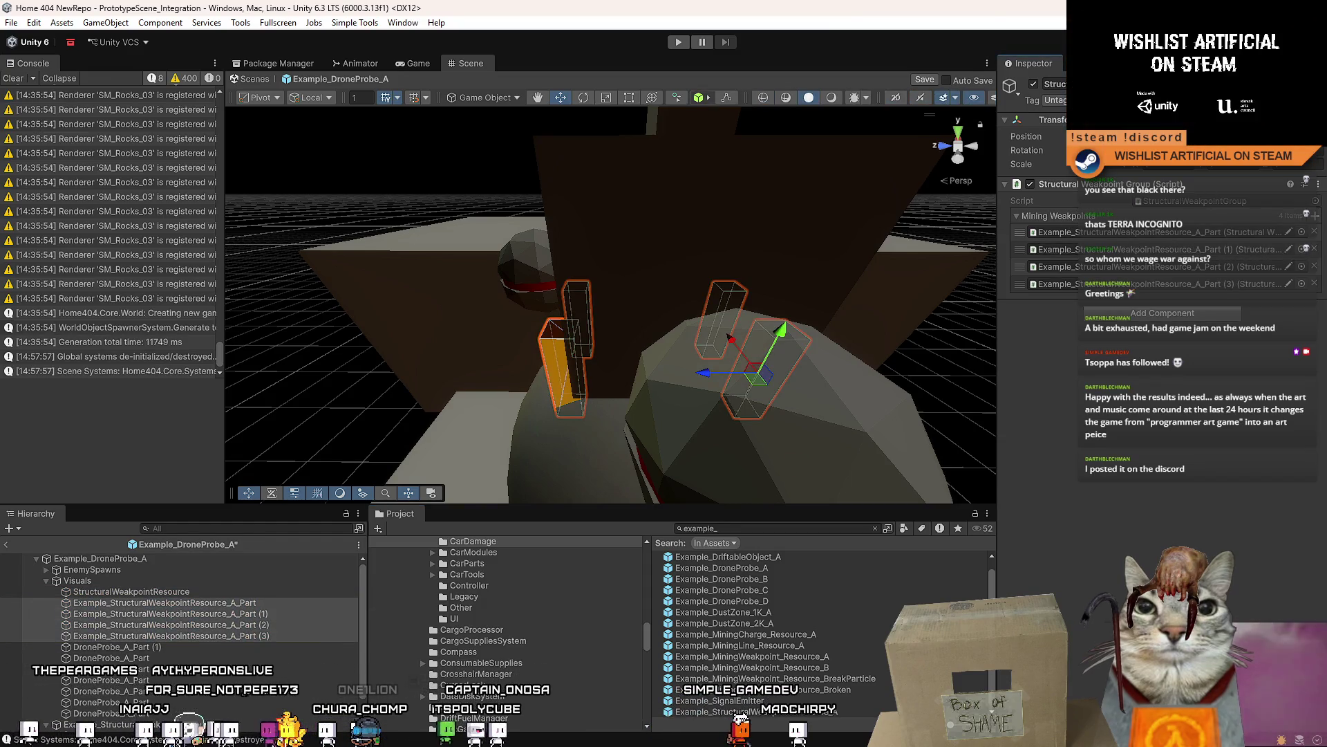
- Inspect the probe's large box body and one orange weakpoint part
scroll(567, 310, "down", 3)
left_click(567, 310)
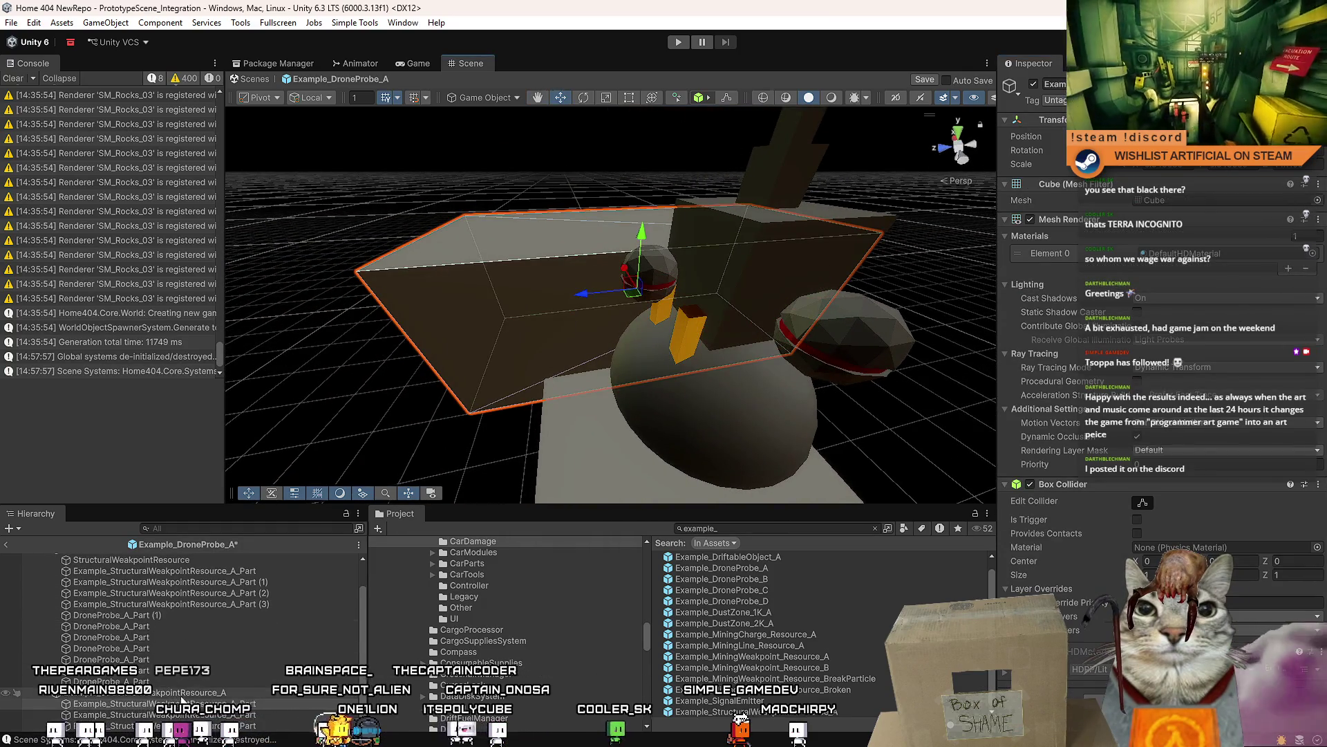
left_click(159, 714)
left_click(247, 714)
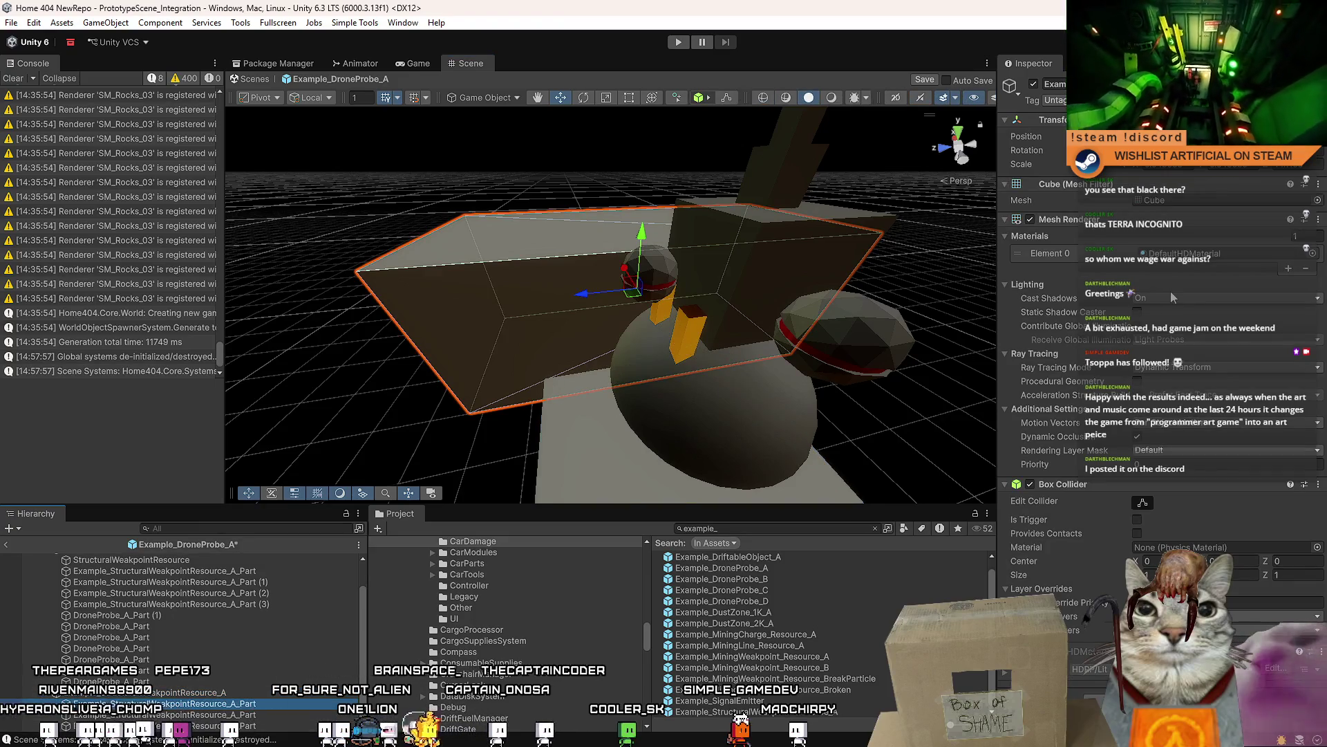
key("Down")
scroll(1169, 321, "down", 3)
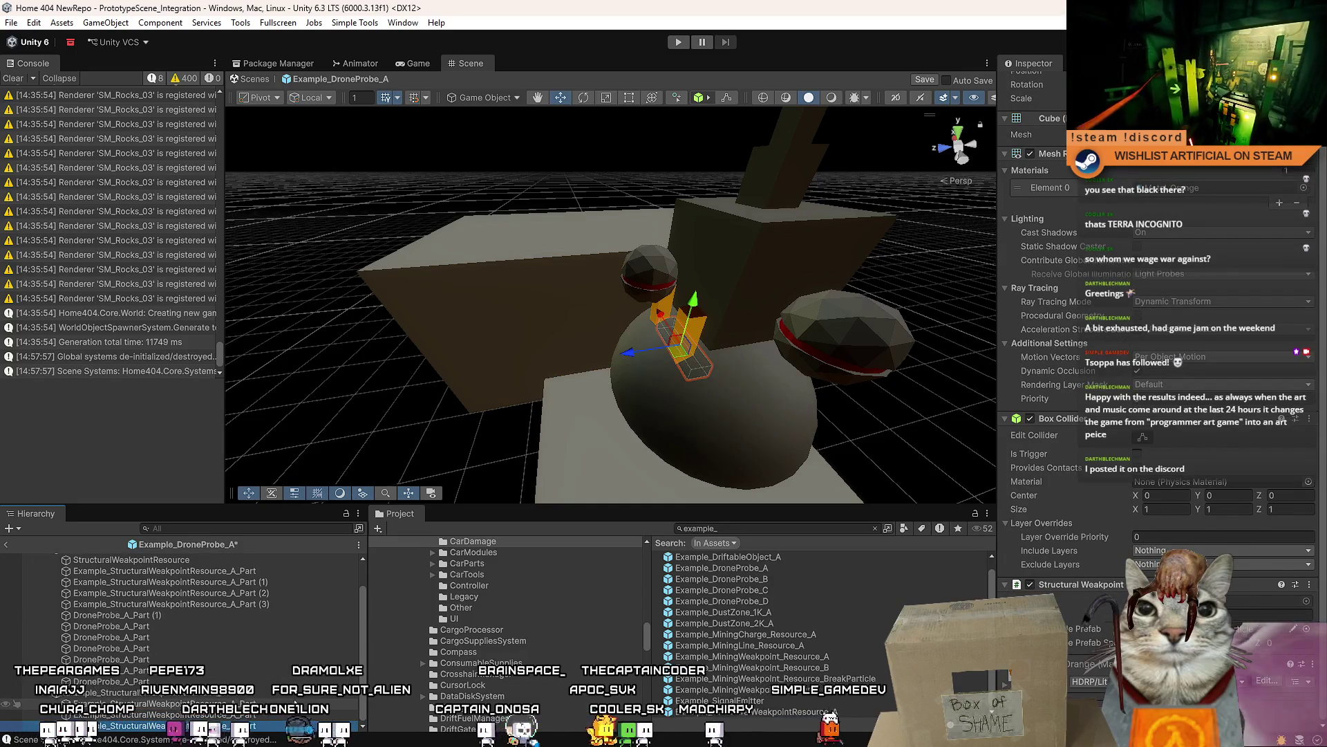
- Inspect the sphere body, the box below it, and the Example_DriftableObject_A prefab
left_click(688, 455)
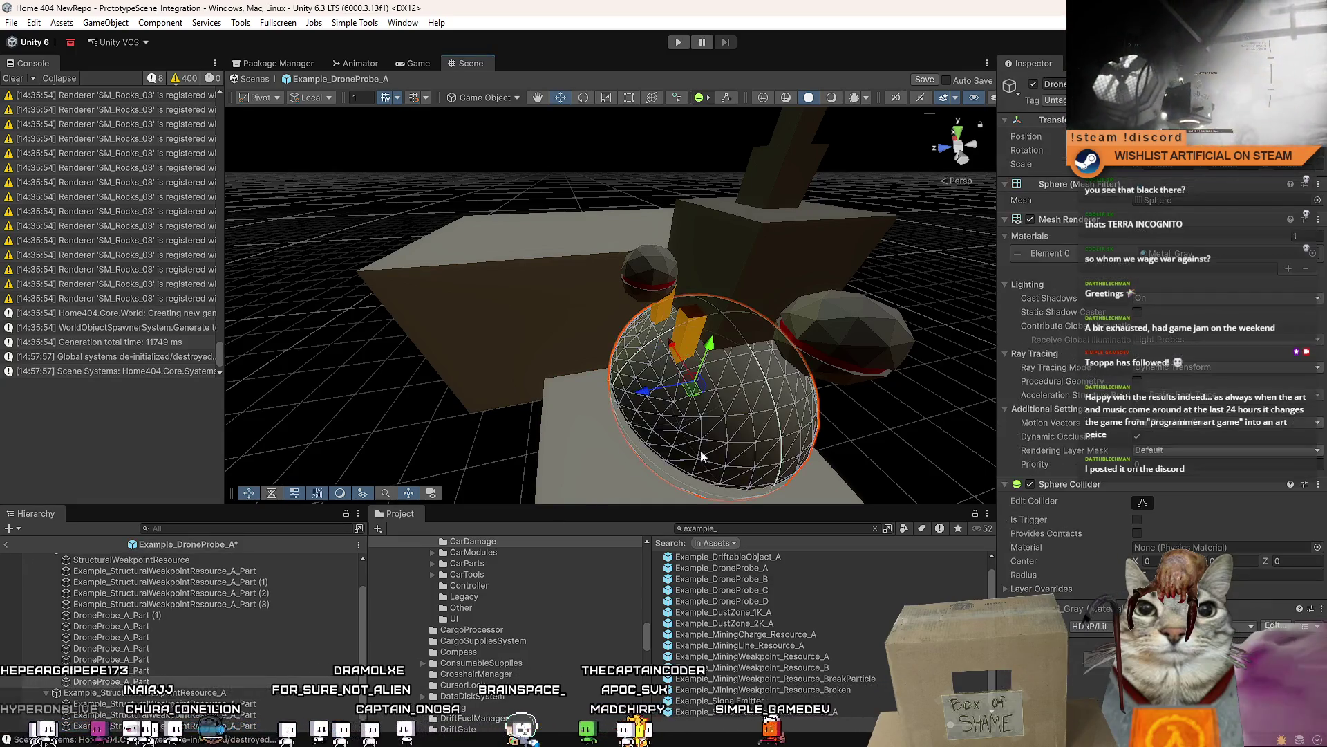
left_click(622, 450)
scroll(1048, 429, "down", 2)
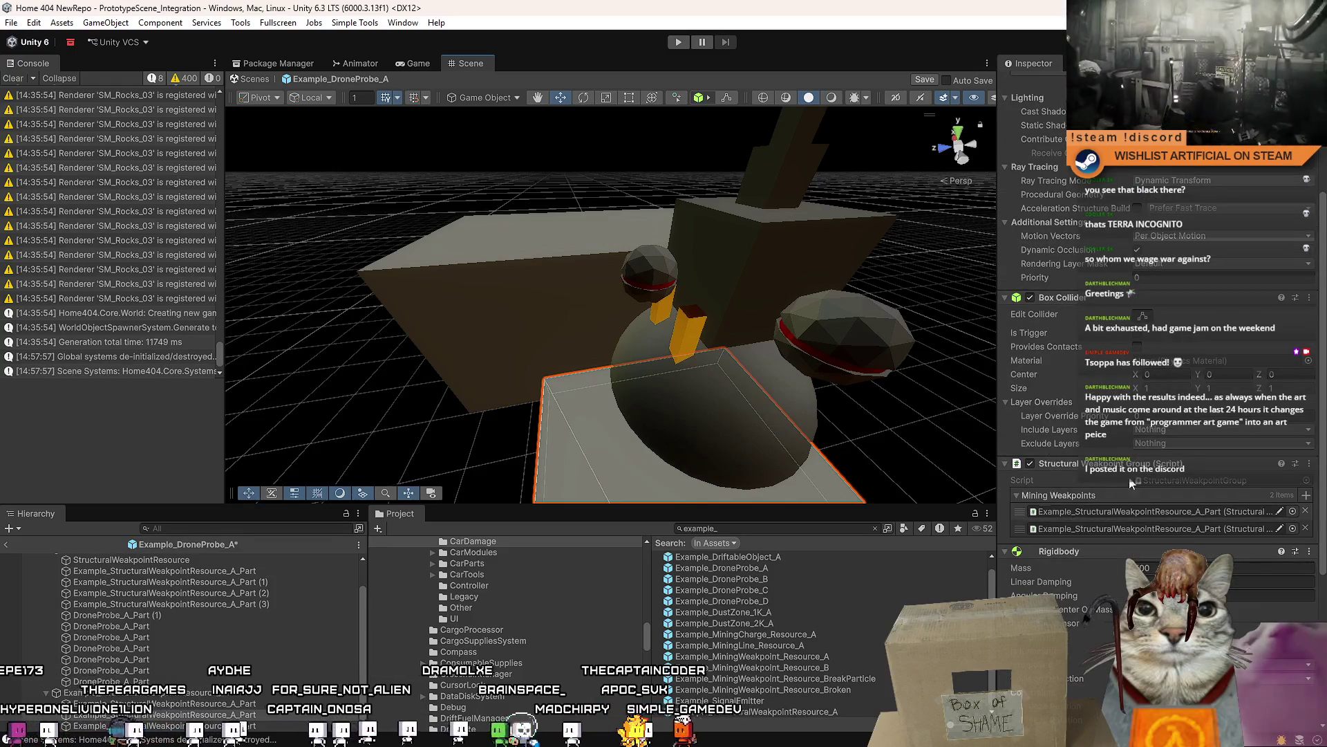
scroll(1163, 474, "down", 5)
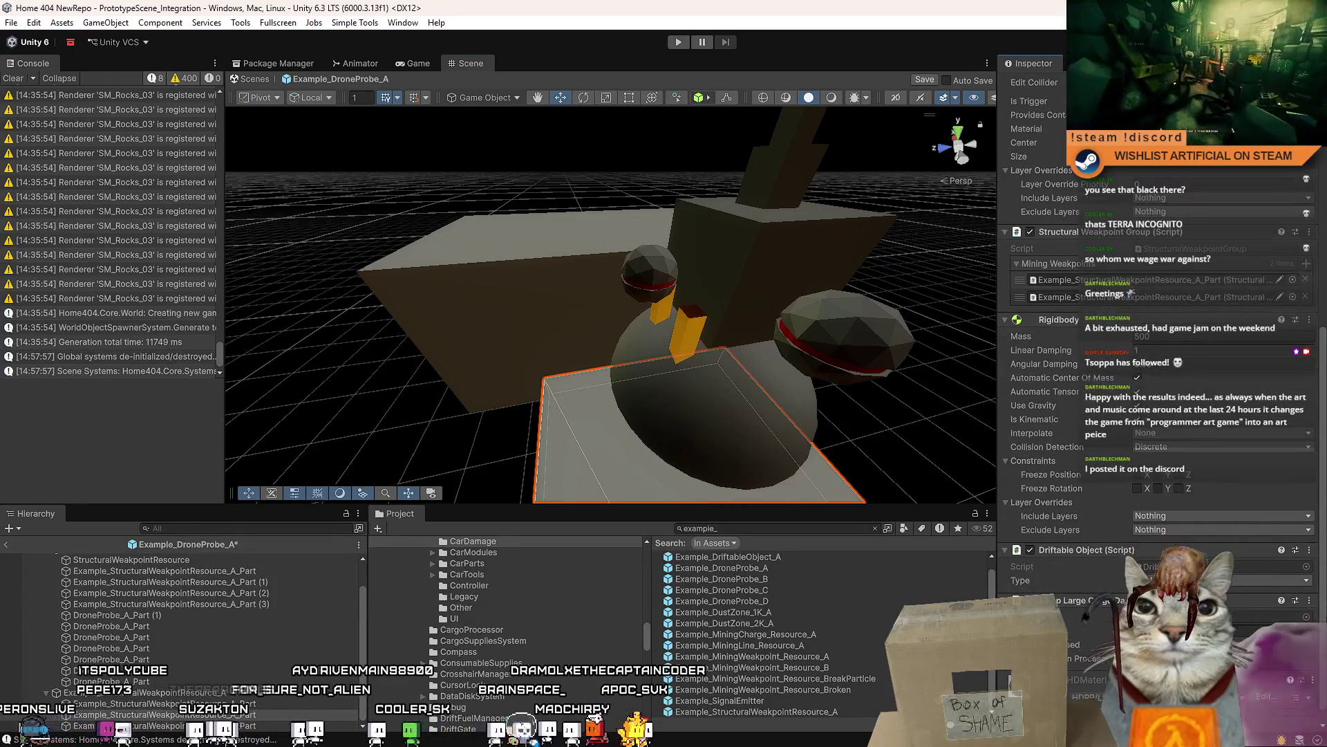
scroll(1161, 415, "down", 1)
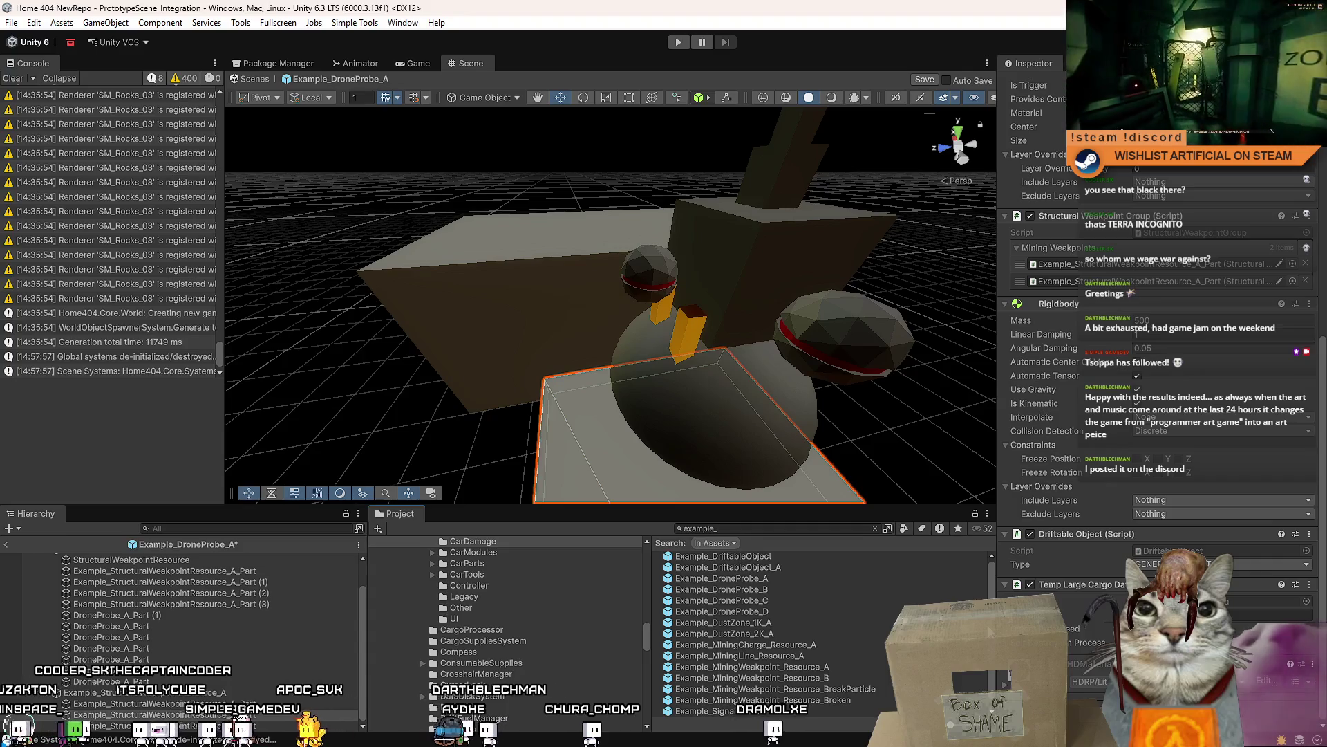
left_click(753, 566)
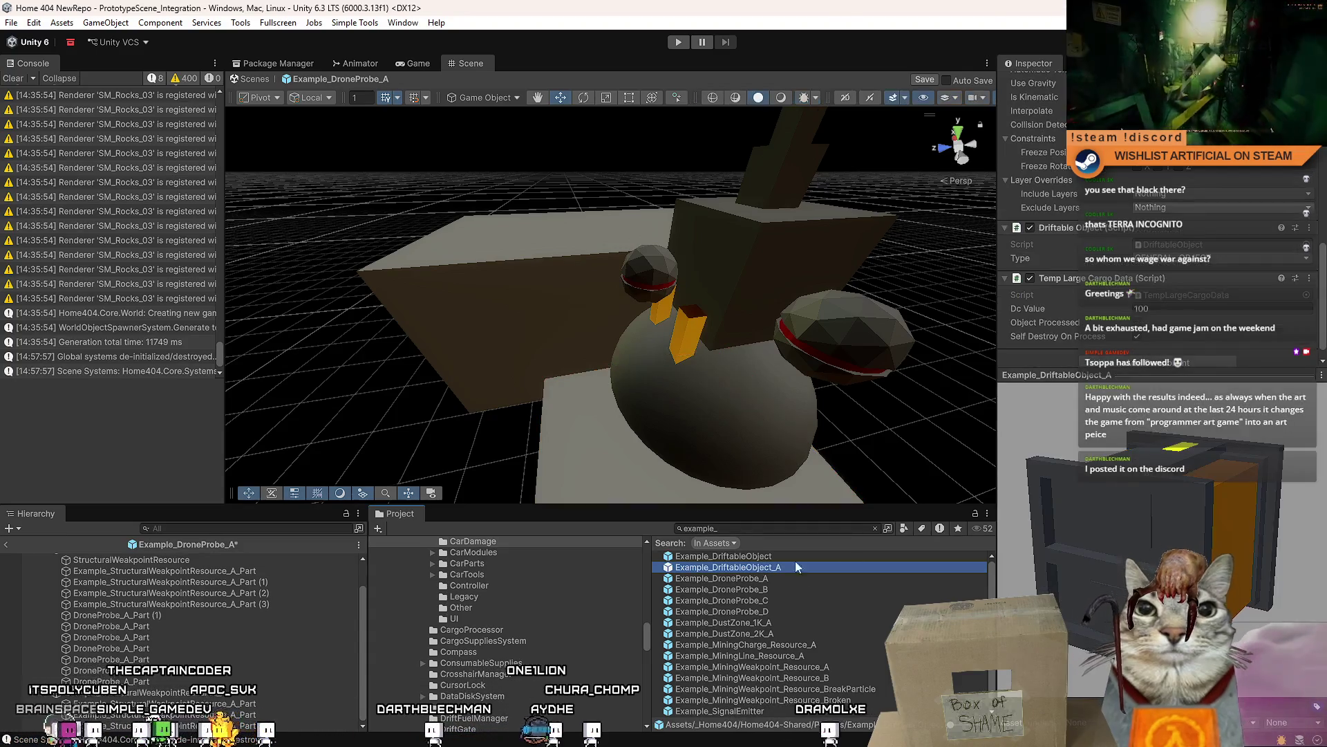
- Place an Example_DriftableObject_A cargo box on top of the drone probe, discarding a first attempt
left_click_drag(865, 228, 948, 203)
scroll(947, 203, "up", 2)
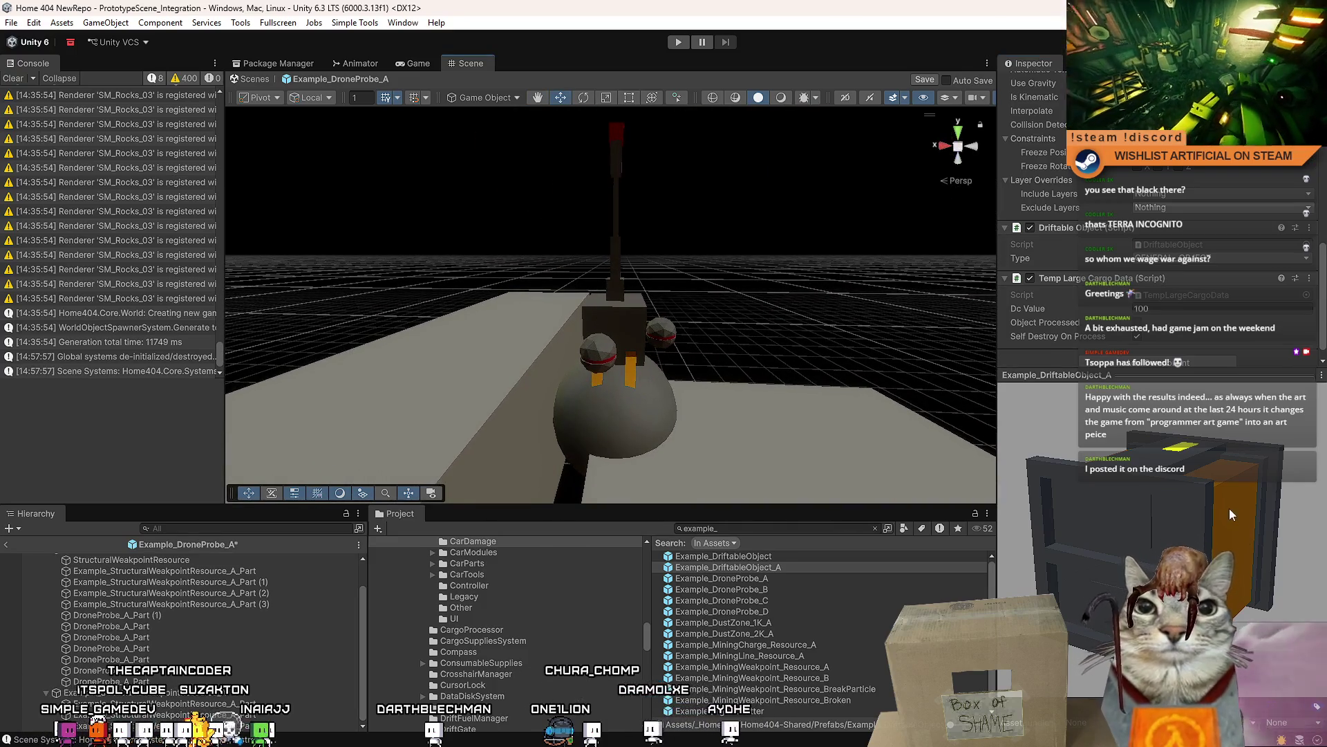
mouse_move(462, 433)
left_mouse_down()
mouse_move(631, 383)
mouse_move(726, 401)
left_mouse_up()
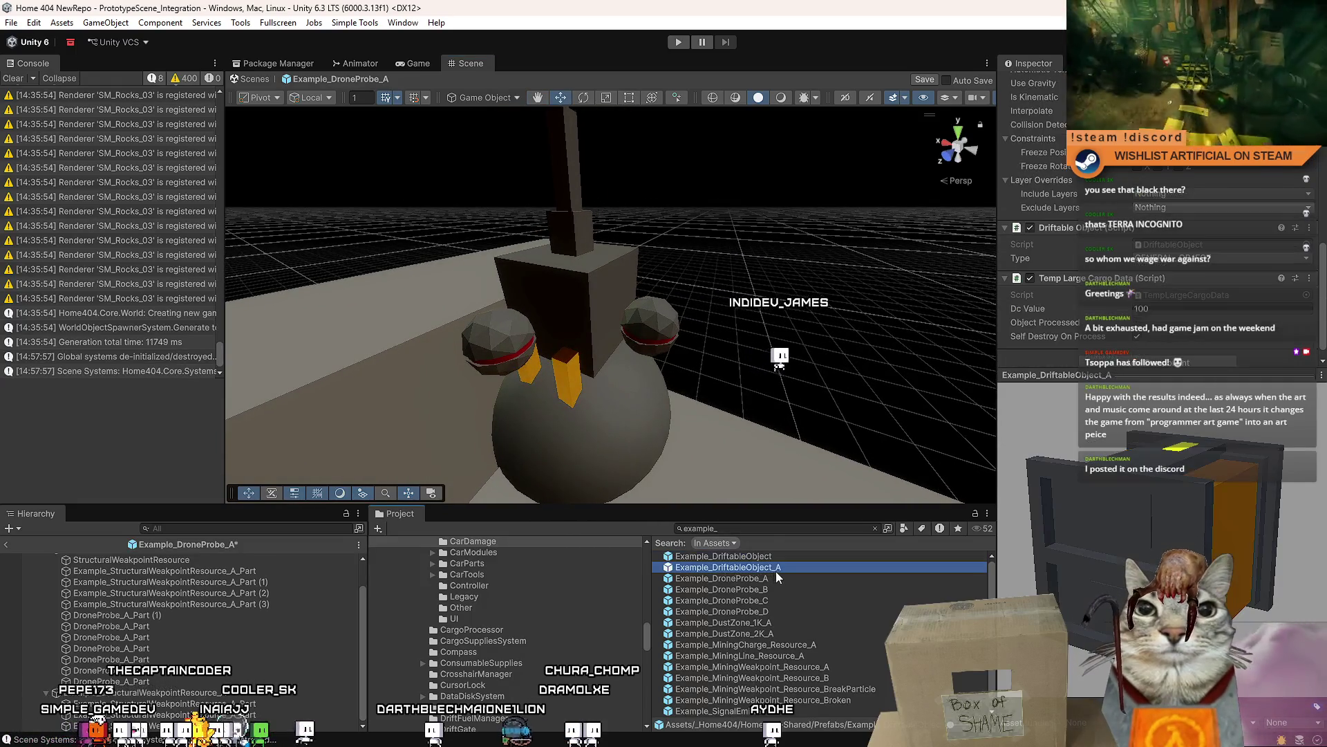
mouse_move(599, 391)
left_mouse_down()
mouse_move(450, 393)
mouse_move(637, 400)
left_mouse_up()
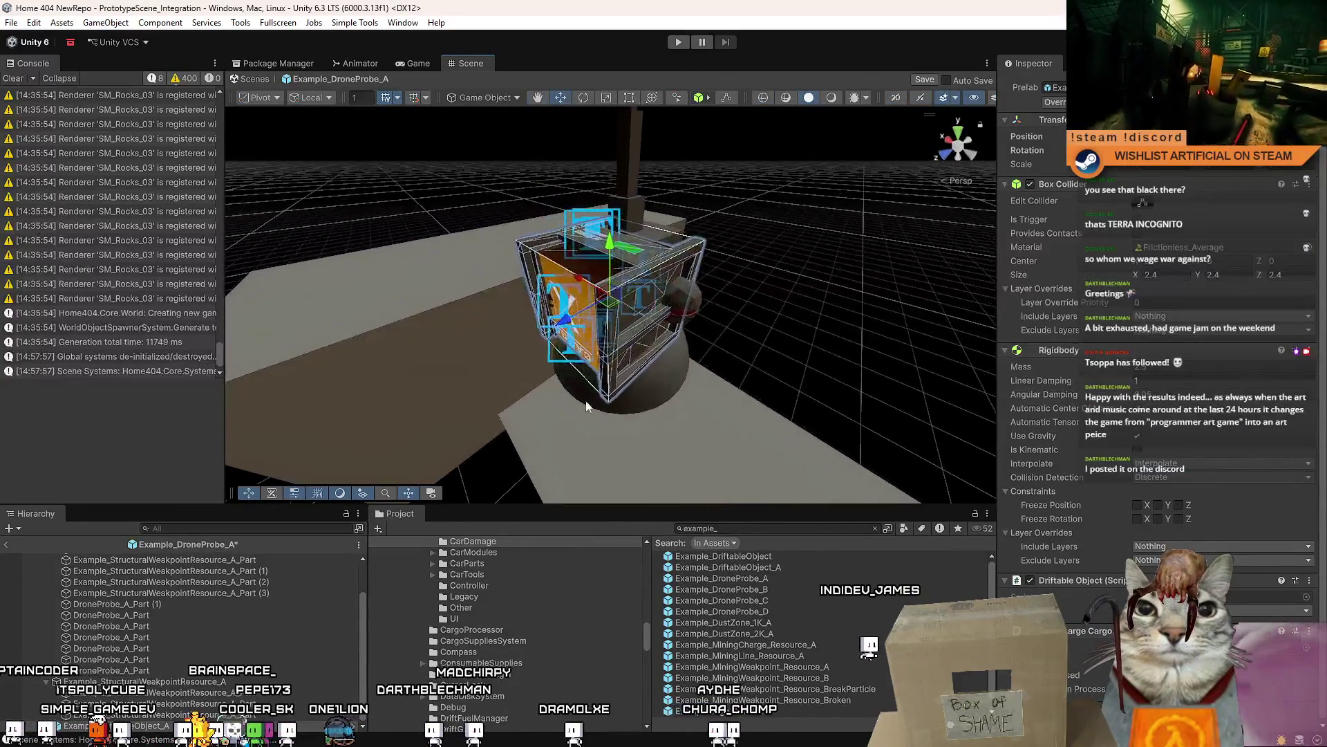
key("Delete")
scroll(647, 399, "up", 5)
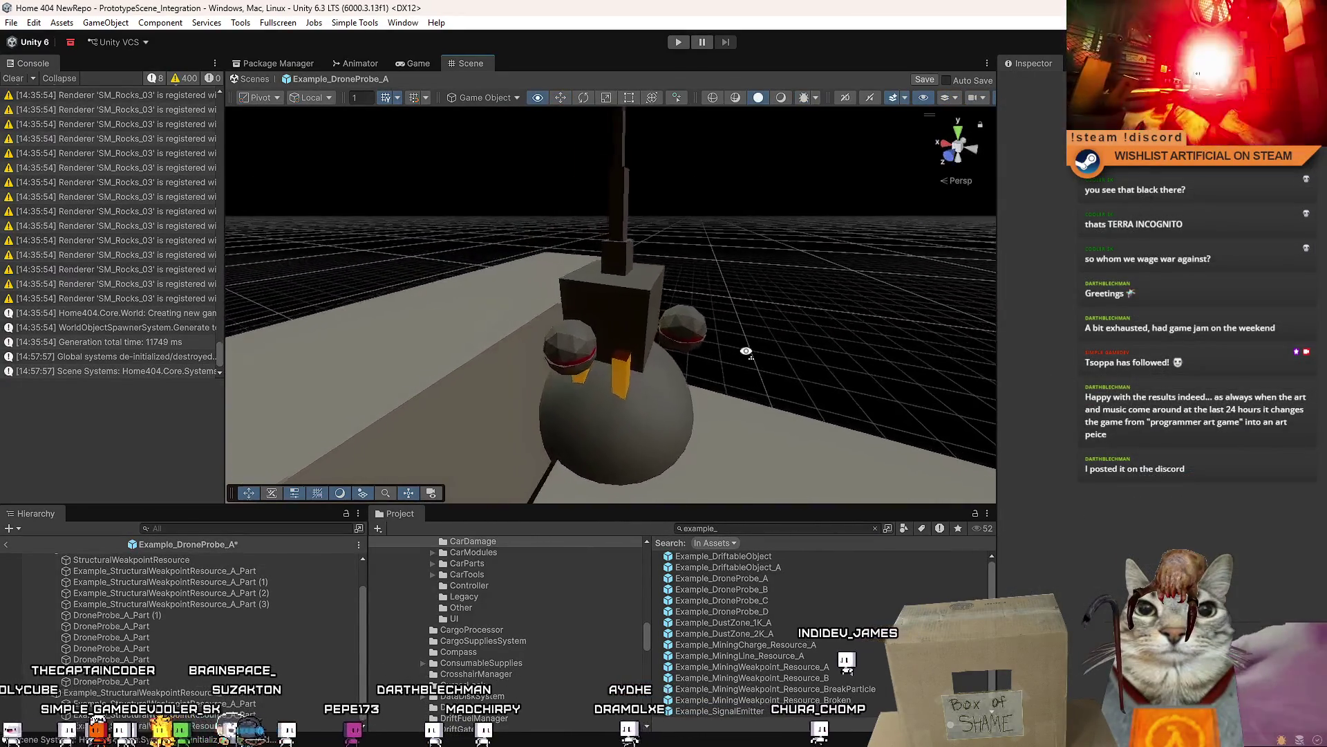
mouse_move(789, 567)
left_mouse_down()
mouse_move(559, 333)
mouse_move(512, 205)
mouse_move(657, 206)
mouse_move(549, 172)
mouse_move(537, 190)
mouse_move(955, 192)
mouse_move(764, 214)
mouse_move(181, 200)
left_mouse_up()
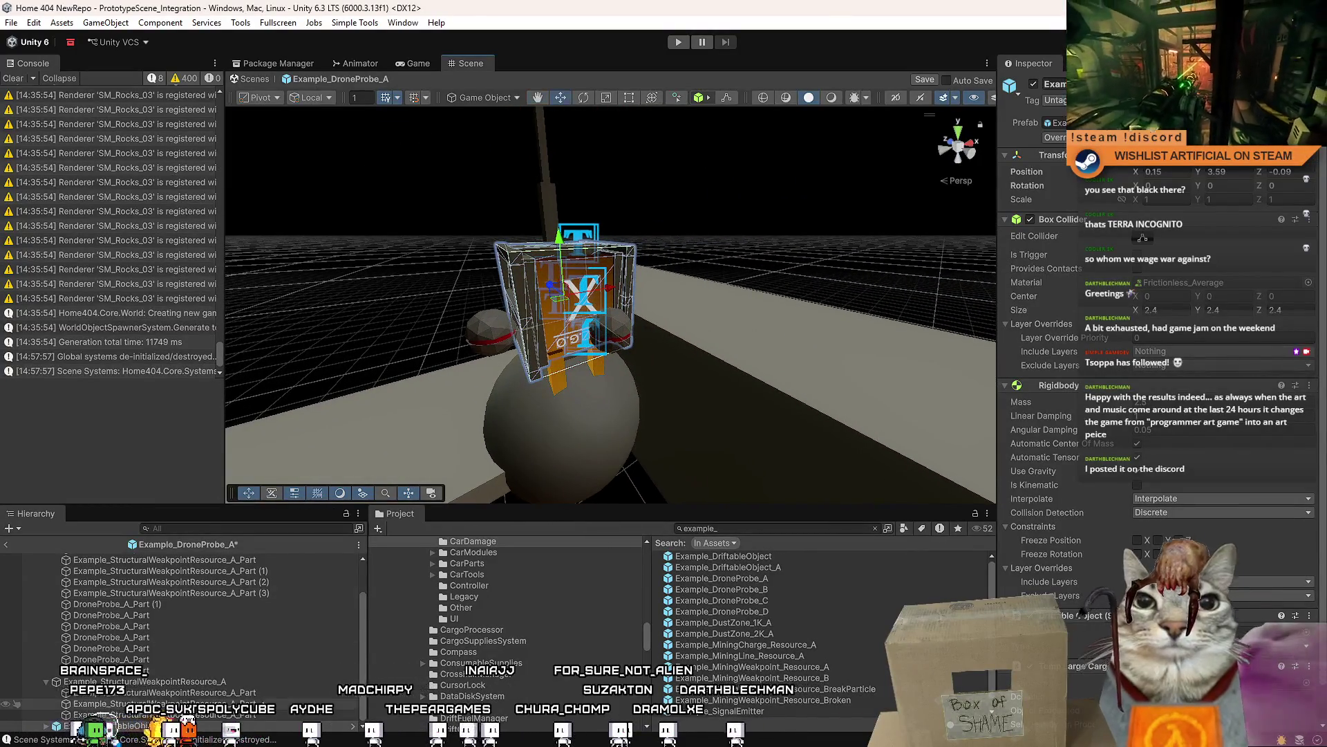
- Parent the placed cargo box under Example_DroneProbe_A in the Hierarchy
scroll(1174, 546, "down", 1)
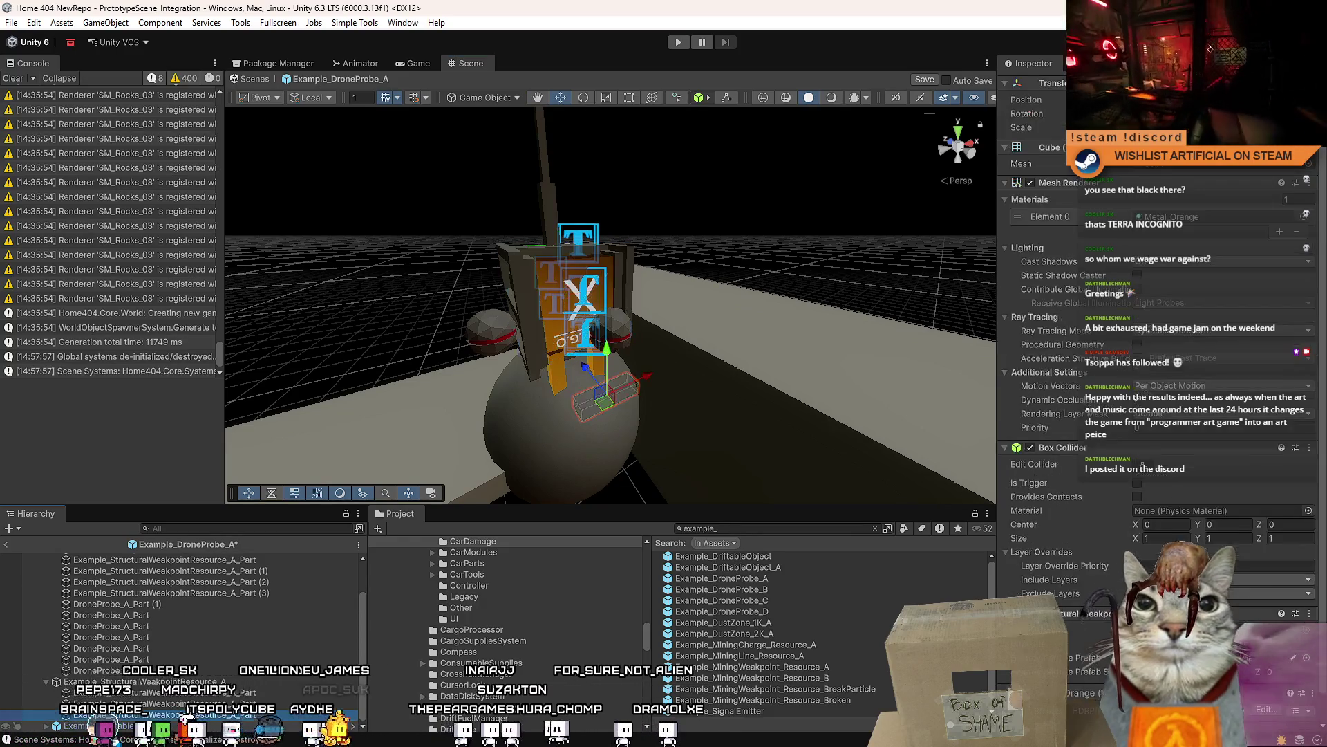
mouse_move(622, 305)
left_mouse_down()
mouse_move(534, 304)
mouse_move(538, 291)
left_mouse_up()
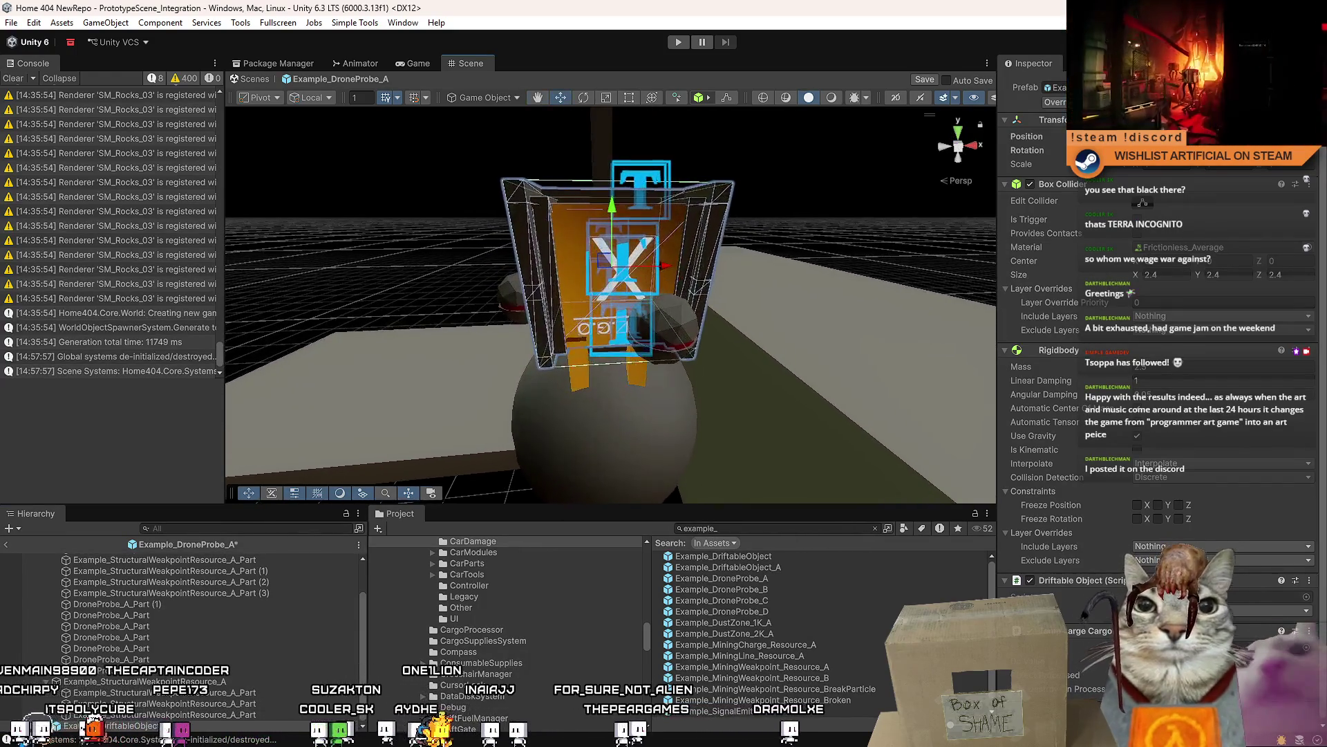
scroll(538, 289, "up", 3)
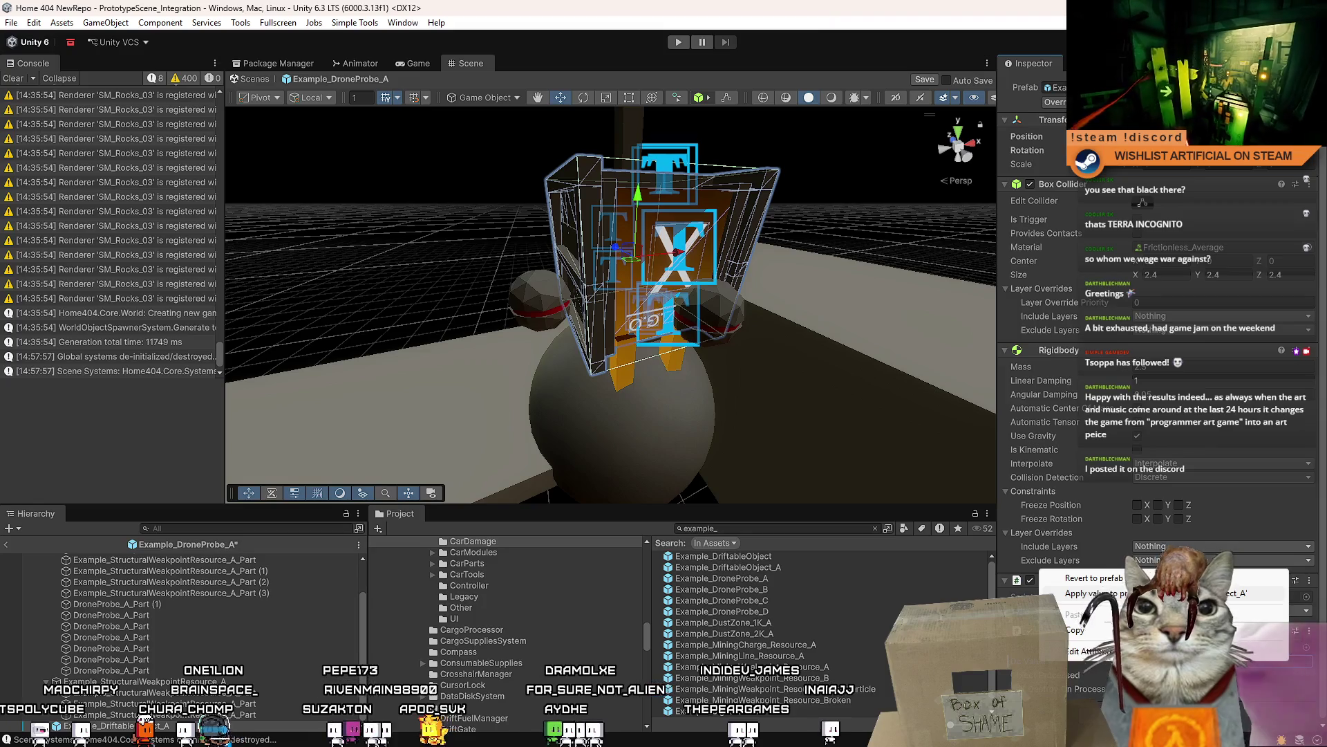
left_click_drag(671, 365, 611, 351)
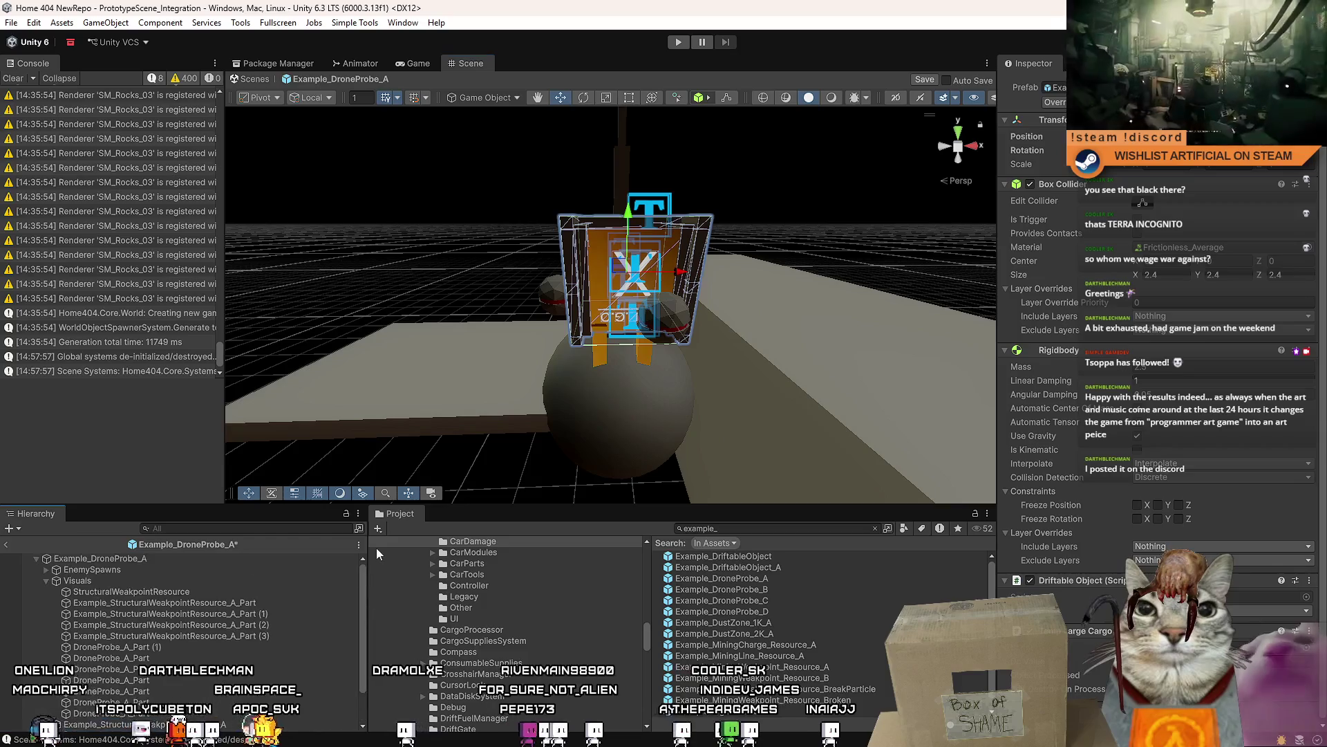
scroll(216, 579, "up", 2)
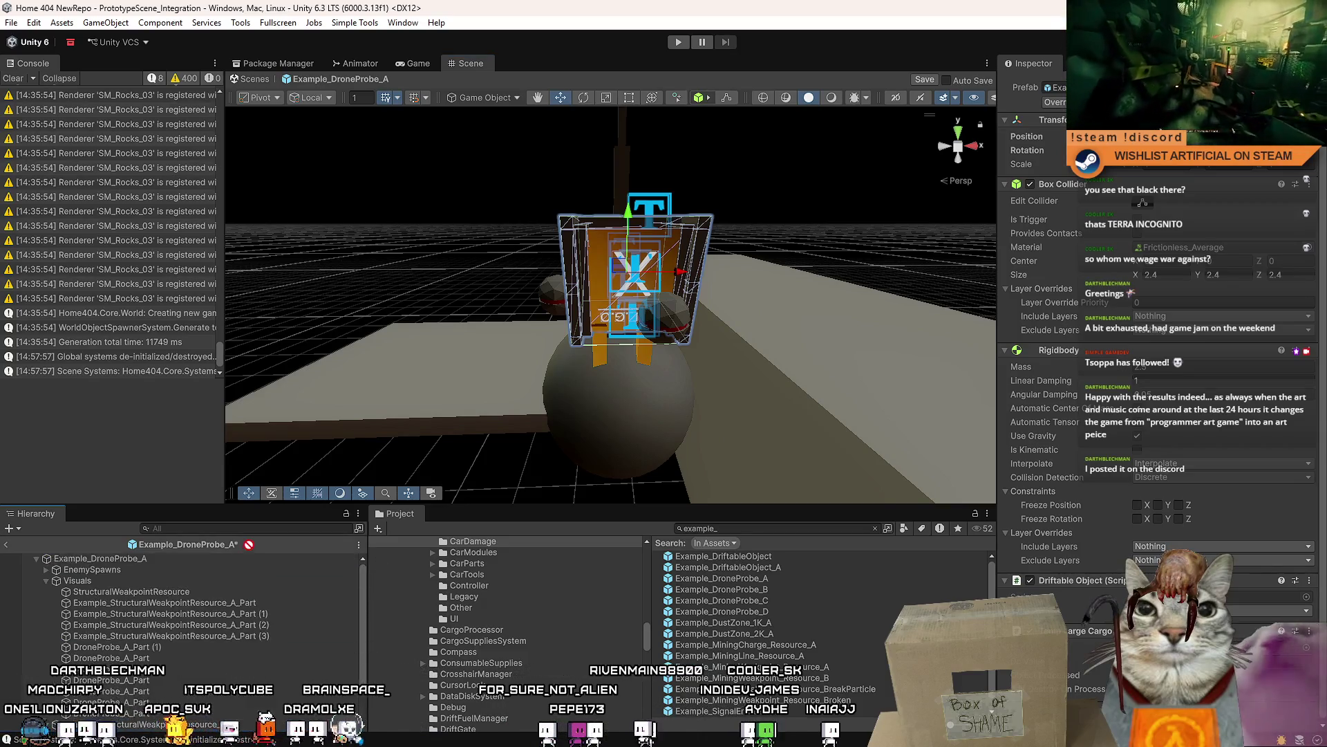
left_click_drag(215, 580, 195, 576)
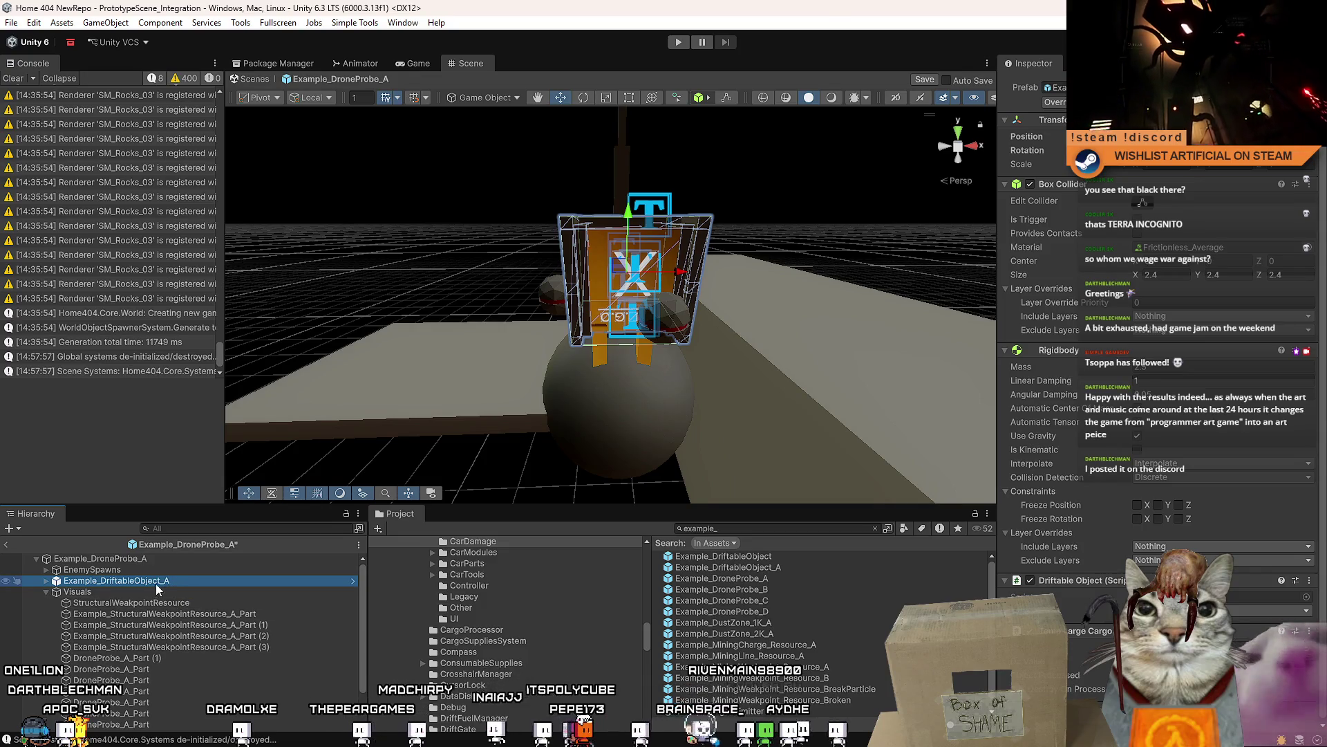
- Expand StructuralWeakpointResource to show its children
left_click(192, 594)
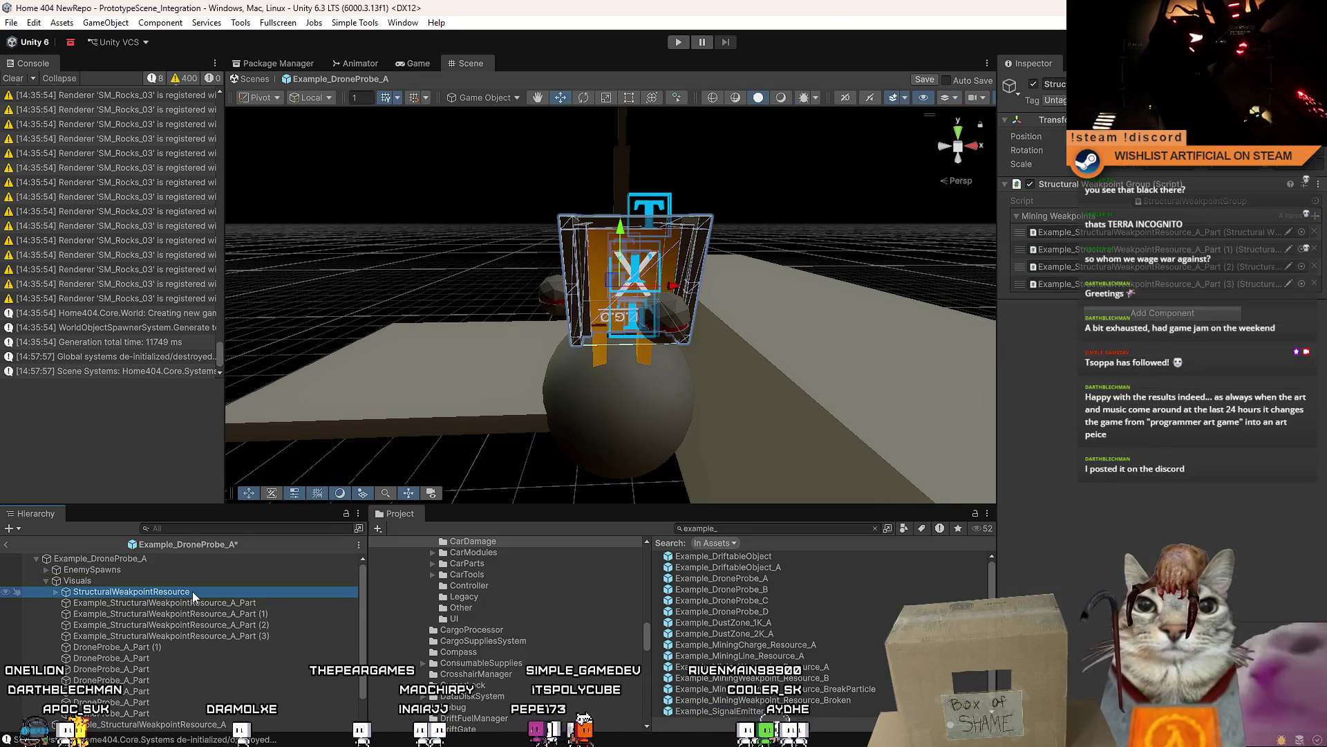
scroll(277, 644, "down", 2)
left_click(55, 560)
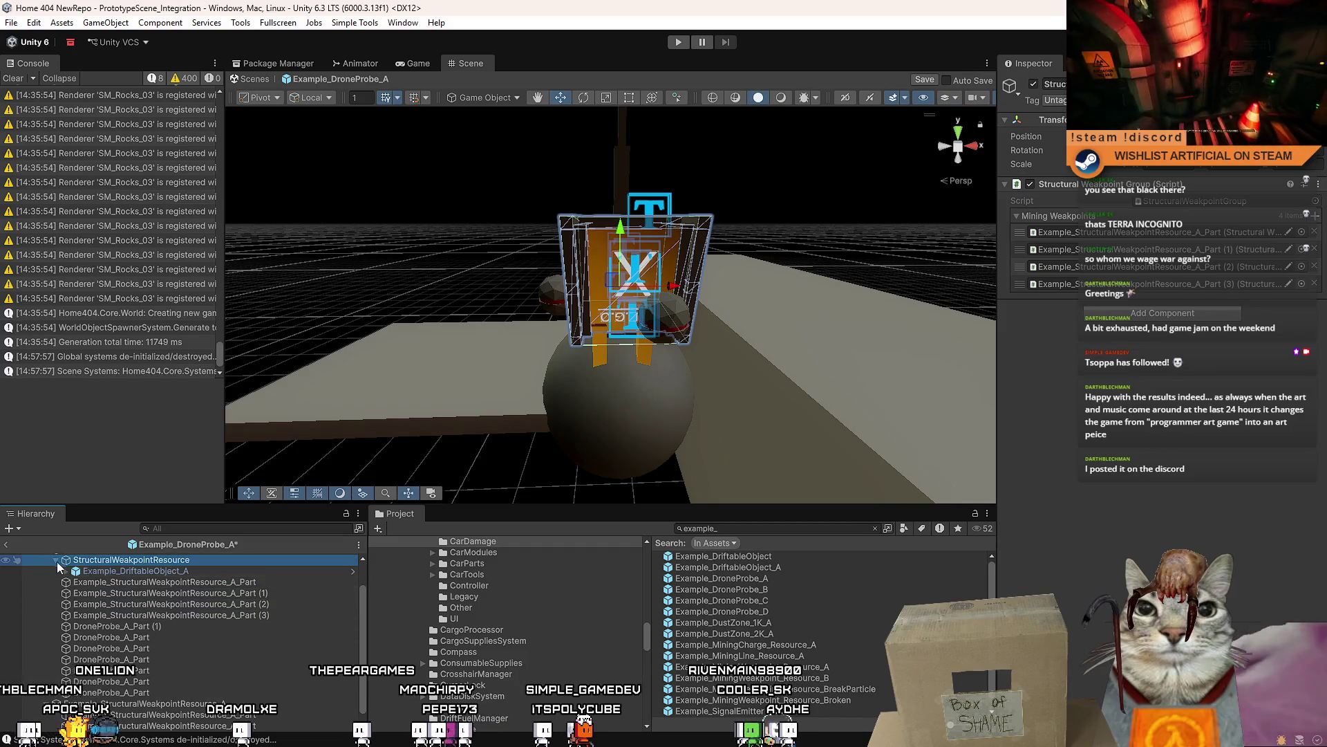
scroll(616, 388, "up", 3)
- Move the four weakpoint Part objects under StructuralWeakpointResource
left_click(617, 391)
left_click(672, 394, "shift")
key("f")
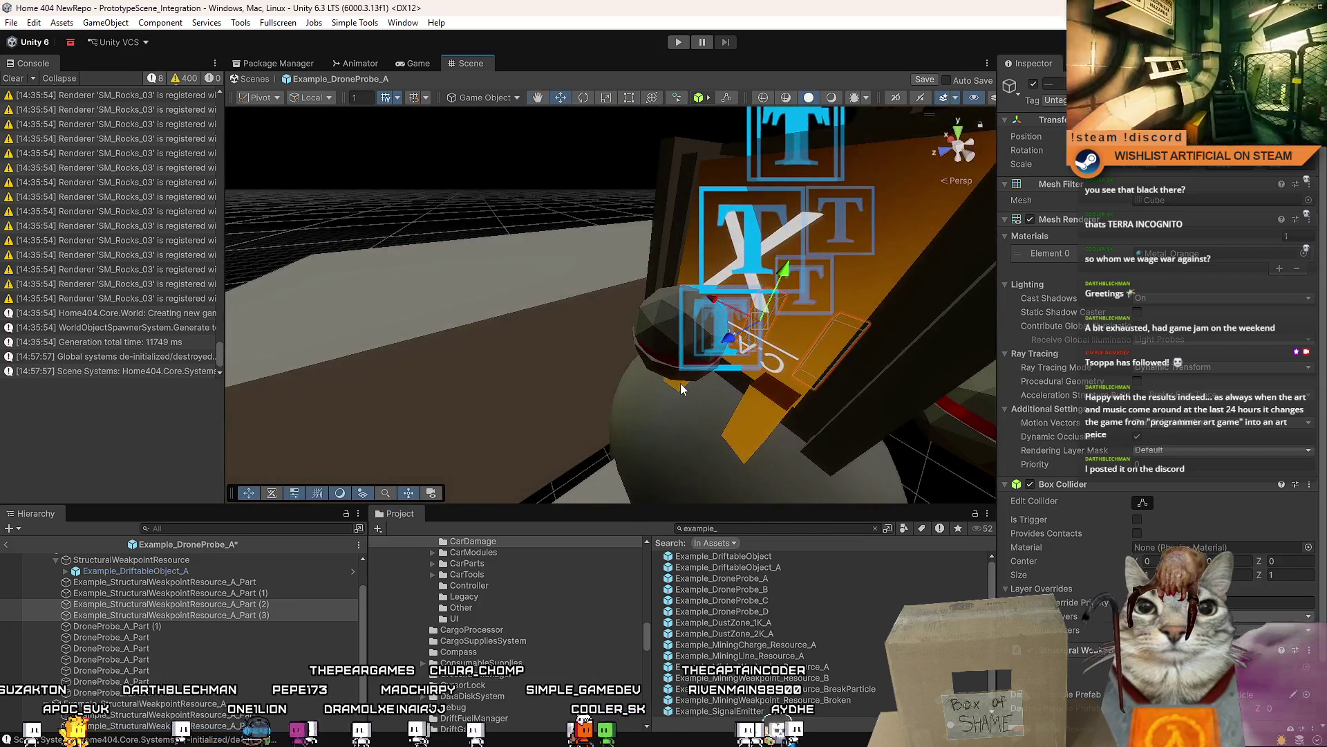
left_click(692, 373)
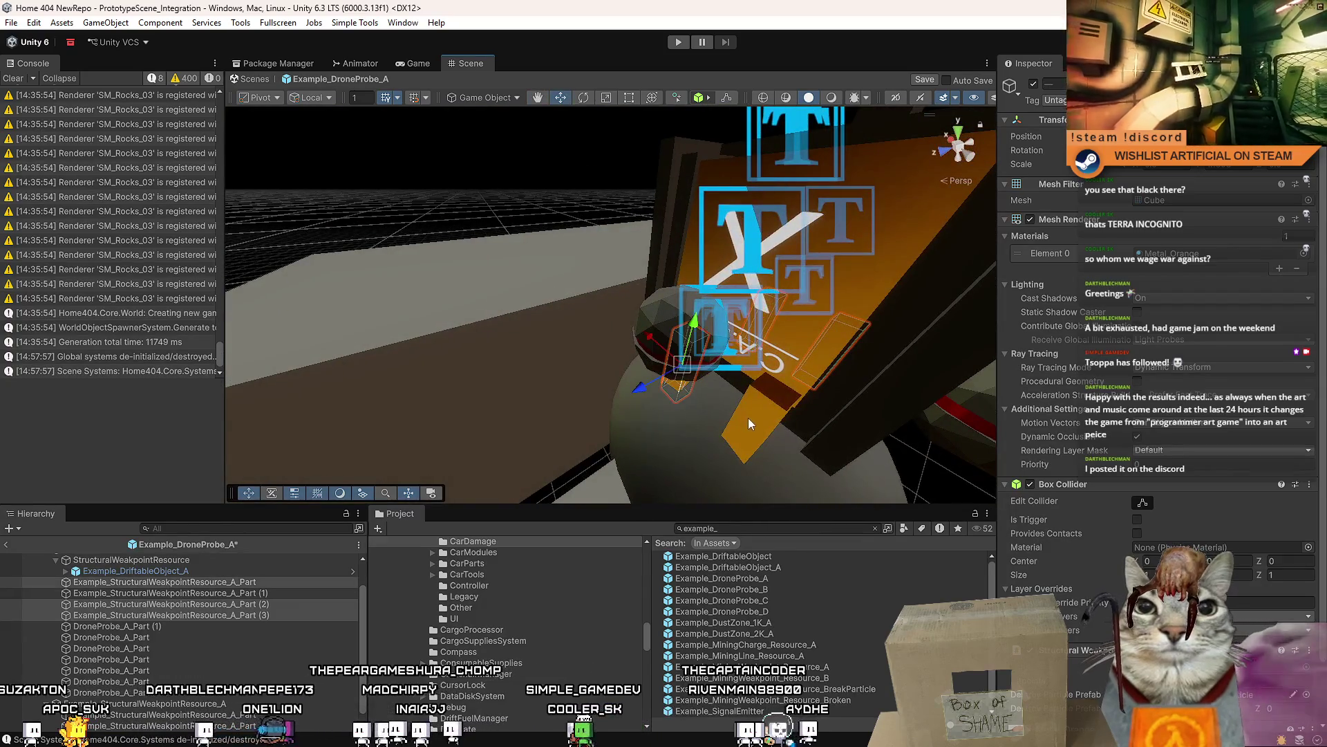
left_click(748, 418, "shift")
scroll(224, 607, "up", 1)
left_click_drag(192, 616, 198, 597)
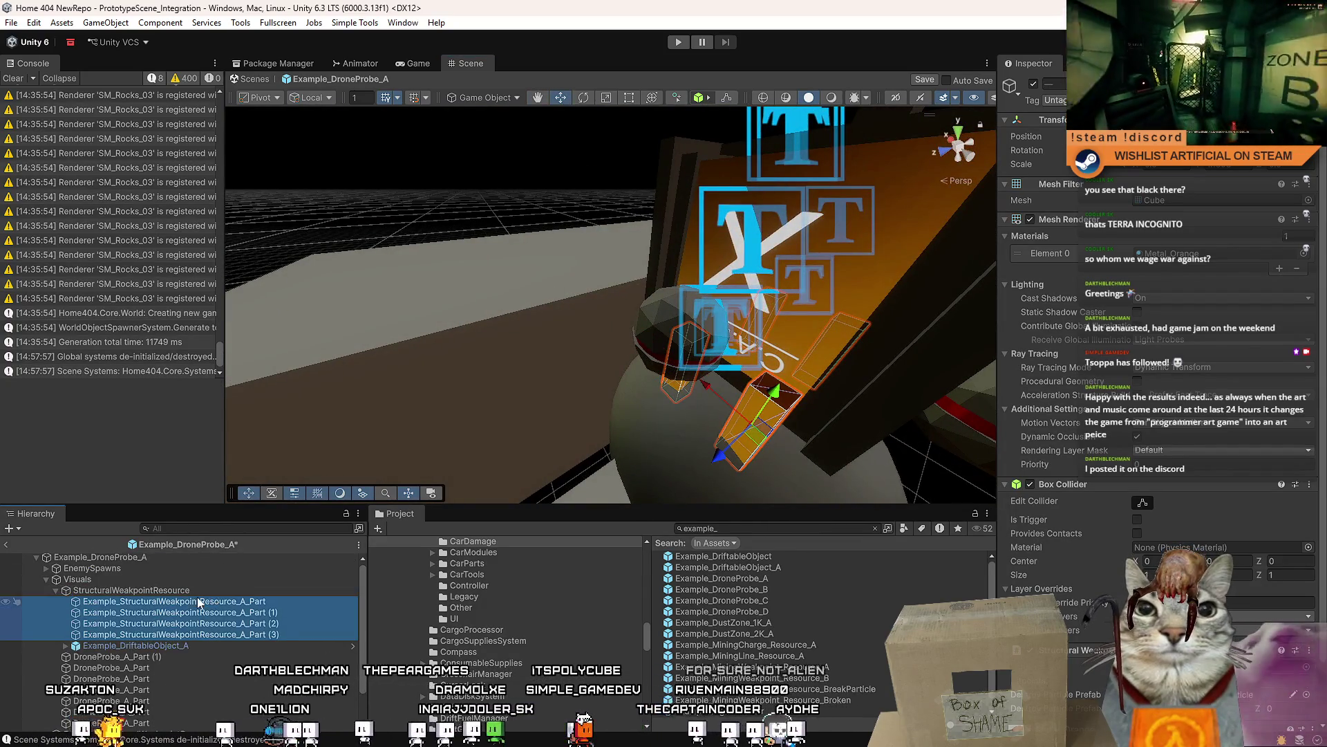
left_click(206, 590)
mouse_move(588, 332)
left_mouse_down()
mouse_move(811, 338)
mouse_move(608, 332)
left_mouse_up()
- Centre the Example_DriftableObject_A cargo box by zeroing its position fields
left_click(598, 332)
left_click(149, 645)
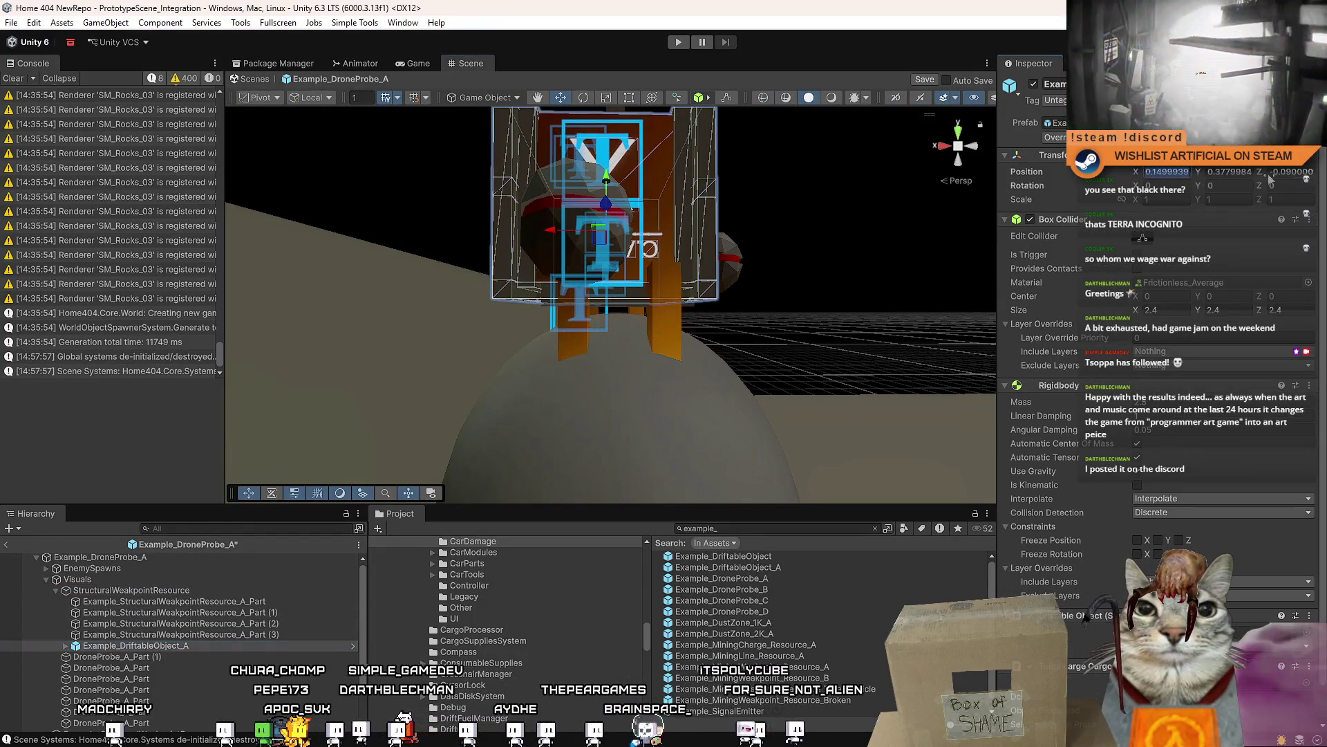
type("0")
key("Tab")
key("Tab")
type("0")
key("Return")
mouse_move(692, 277)
left_mouse_down()
mouse_move(433, 314)
mouse_move(553, 242)
mouse_move(764, 190)
mouse_move(858, 326)
mouse_move(659, 302)
left_mouse_up()
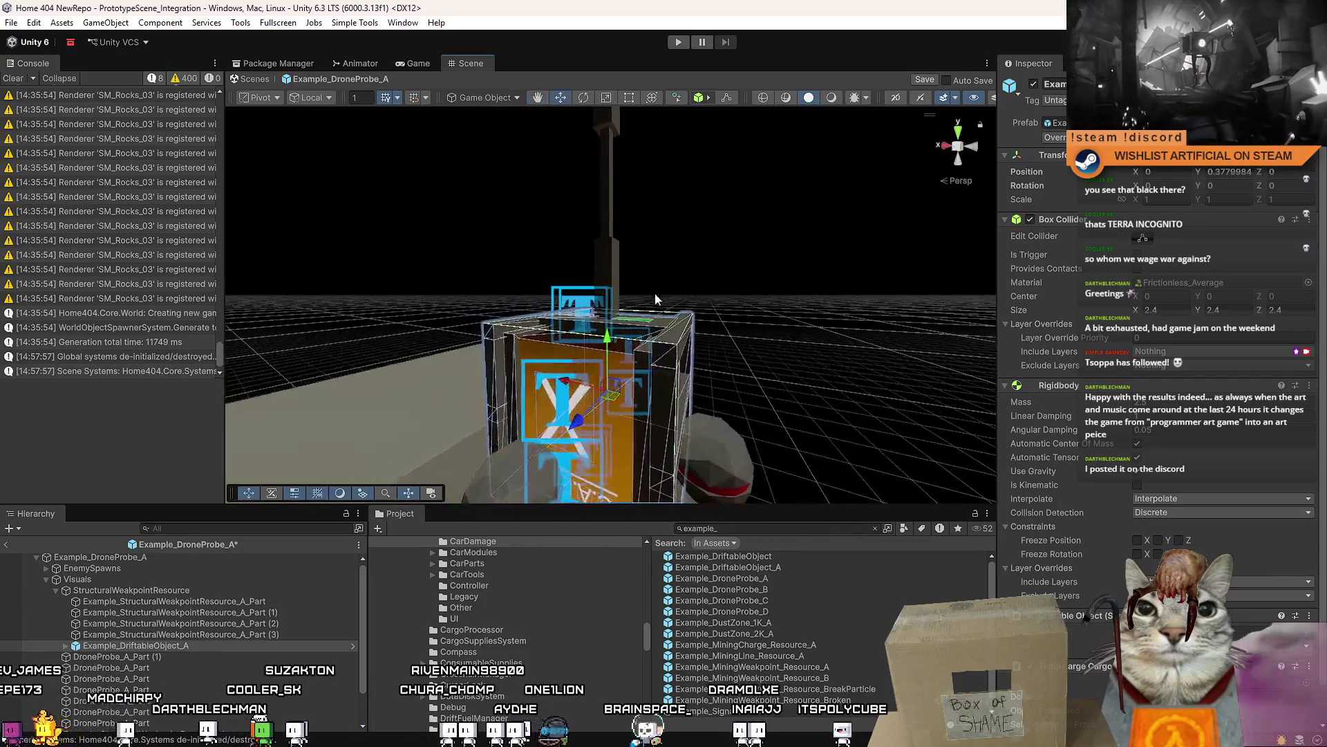
- Deactivate Example_DriftableObject_A to expose the drone, then select the pole above its cube
left_click(615, 275)
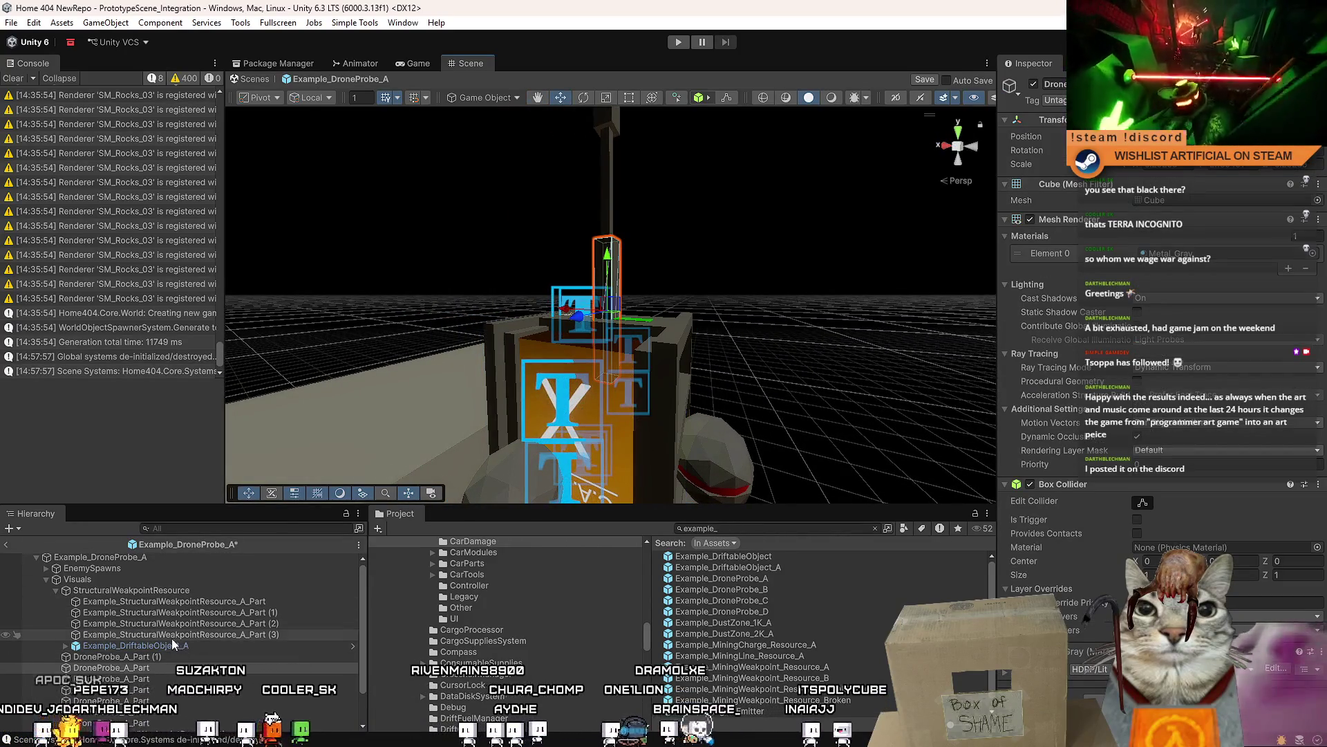
key("f")
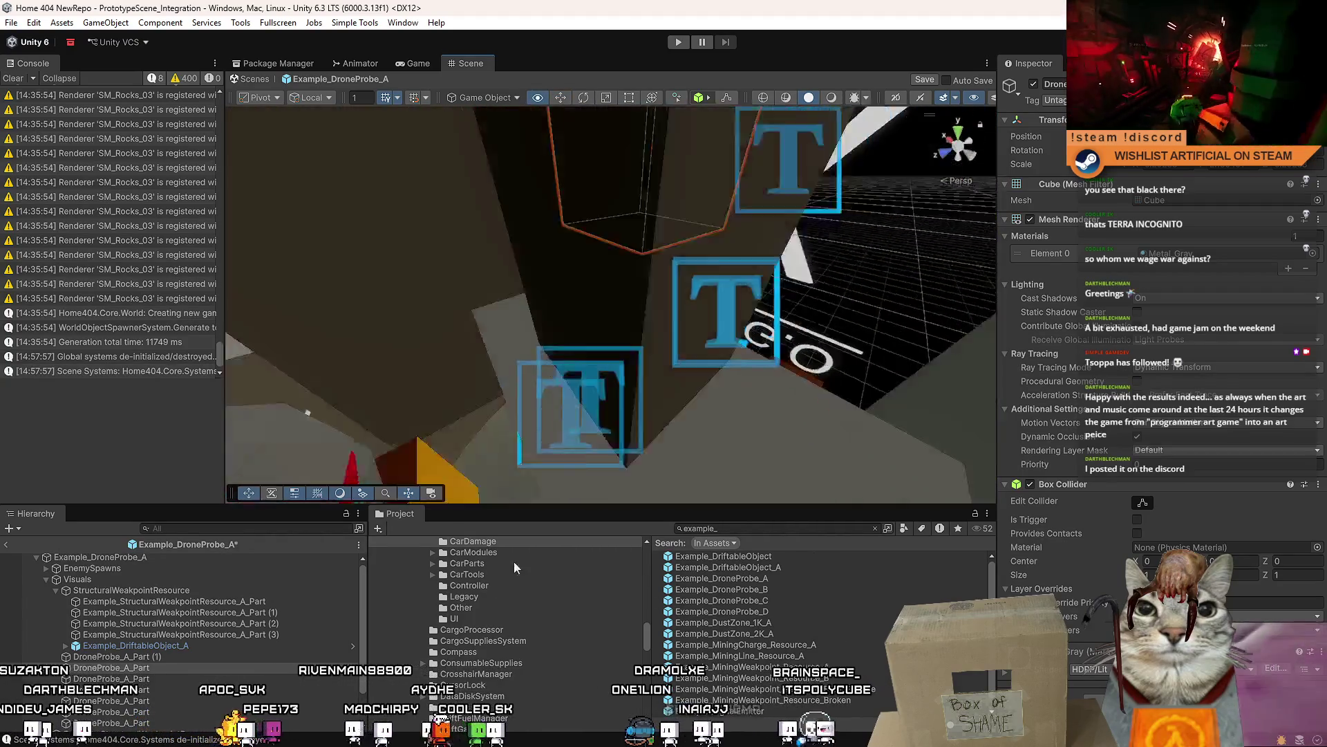
left_click(228, 643)
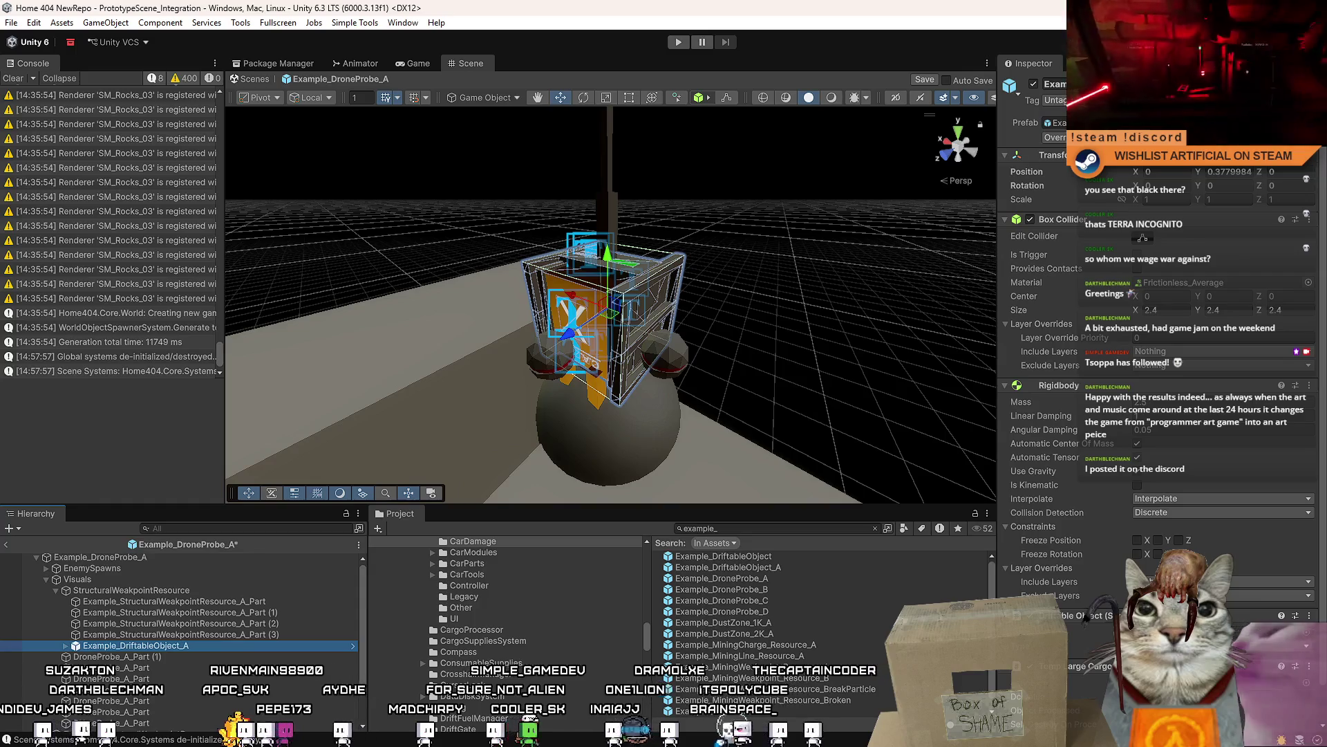
left_click(1035, 84)
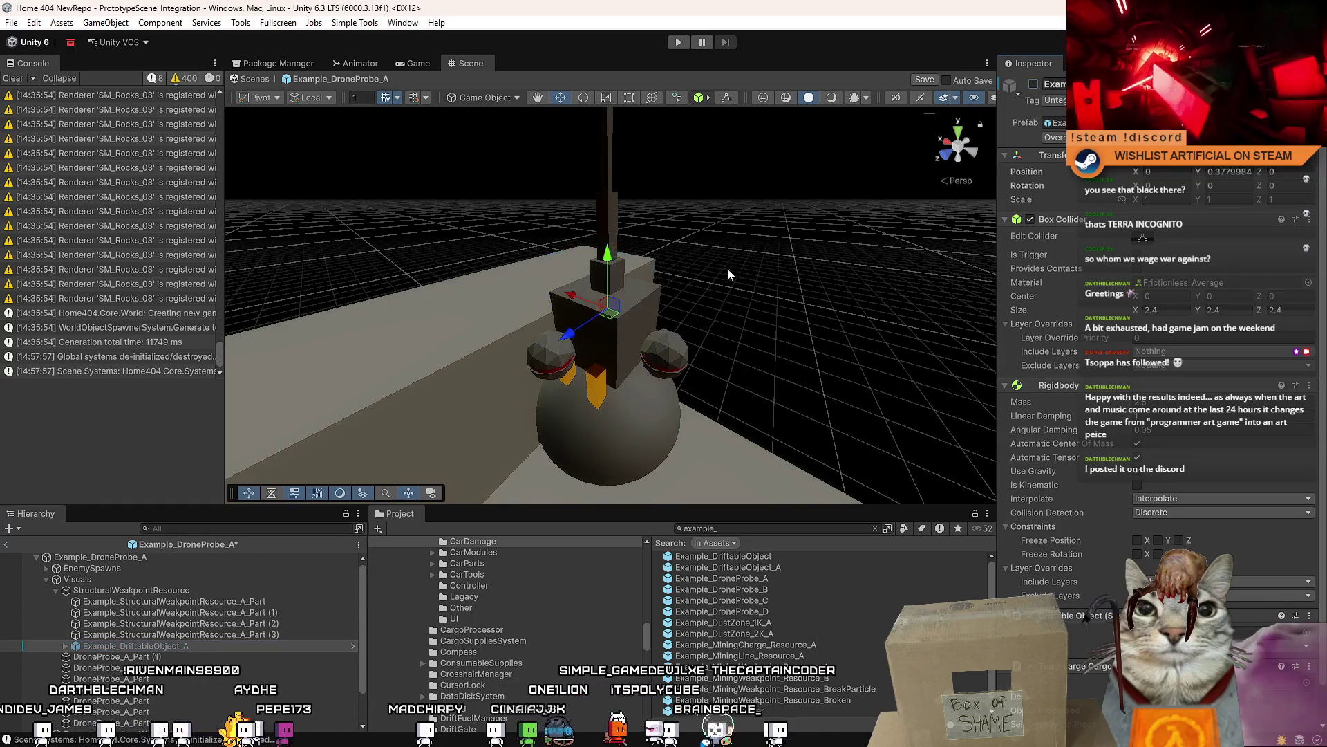
scroll(645, 318, "up", 3)
left_click(617, 334)
scroll(616, 293, "up", 2)
left_click(614, 294)
- Raise the pole and upper cube higher above the drone body
left_click_drag(614, 294, 614, 237)
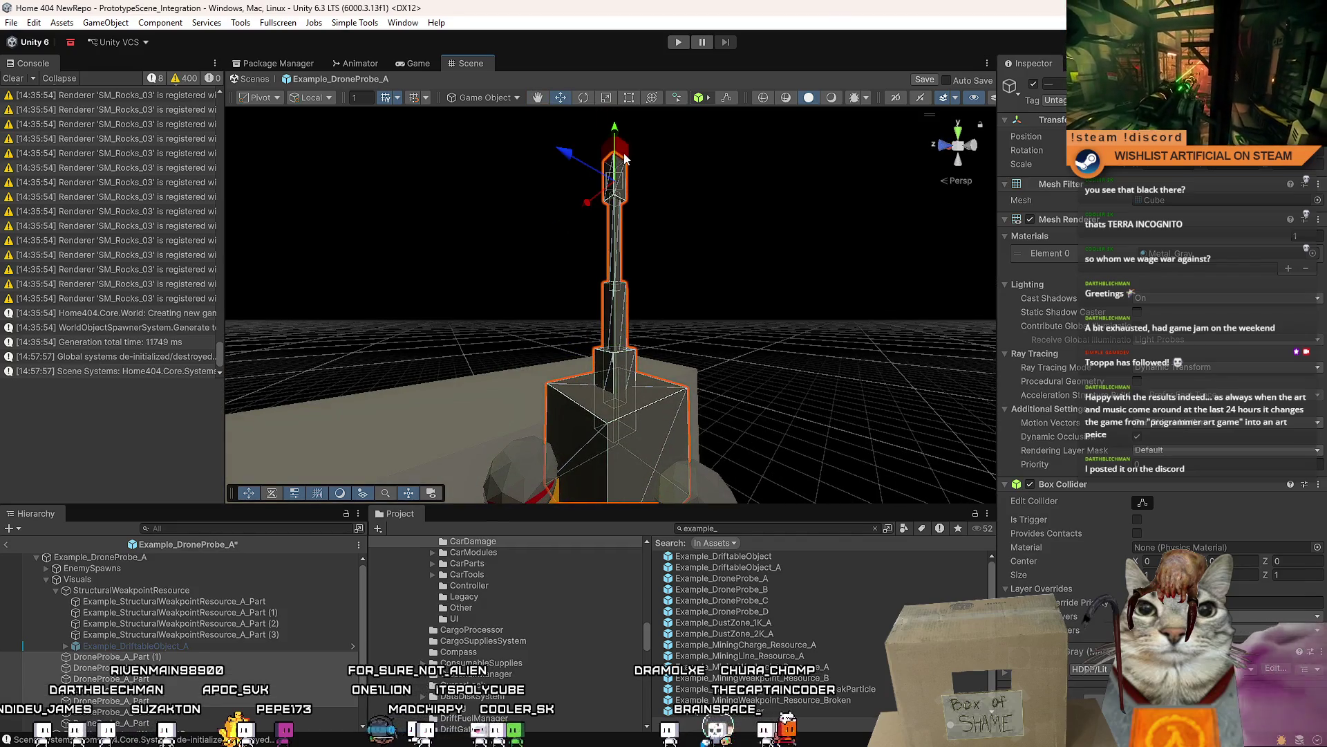
key("f")
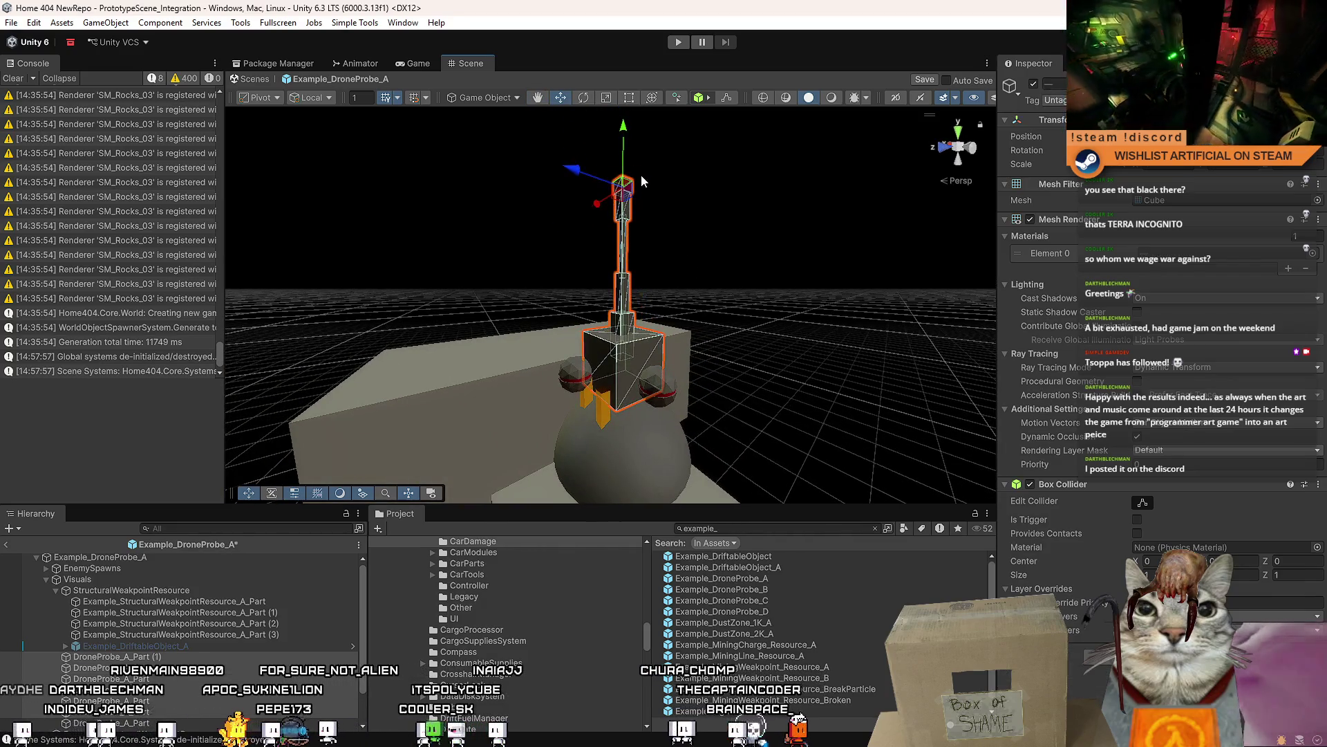
left_click_drag(624, 145, 636, 21)
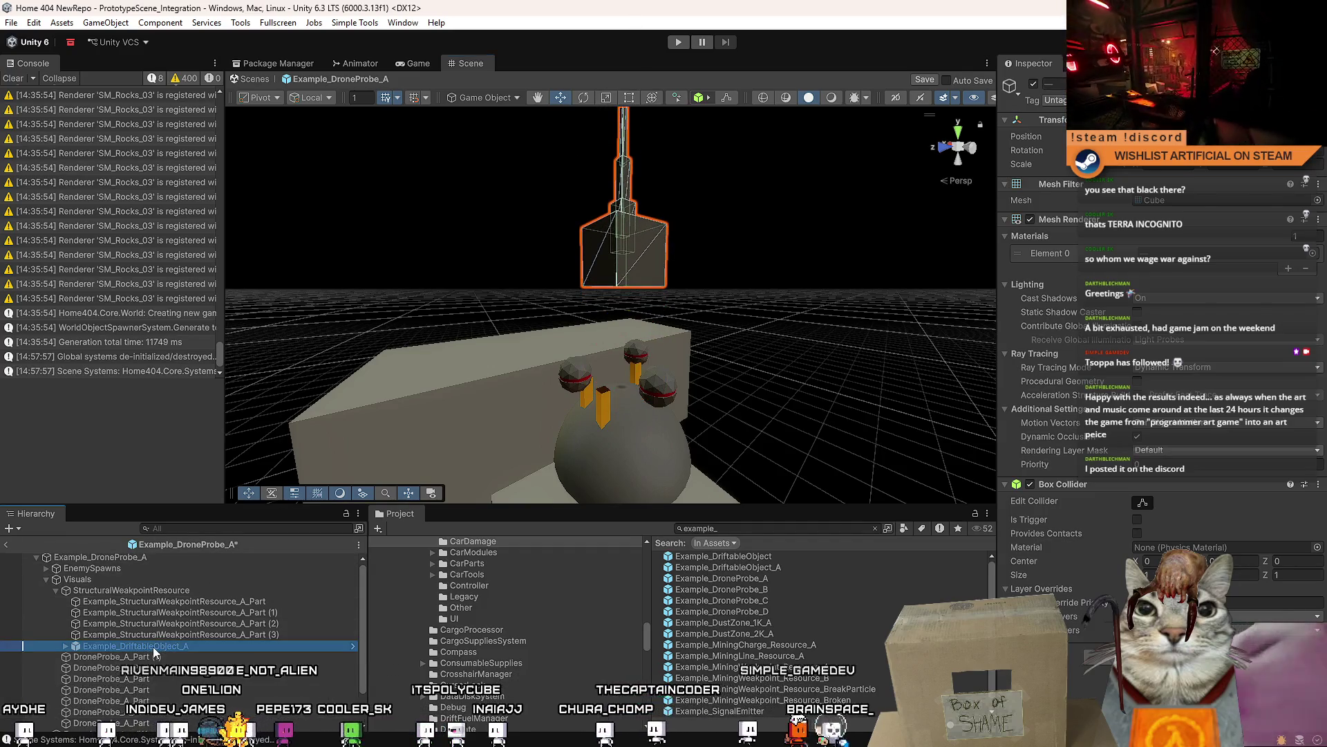
- Lower the upper tower slightly to fine-tune its height above the probe
left_click(135, 645)
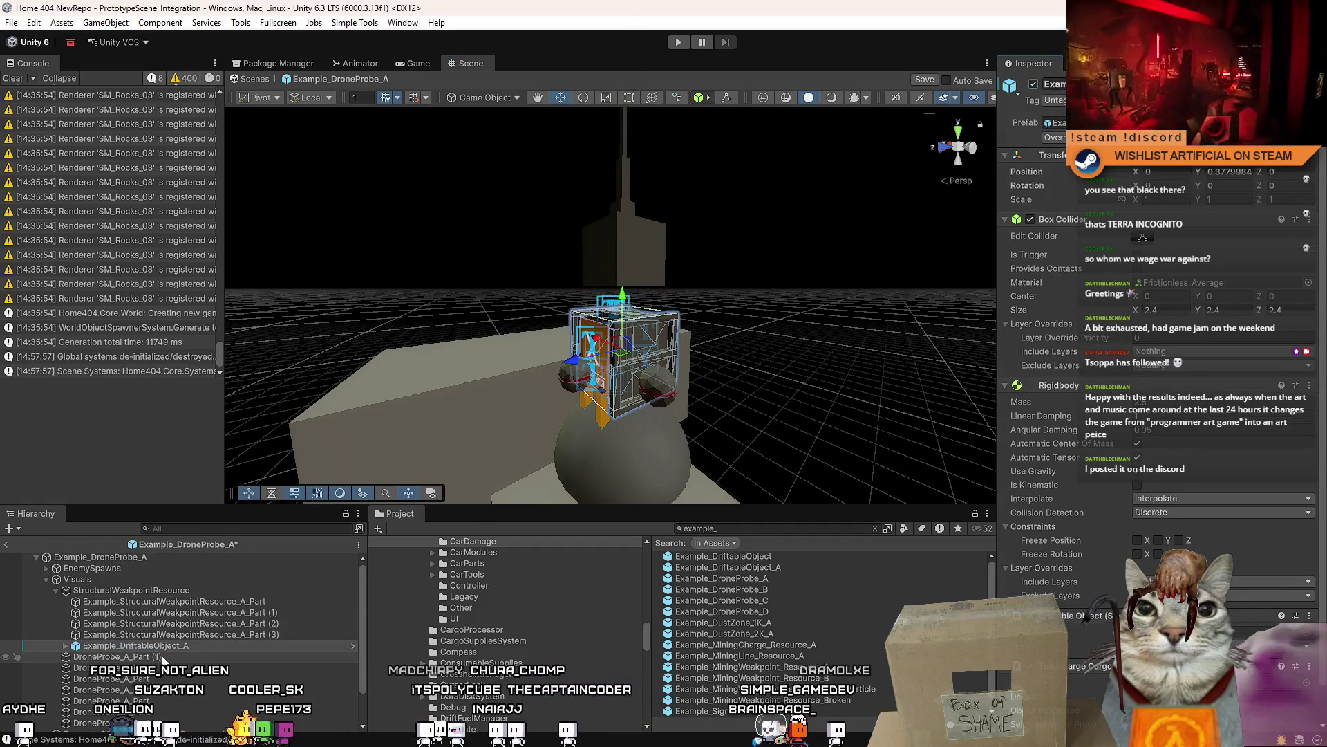
left_click(605, 260)
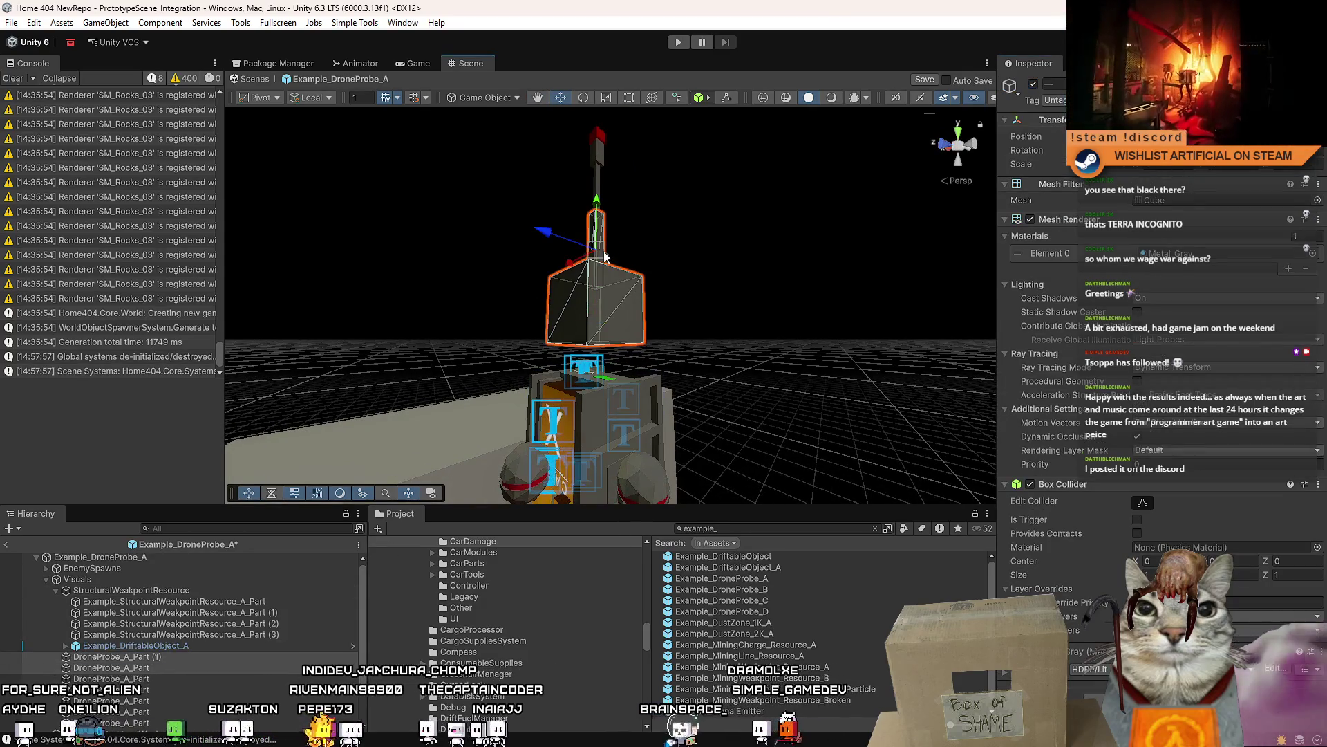
key("f")
left_click_drag(630, 237, 612, 226)
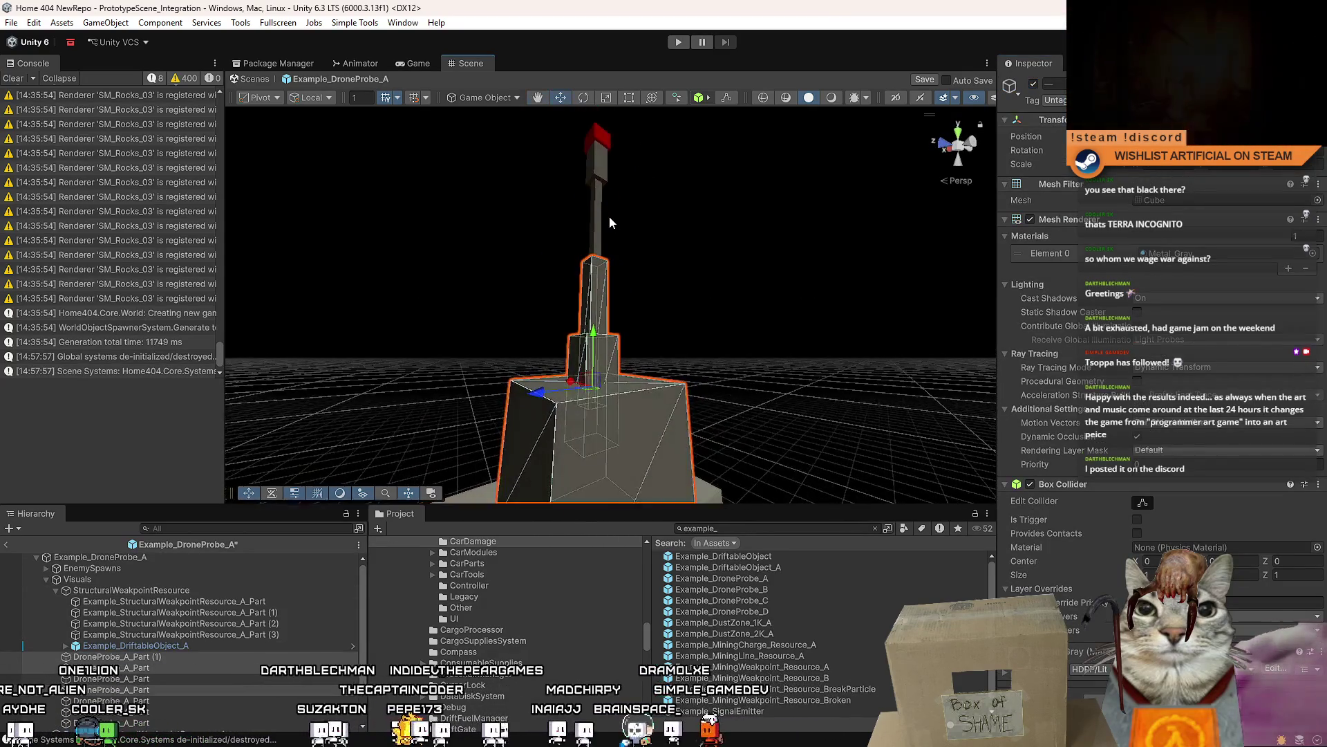
scroll(609, 180, "down", 5)
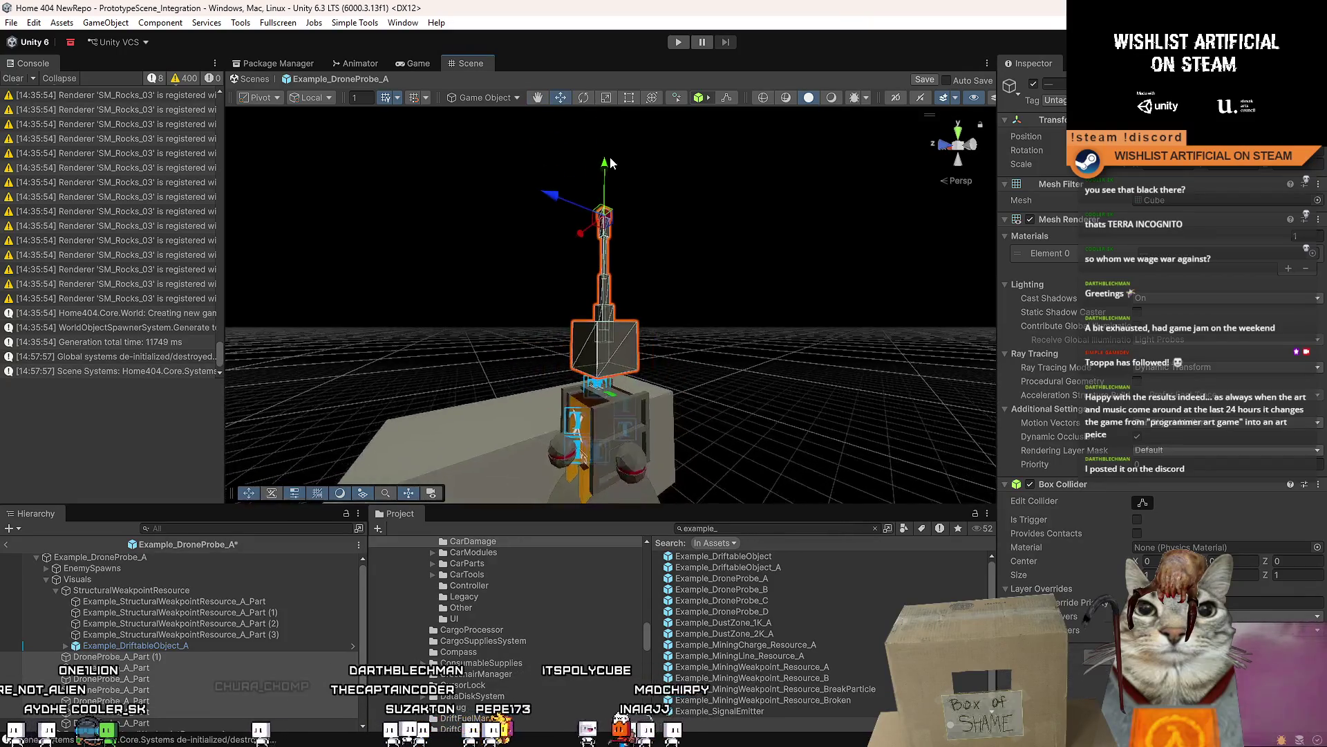
mouse_move(614, 223)
left_mouse_down()
mouse_move(878, 357)
mouse_move(1026, 380)
mouse_move(668, 190)
mouse_move(594, 73)
left_mouse_up()
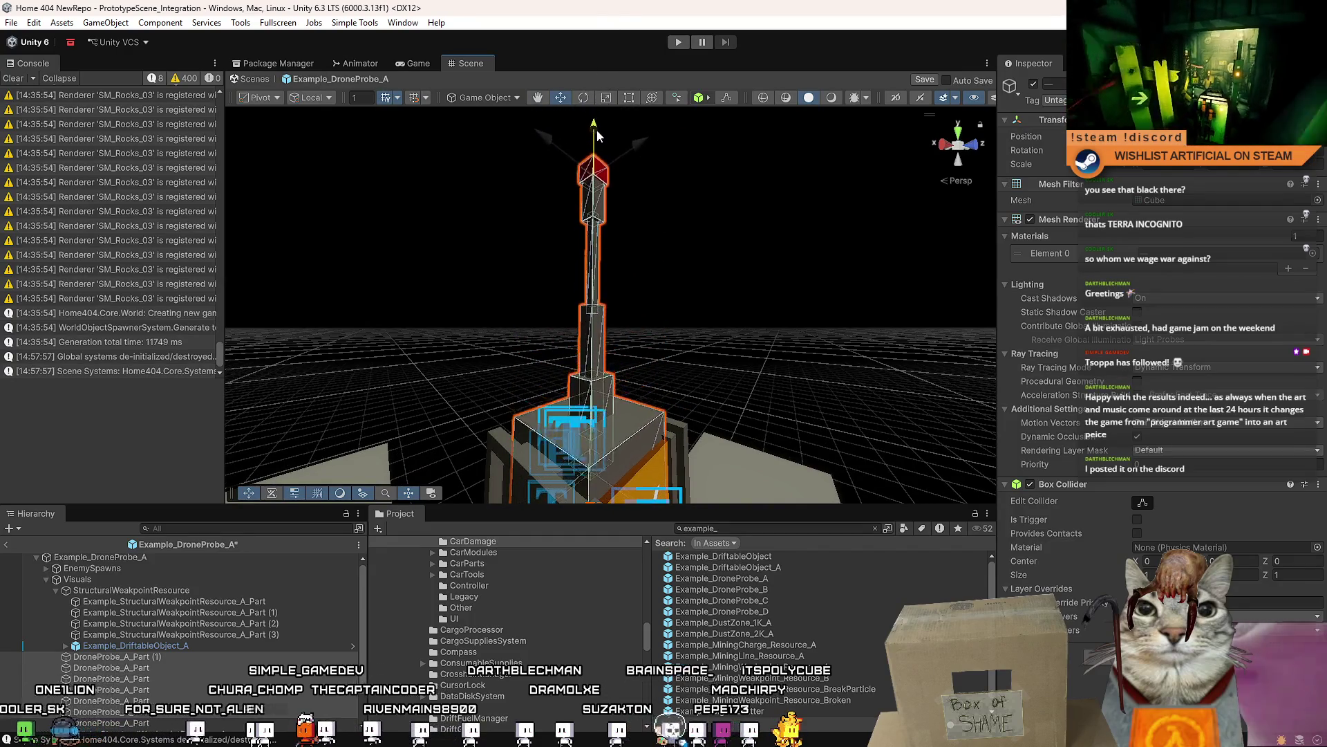
left_click_drag(596, 130, 595, 147)
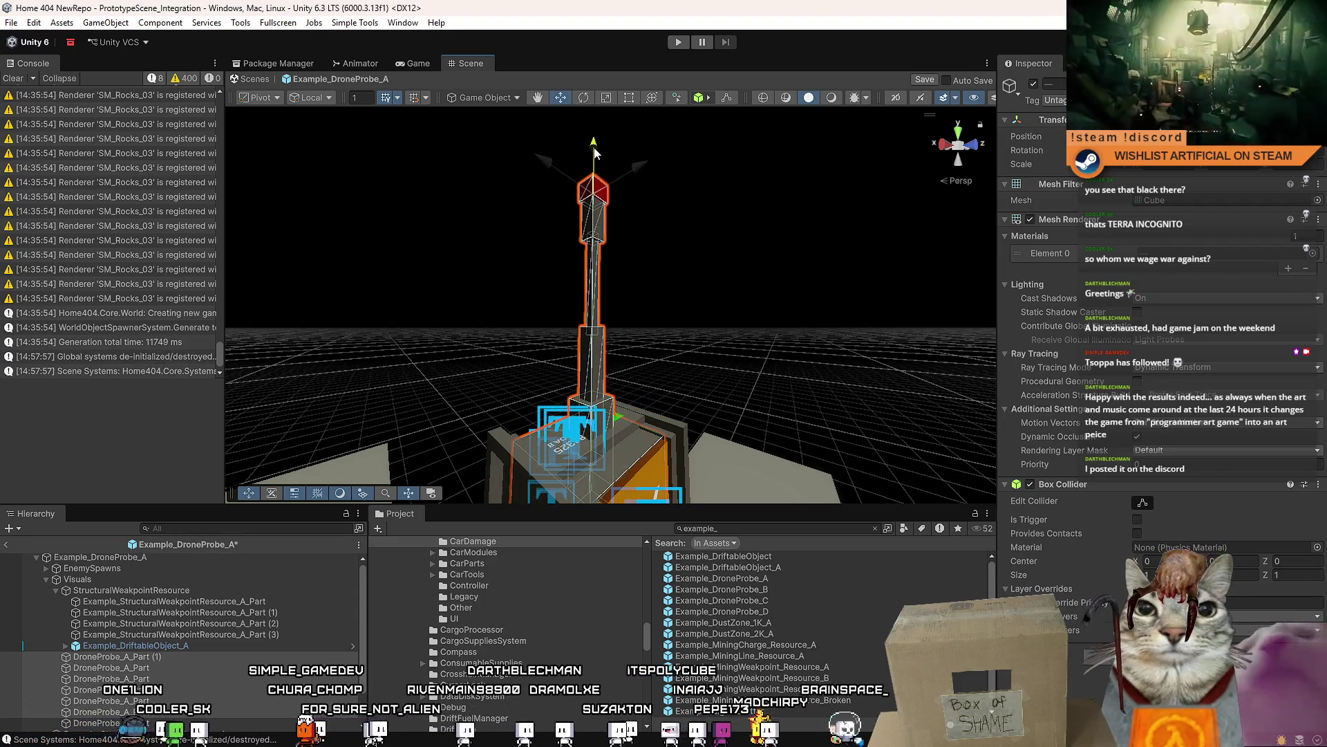
mouse_move(595, 148)
left_mouse_down()
mouse_move(925, 495)
mouse_move(1237, 596)
mouse_move(1276, 559)
mouse_move(851, 542)
mouse_move(522, 549)
mouse_move(711, 84)
mouse_move(662, 325)
left_mouse_up()
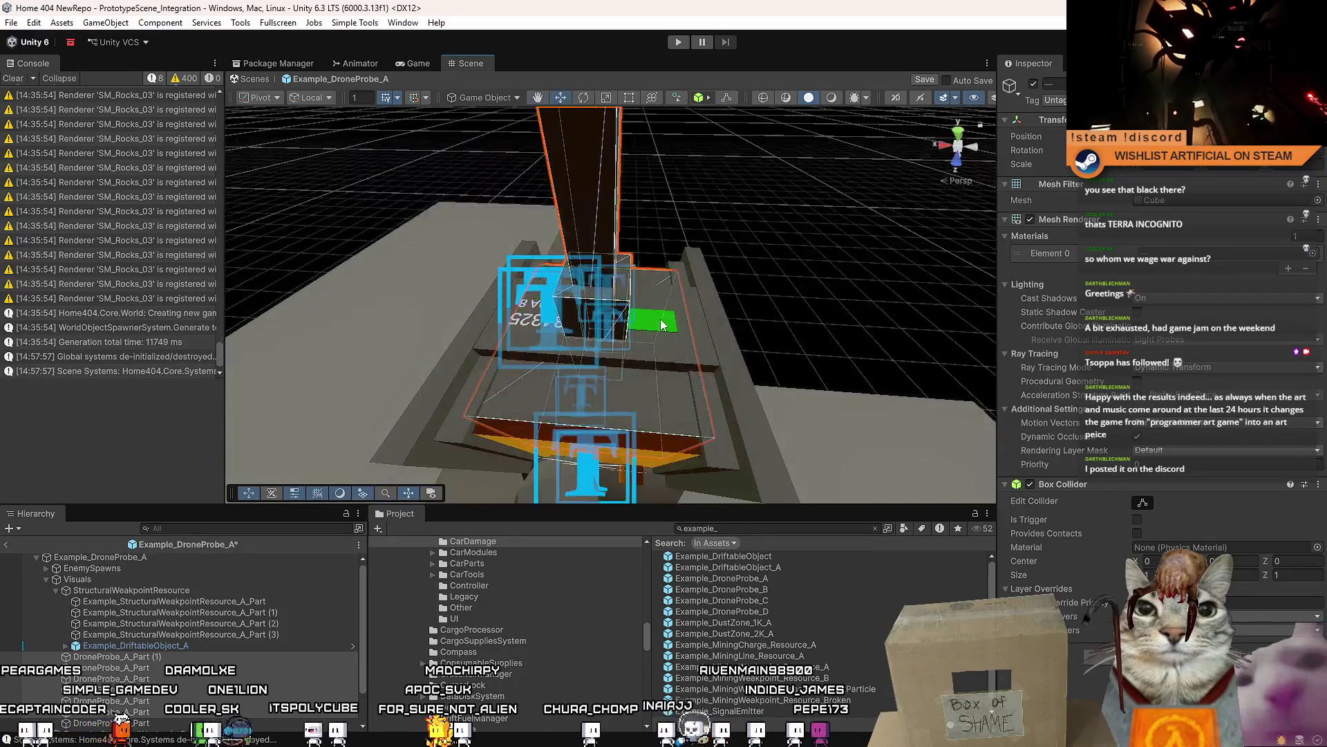
right_click(197, 645)
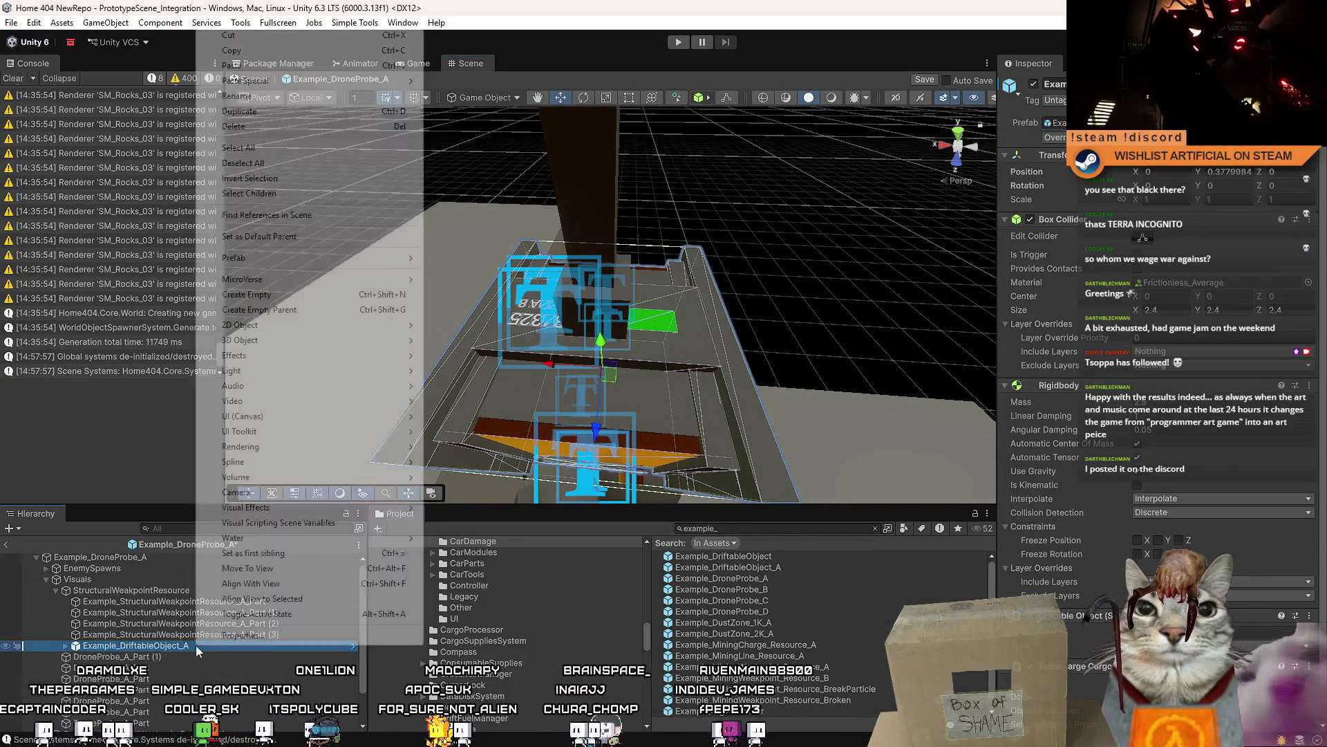
- Unpack the driftable box prefab and rename it Example_DriftableObject
mouse_move(311, 257)
left_click(494, 372)
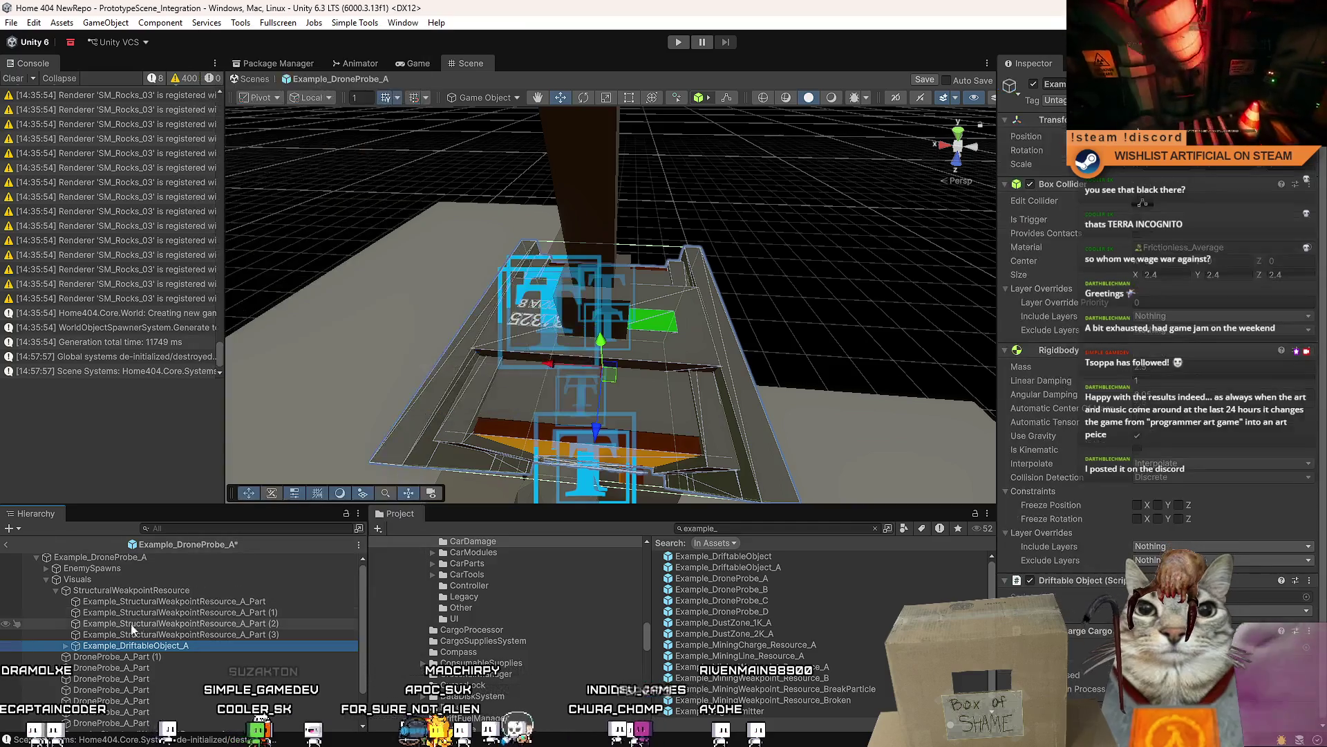
left_click(219, 645)
key("BackSpace")
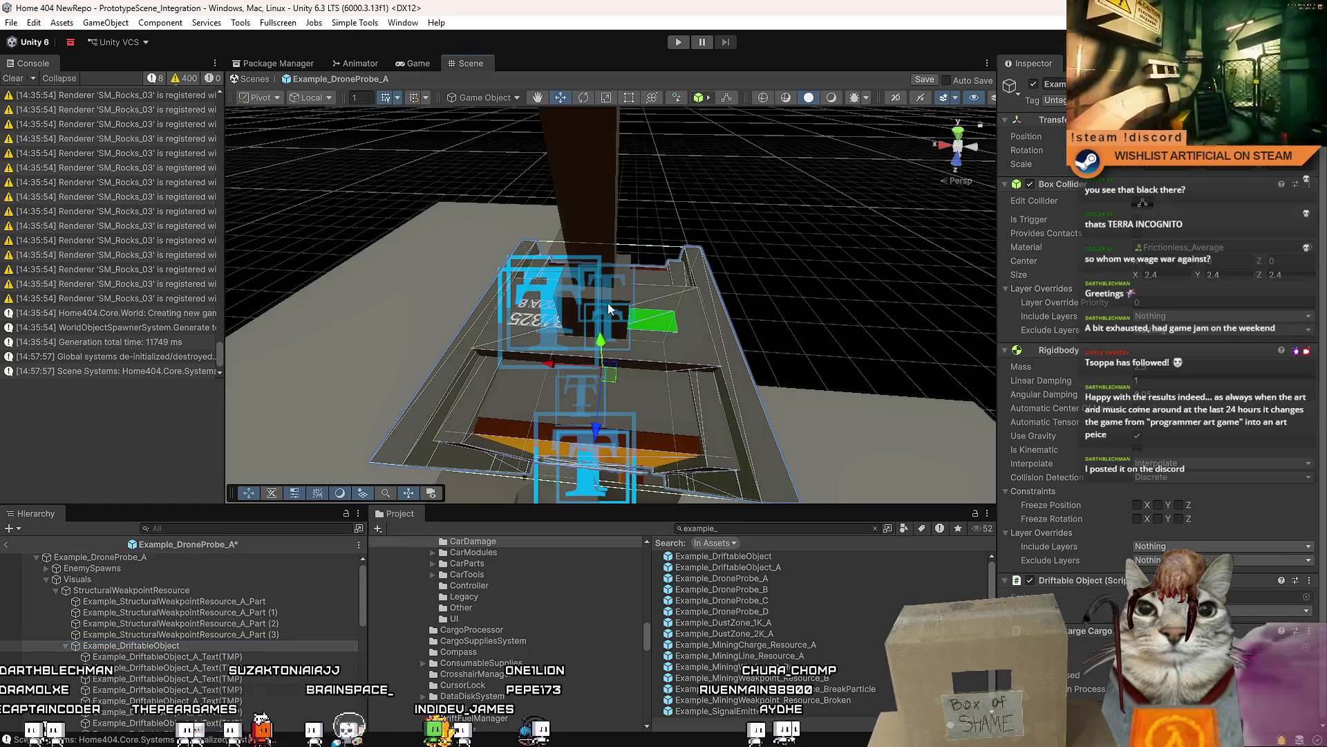
- Inspect the probe's tall tower, green charge box and top cube
left_click(608, 303)
left_click_drag(607, 303, 727, 302)
left_click(727, 302)
key("f")
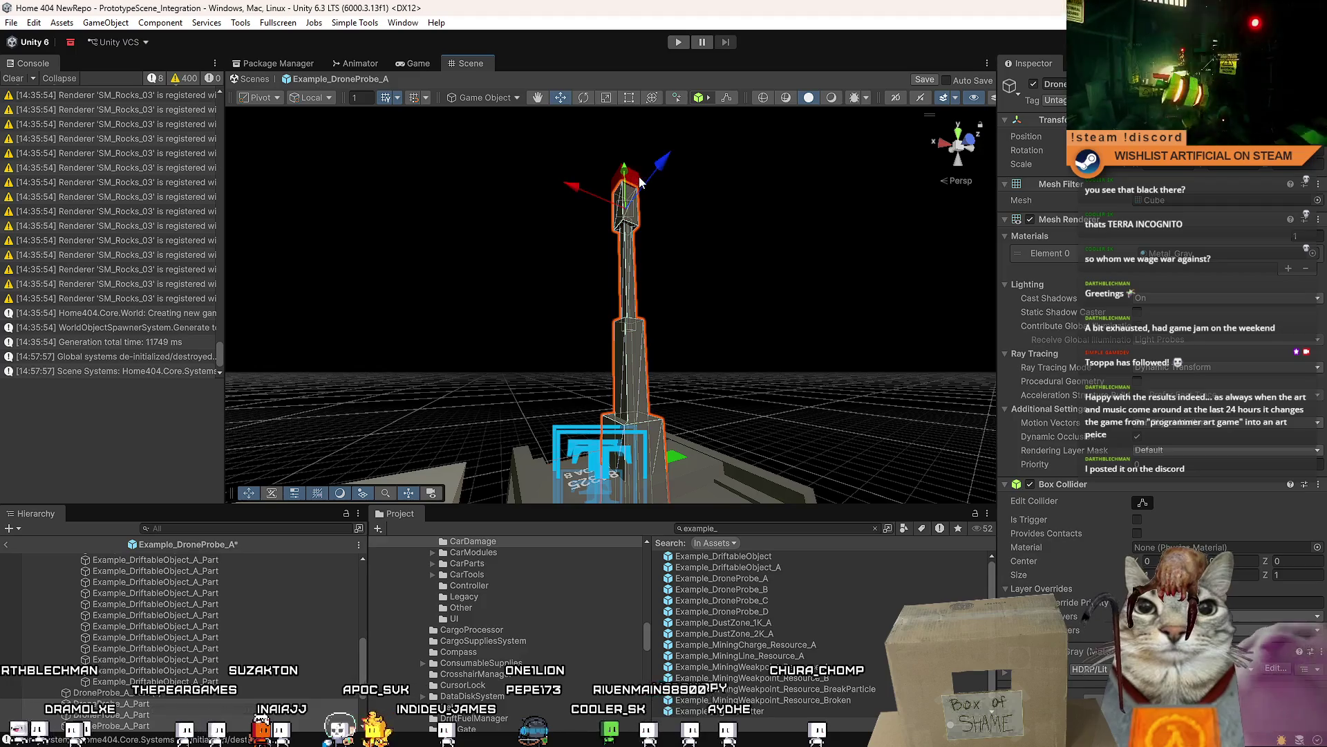
mouse_move(631, 183)
left_mouse_down()
mouse_move(540, 203)
mouse_move(563, 202)
mouse_move(646, 309)
mouse_move(574, 209)
left_mouse_up()
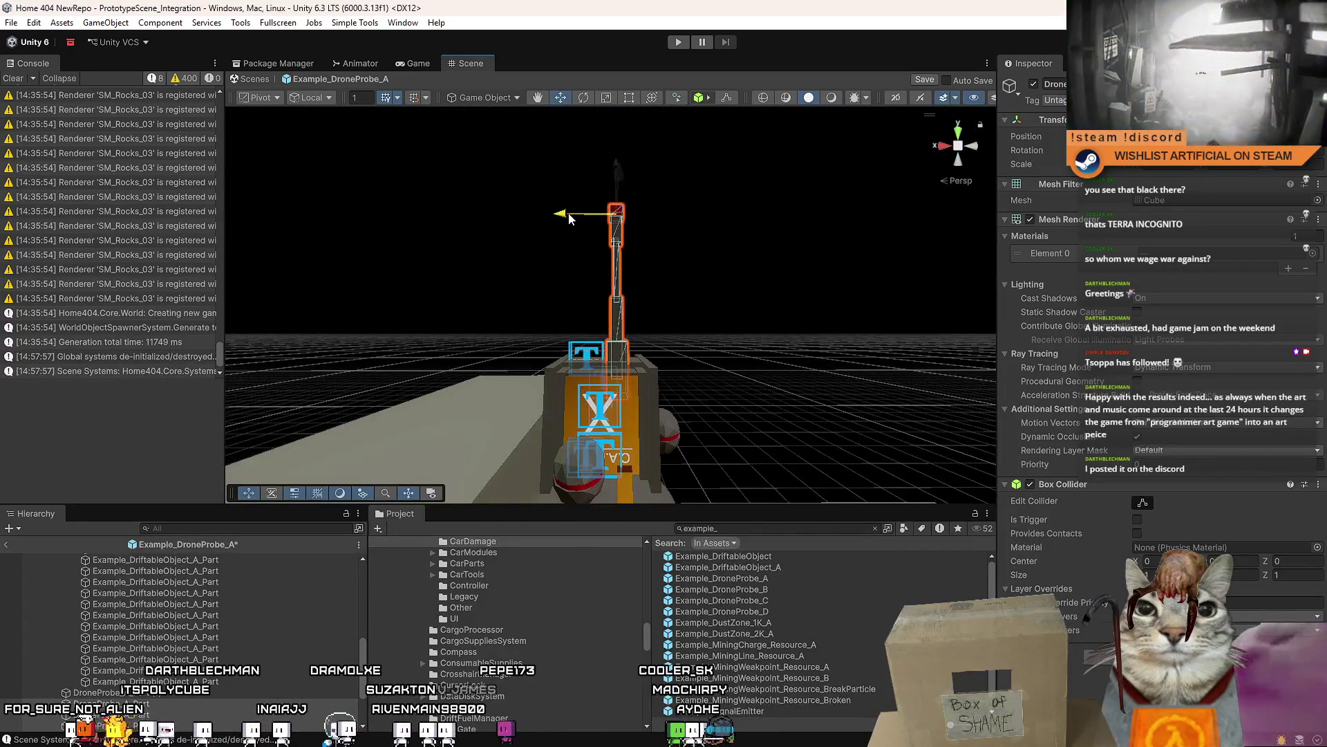
scroll(569, 212, "up", 5)
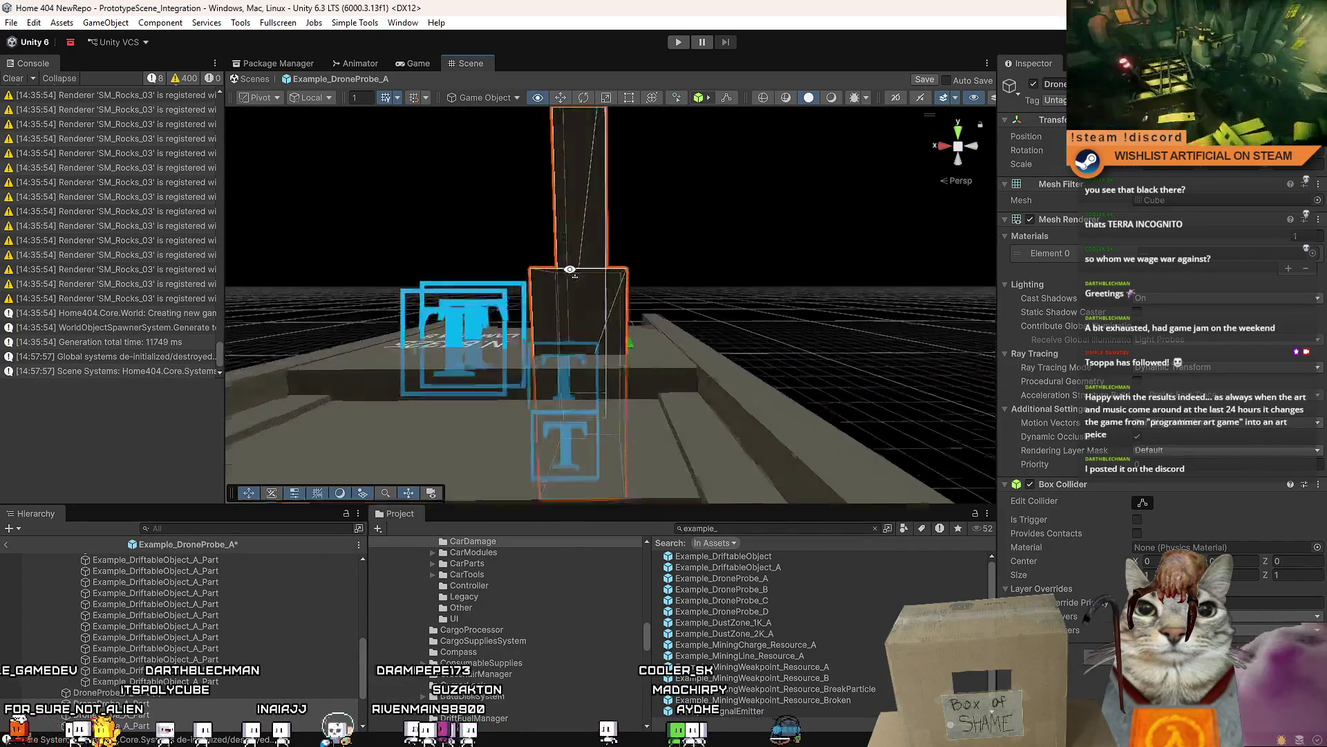
scroll(570, 269, "up", 3)
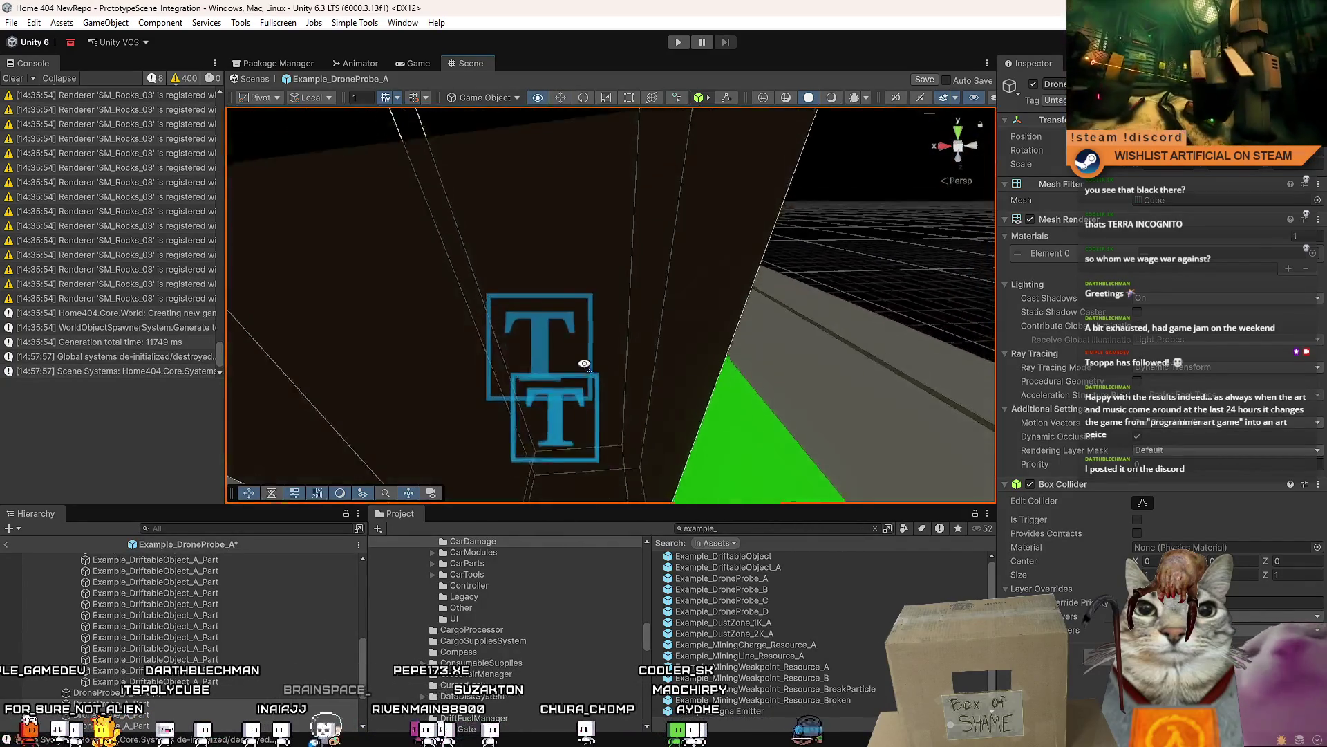
left_click(614, 388)
mouse_move(717, 394)
left_mouse_down()
mouse_move(770, 323)
mouse_move(788, 324)
left_mouse_up()
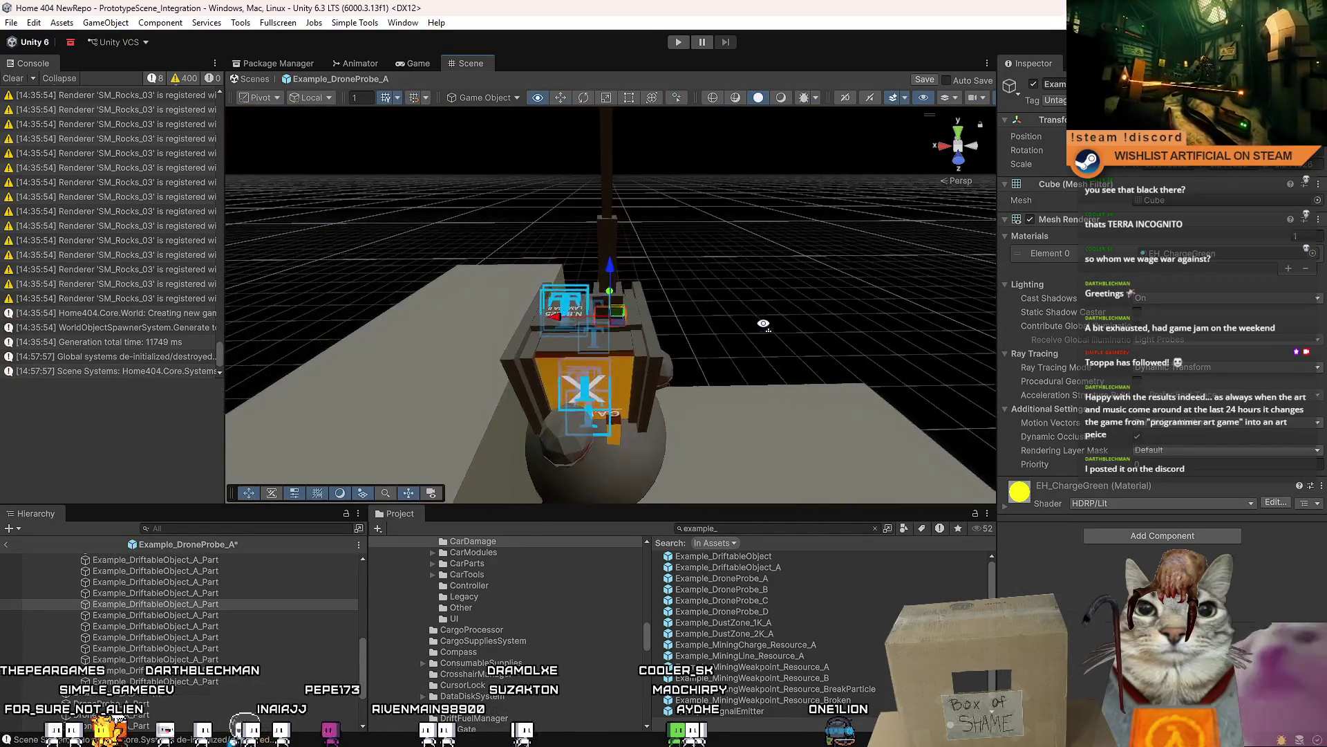
left_click(790, 319)
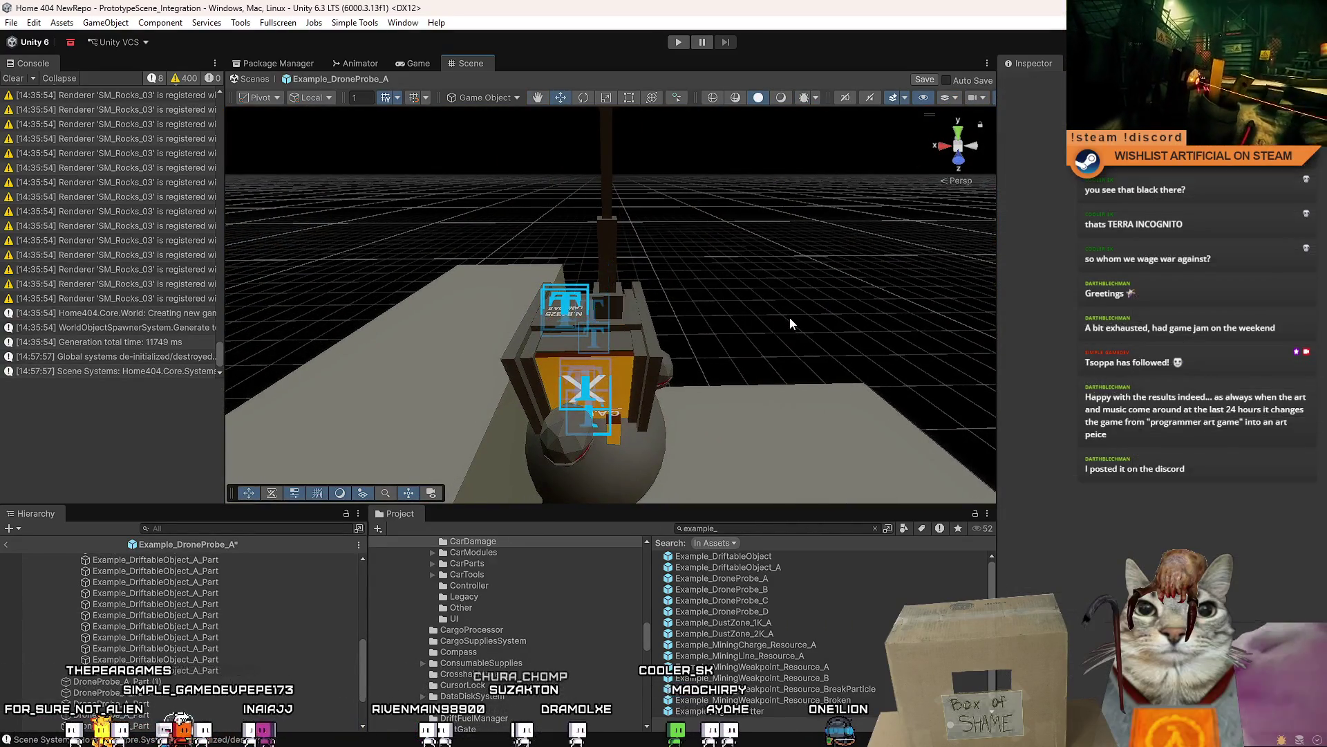
left_click(618, 318)
scroll(276, 623, "up", 5)
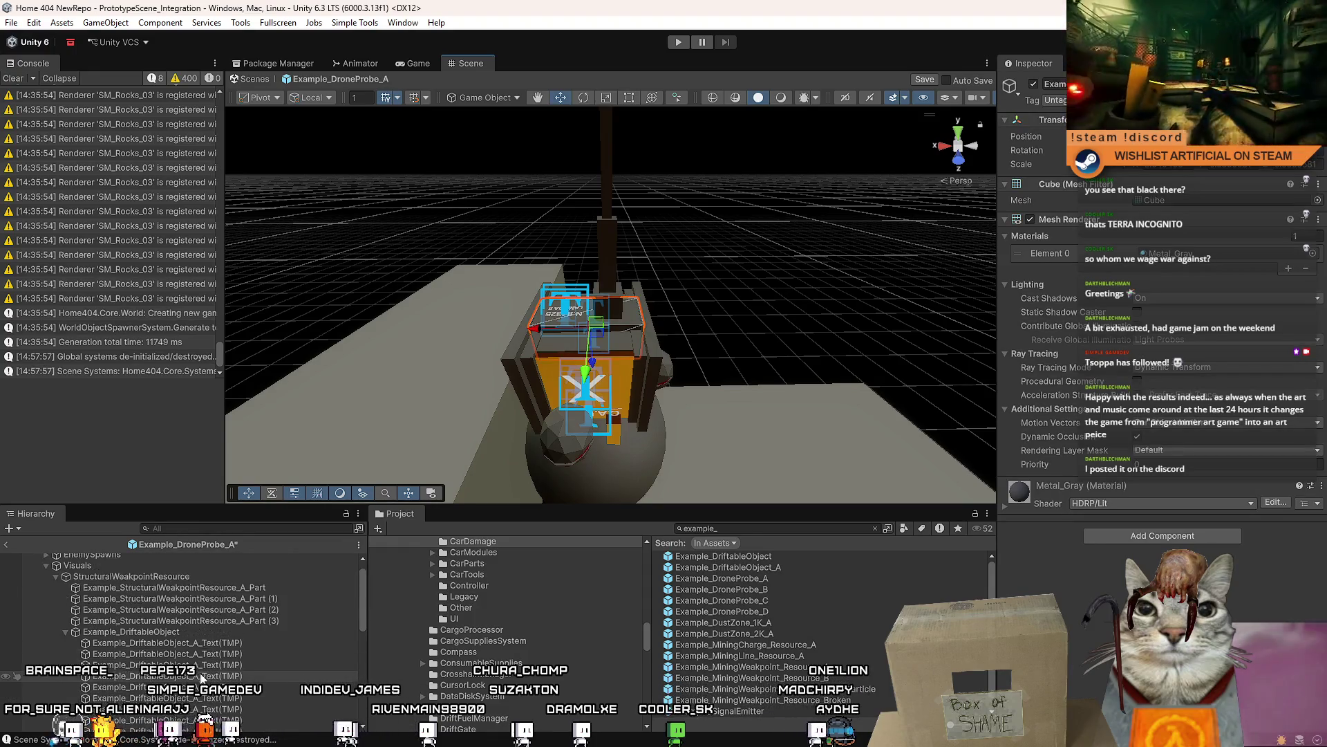
- Collapse Example_DriftableObject and select DroneProbe_A_Part (1) in the Hierarchy
left_click(124, 632)
left_click(65, 631)
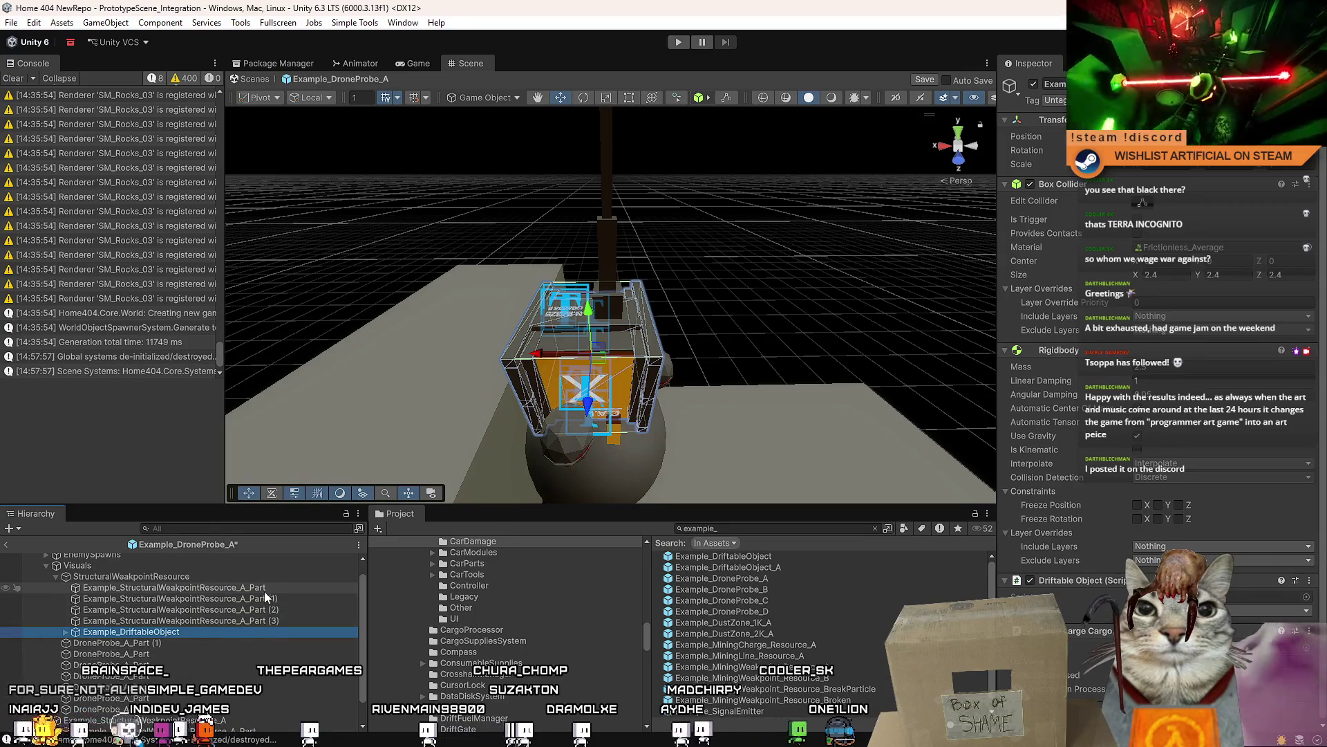
left_click(207, 587)
left_click(125, 675)
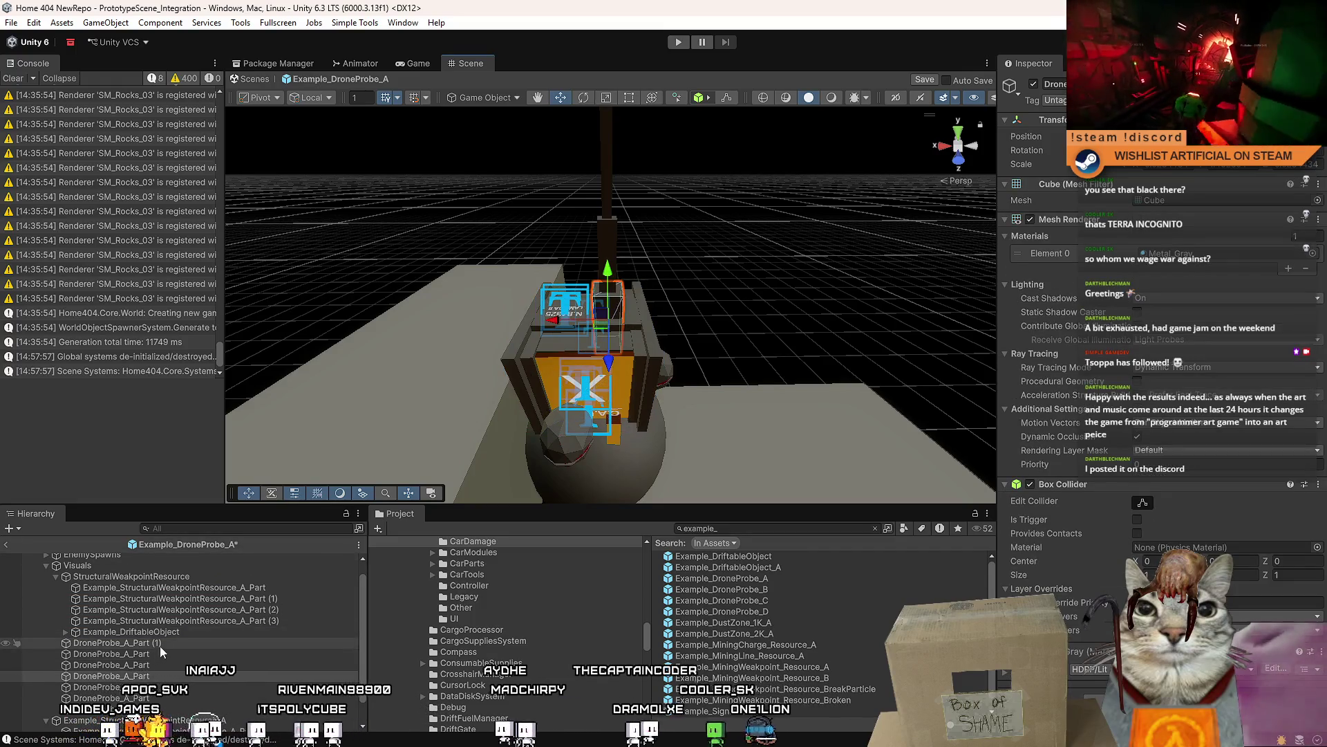
left_click(163, 643)
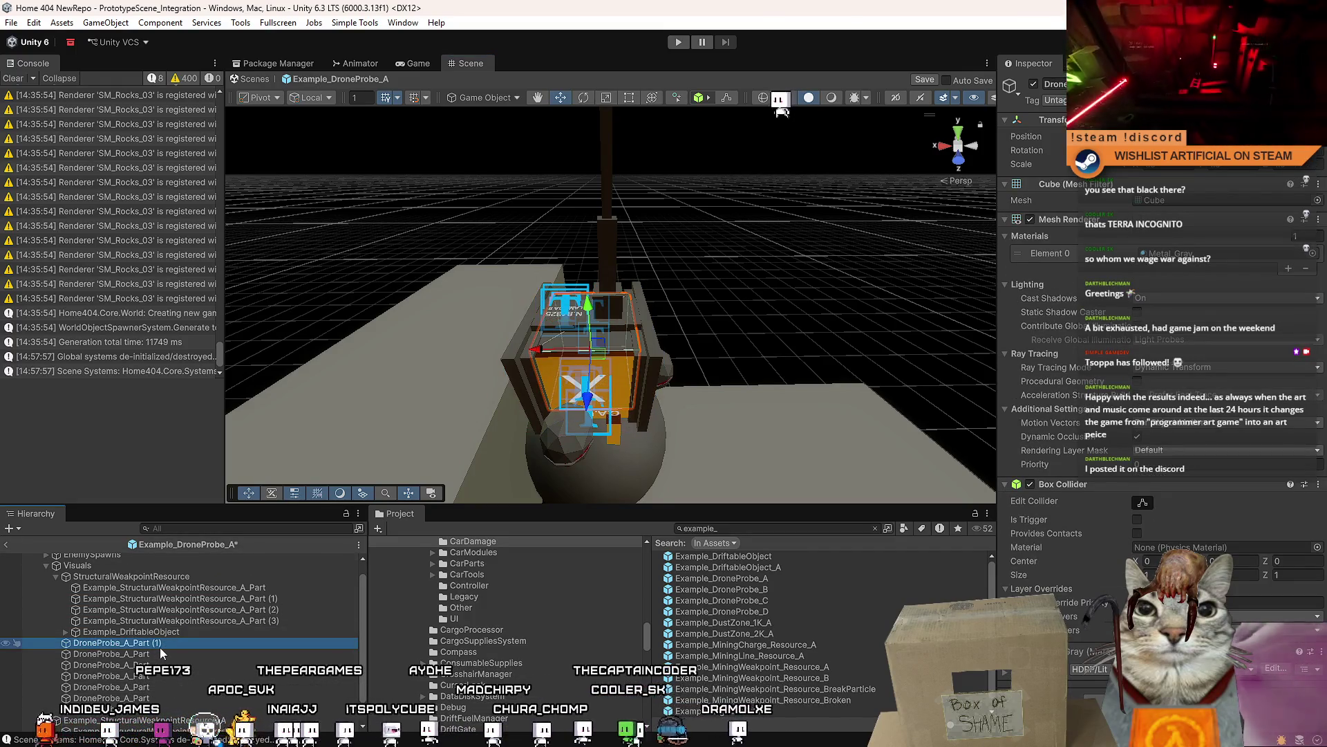
- Parent five DroneProbe_A_Part pieces under Example_DriftableObject
mouse_move(622, 311)
left_mouse_down()
mouse_move(820, 478)
mouse_move(640, 346)
mouse_move(627, 386)
mouse_move(652, 388)
left_mouse_up()
left_click(139, 642)
left_click(138, 697, "shift")
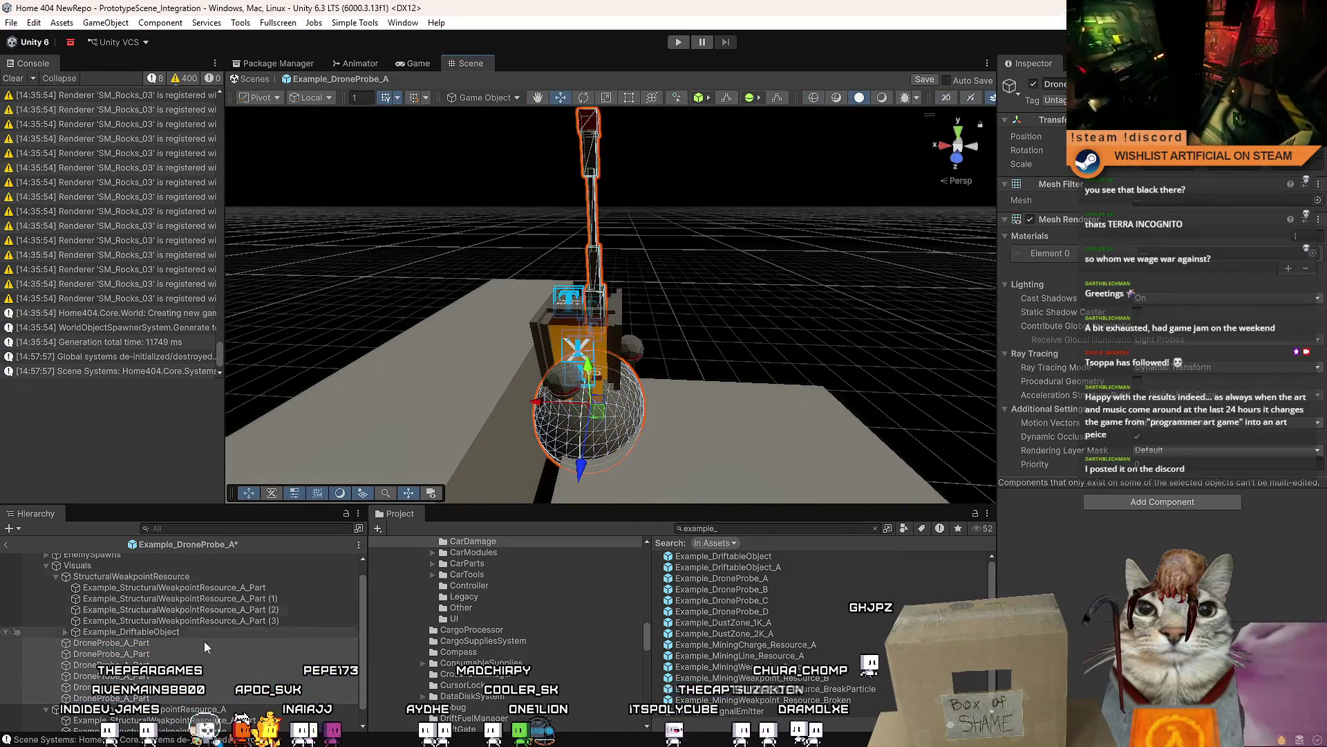
left_click(138, 687)
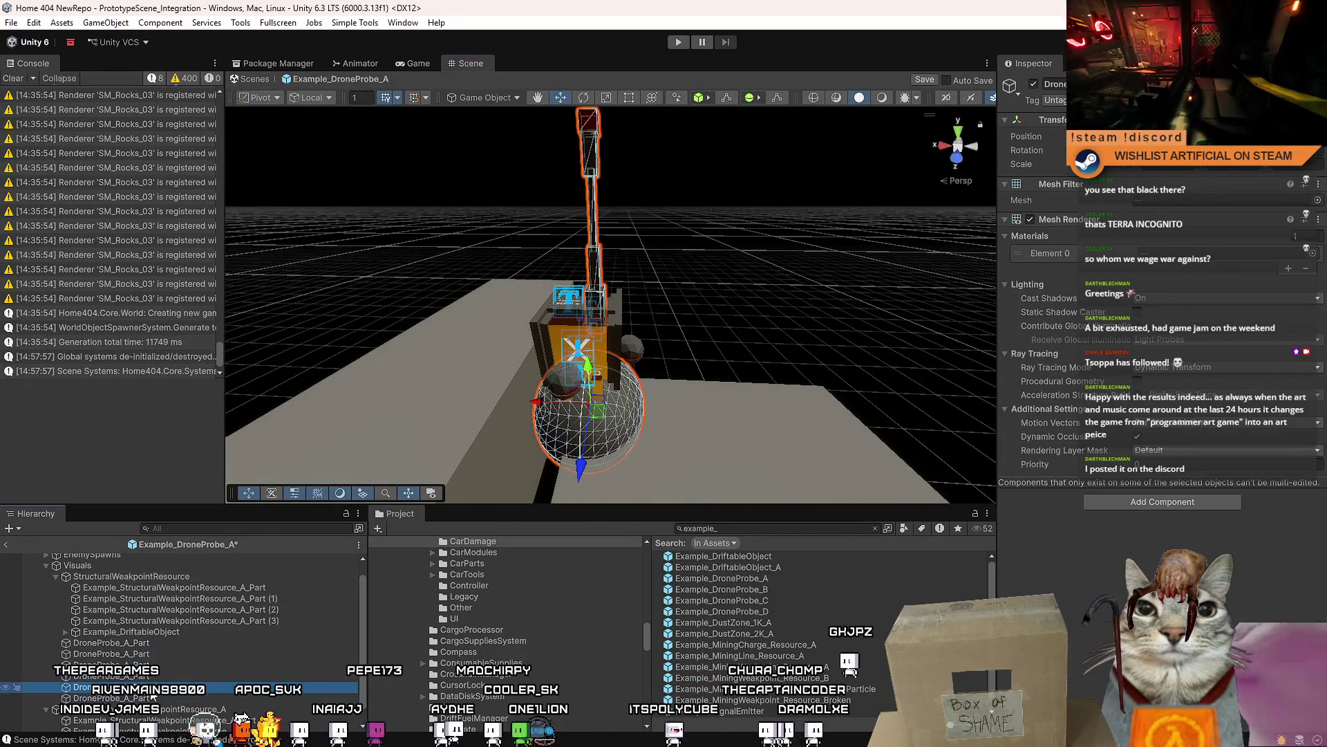
left_click(156, 646, "shift")
mouse_move(171, 635)
left_mouse_down()
mouse_move(256, 670)
mouse_move(197, 616)
left_mouse_up()
- Review Example_DriftableObject's children and edit its name
left_click(81, 620)
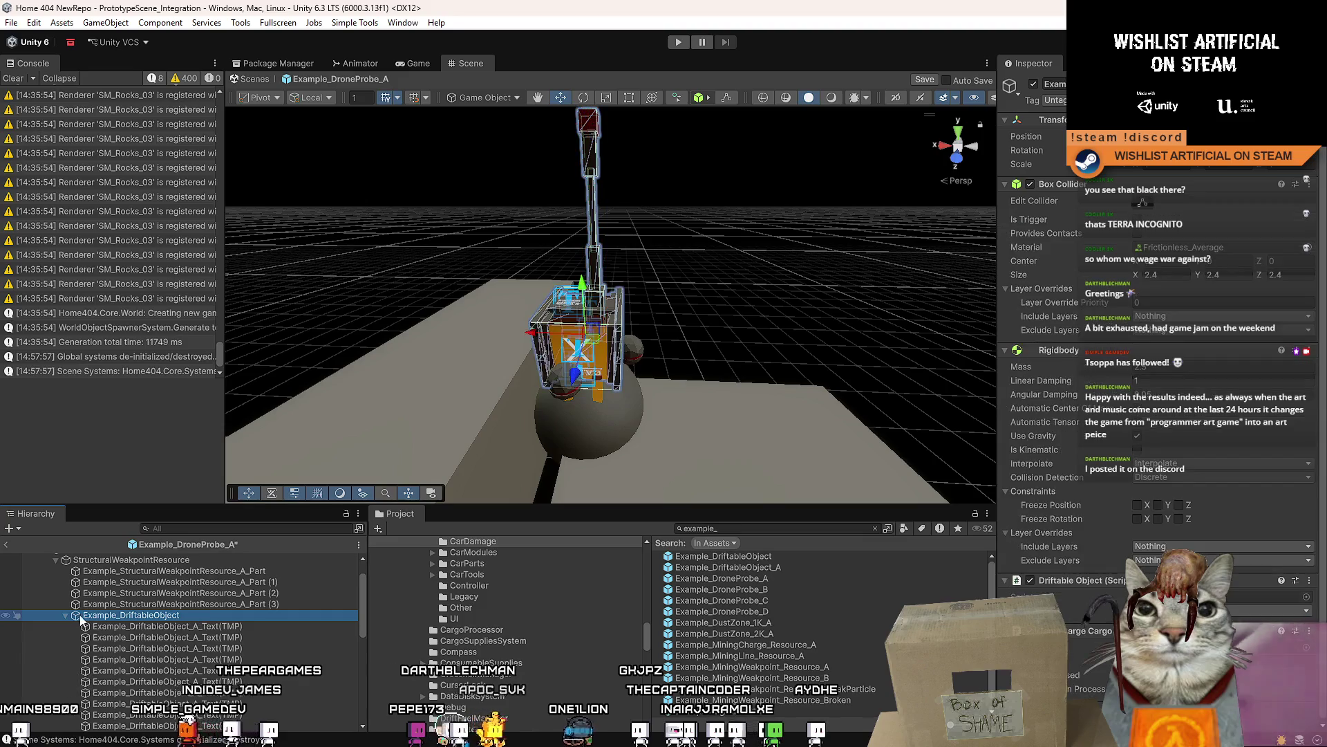
scroll(63, 641, "down", 3)
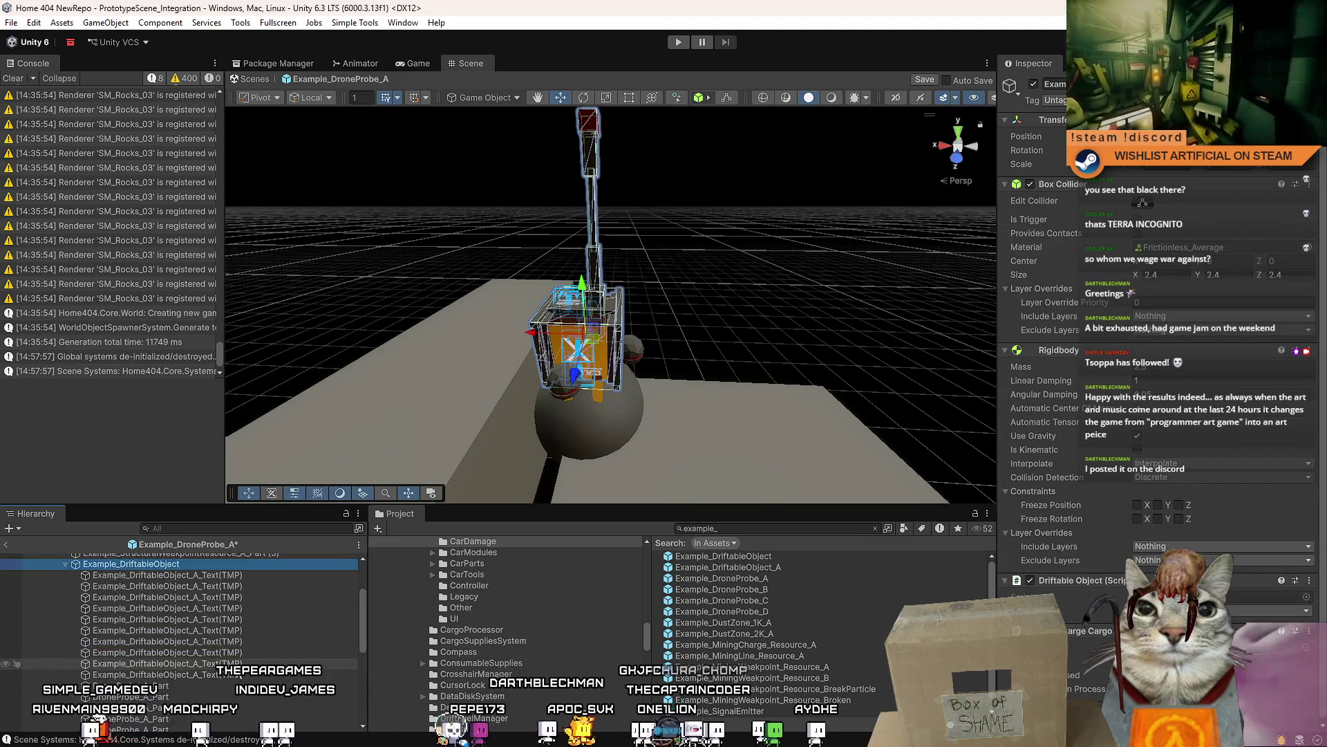
left_click(251, 621)
scroll(233, 612, "down", 3)
scroll(230, 622, "up", 5)
left_click(220, 647)
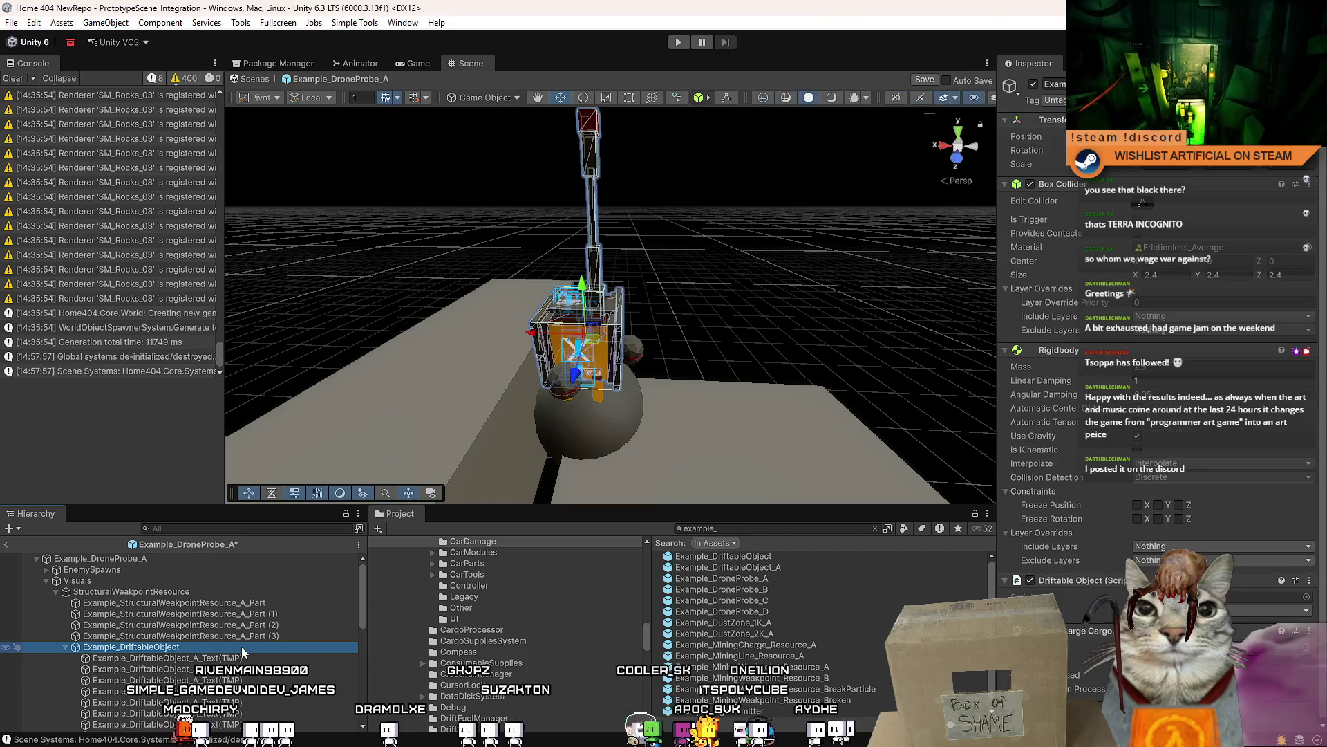
key("F2")
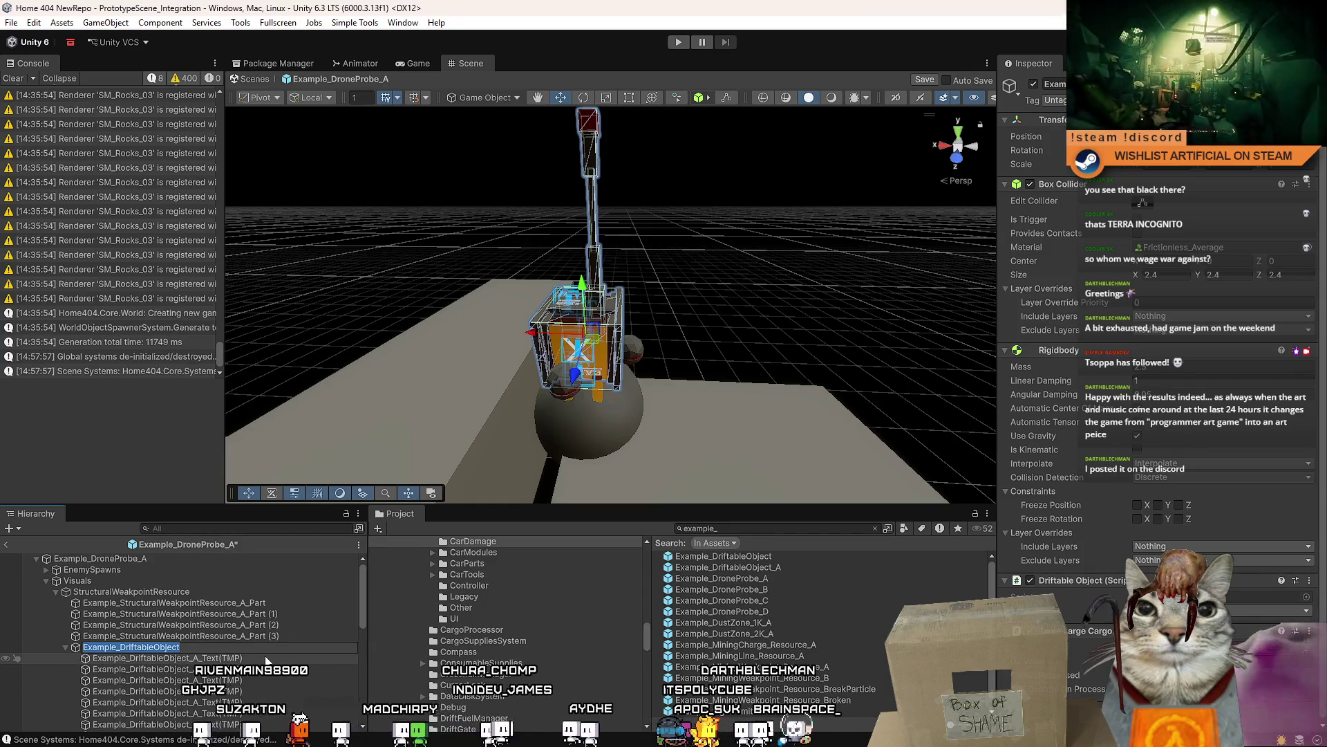
left_click(223, 669)
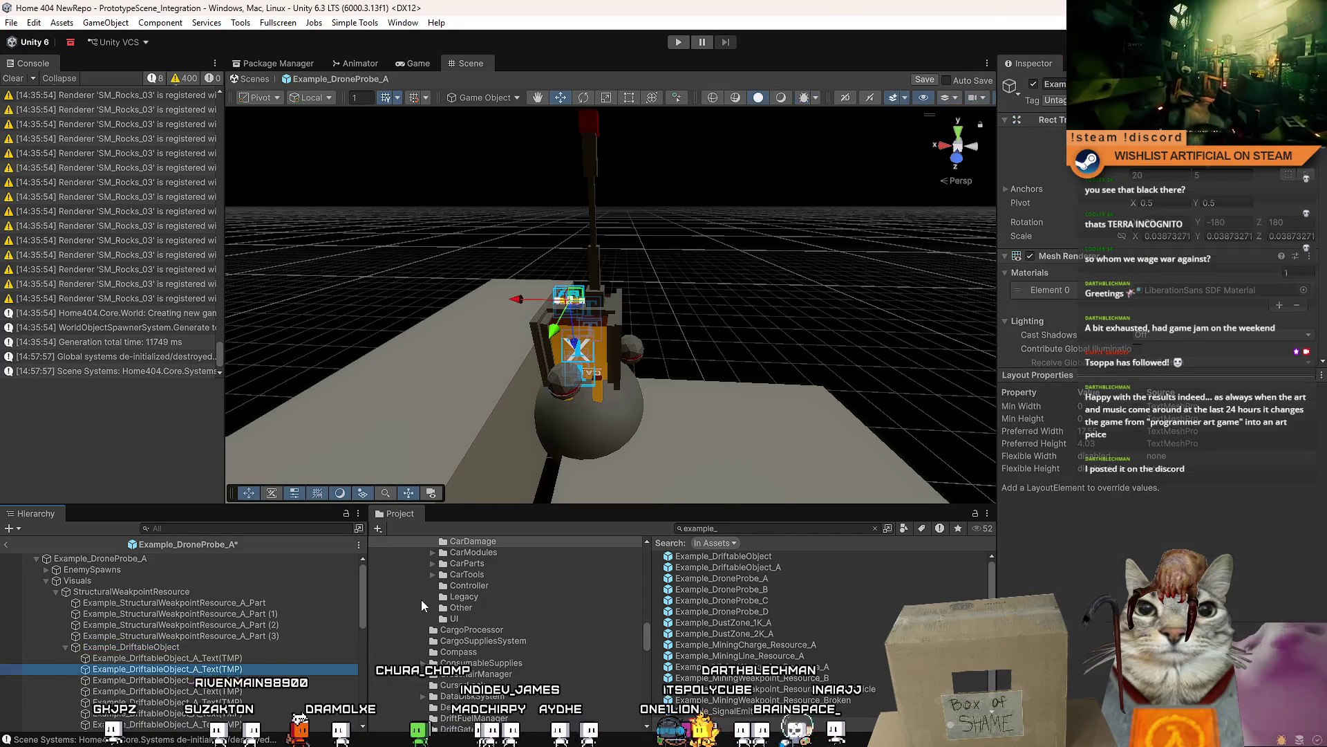
- Rename the ten text children to Example_DriftableObject_Part_Text(TMP)
scroll(363, 608, "down", 5)
left_click(254, 620)
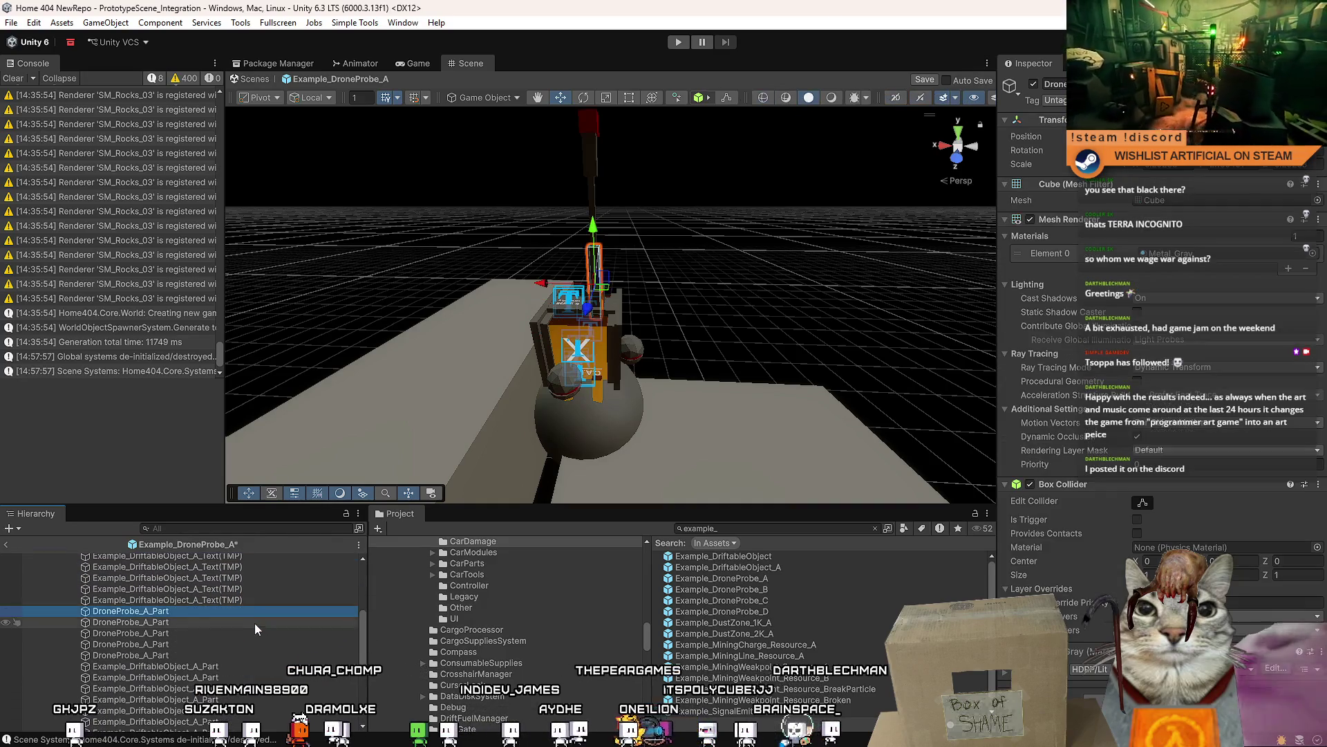
scroll(242, 643, "down", 3)
left_click(238, 667)
scroll(242, 647, "up", 2)
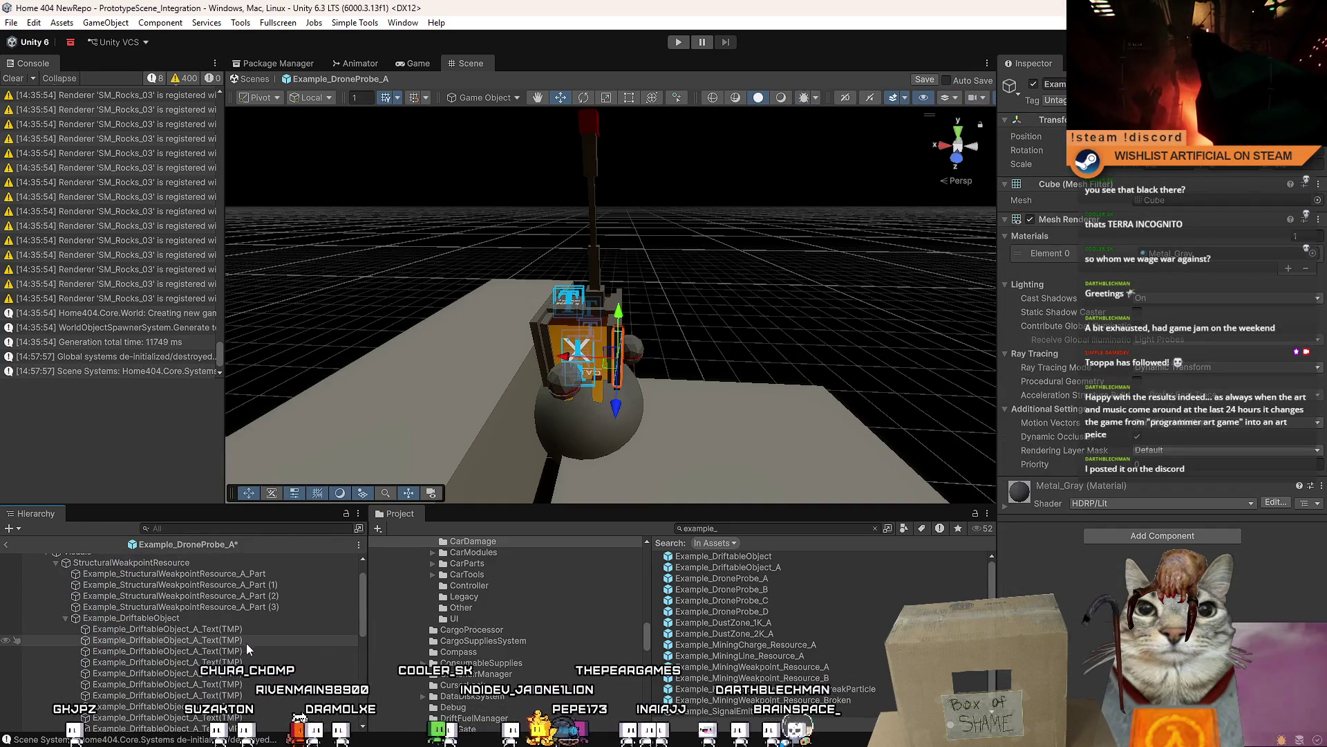
scroll(243, 642, "up", 2)
left_click(180, 696, "shift")
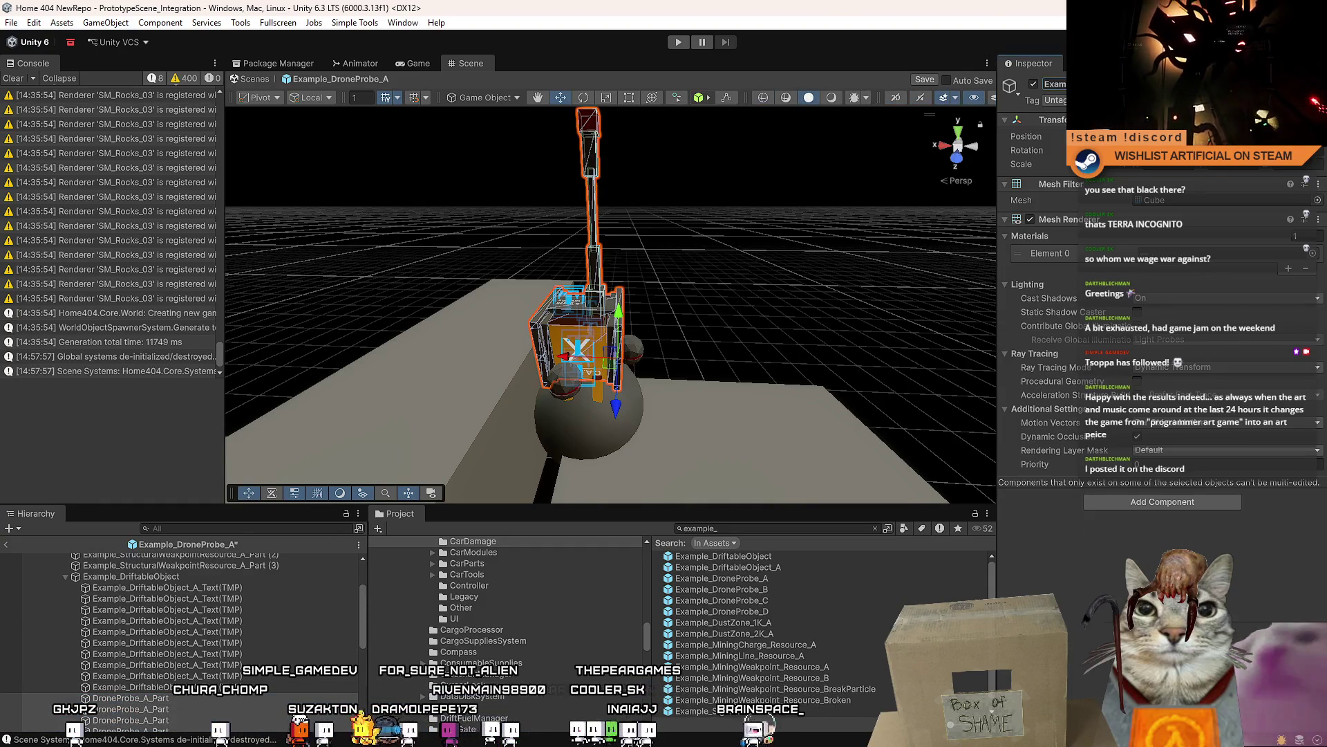
left_click(250, 587)
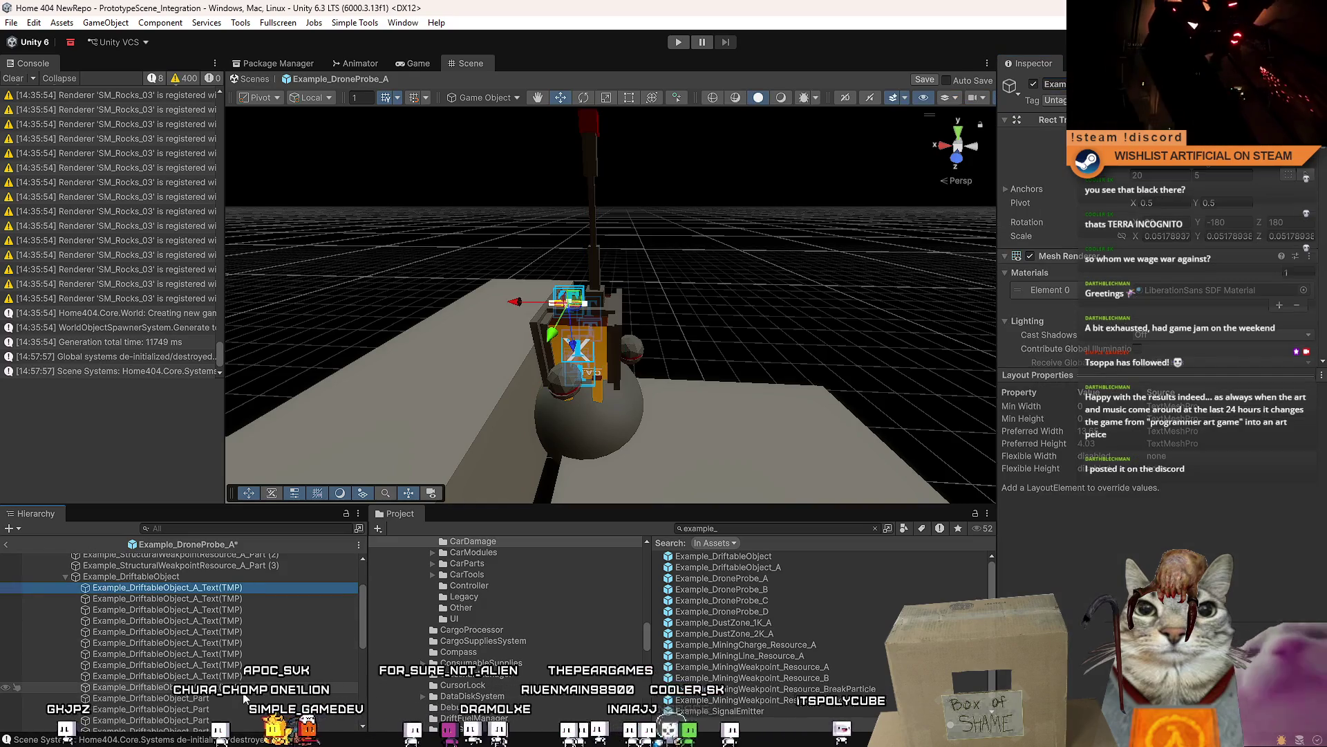
left_click(304, 687, "shift")
left_click(1054, 84)
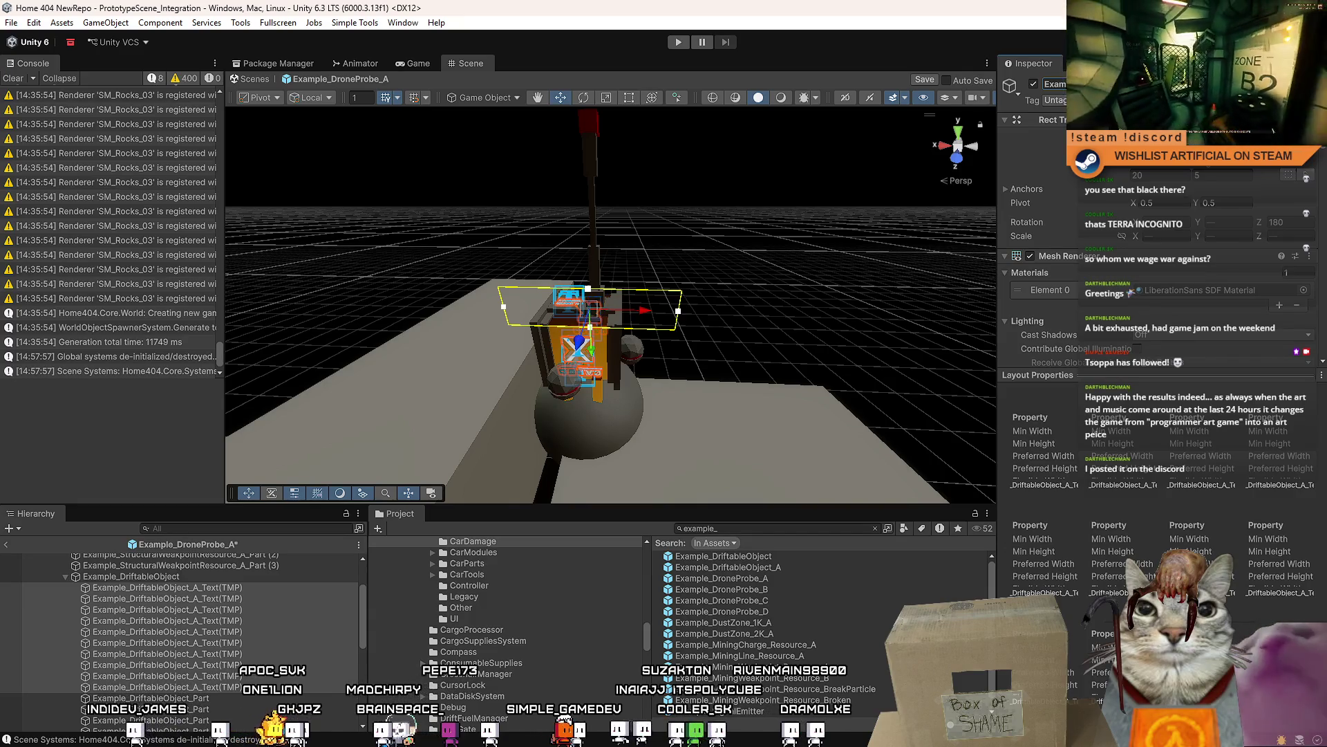
key("Return")
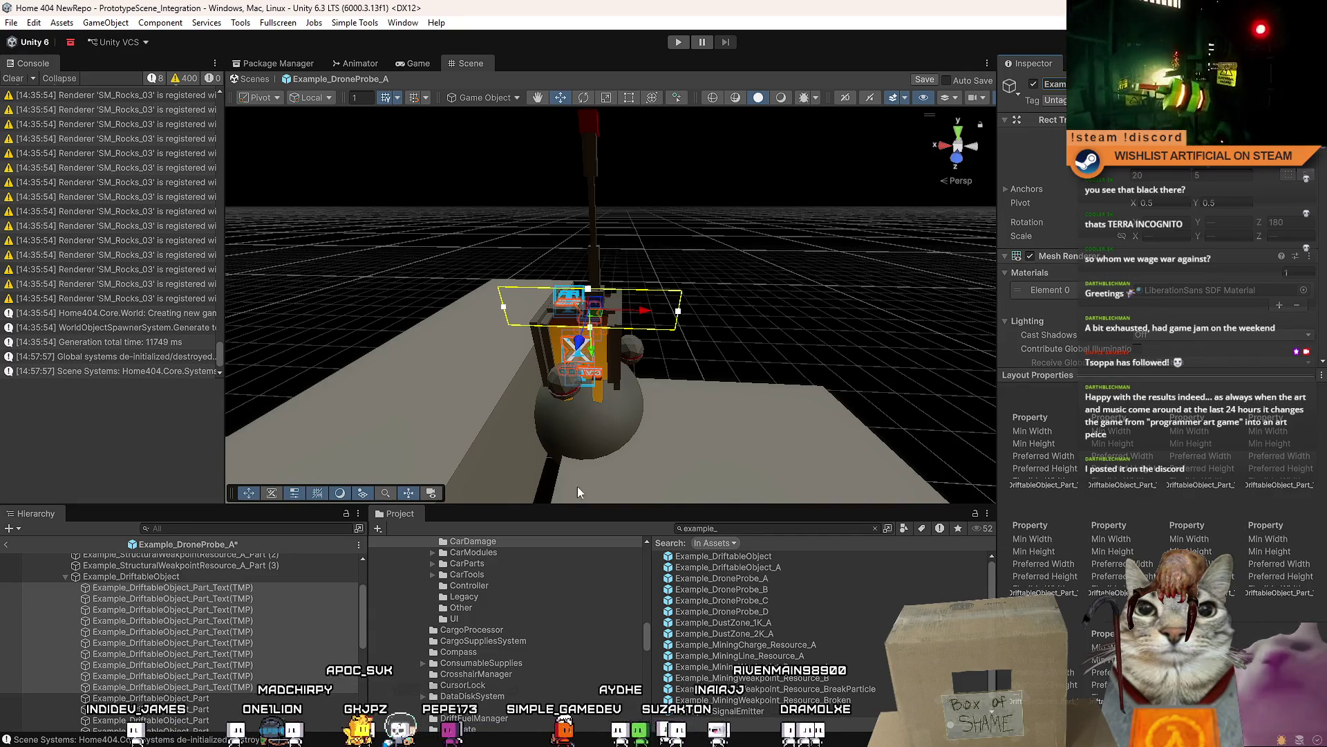
- Frame Example_DriftableObject in the scene and collapse its children
double_click(173, 579)
mouse_move(484, 350)
left_mouse_down()
mouse_move(437, 349)
mouse_move(304, 270)
left_mouse_up()
left_click(65, 577)
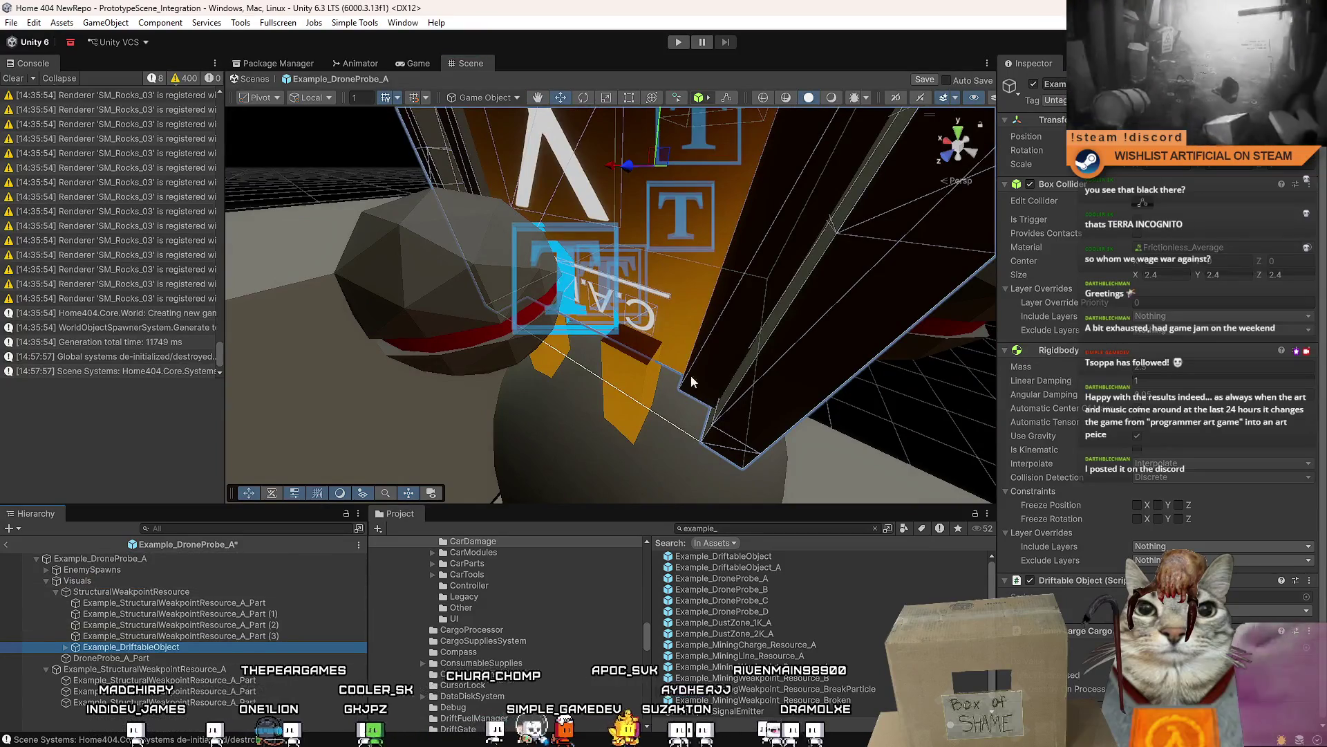
- Make Example_DriftableObject's Rigidbody kinematic, then compare it with the StructuralWeakpointResource group
key("f")
left_click(1143, 448)
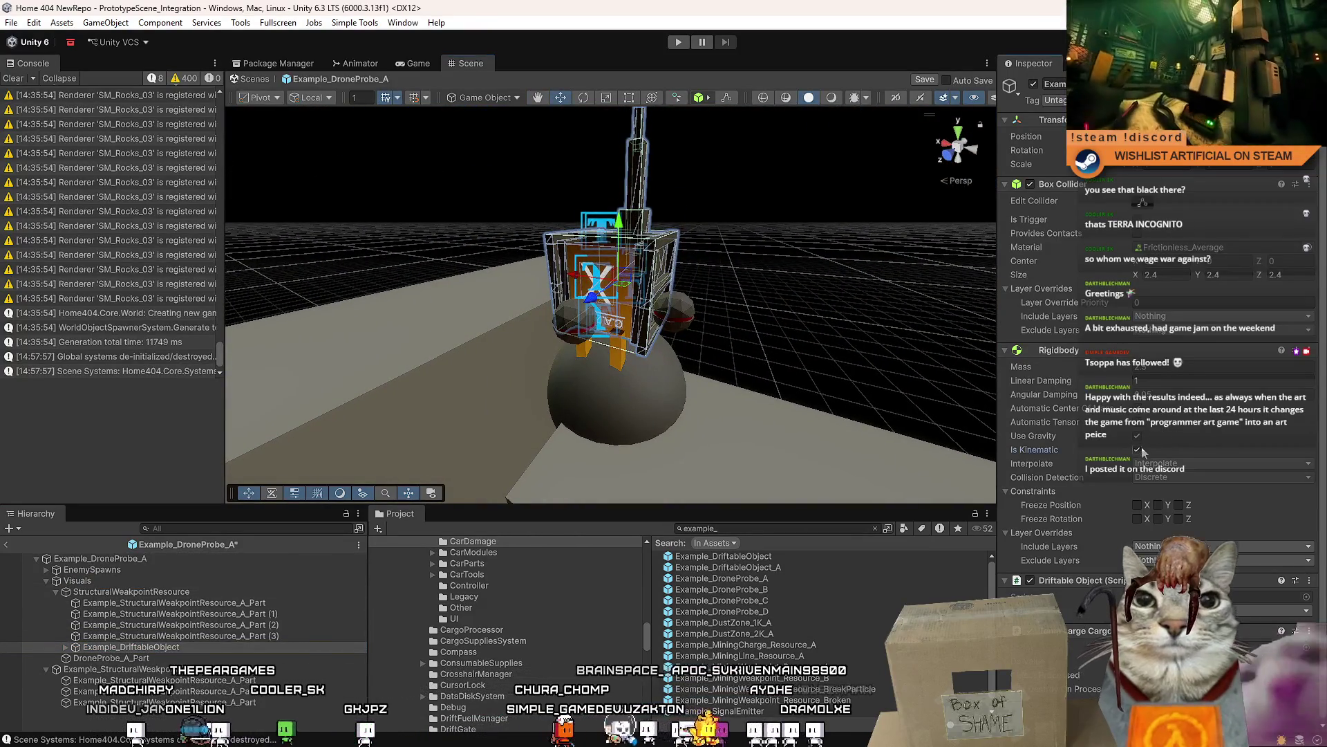
left_click(243, 593)
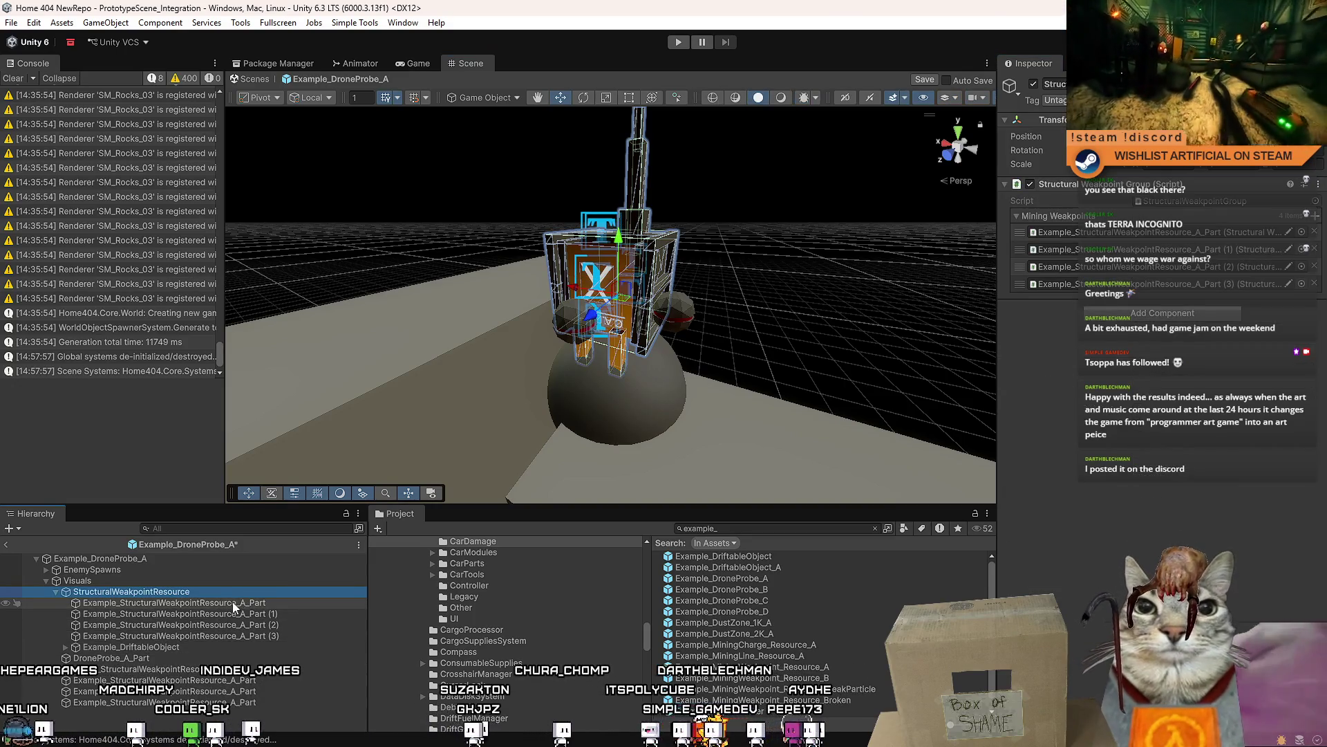
left_click(177, 645)
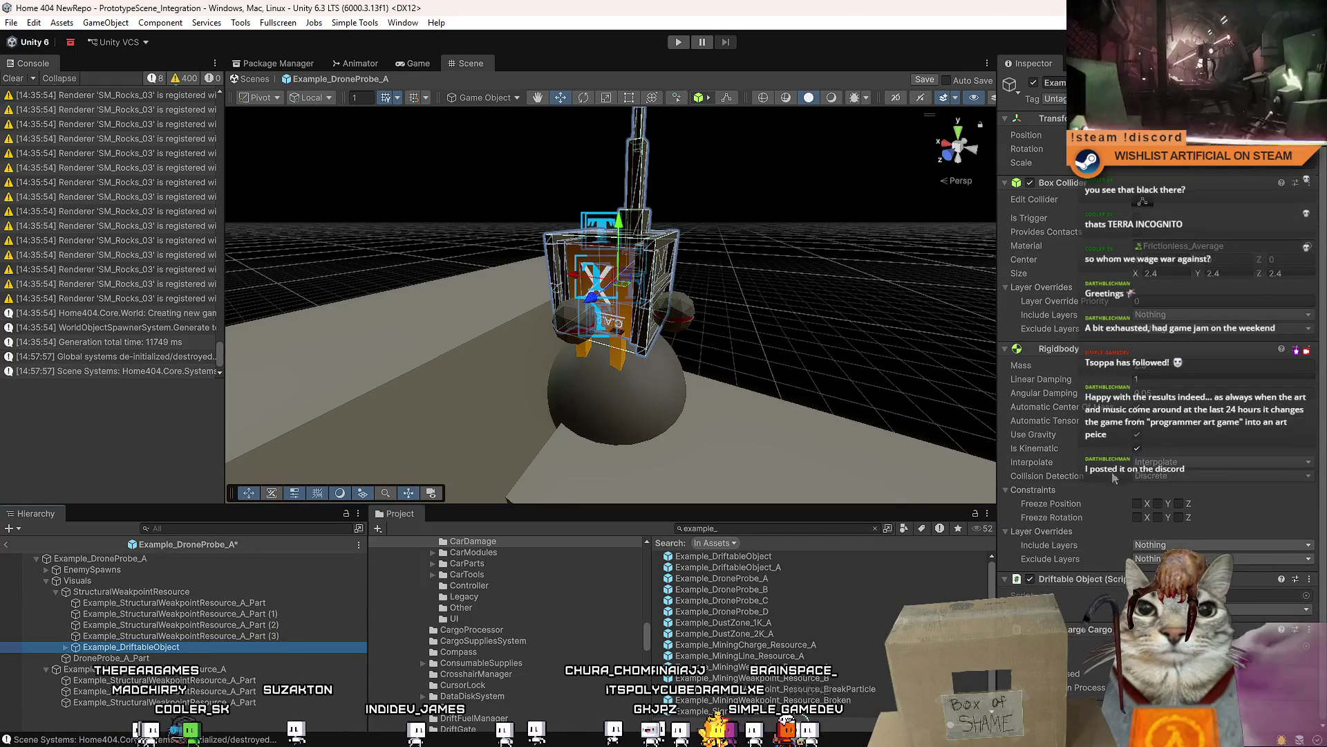
left_click(257, 589)
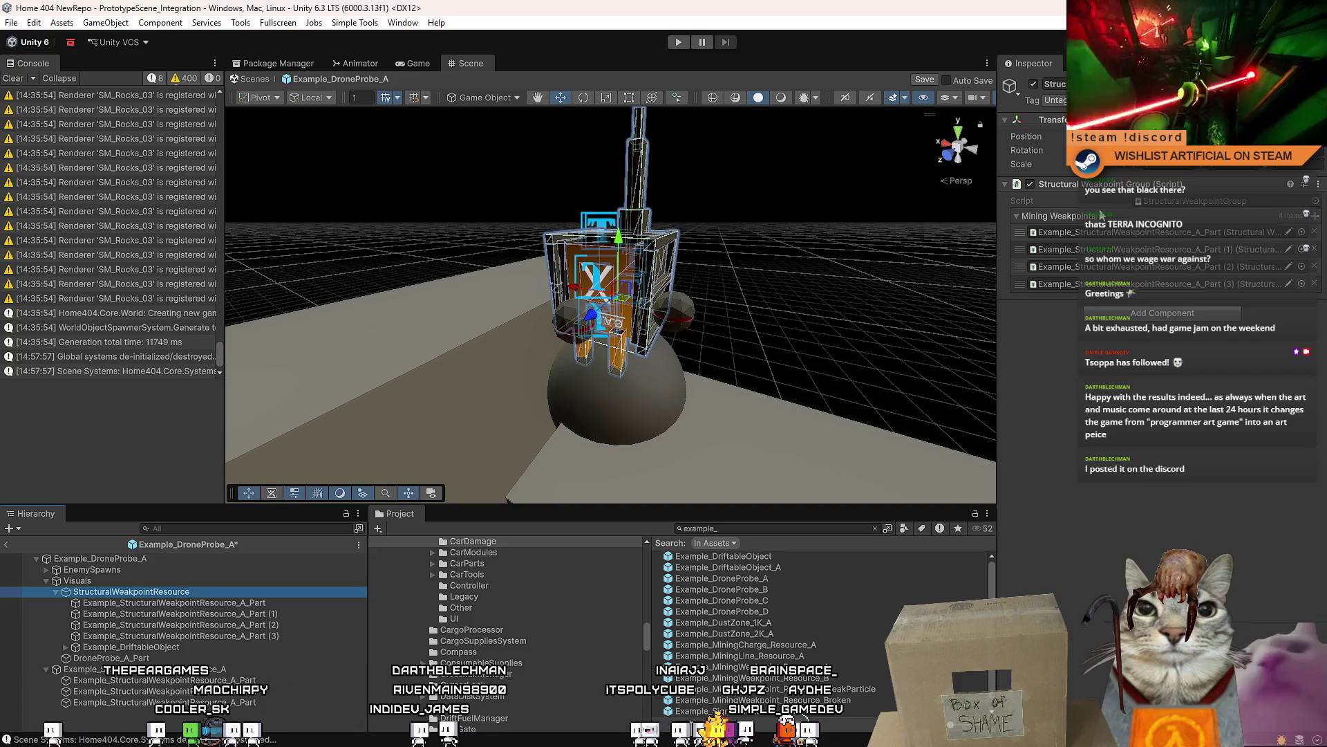
- Compare the weakpoint group's and Example_DriftableObject's components through their context menus, copying one component
right_click(1098, 187)
left_click(1159, 270)
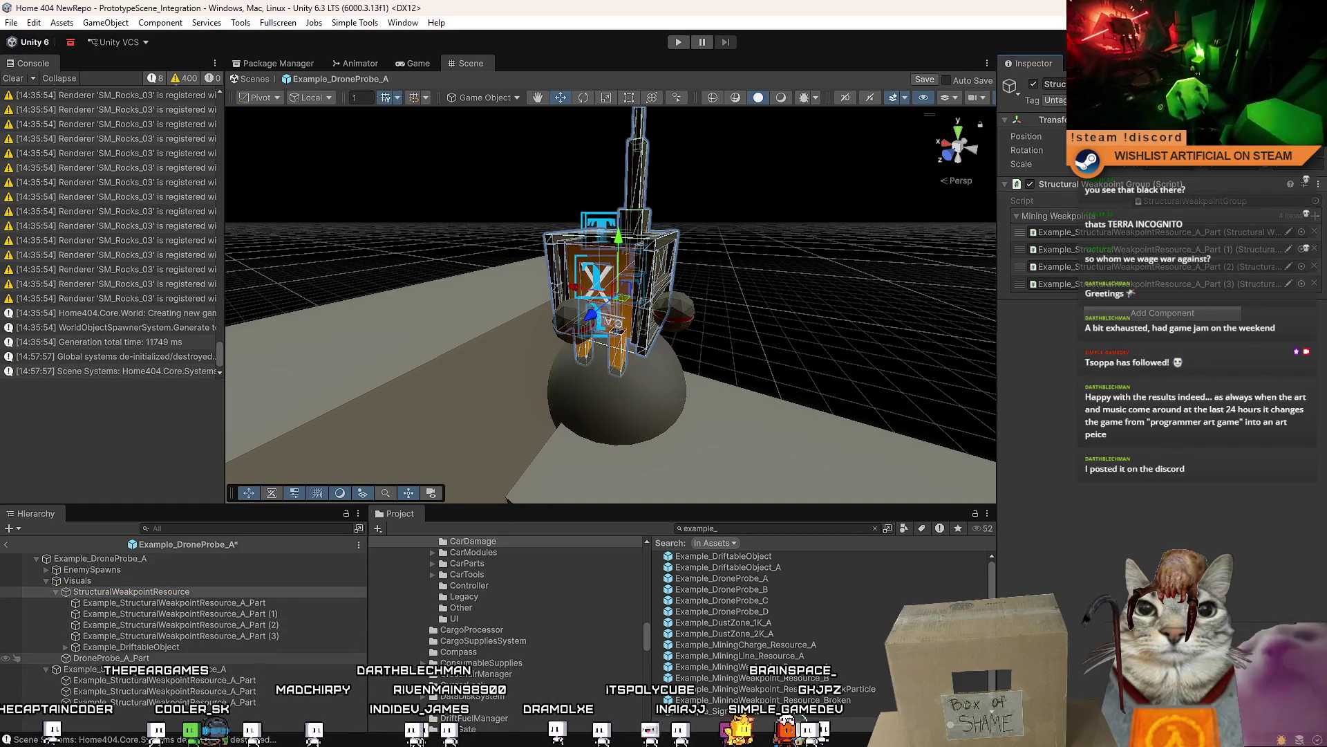
left_click(174, 645)
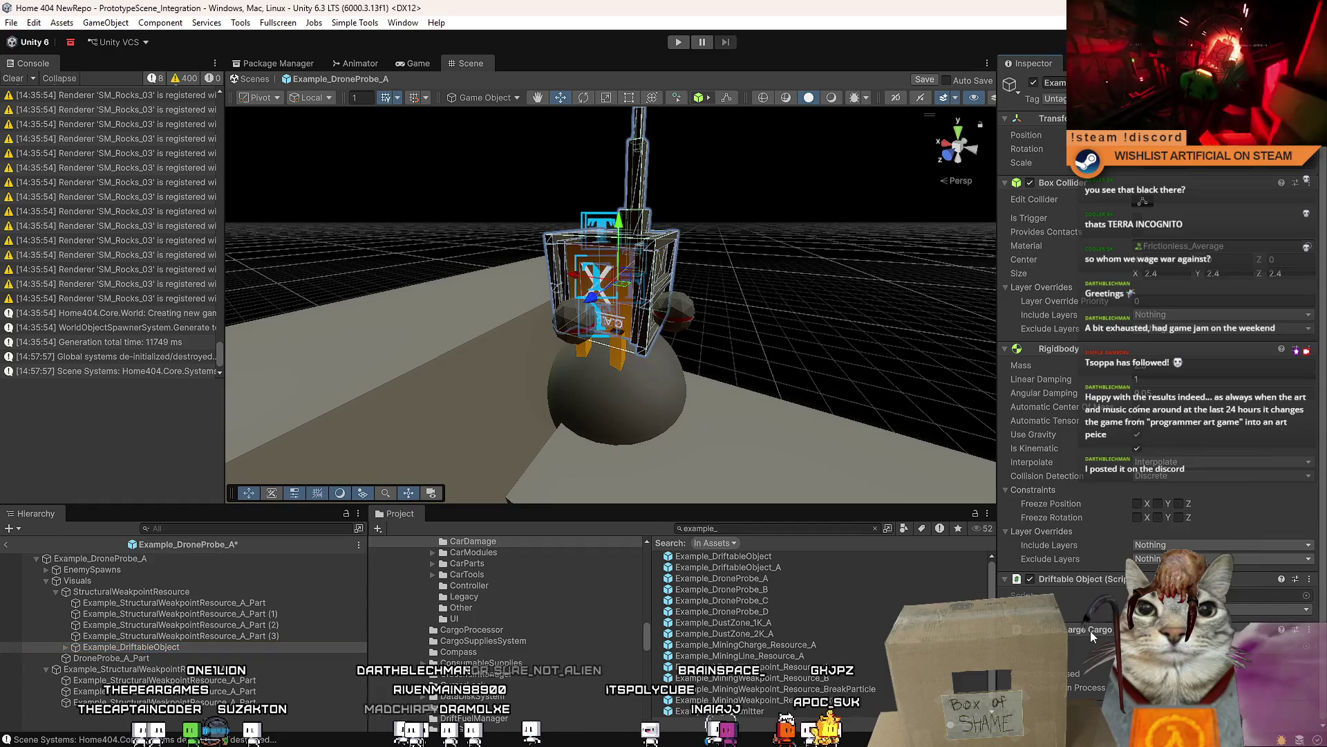
right_click(1090, 630)
left_click(1198, 517)
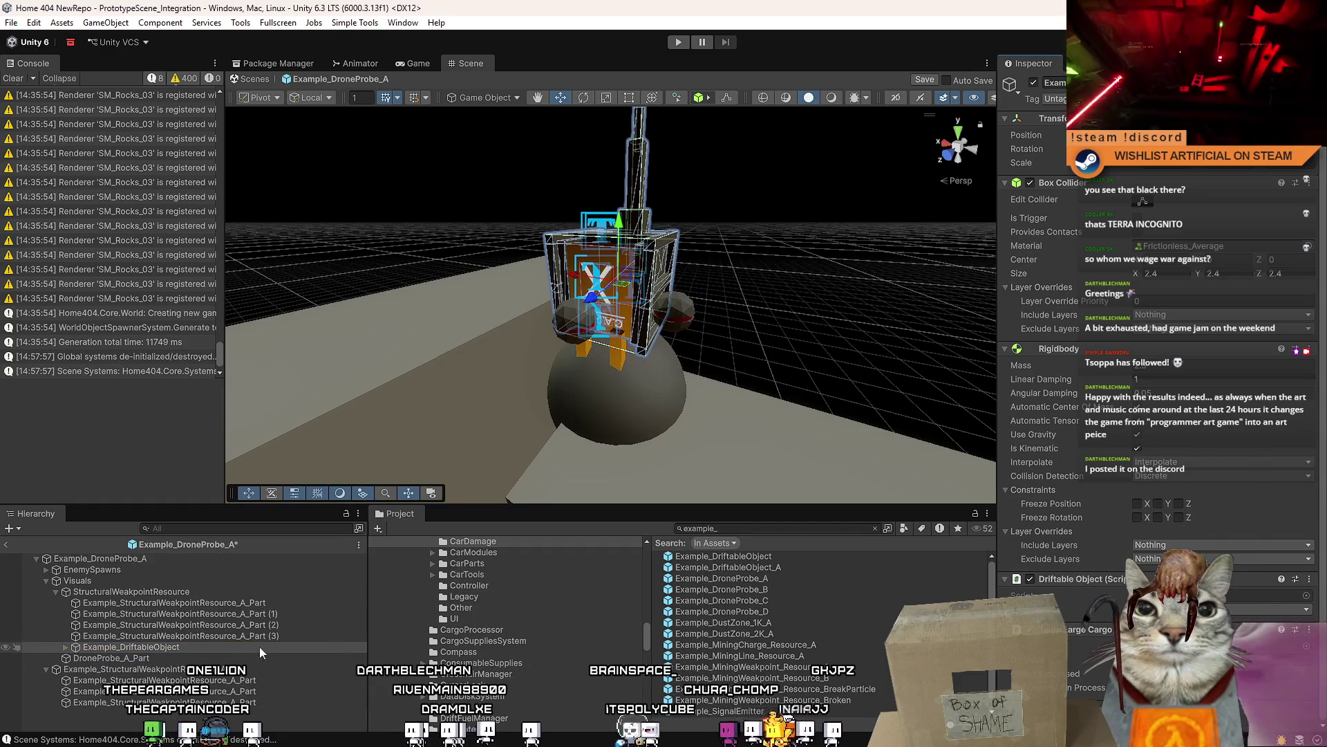
left_click(131, 592)
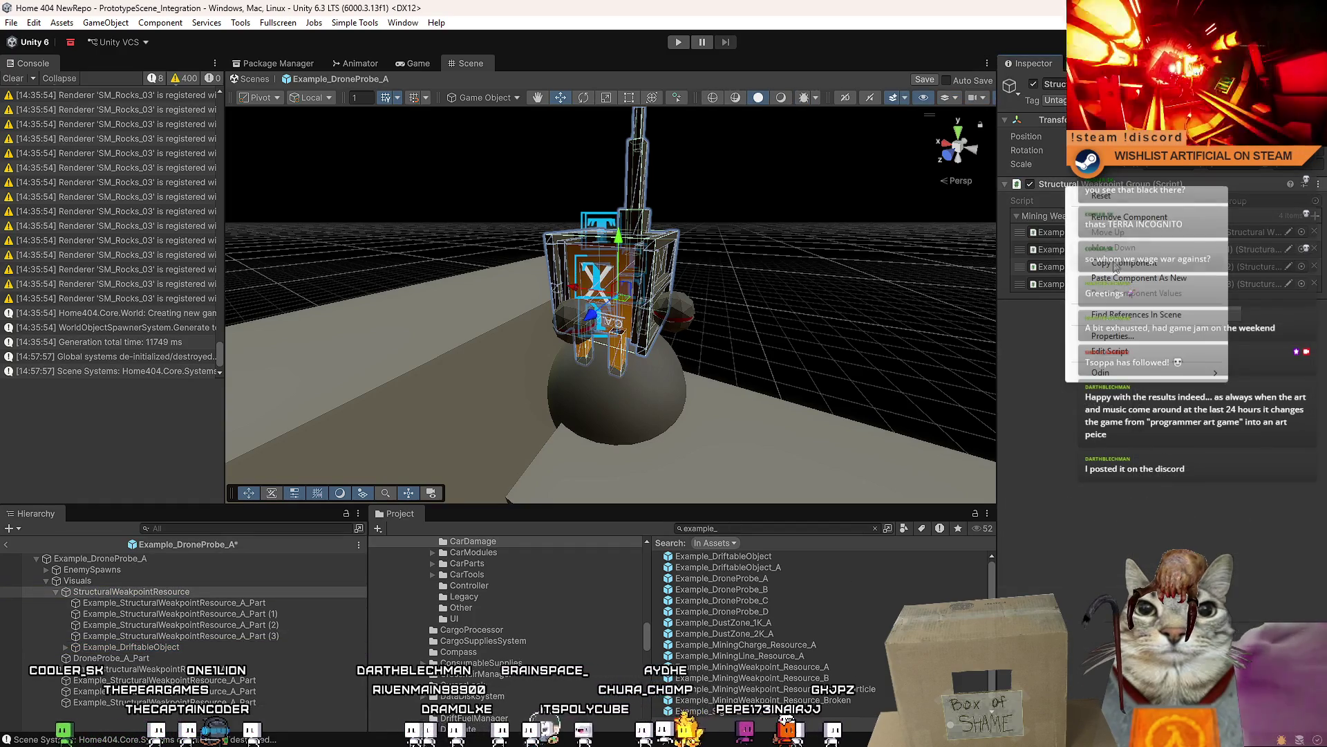
left_click(131, 646)
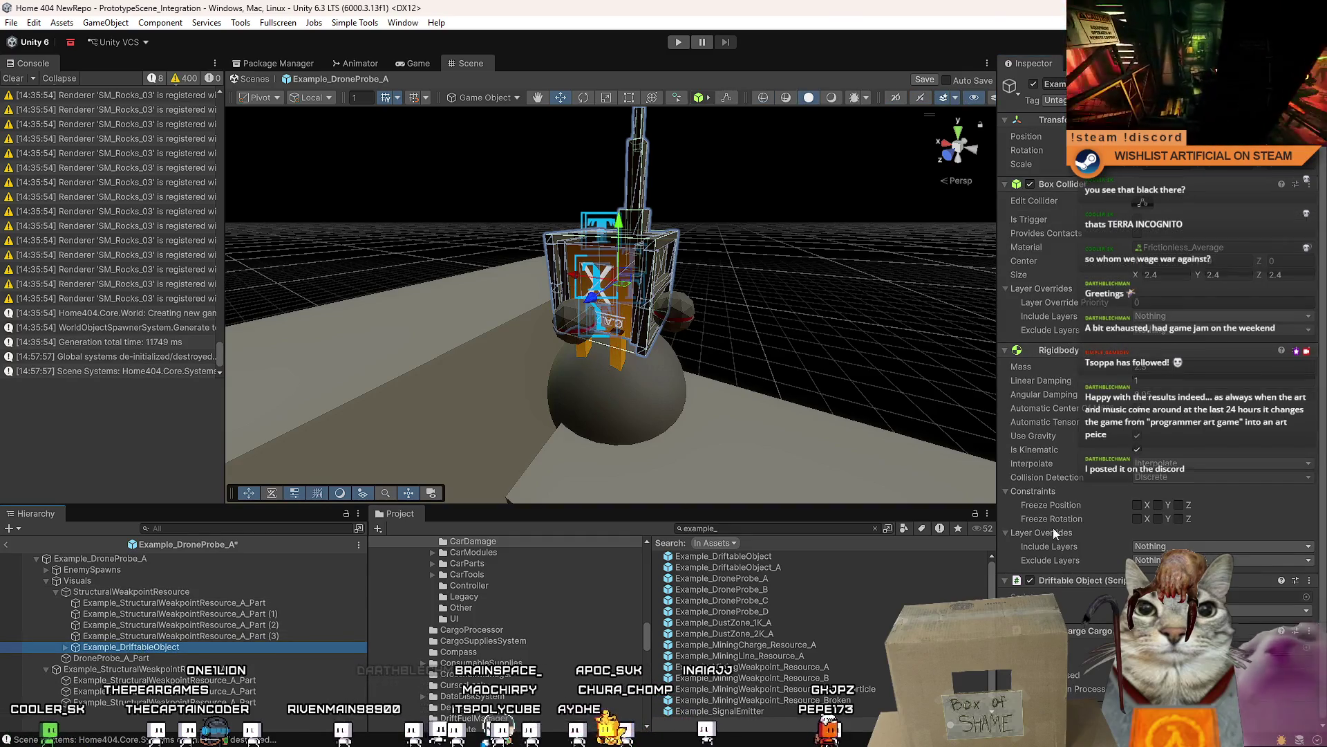
right_click(1075, 630)
left_click(1189, 528)
- Review the four weakpoint Parts, collapse StructuralWeakpointResource and select the DroneProbe_A_Part sphere
scroll(1189, 528, "down", 3)
scroll(1189, 528, "down", 1)
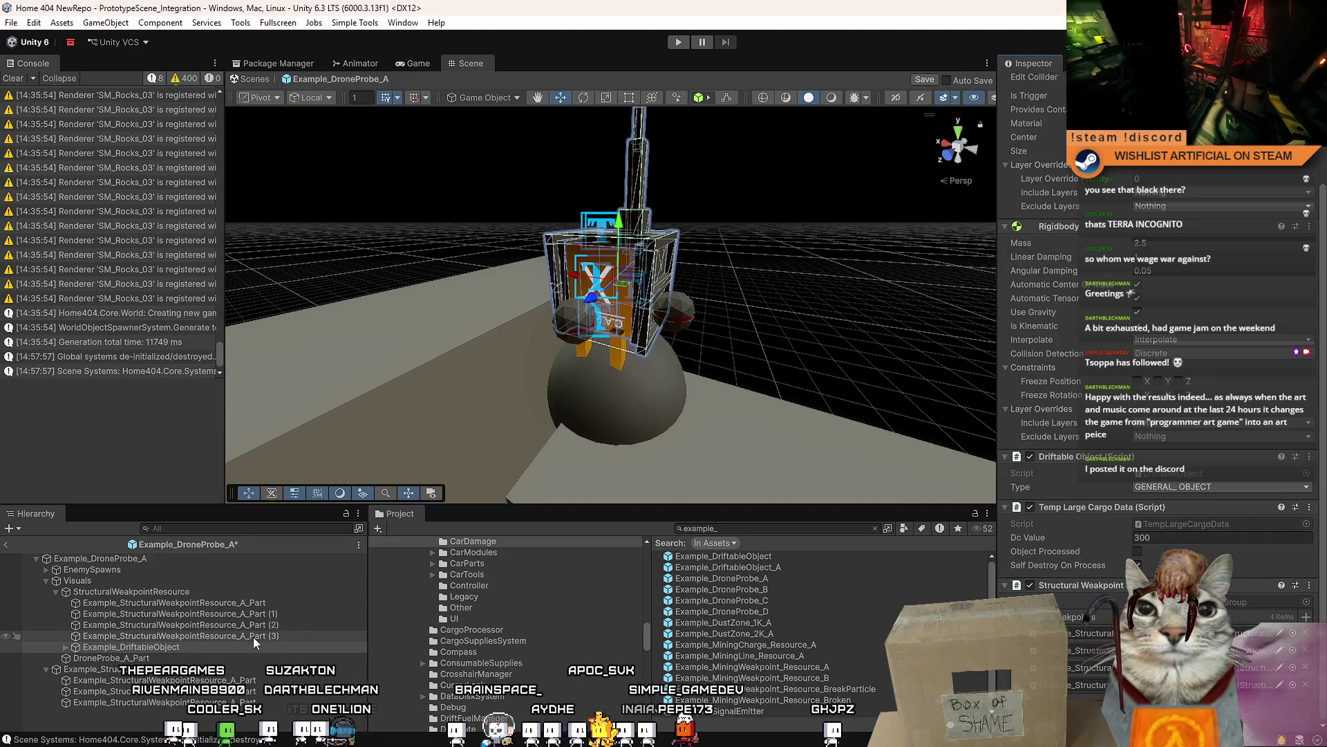
left_click(254, 637)
left_click(264, 613, "shift")
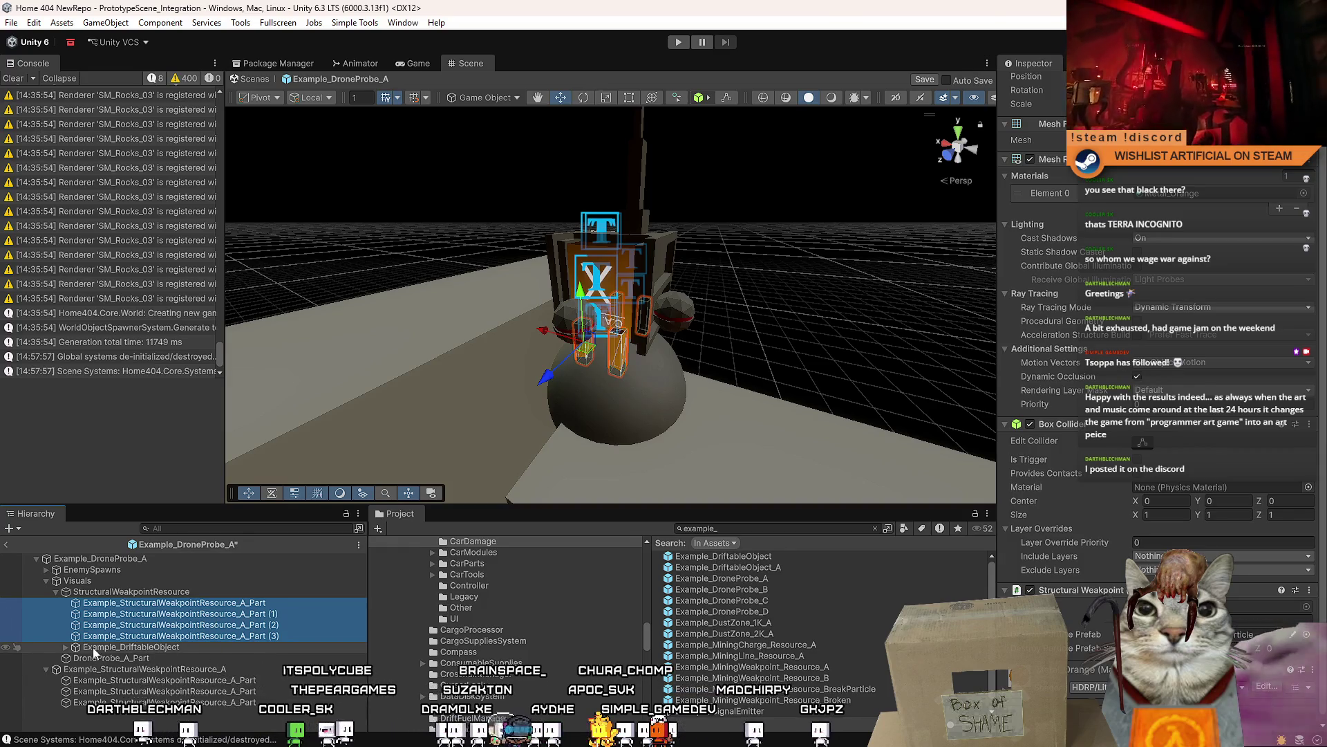
left_click(170, 601)
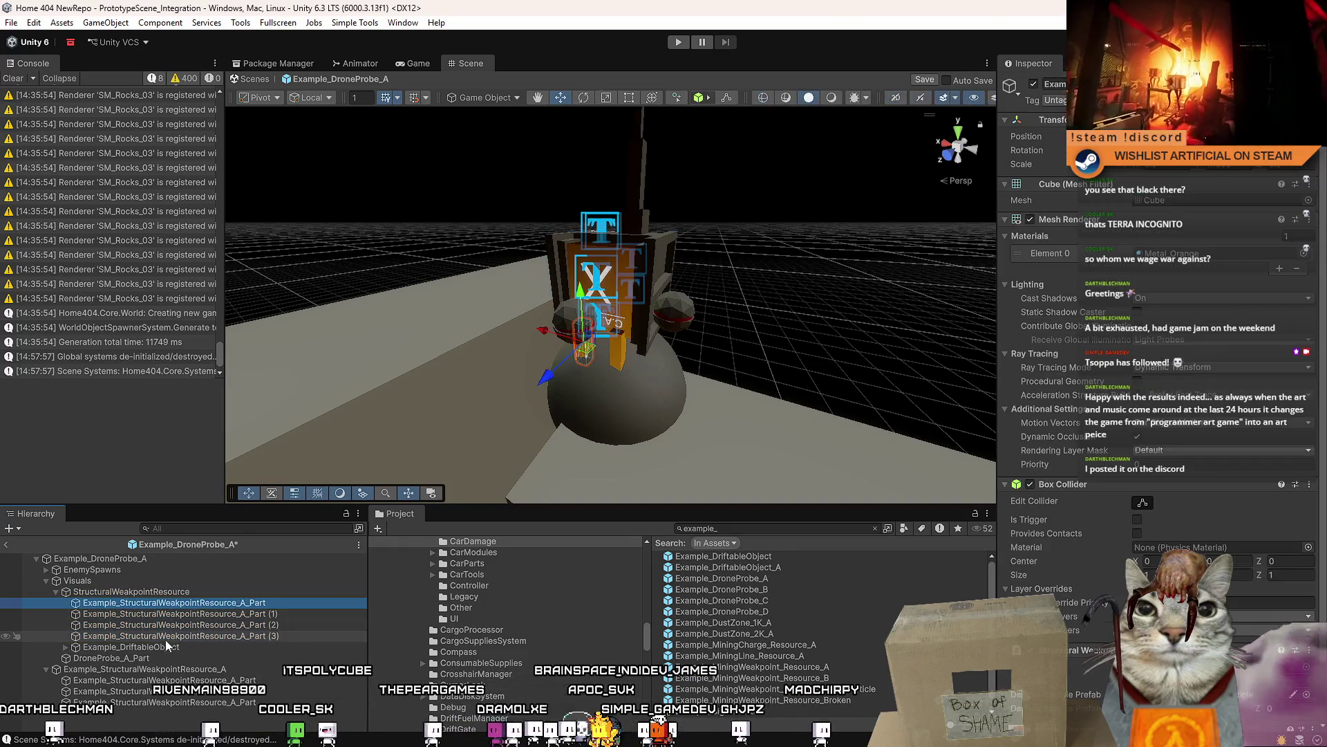
left_click(54, 592)
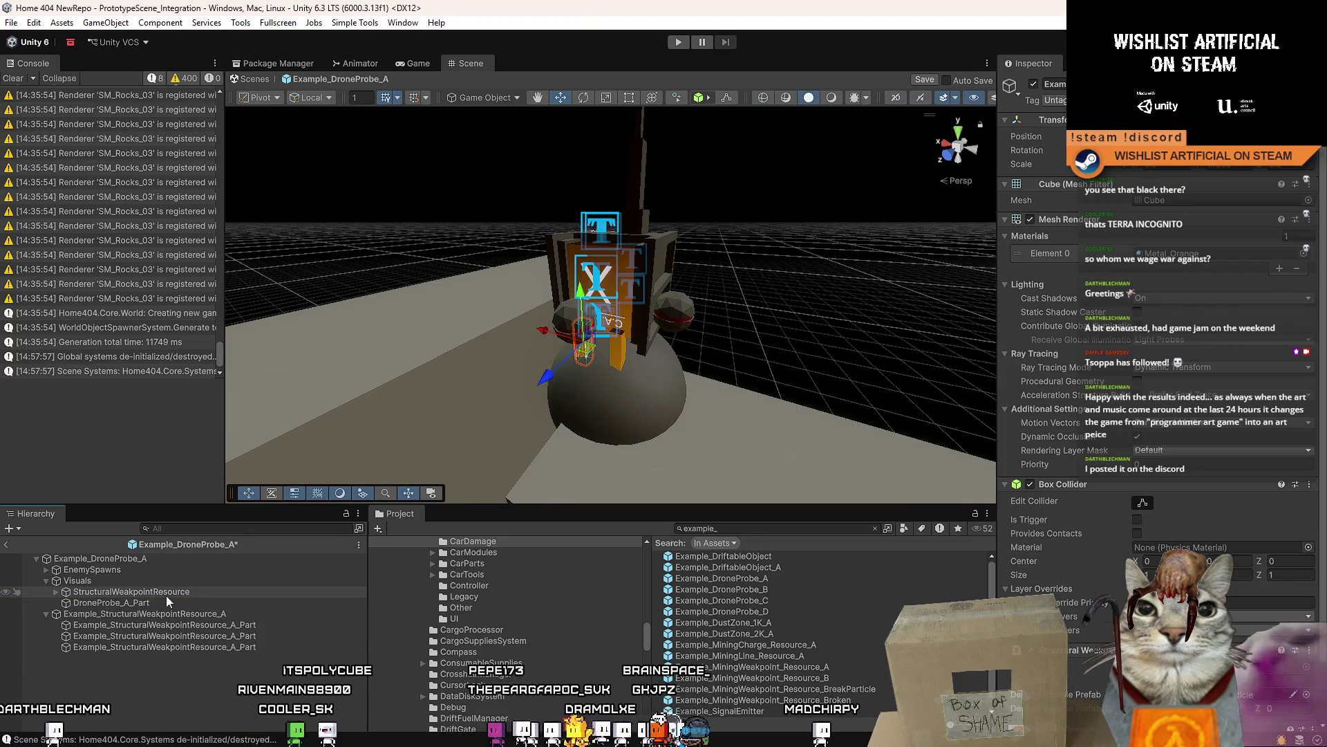
left_click(85, 602)
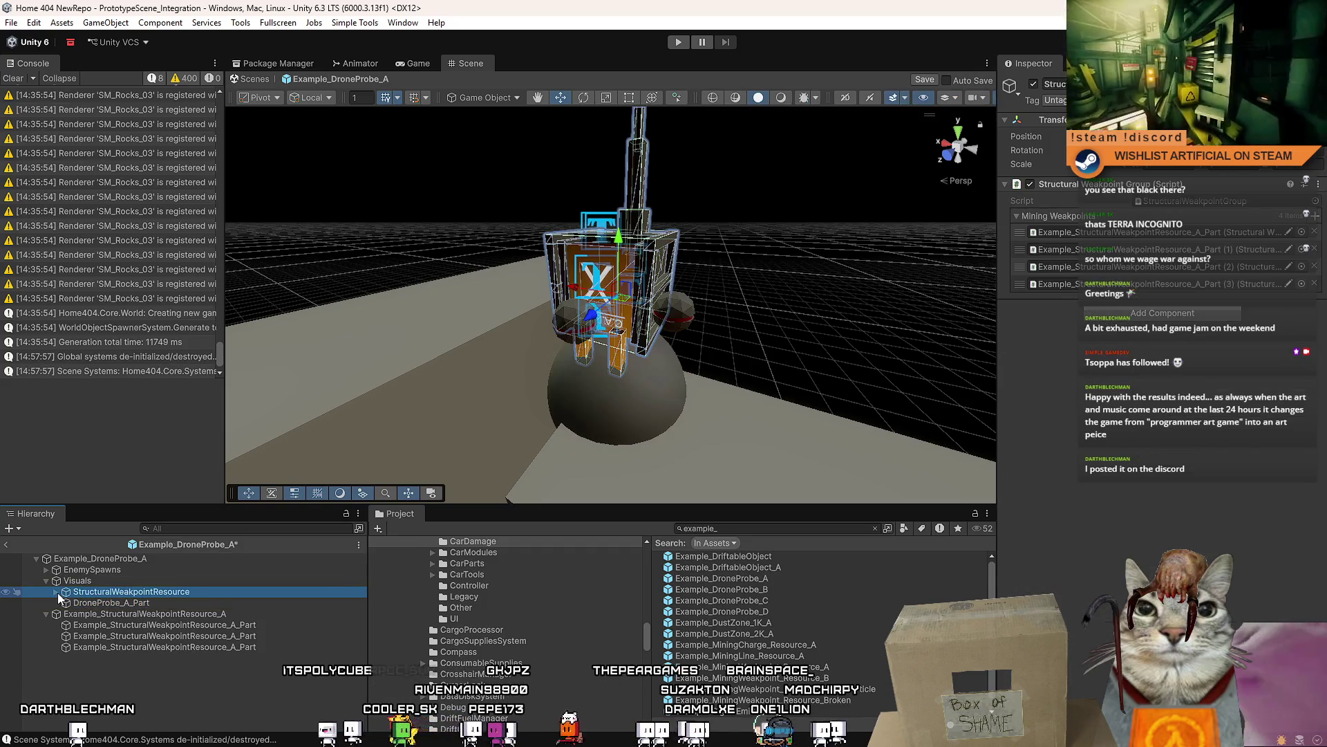
- Delete the old Example_StructuralWeakpointResource_A from inside the Visuals group
left_click(134, 581)
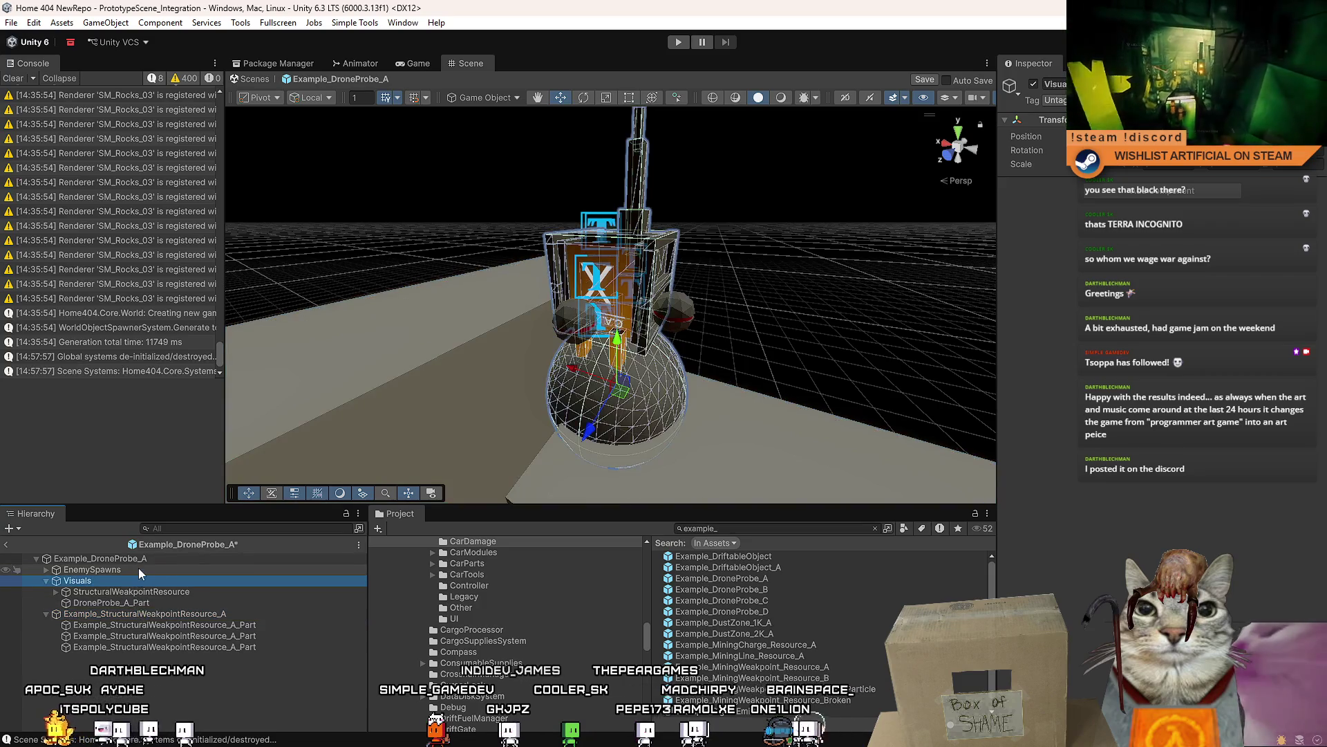
left_click(163, 593)
left_click(147, 604, "shift")
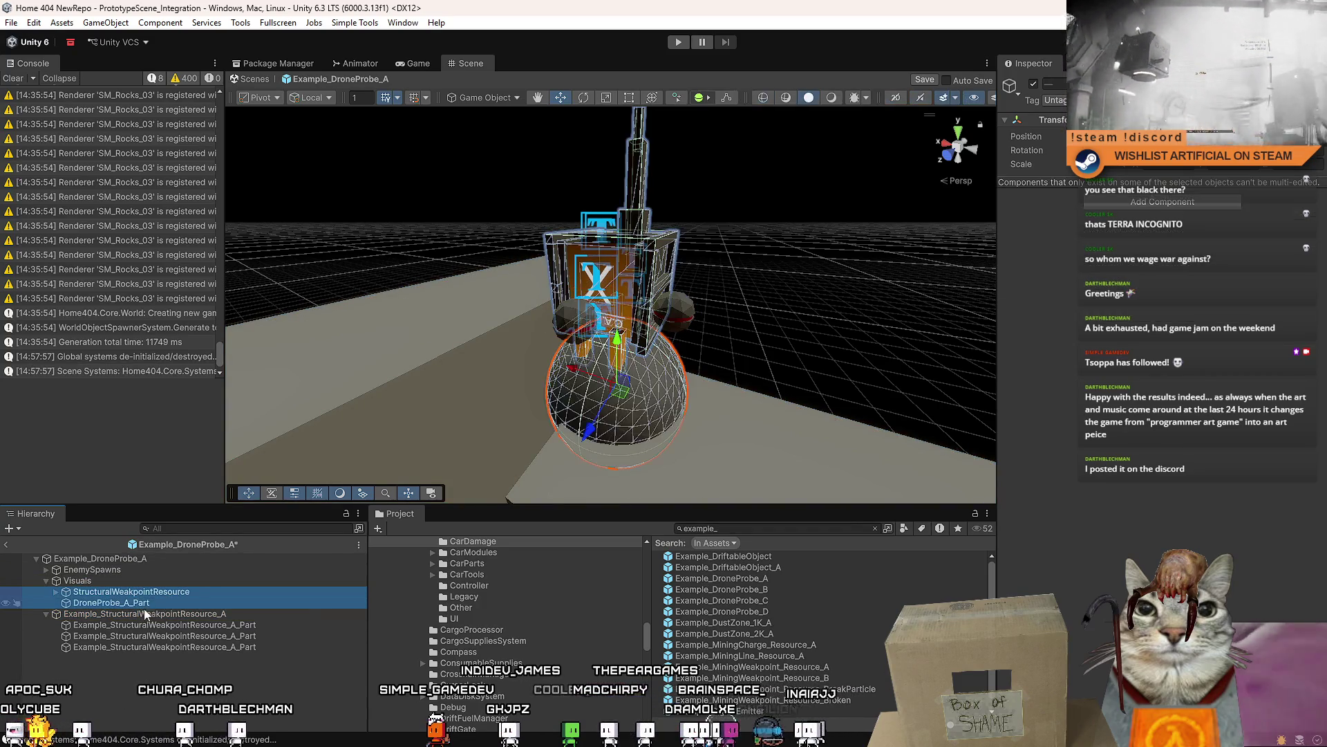
left_click(148, 613)
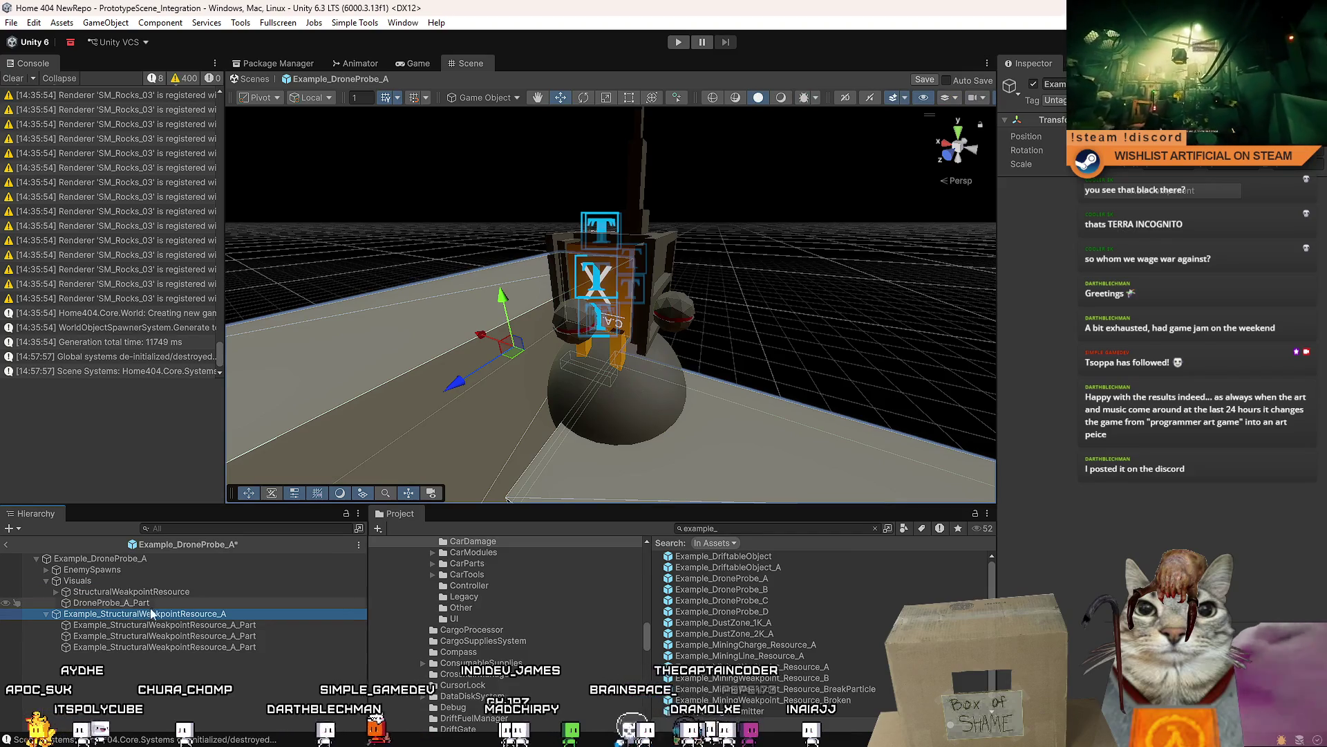
key("Delete")
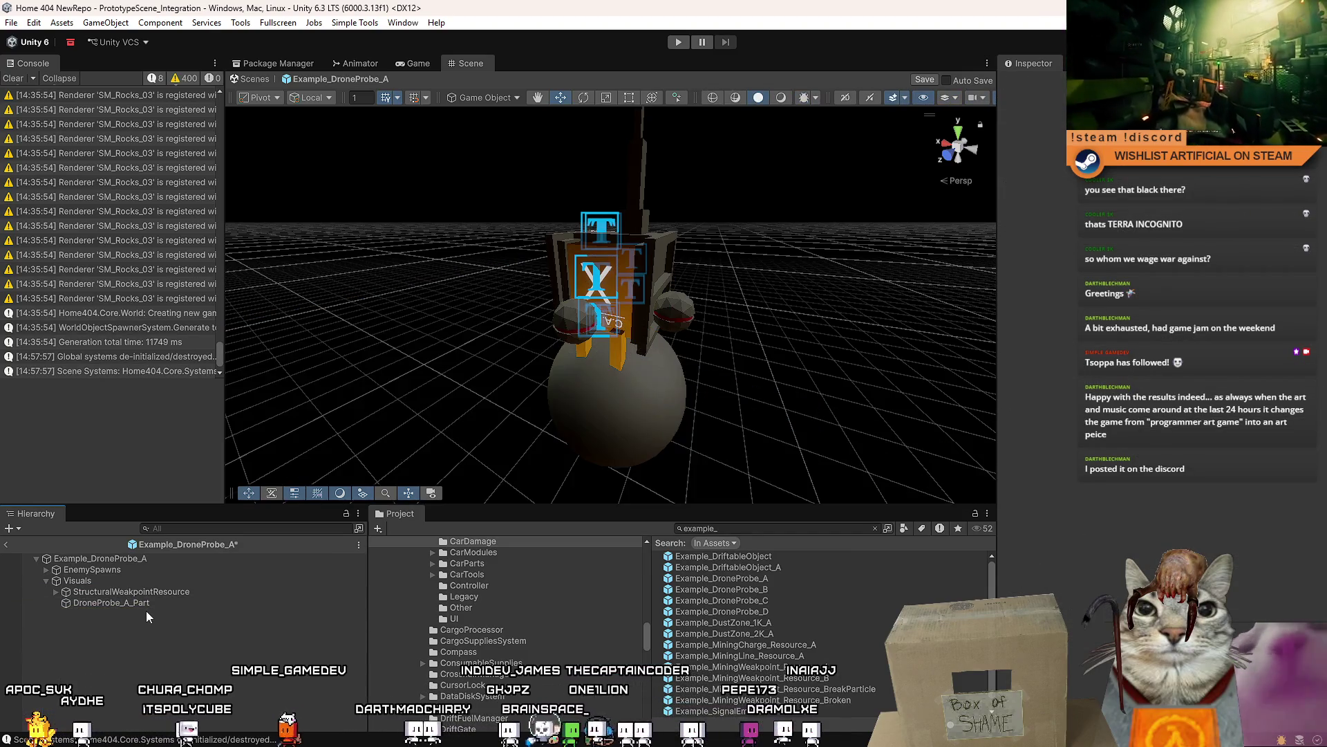
- Move StructuralWeakpointResource and DroneProbe_A_Part to the prefab root and delete the empty Visuals group
left_click(155, 604)
left_click(165, 595, "shift")
left_click_drag(155, 595, 159, 578)
left_click(124, 599)
key("Delete")
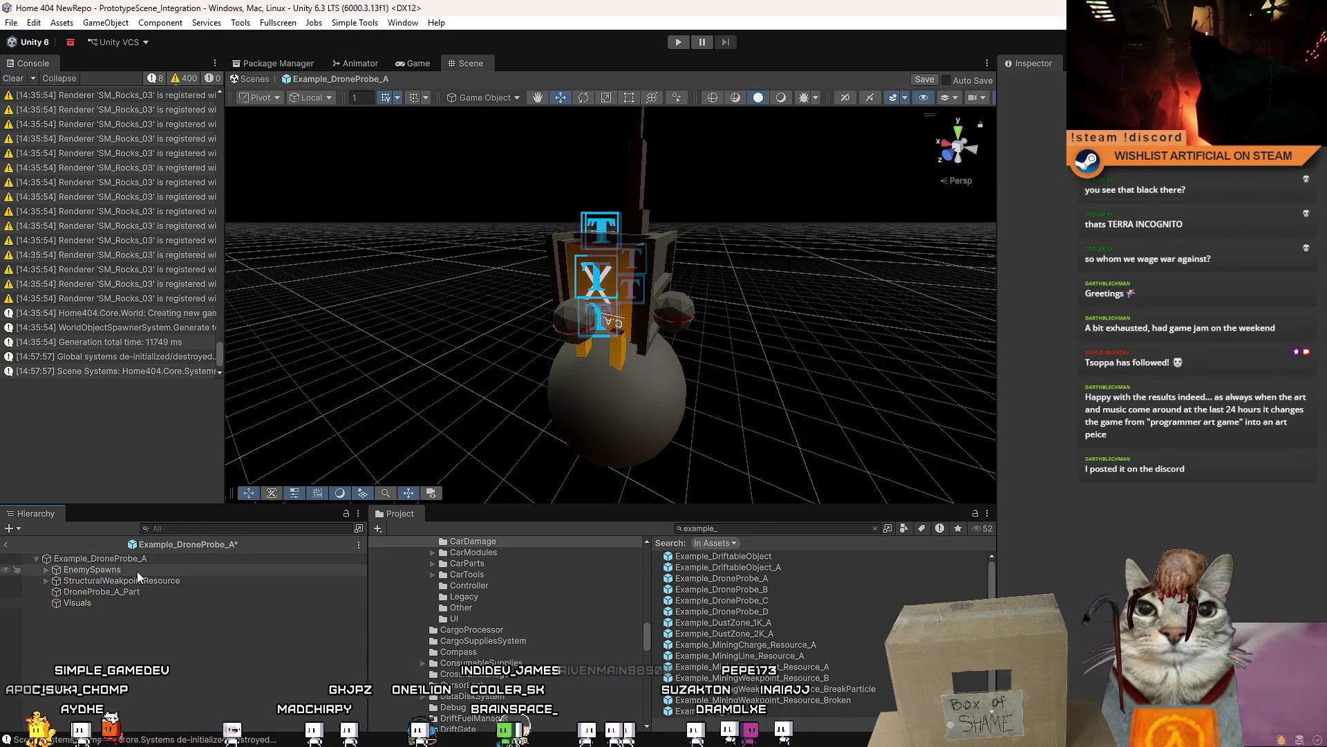
- Check EnemySpawns and StructuralWeakpointResource, then frame and orbit around the DroneProbe_A_Part sphere
left_click(137, 571)
left_click(139, 580)
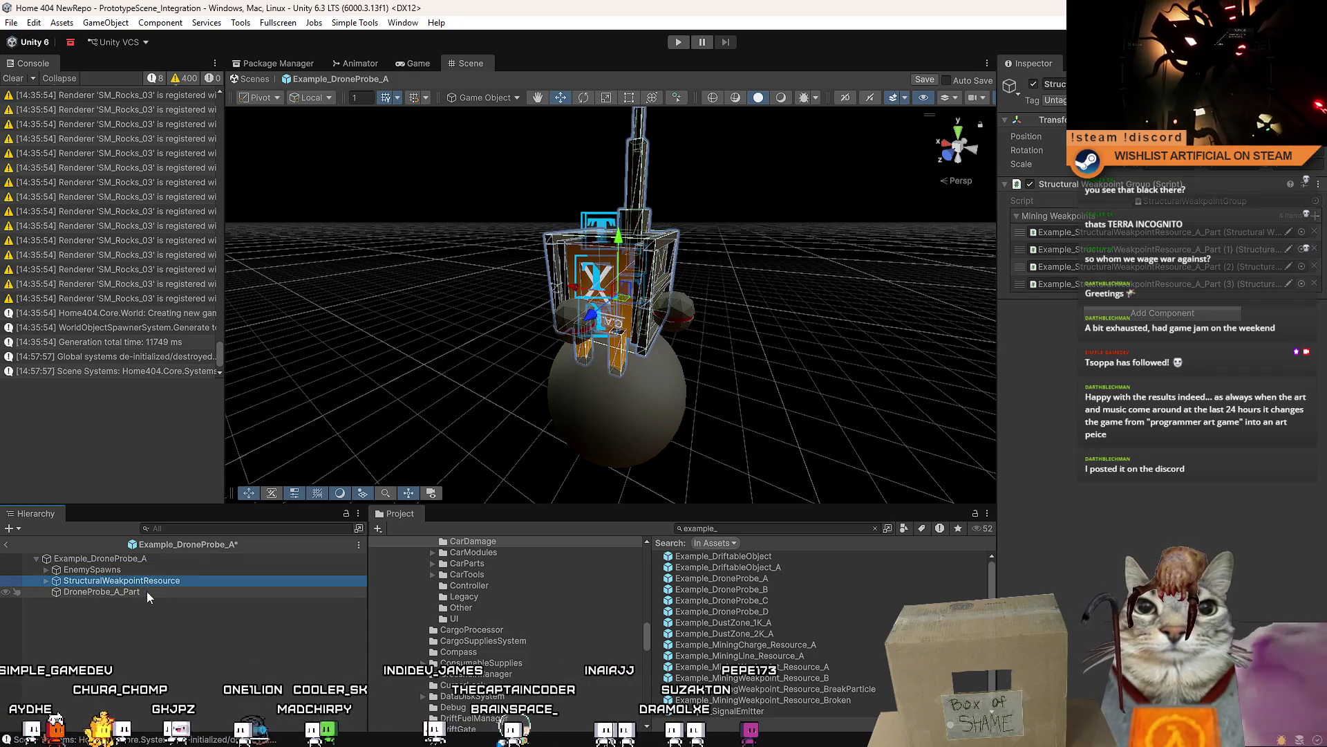
left_click(146, 591)
key("f")
mouse_move(795, 351)
left_mouse_down()
mouse_move(711, 279)
mouse_move(934, 279)
mouse_move(773, 213)
mouse_move(753, 247)
mouse_move(606, 254)
mouse_move(517, 329)
mouse_move(1011, 267)
mouse_move(795, 318)
mouse_move(713, 358)
left_mouse_up()
- Save the drone probe prefab and orbit the view to select one of its cube parts
scroll(713, 358, "up", 3)
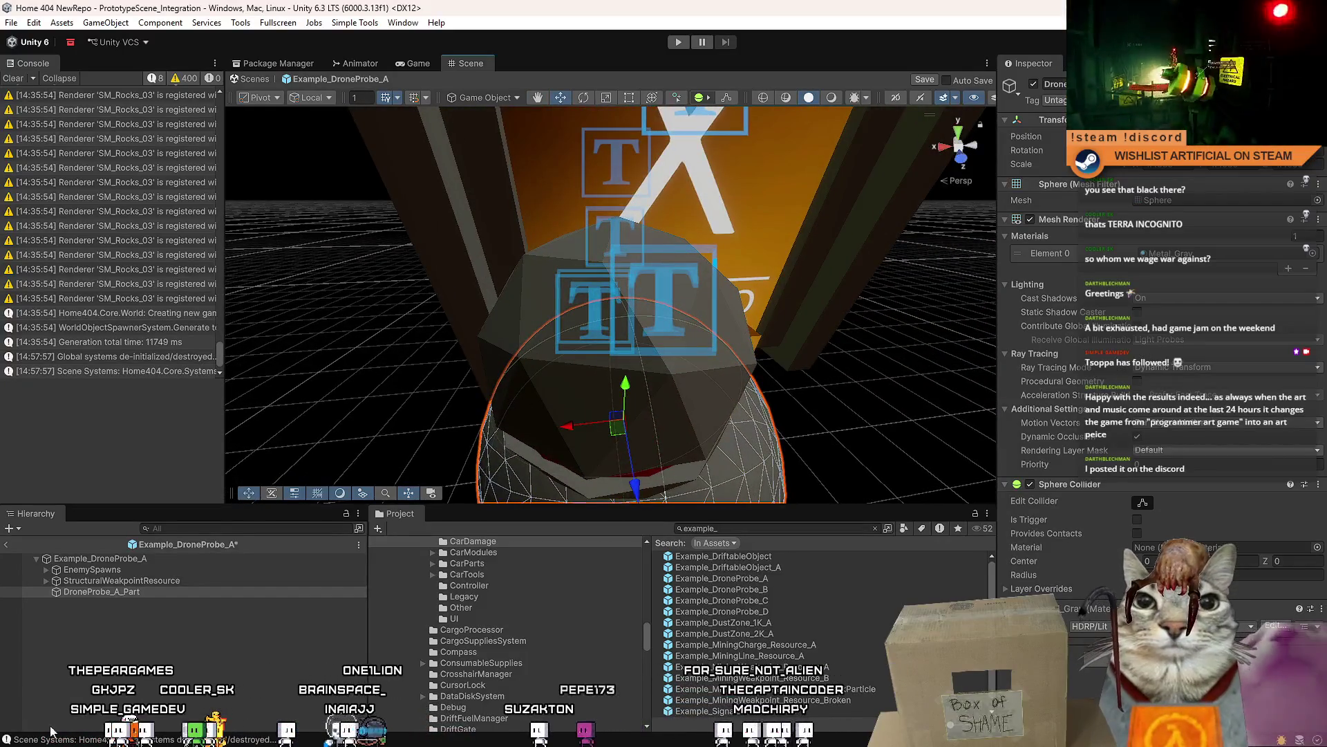
left_click(408, 155)
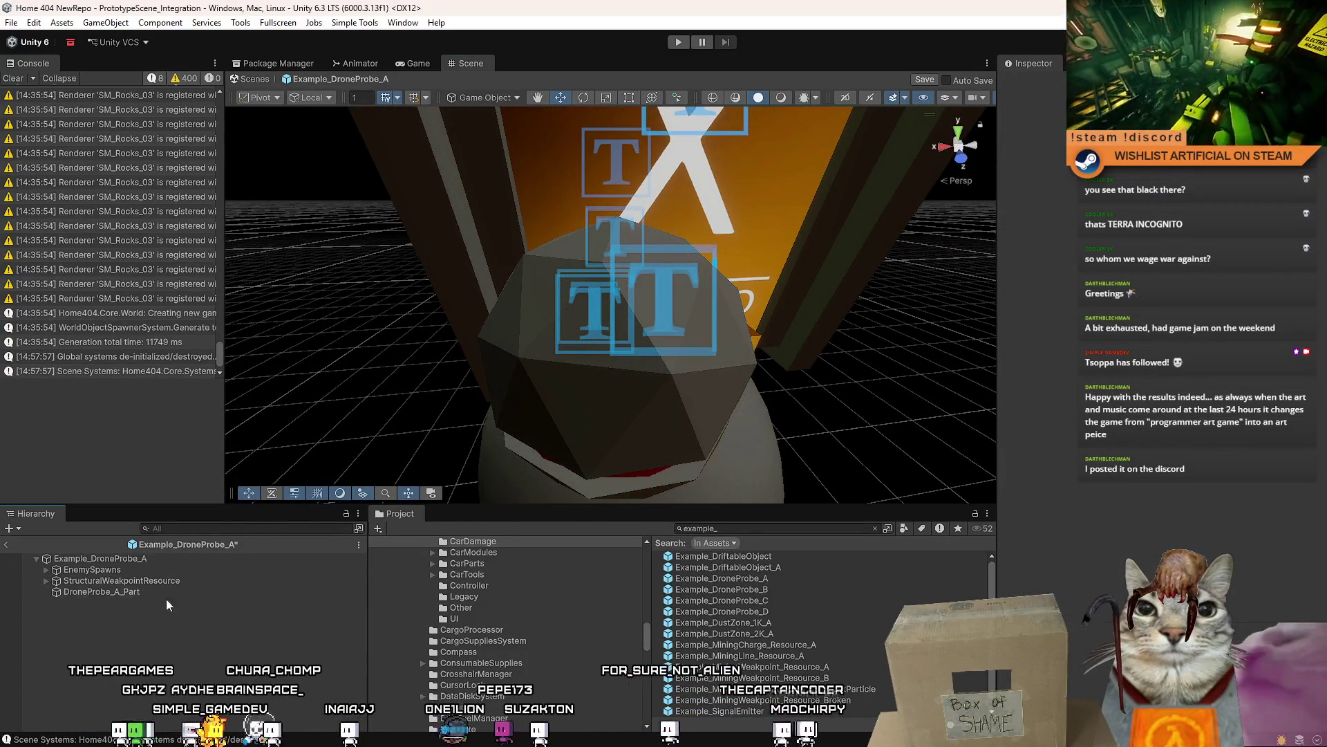
key("ctrl+s")
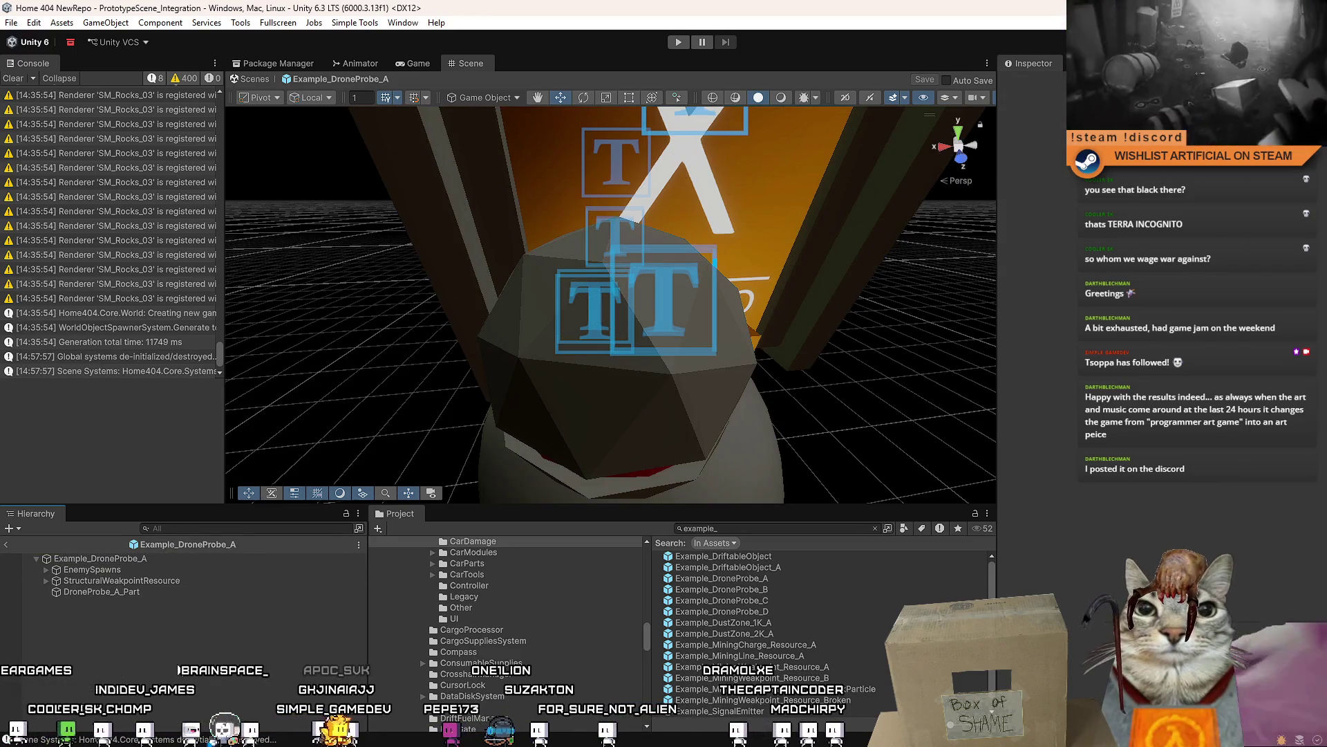
scroll(492, 412, "down", 10)
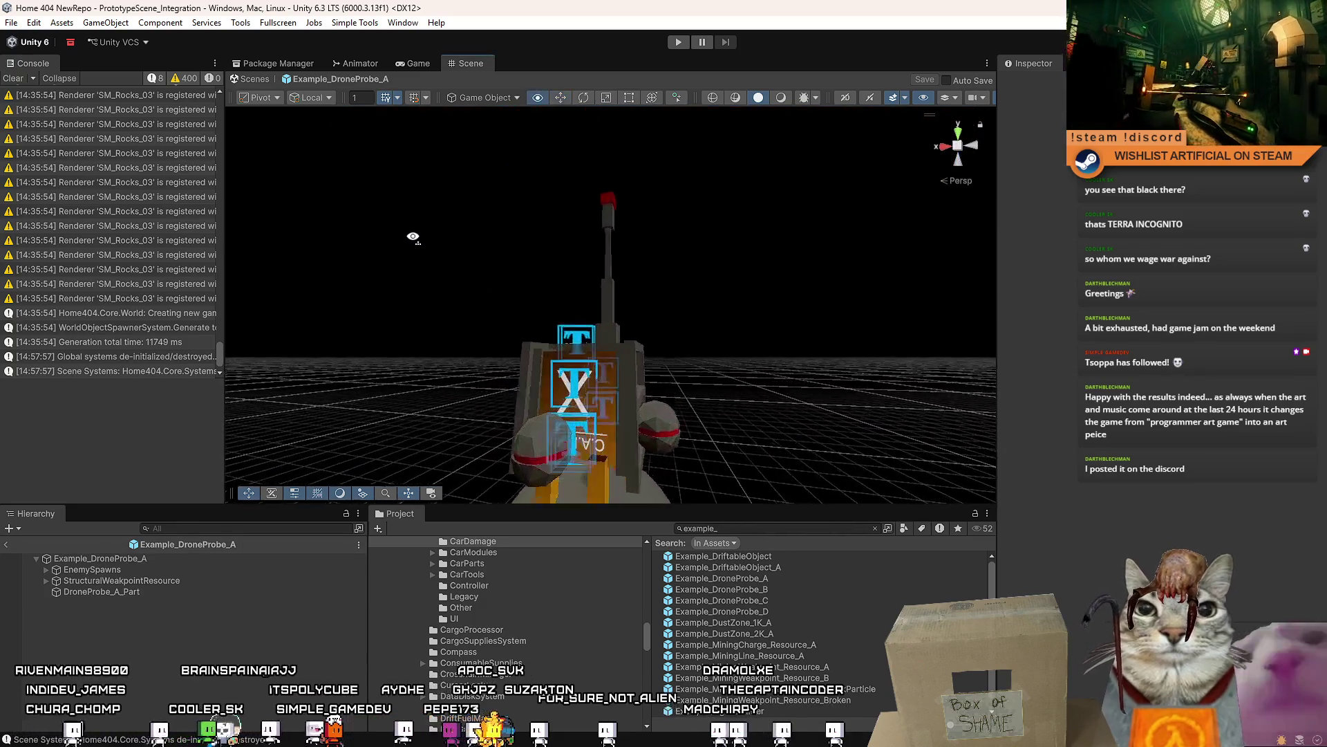
mouse_move(413, 236)
left_mouse_down()
mouse_move(511, 369)
mouse_move(587, 362)
left_mouse_up()
left_click(511, 369)
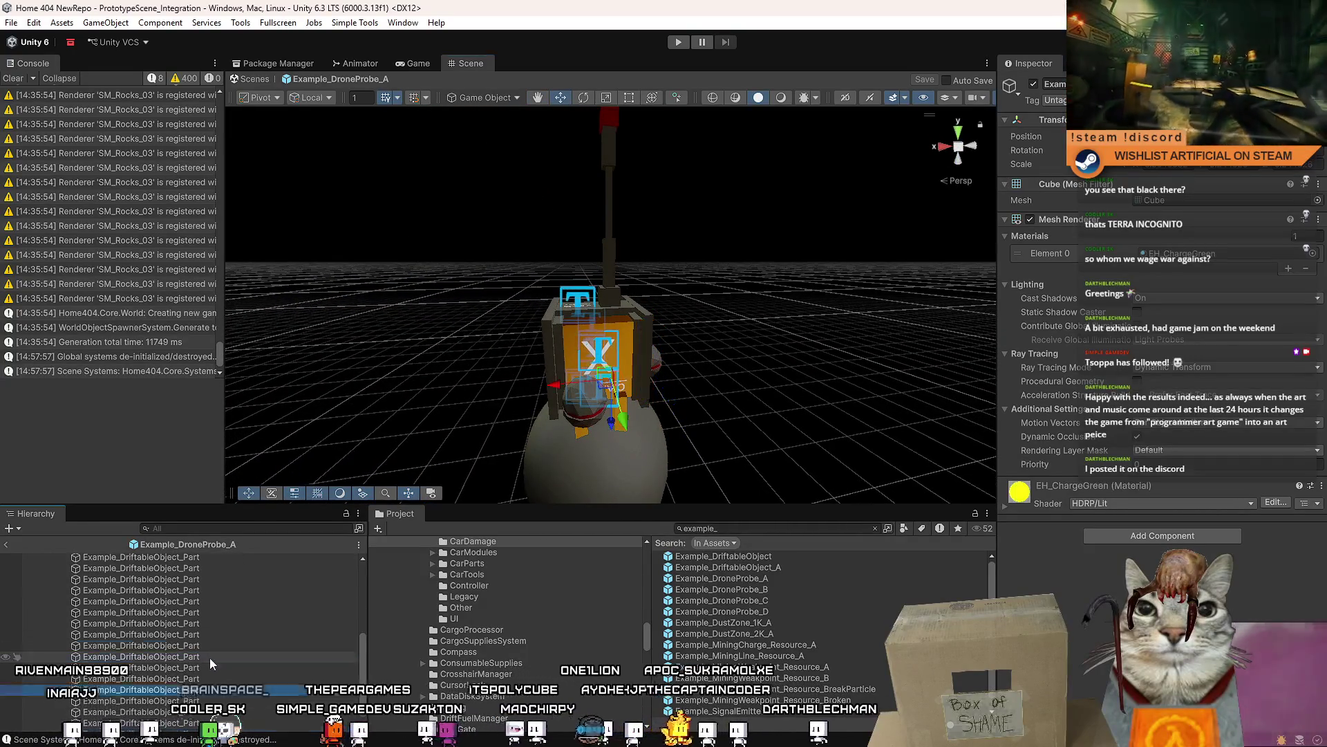
- Select Example_DriftableObject, then look down on the probe and pick weakpoint leg Part (1)
scroll(210, 658, "up", 10)
left_click(180, 647)
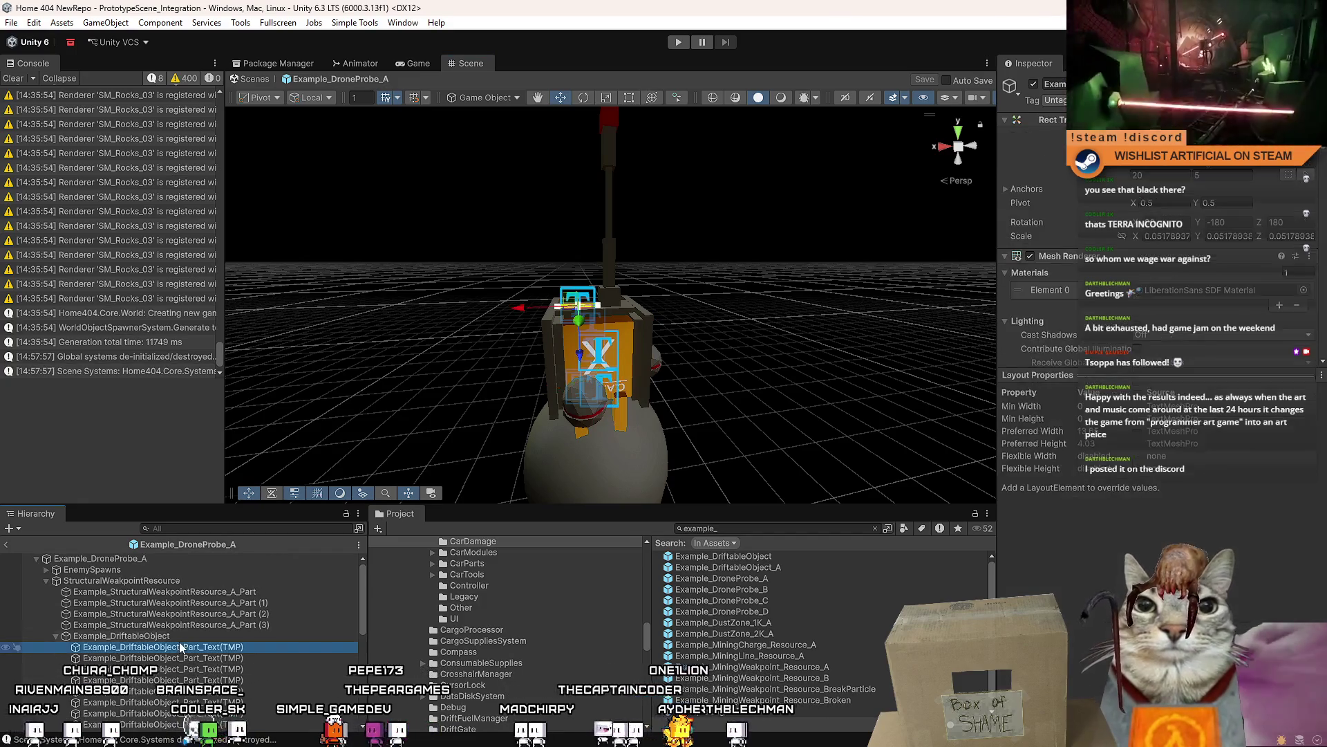
left_click(192, 636)
scroll(1322, 544, "down", 5)
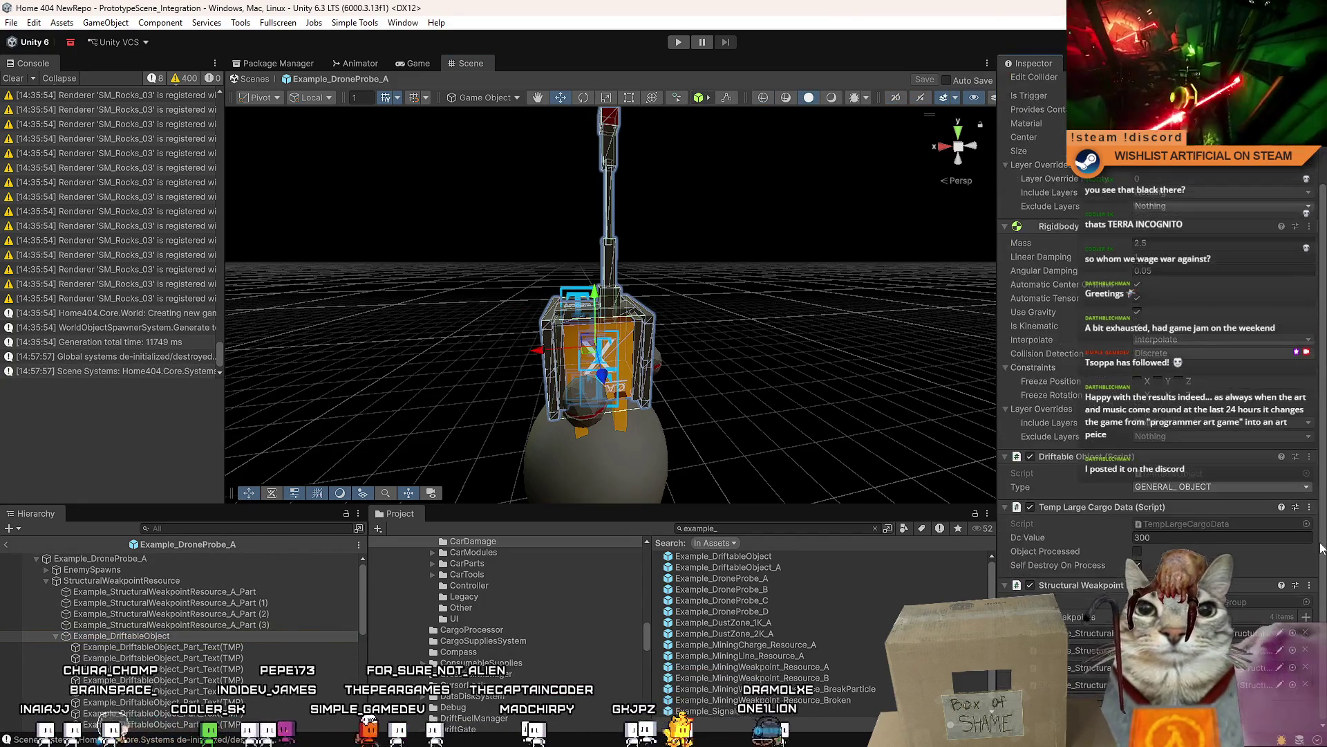
left_click_drag(643, 388, 668, 421)
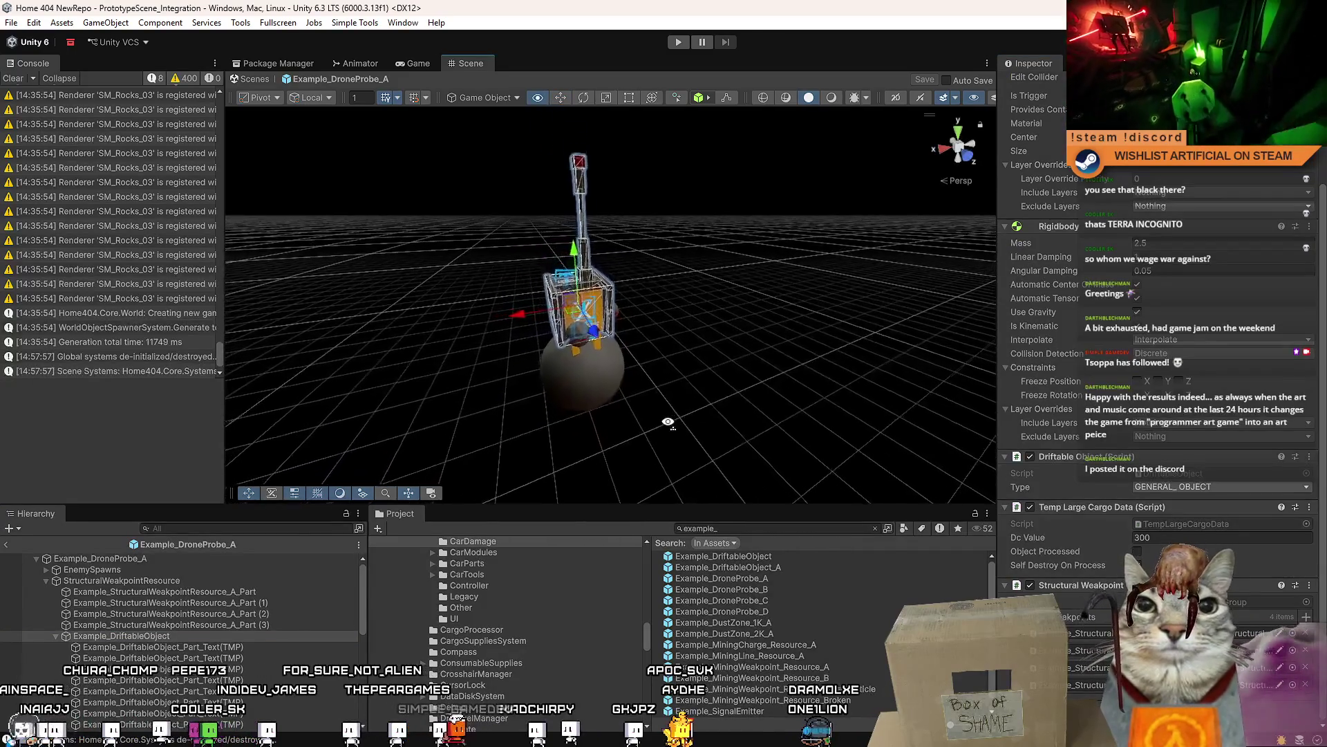
scroll(553, 414, "up", 5)
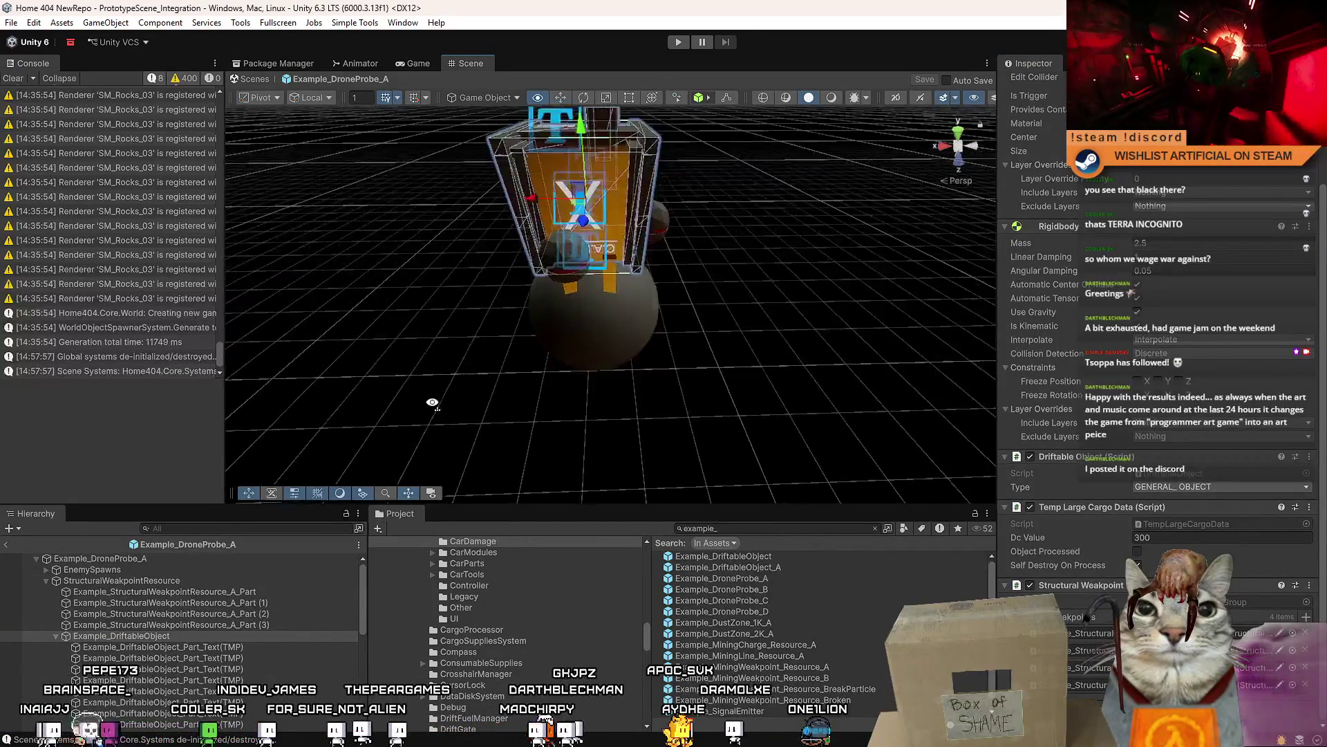
scroll(432, 402, "up", 5)
left_click(524, 371)
mouse_move(605, 415)
left_mouse_down()
mouse_move(536, 379)
mouse_move(559, 355)
left_mouse_up()
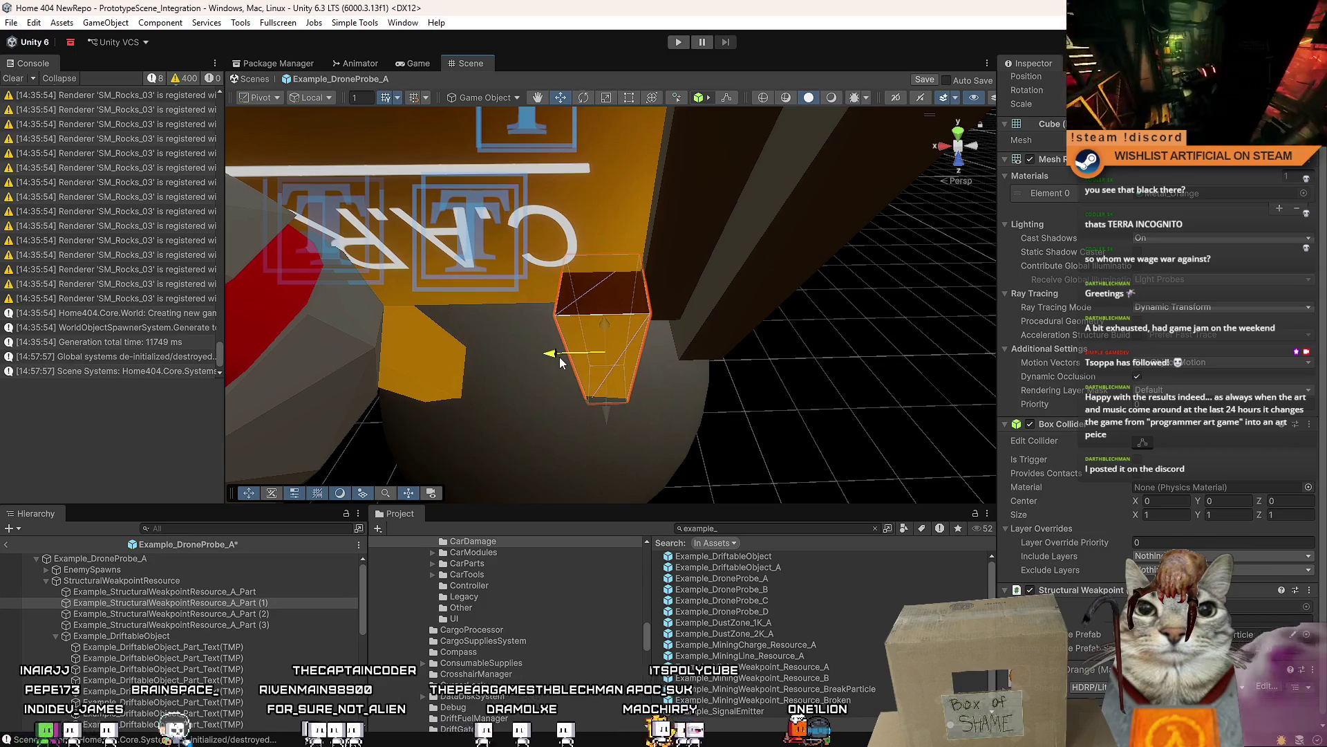
- Nudge the leg, switch to Center pivot, and rotate the selected legs around the vertical axis
mouse_move(606, 413)
left_mouse_down()
mouse_move(580, 408)
mouse_move(504, 318)
mouse_move(440, 212)
mouse_move(346, 231)
mouse_move(668, 230)
mouse_move(658, 326)
mouse_move(592, 375)
mouse_move(335, 394)
mouse_move(328, 430)
mouse_move(441, 415)
mouse_move(219, 394)
mouse_move(433, 343)
mouse_move(795, 331)
mouse_move(324, 365)
mouse_move(516, 379)
left_mouse_up()
left_click_drag(648, 342, 599, 354)
key("z")
key("e")
mouse_move(543, 314)
left_mouse_down()
mouse_move(297, 370)
mouse_move(536, 330)
left_mouse_up()
mouse_move(651, 276)
left_mouse_down()
mouse_move(414, 311)
mouse_move(608, 325)
left_mouse_up()
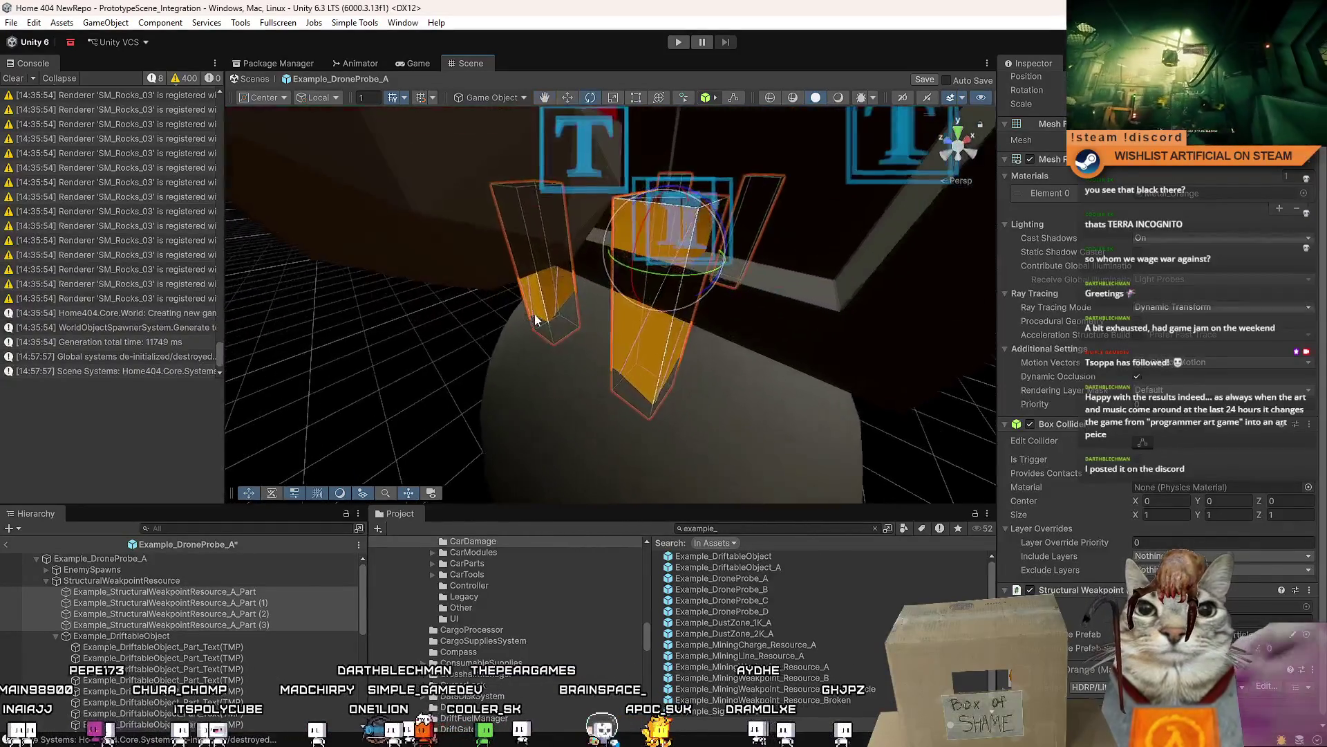
- Select and frame legs Part (3) and Part (2) with the Move tool, then try the other pair
left_click(630, 329)
left_click(630, 329, "shift")
key("f")
key("w")
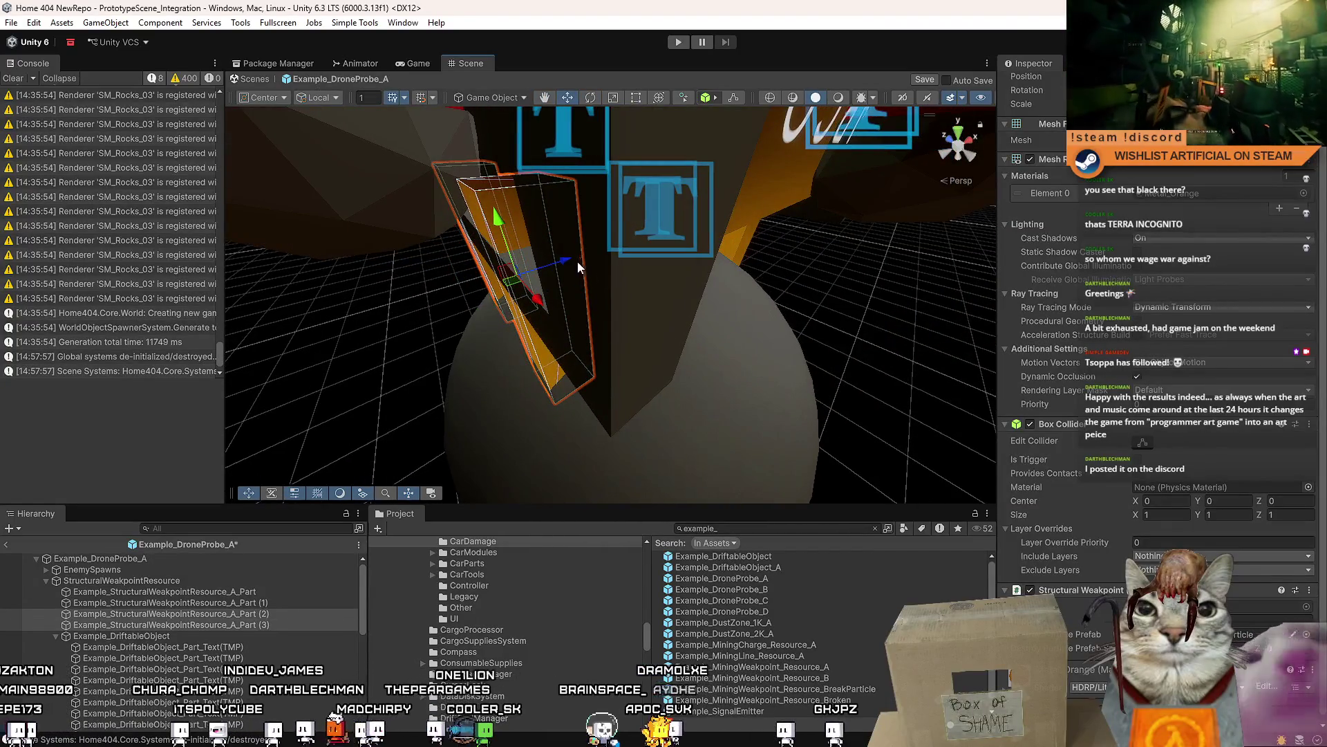
mouse_move(553, 267)
left_mouse_down()
mouse_move(524, 278)
mouse_move(646, 156)
mouse_move(553, 200)
mouse_move(453, 165)
mouse_move(595, 301)
mouse_move(578, 326)
mouse_move(743, 314)
mouse_move(675, 305)
left_mouse_up()
left_click(594, 302)
left_click(537, 329, "shift")
left_click(675, 305)
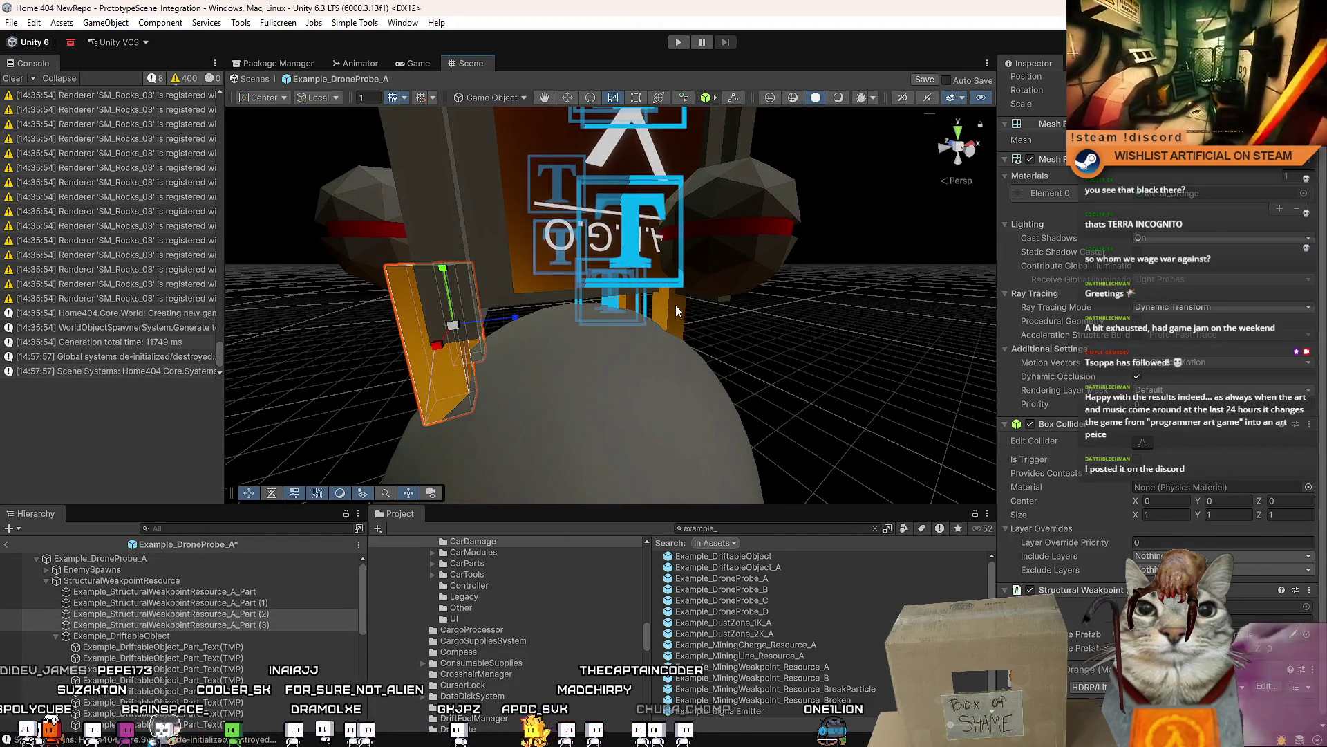
- Select the Part and Part (1) legs and move the orange leg against the body
mouse_move(677, 321)
left_mouse_down()
mouse_move(420, 331)
mouse_move(553, 314)
mouse_move(532, 262)
mouse_move(583, 259)
mouse_move(705, 305)
mouse_move(715, 340)
mouse_move(616, 297)
mouse_move(599, 309)
mouse_move(614, 287)
mouse_move(539, 291)
mouse_move(919, 301)
left_mouse_up()
left_click(553, 314, "shift")
left_click(477, 346, "shift")
scroll(1161, 272, "up", 2)
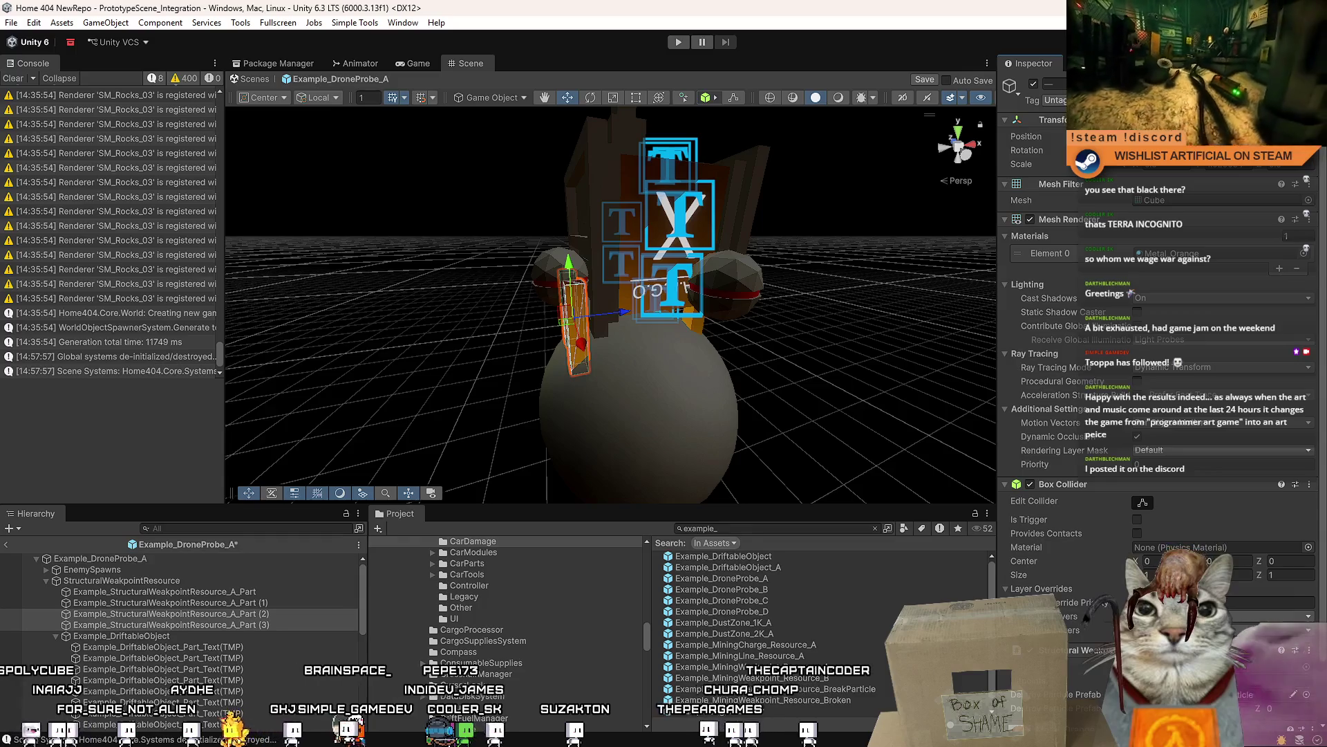
scroll(553, 334, "up", 3)
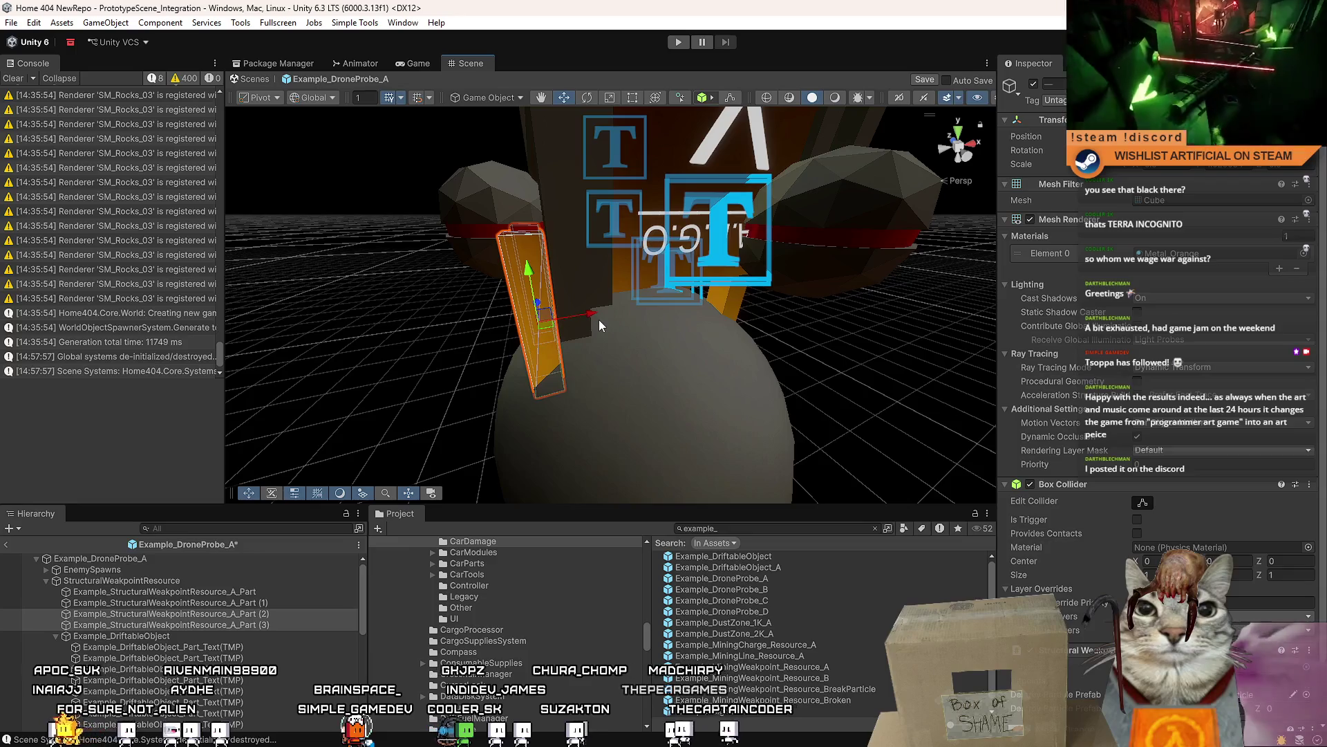
mouse_move(568, 321)
left_mouse_down()
mouse_move(557, 355)
mouse_move(589, 319)
left_mouse_up()
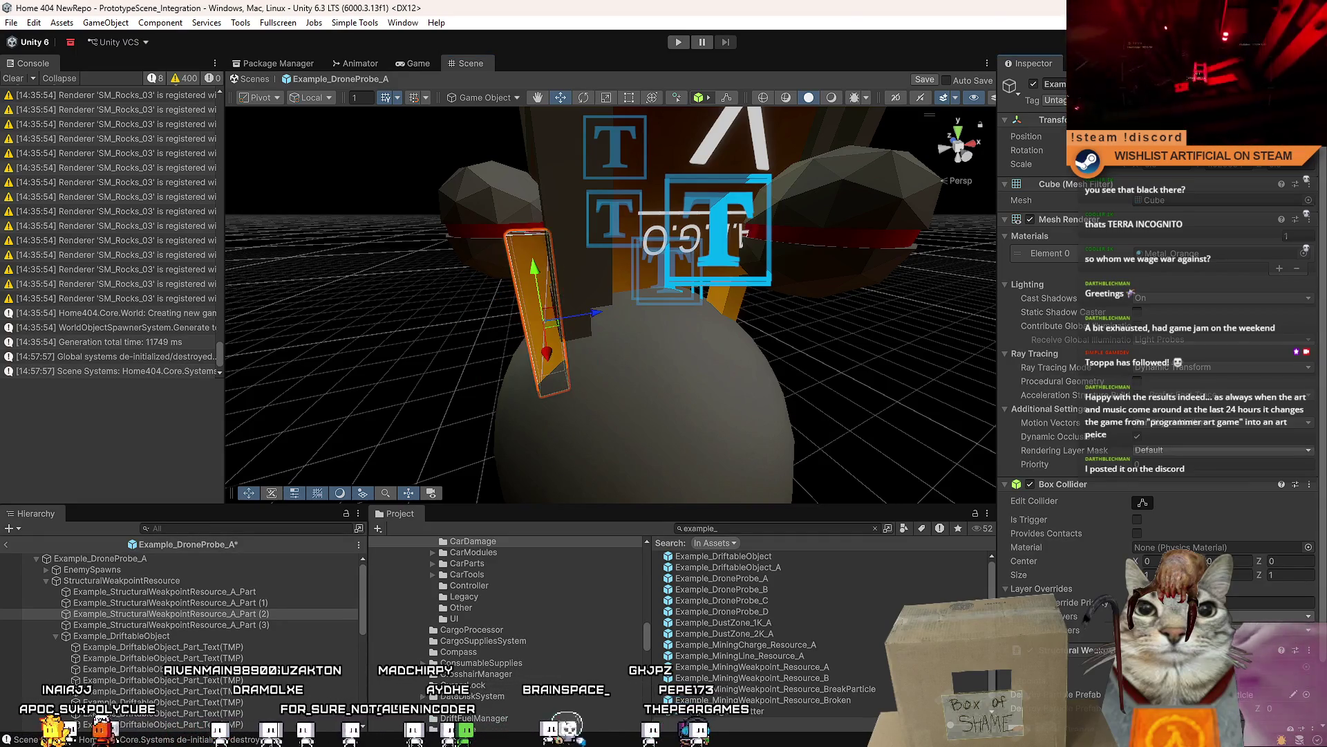
- Adjust the Part (3) and Part legs one at a time, viewing each from close up
left_click_drag(696, 254, 567, 258)
left_click(681, 291)
mouse_move(760, 277)
left_mouse_down()
mouse_move(588, 305)
mouse_move(503, 335)
left_mouse_up()
left_click(503, 335)
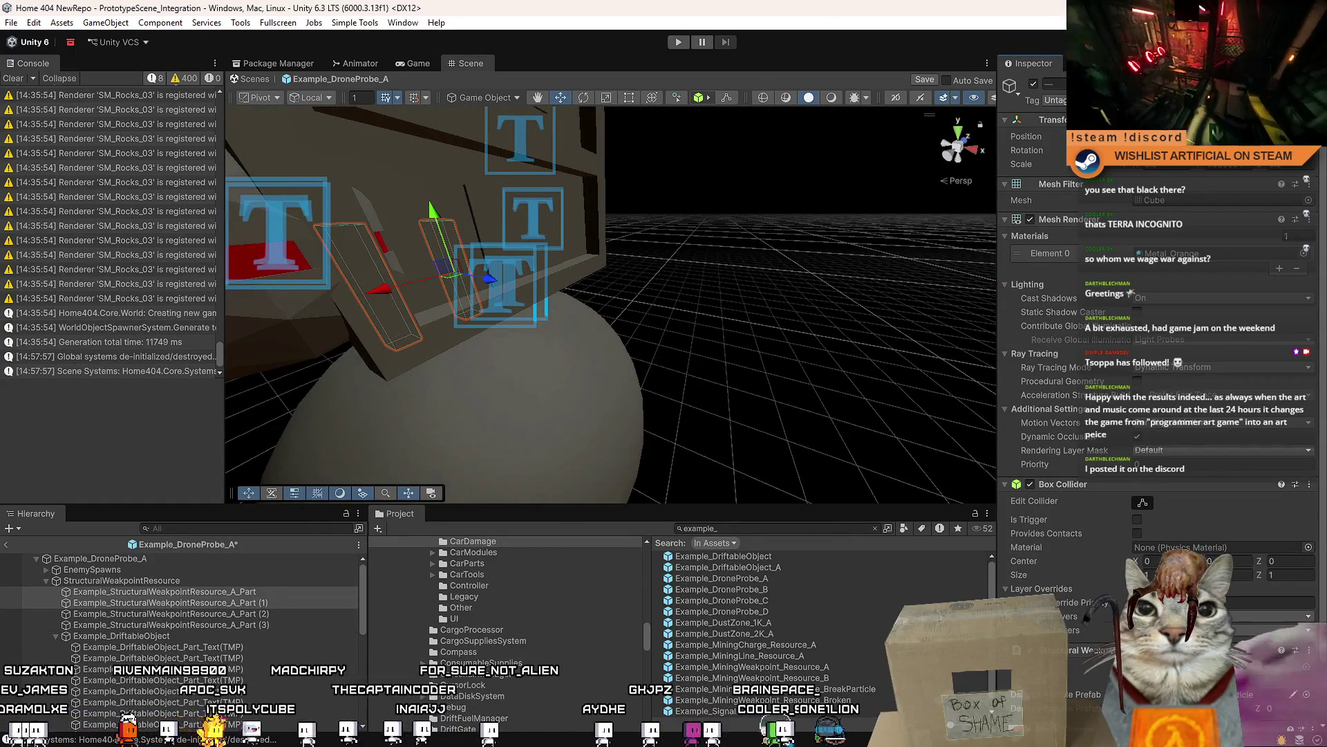
mouse_move(503, 335)
left_mouse_down()
mouse_move(393, 353)
mouse_move(629, 330)
mouse_move(674, 372)
mouse_move(701, 363)
mouse_move(634, 333)
left_mouse_up()
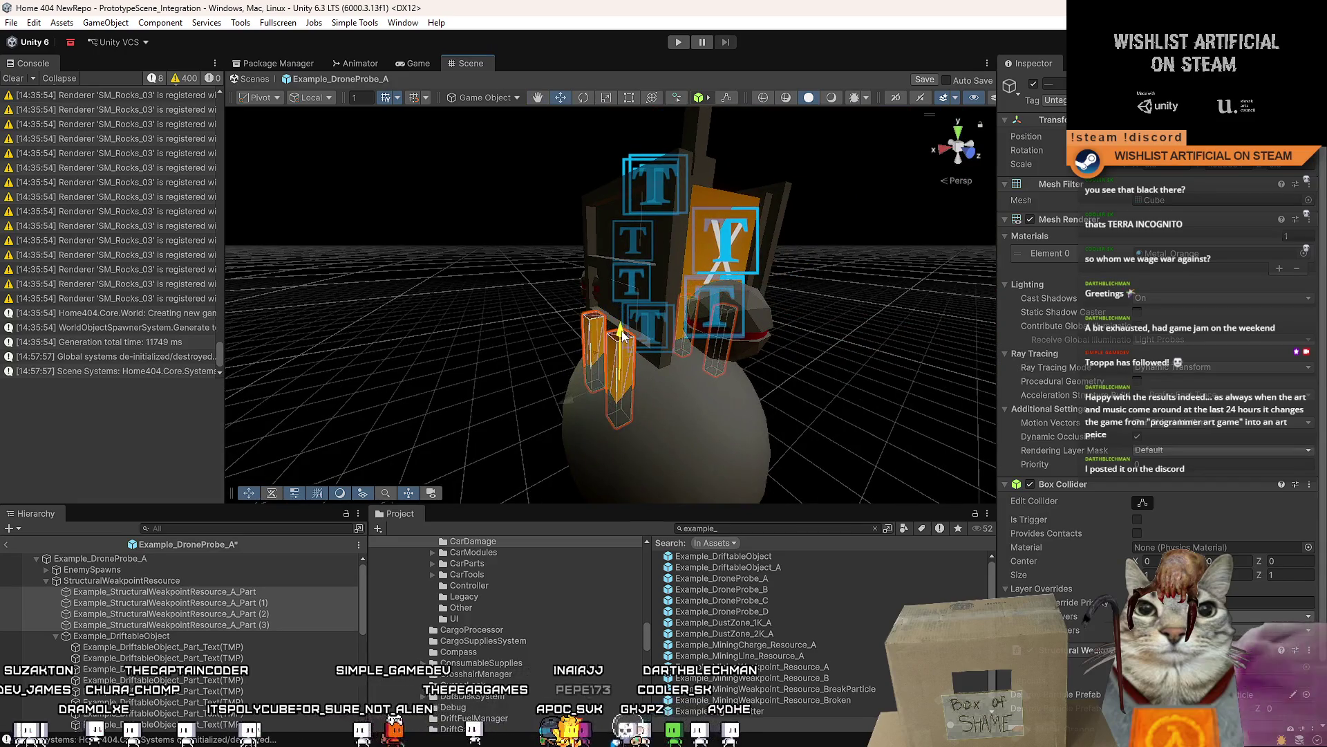
left_click(816, 408)
mouse_move(816, 408)
left_mouse_down("alt")
mouse_move(833, 415)
mouse_move(622, 332)
left_mouse_up("alt")
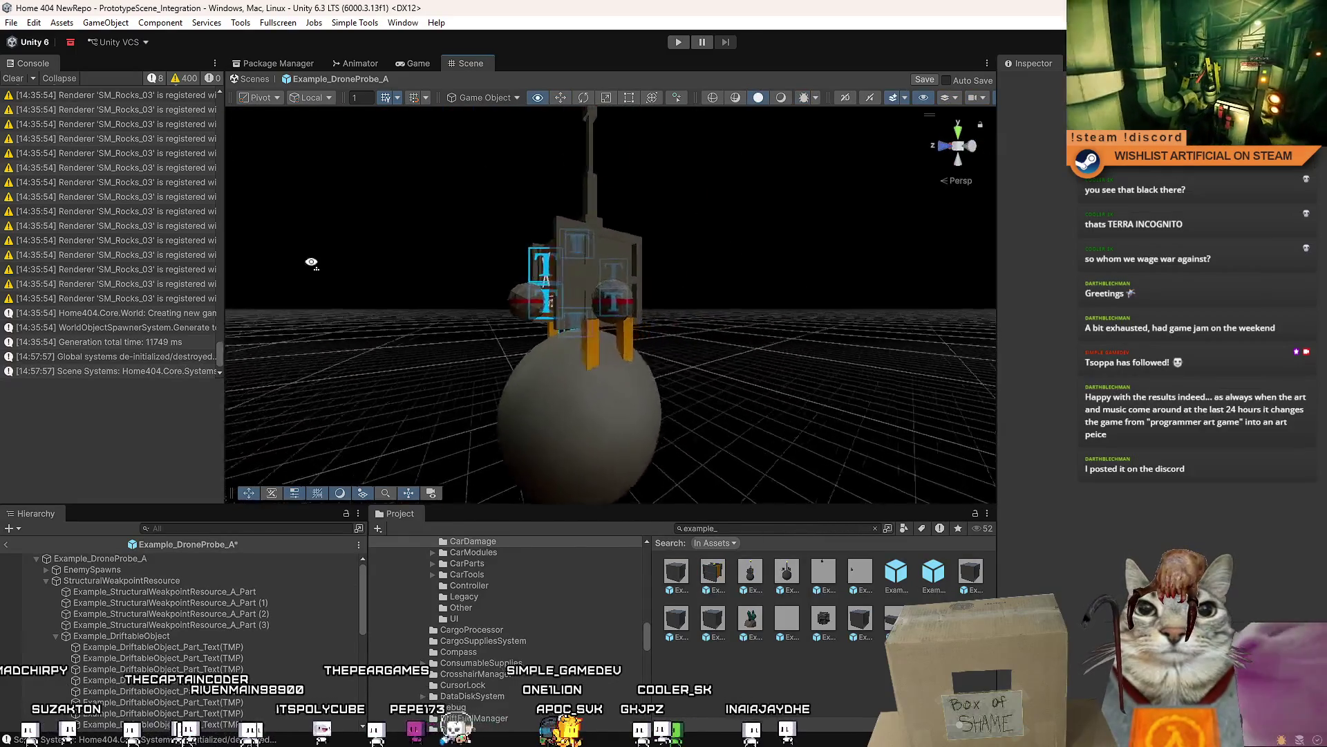
mouse_move(180, 284)
left_mouse_down("alt")
mouse_move(189, 293)
mouse_move(150, 315)
mouse_move(869, 316)
left_mouse_up("alt")
- Box-select all four weakpoint legs to check their lineup, then collapse Example_DriftableObject's children
left_click_drag(539, 290, 705, 387)
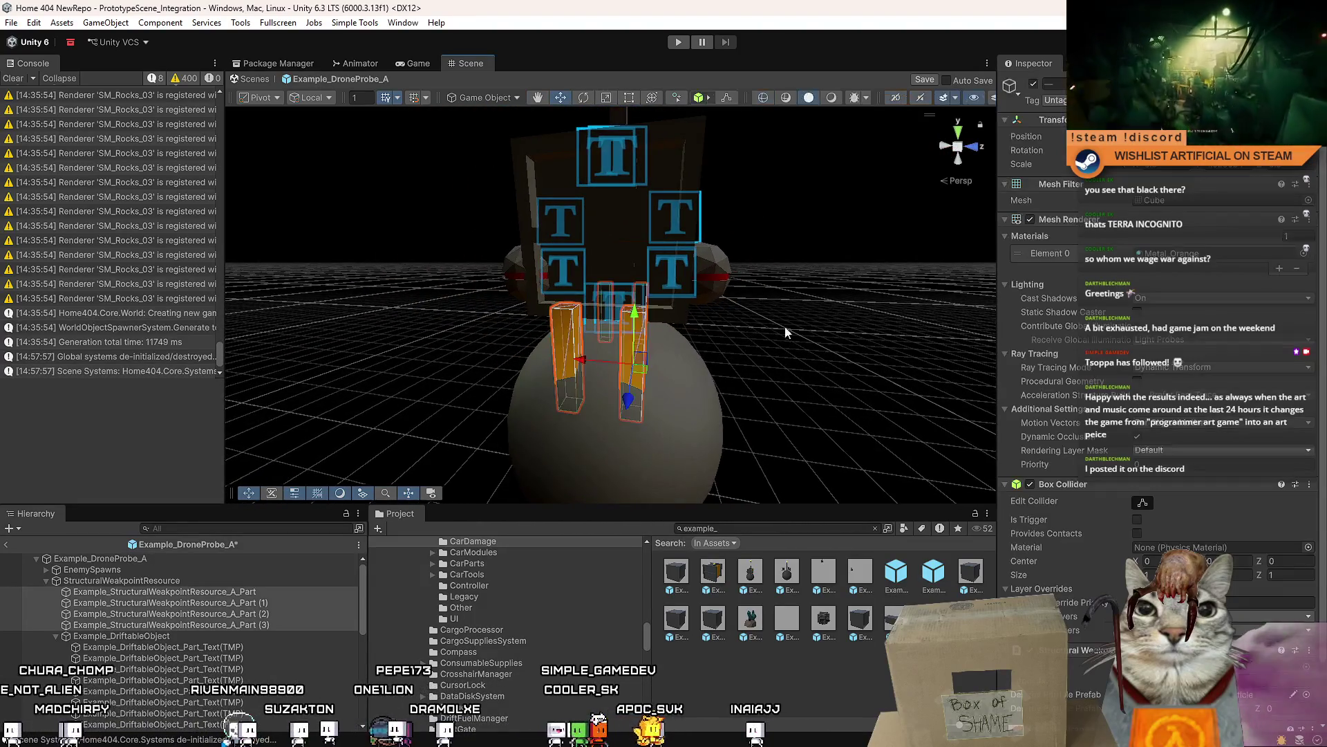
left_click_drag(655, 340, 605, 341, "alt")
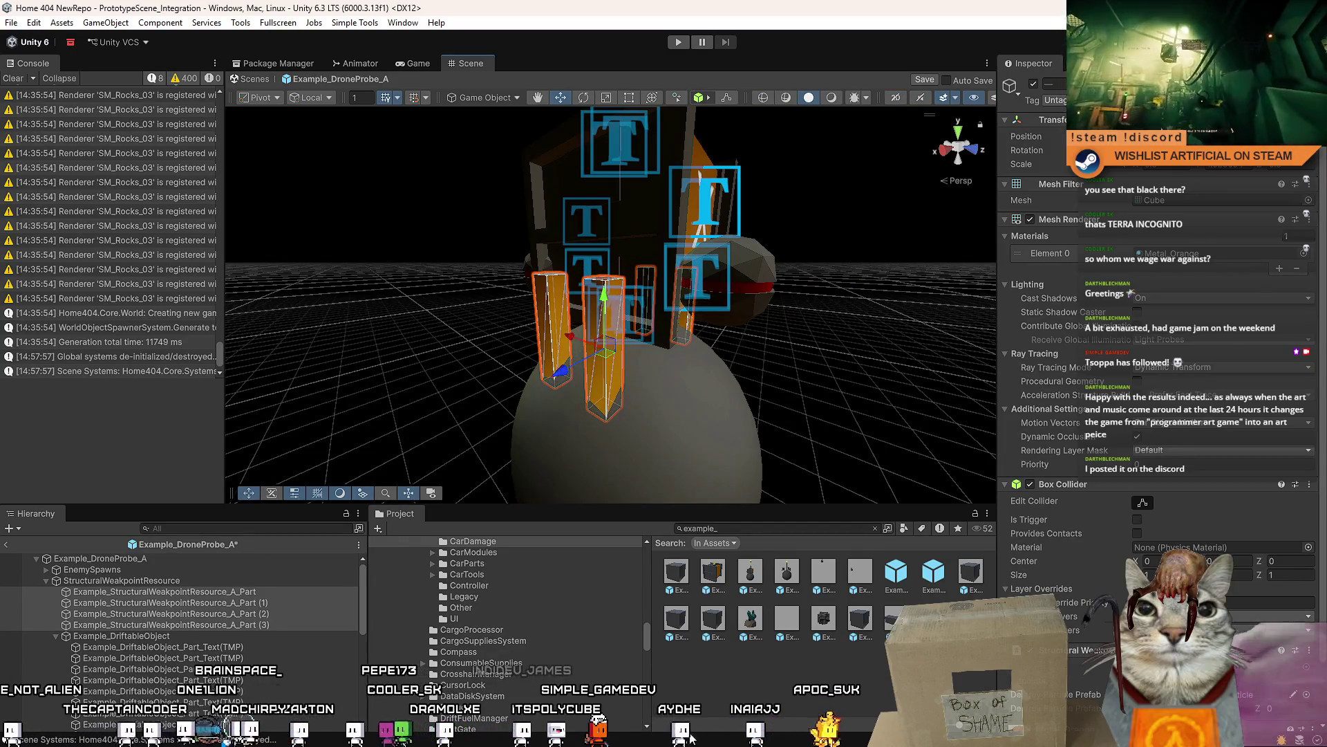
left_click(815, 346)
mouse_move(815, 346)
left_mouse_down("alt")
mouse_move(48, 373)
mouse_move(614, 364)
mouse_move(598, 289)
left_mouse_up("alt")
left_click(600, 291)
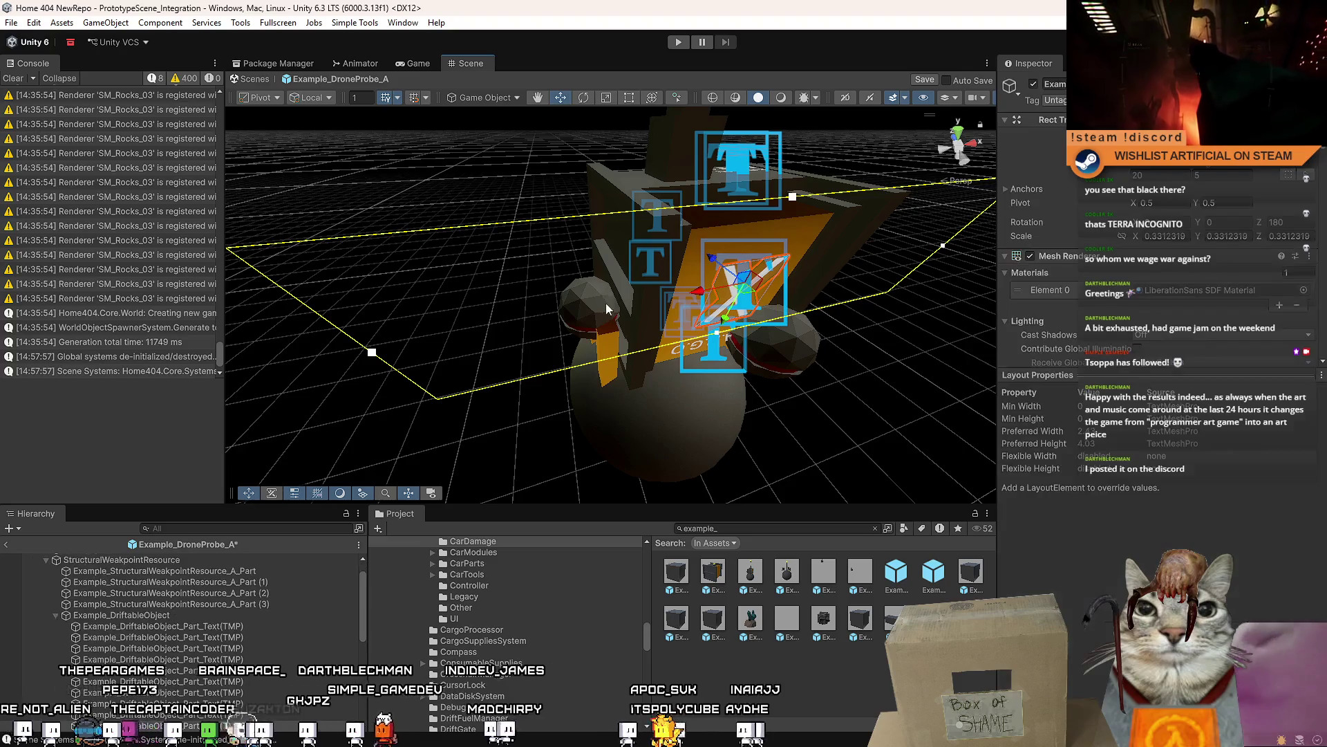
left_click(153, 617)
left_click(56, 616)
- Expand and frame EnemySpawns, then select the first SentryBall
scroll(163, 574, "up", 1)
left_click(163, 573)
left_click(46, 569)
key("f")
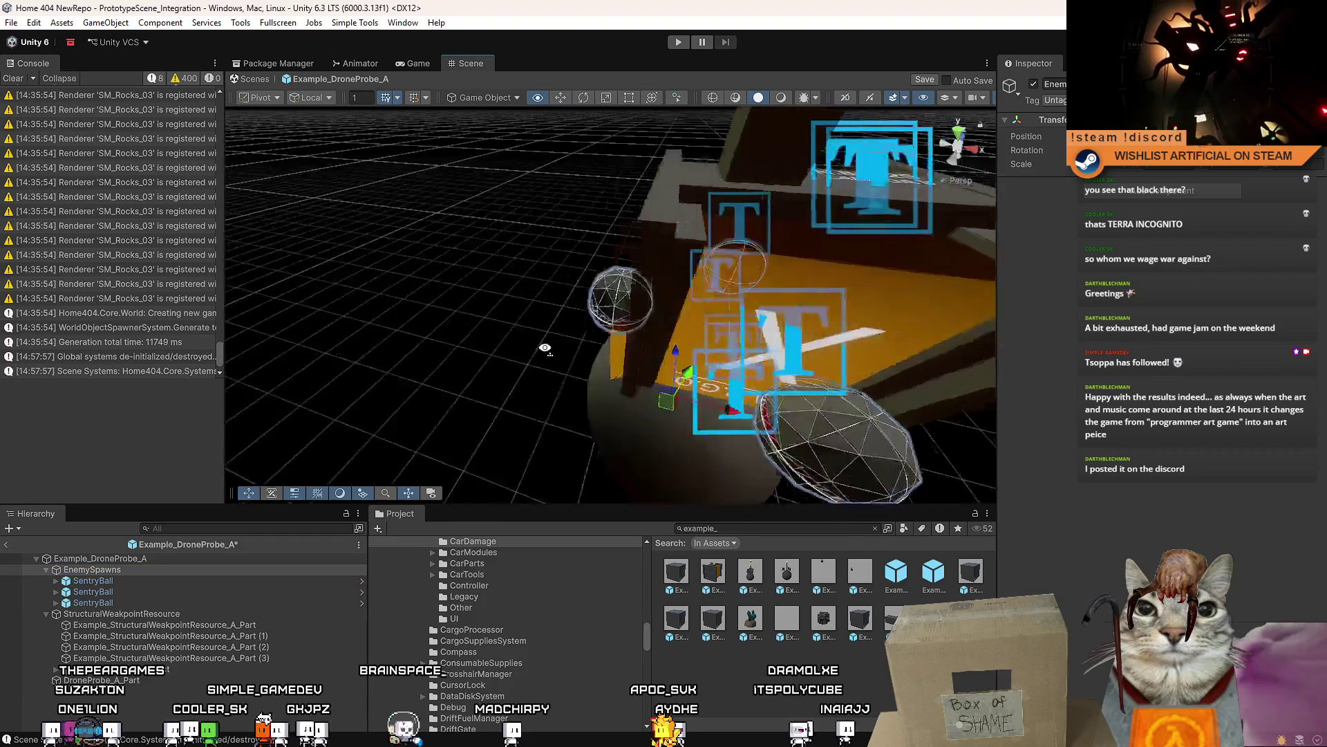
left_click(132, 583)
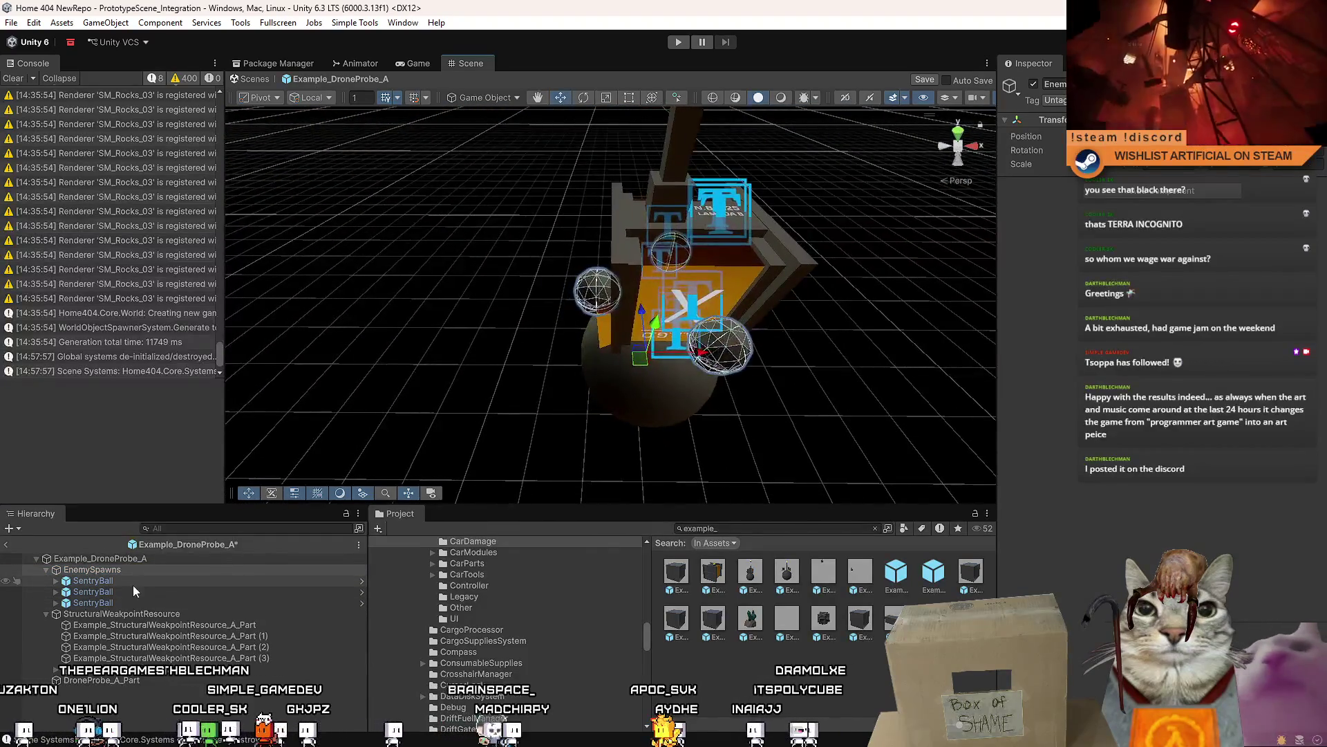
scroll(589, 358, "up", 5)
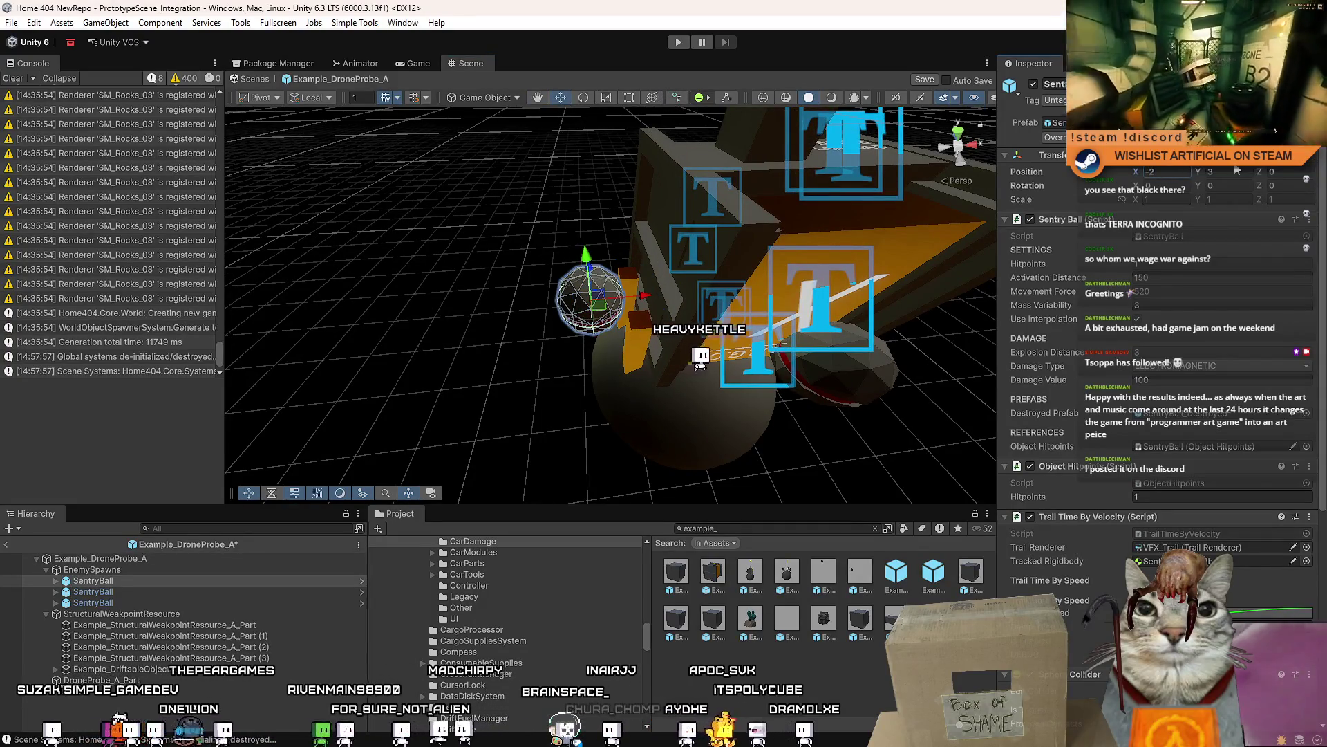
- Move the second SentryBall further from the body, then frame the third SentryBall
left_click(111, 591)
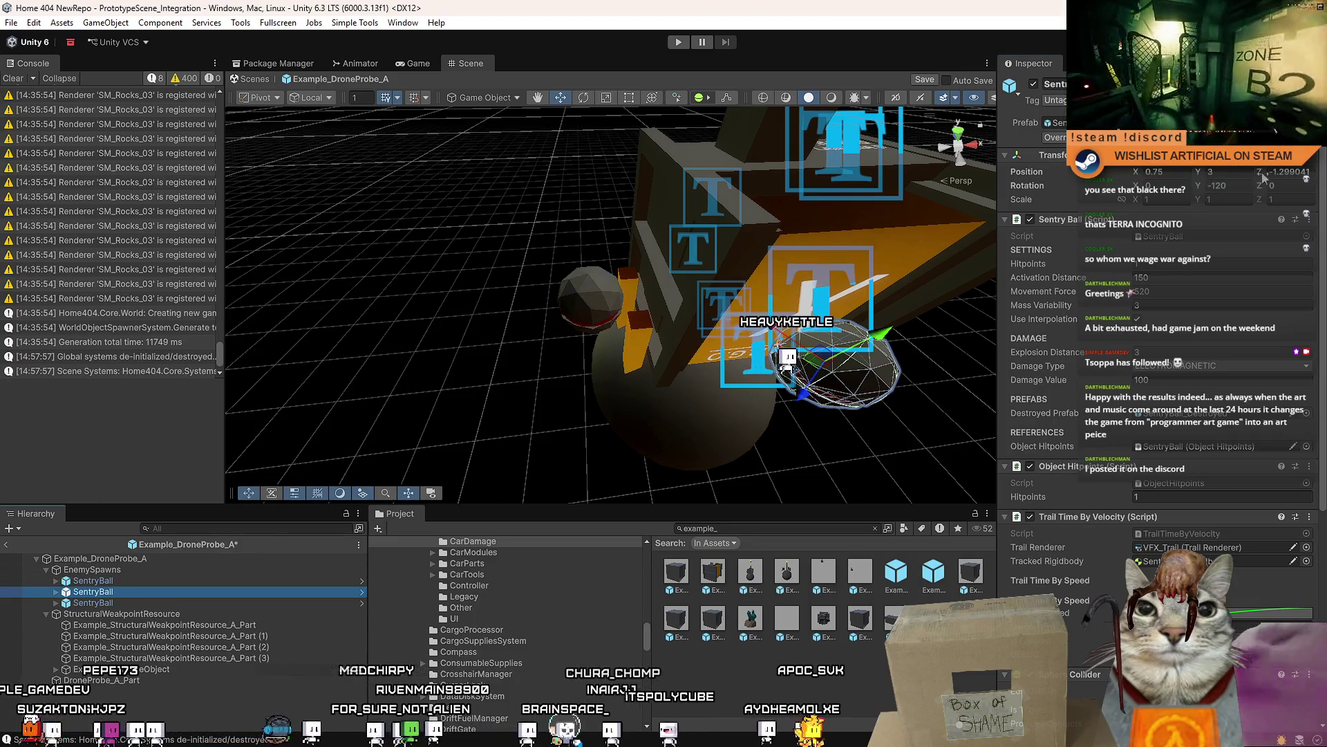
mouse_move(886, 263)
left_mouse_down()
mouse_move(544, 291)
mouse_move(563, 342)
mouse_move(545, 367)
mouse_move(498, 401)
mouse_move(497, 366)
mouse_move(464, 395)
left_mouse_up()
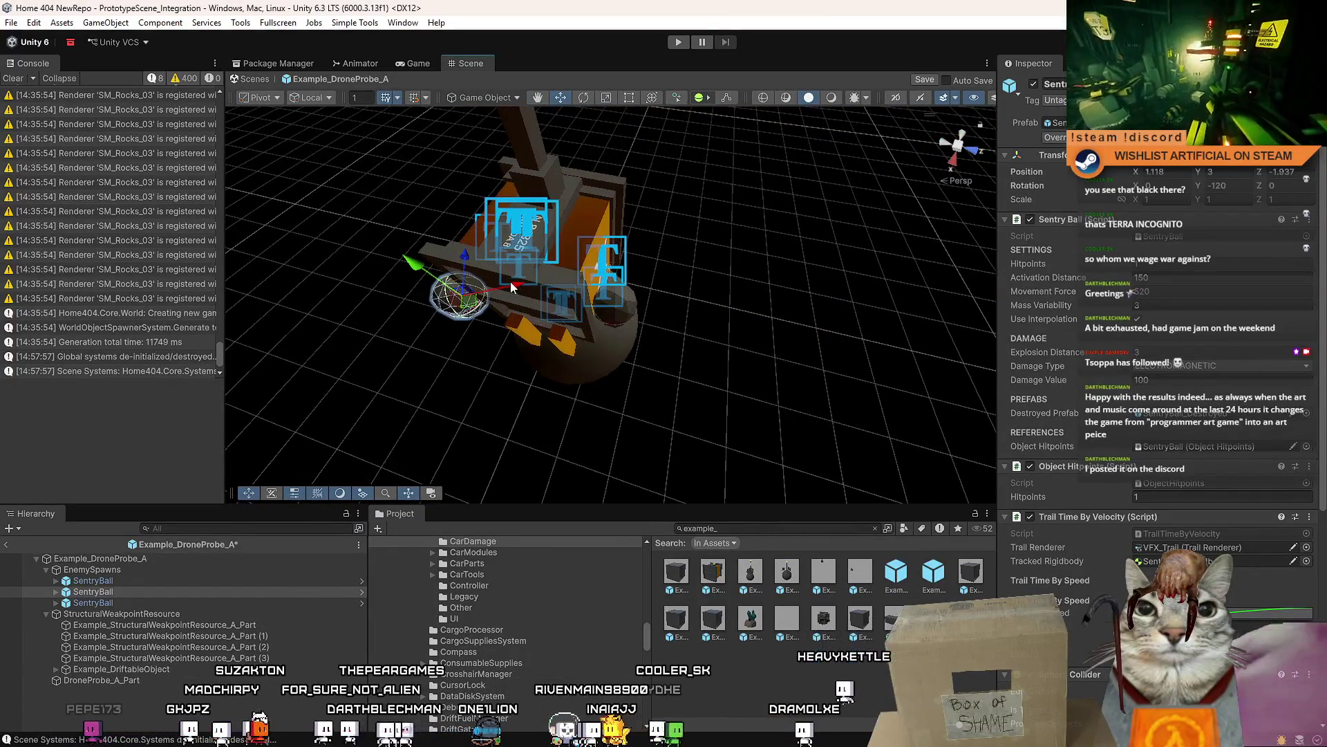
double_click(174, 602)
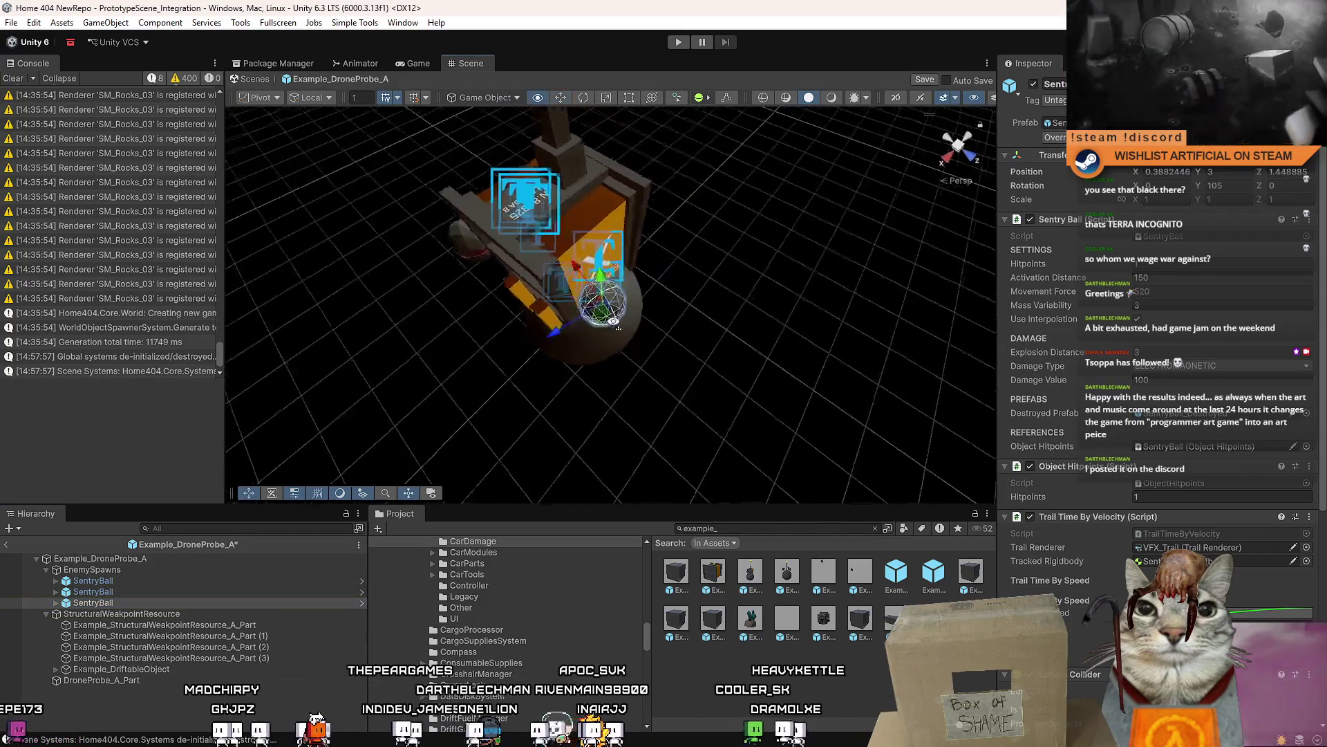
mouse_move(570, 285)
left_mouse_down()
mouse_move(720, 309)
mouse_move(779, 264)
mouse_move(702, 296)
left_mouse_up()
left_click(703, 297)
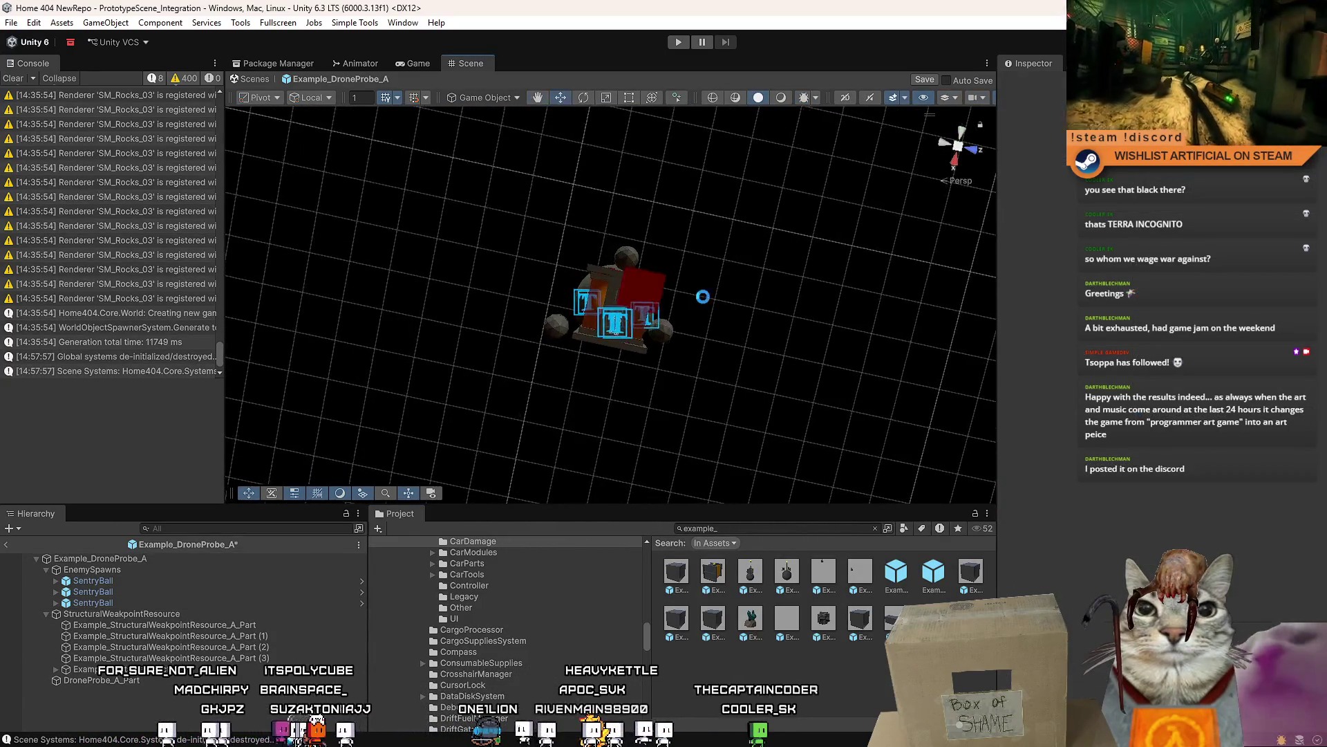
- Collapse Example_DroneProbe_A, clear the Console and enter Play mode to test the drone
left_click(36, 558)
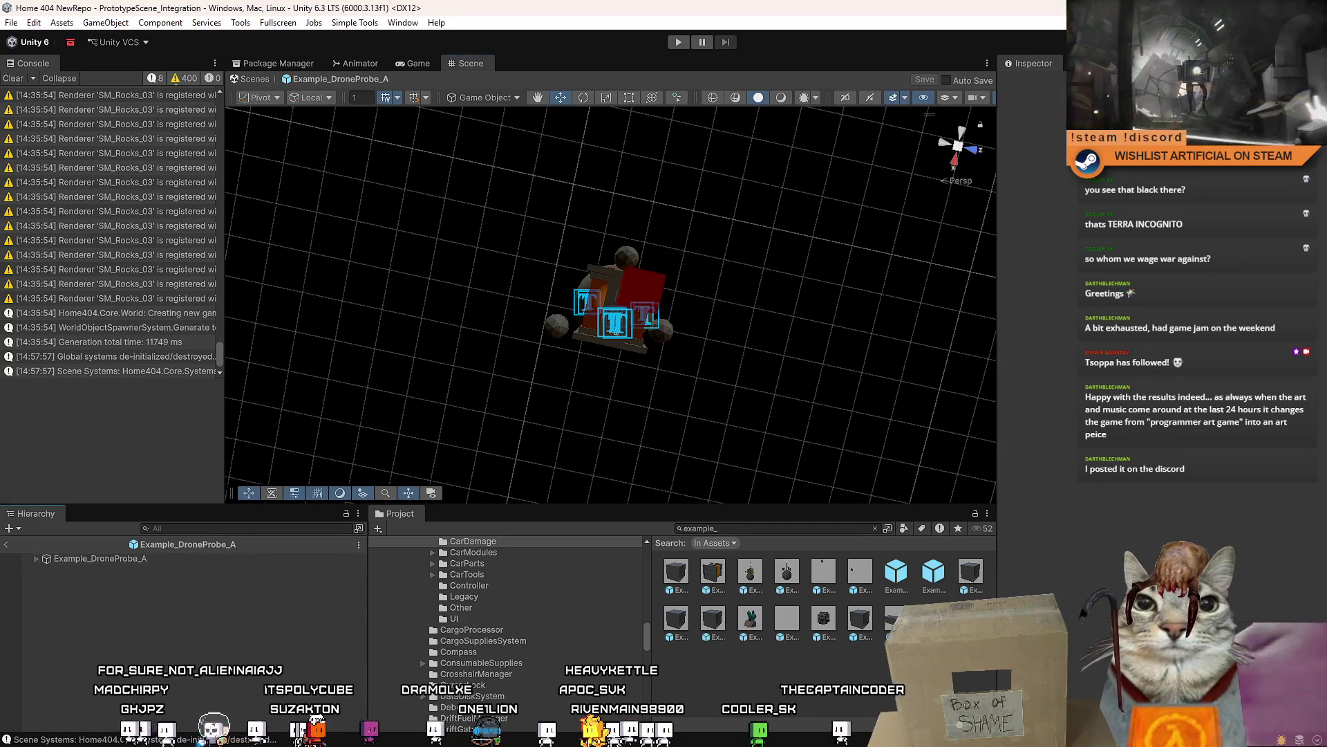
left_click(13, 78)
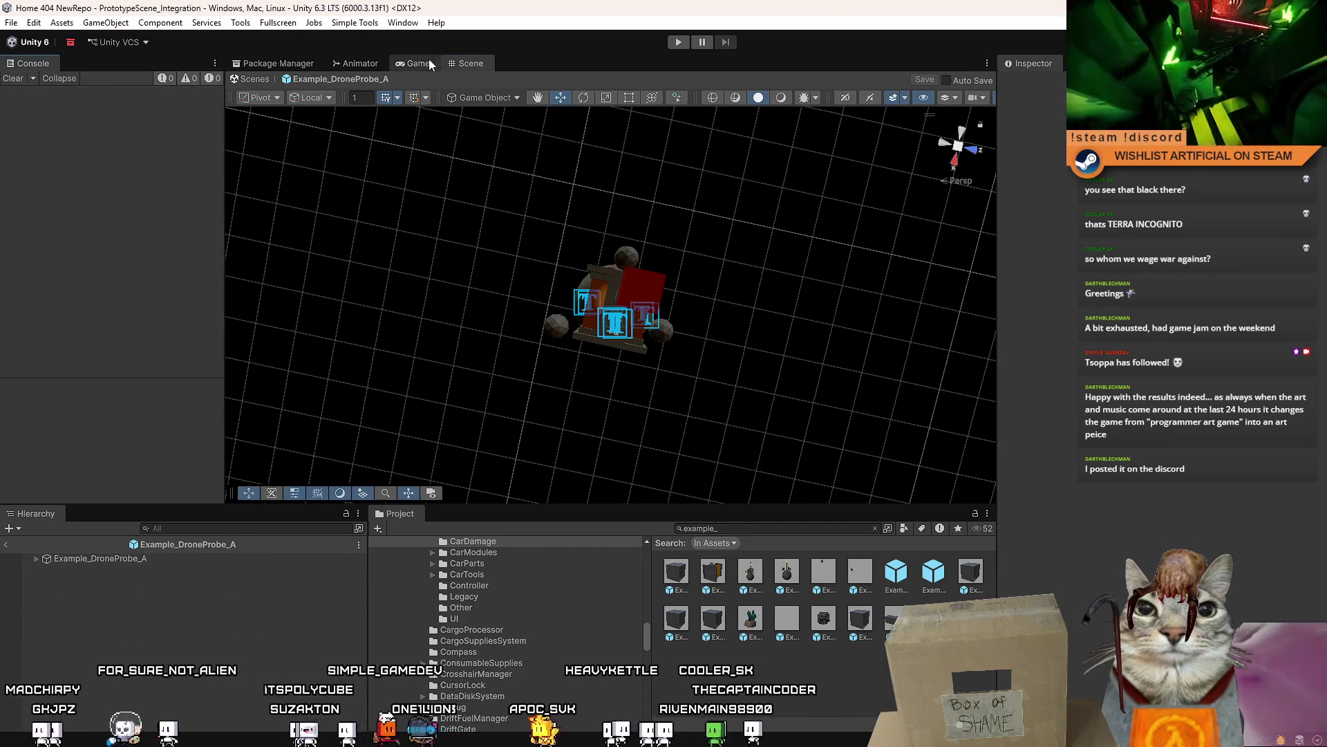
left_click(679, 42)
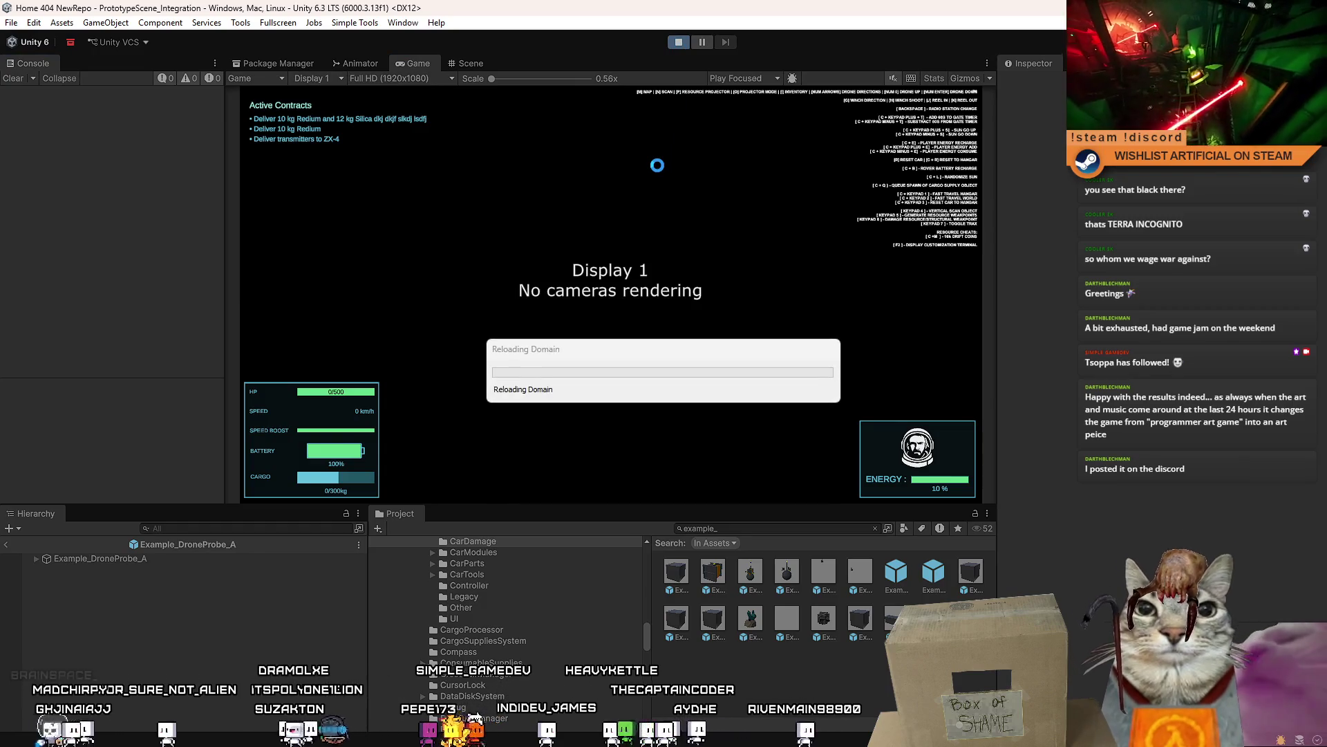
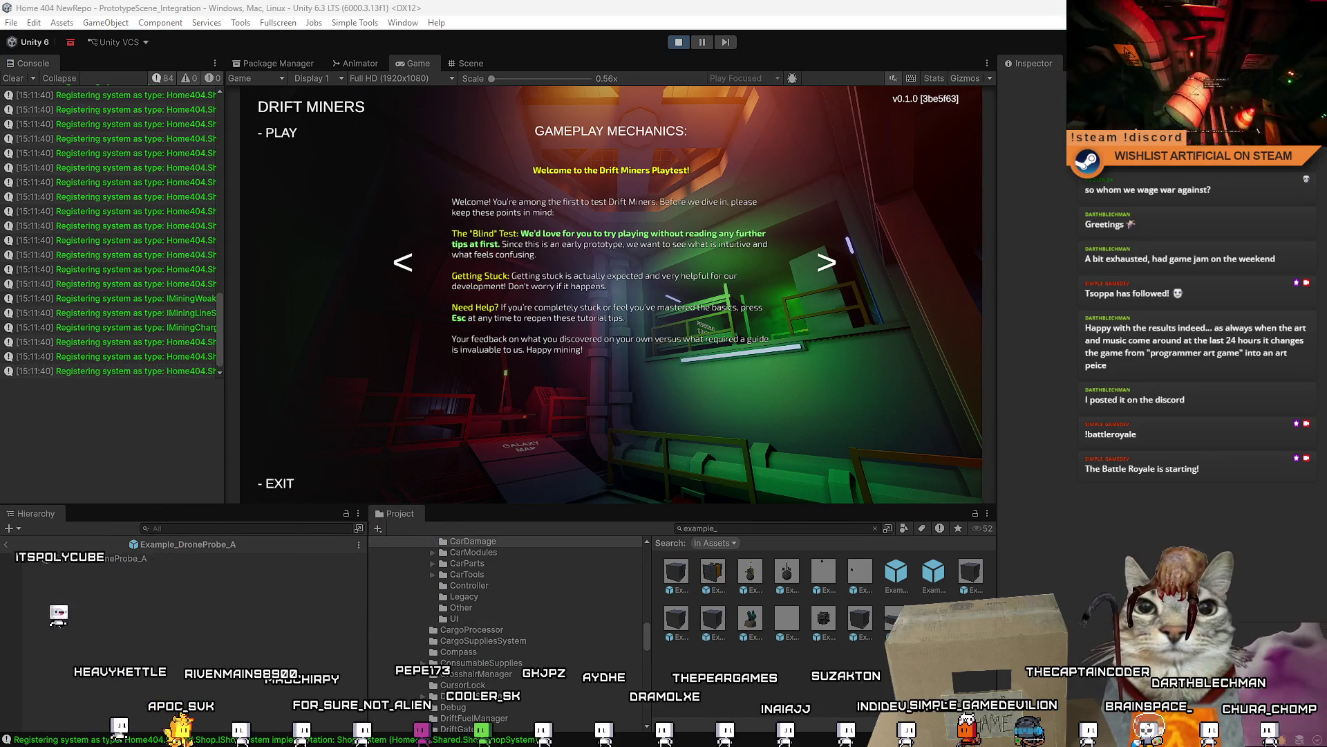
- Maximize the itch.io browser over Unity and browse the Council of Counts description and download section
key("alt+Tab")
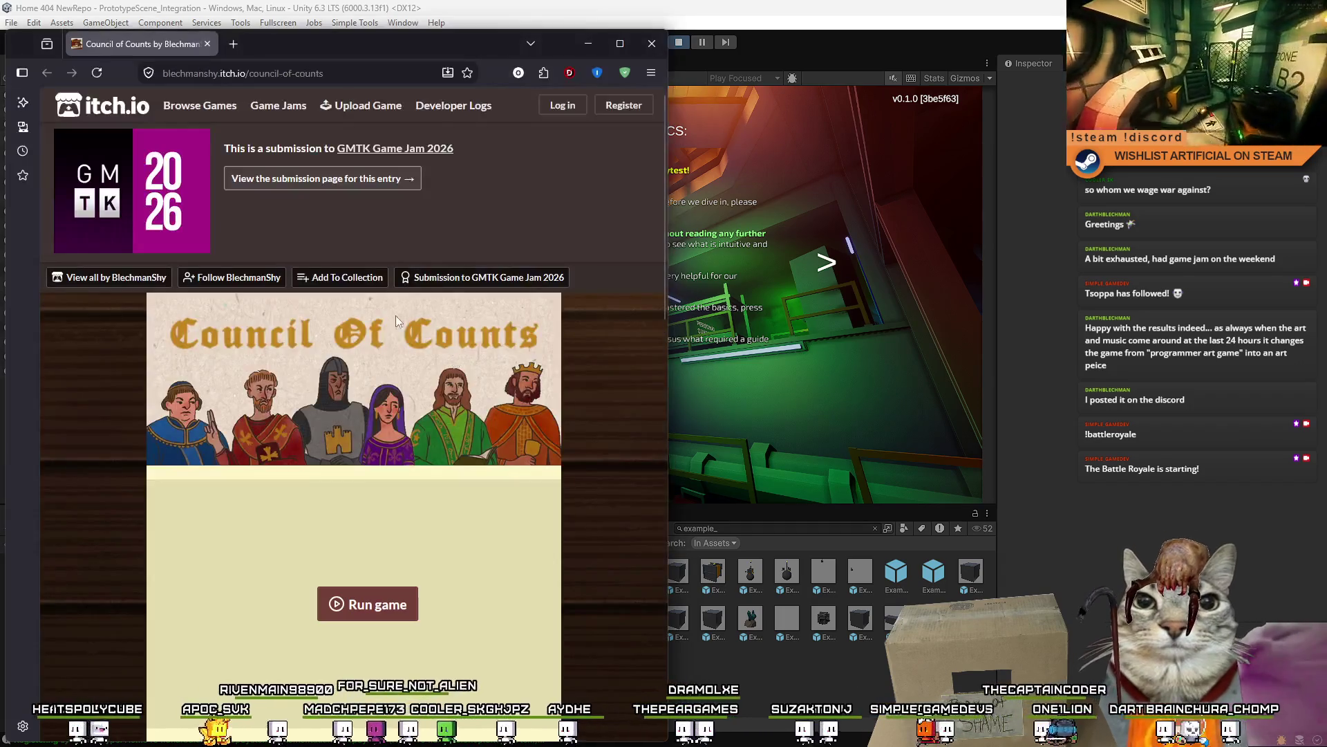
double_click(397, 56)
scroll(591, 363, "down", 3)
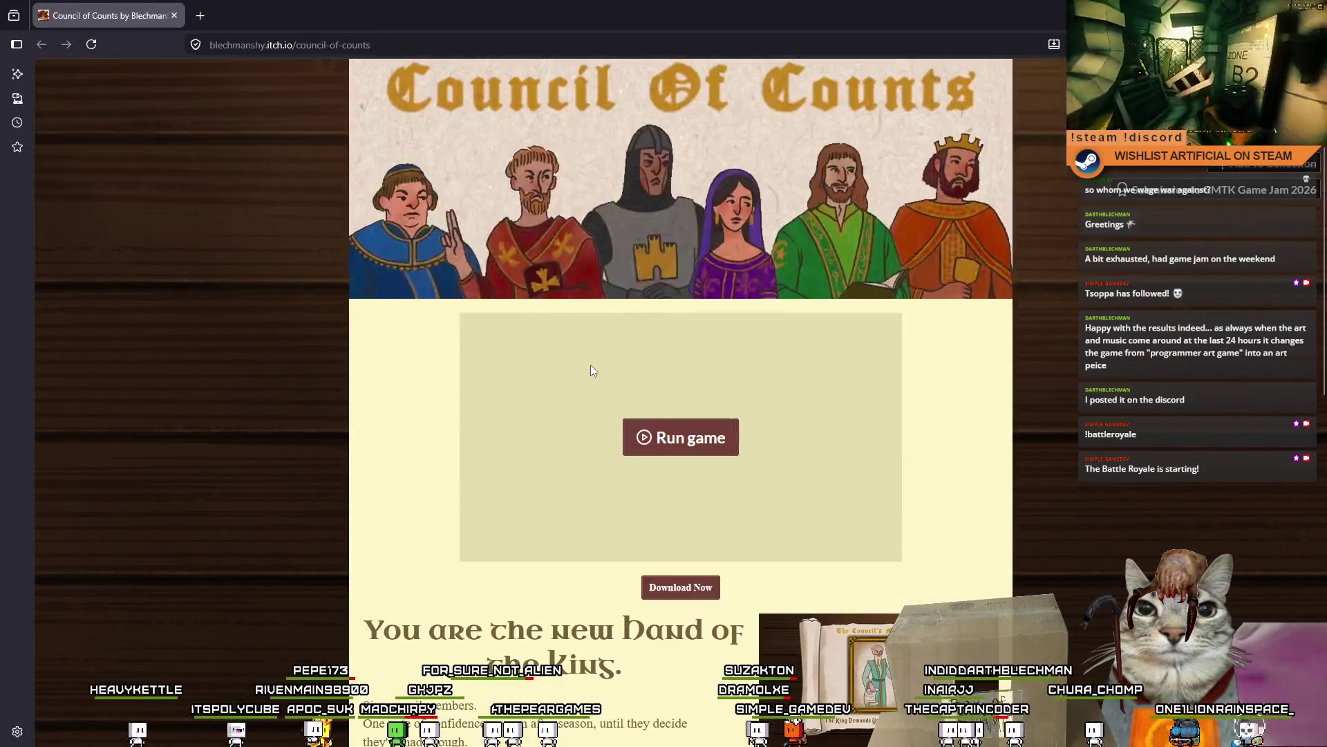
scroll(622, 347, "down", 5)
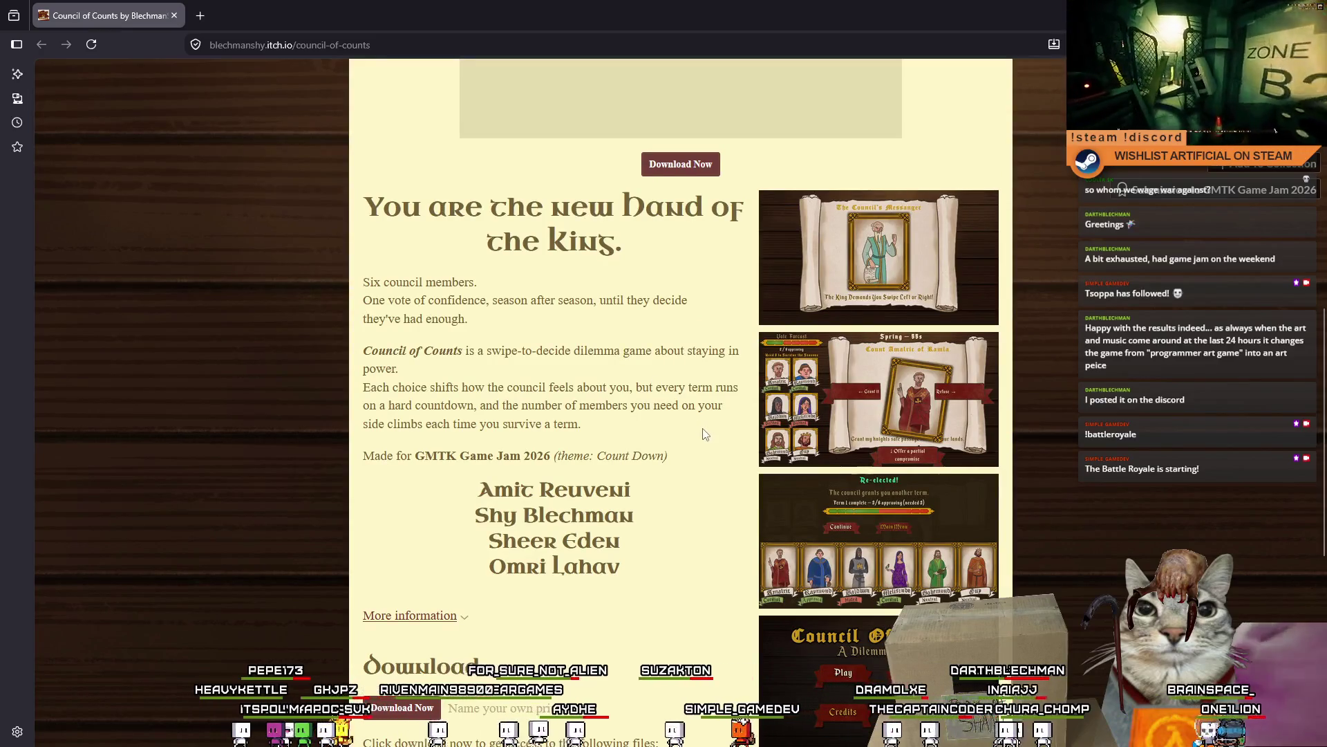
scroll(890, 424, "down", 2)
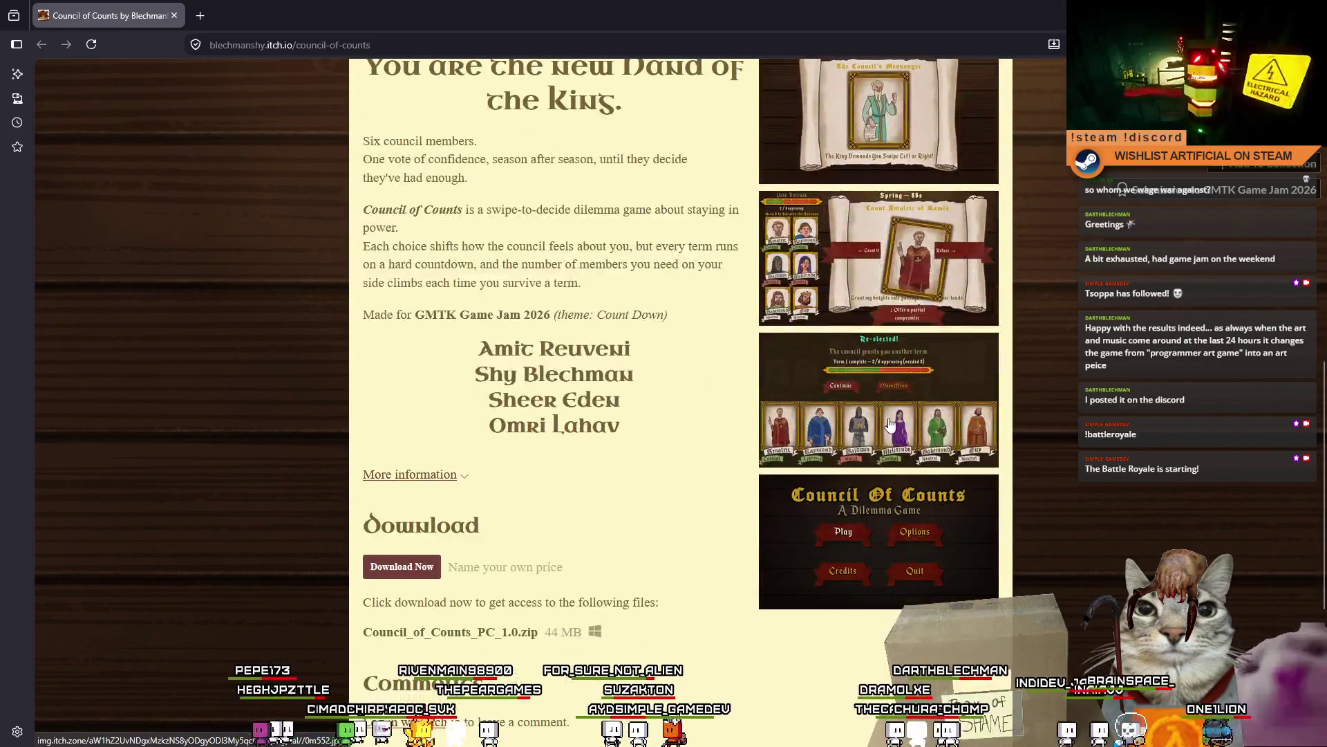
scroll(884, 425, "down", 5)
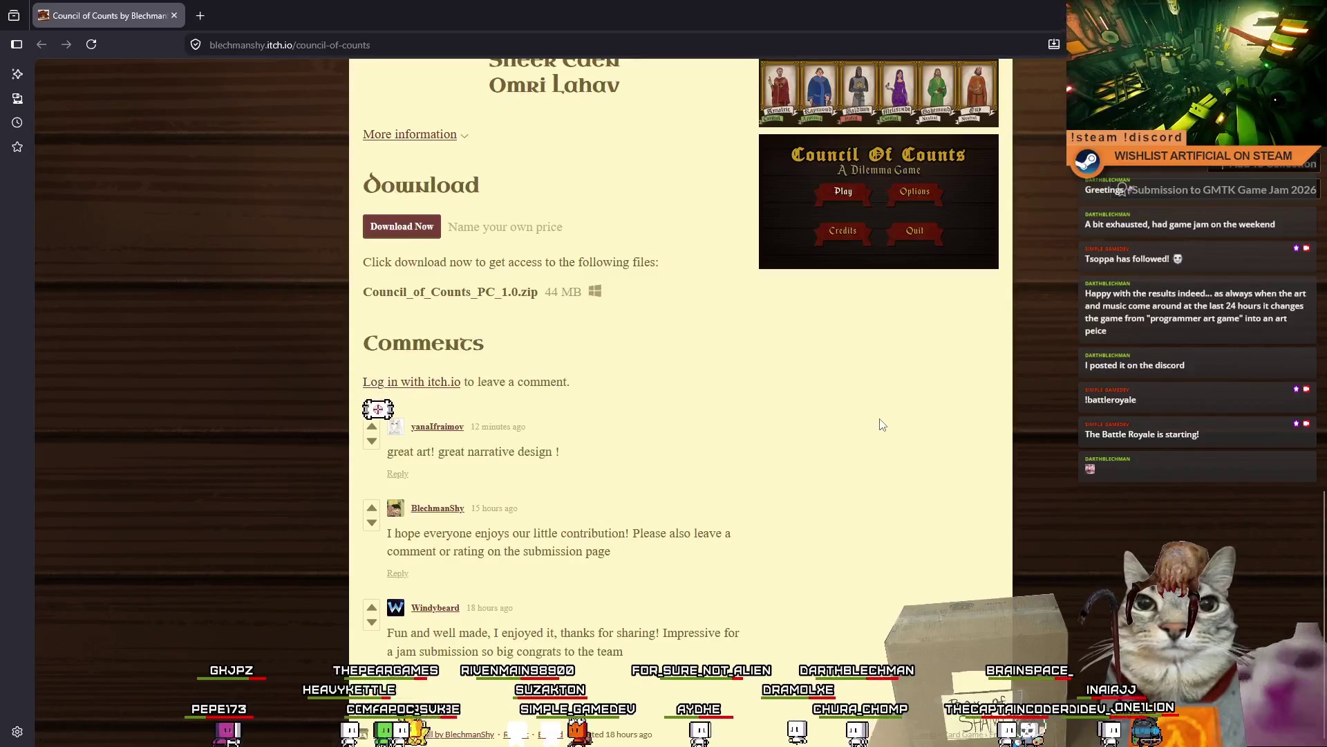
scroll(880, 424, "up", 4)
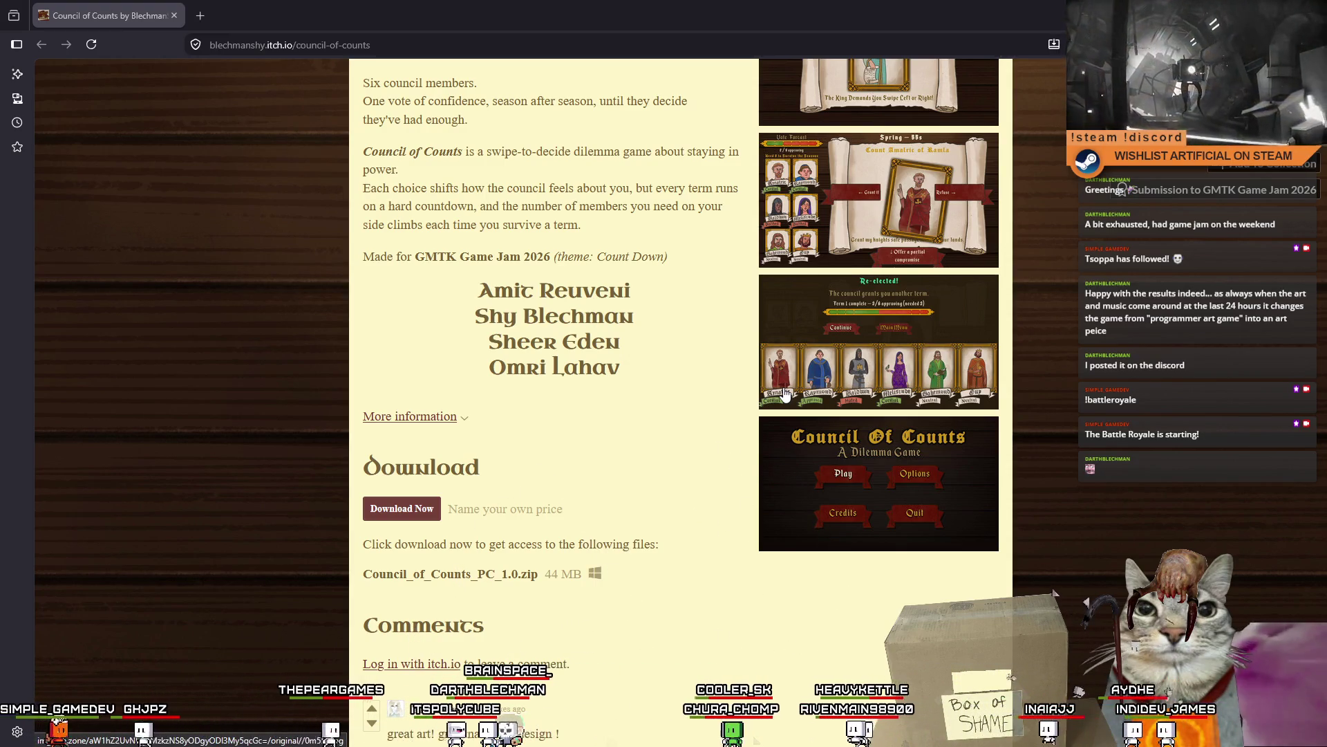
scroll(939, 358, "up", 15)
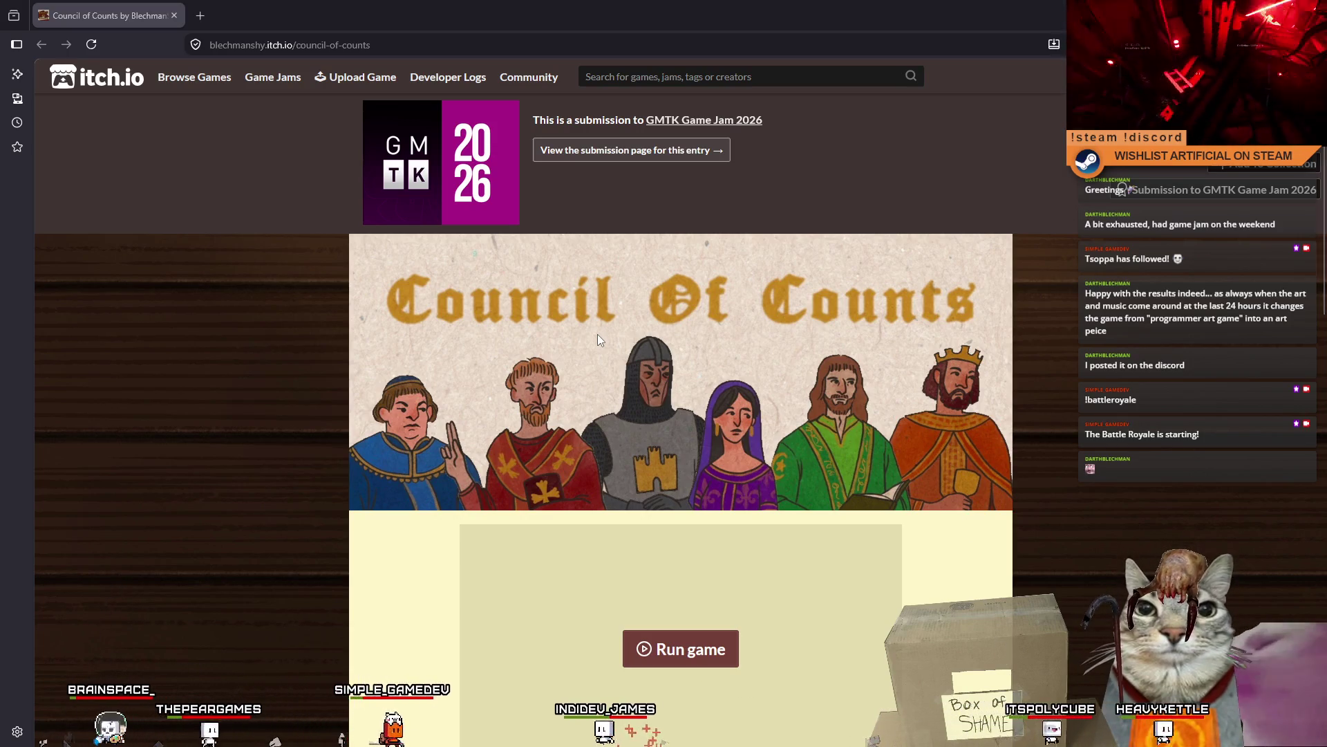
scroll(599, 338, "down", 2)
scroll(669, 470, "down", 1)
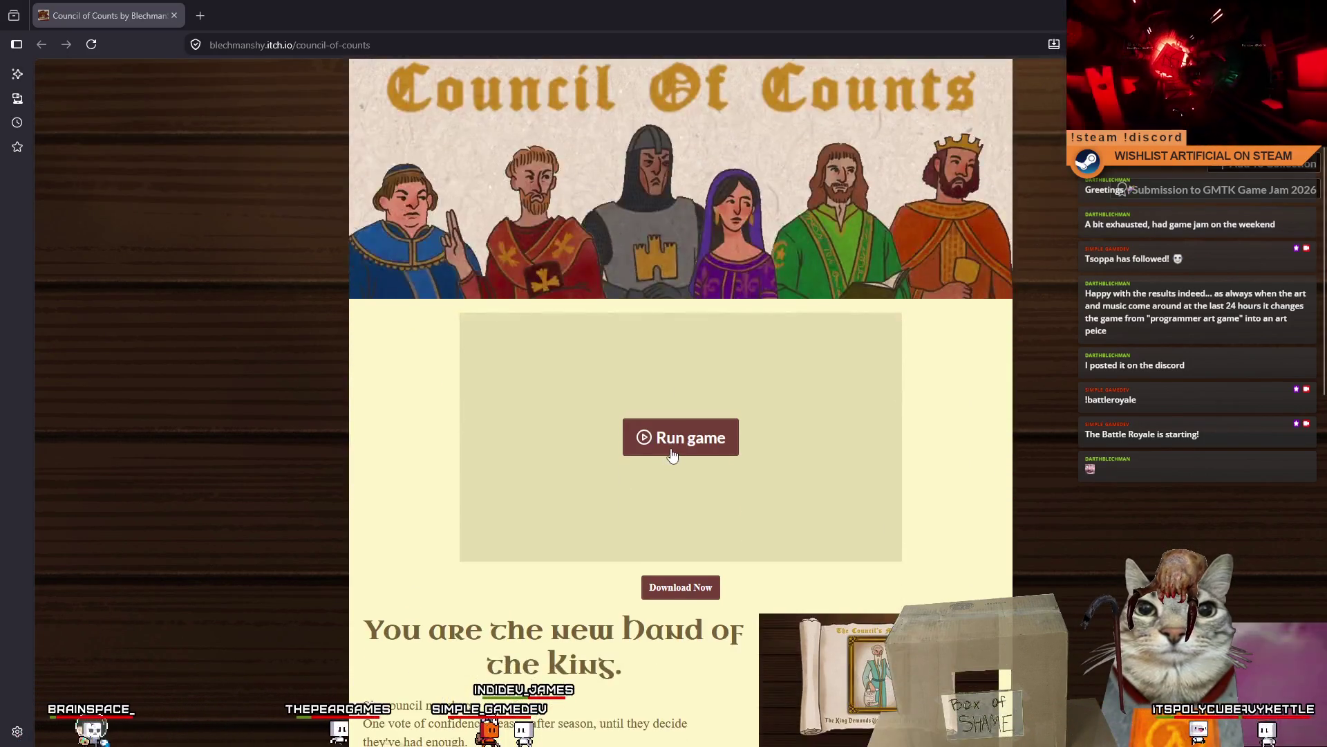
scroll(674, 428, "down", 2)
scroll(759, 435, "down", 5)
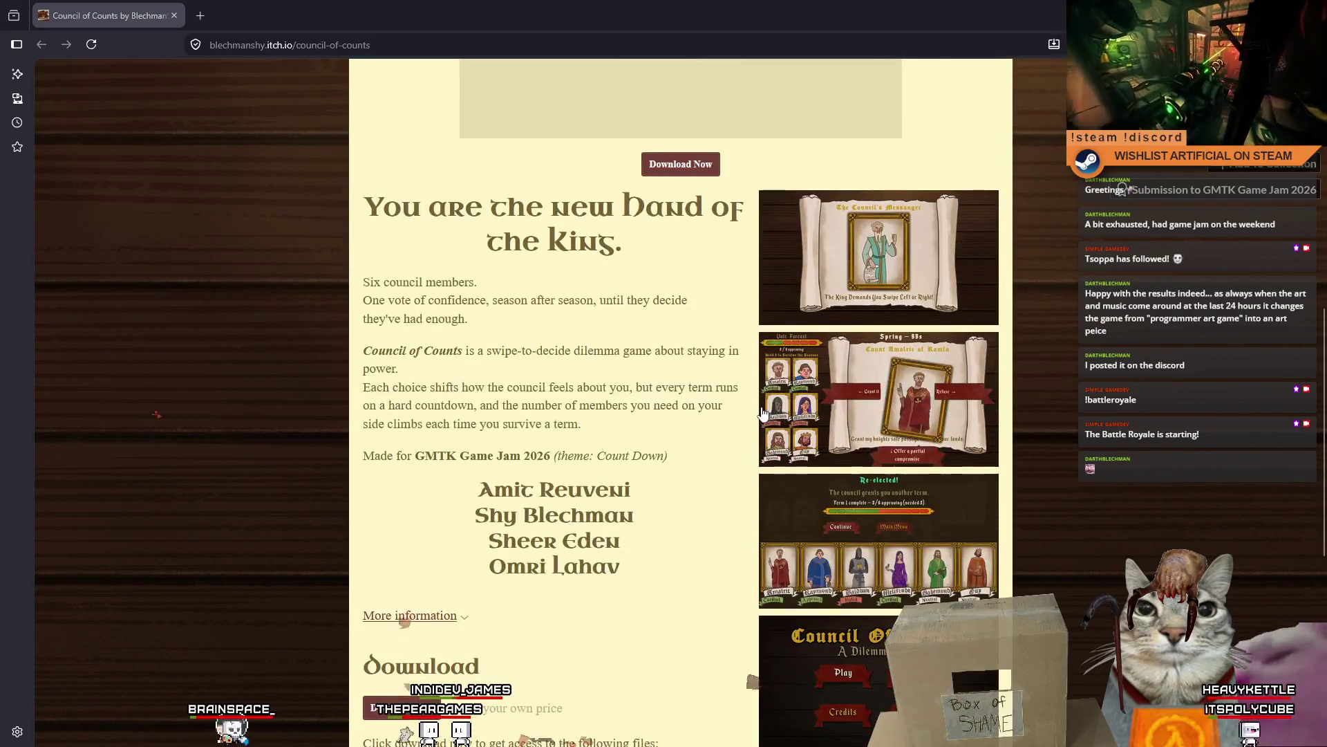
scroll(756, 401, "up", 5)
- Start Council of Counts, dismiss the intro, answer 'born to rule', then choose plenty of food
left_click(709, 370)
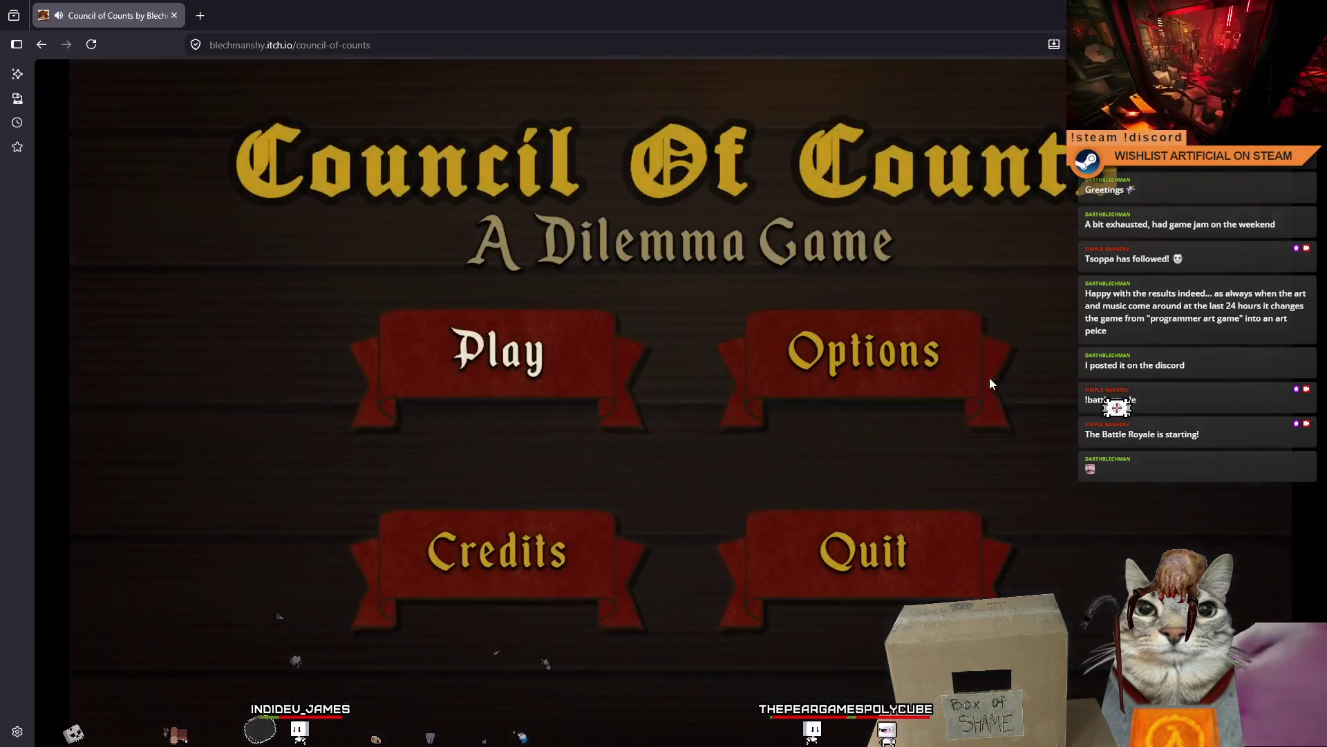
left_click(514, 344)
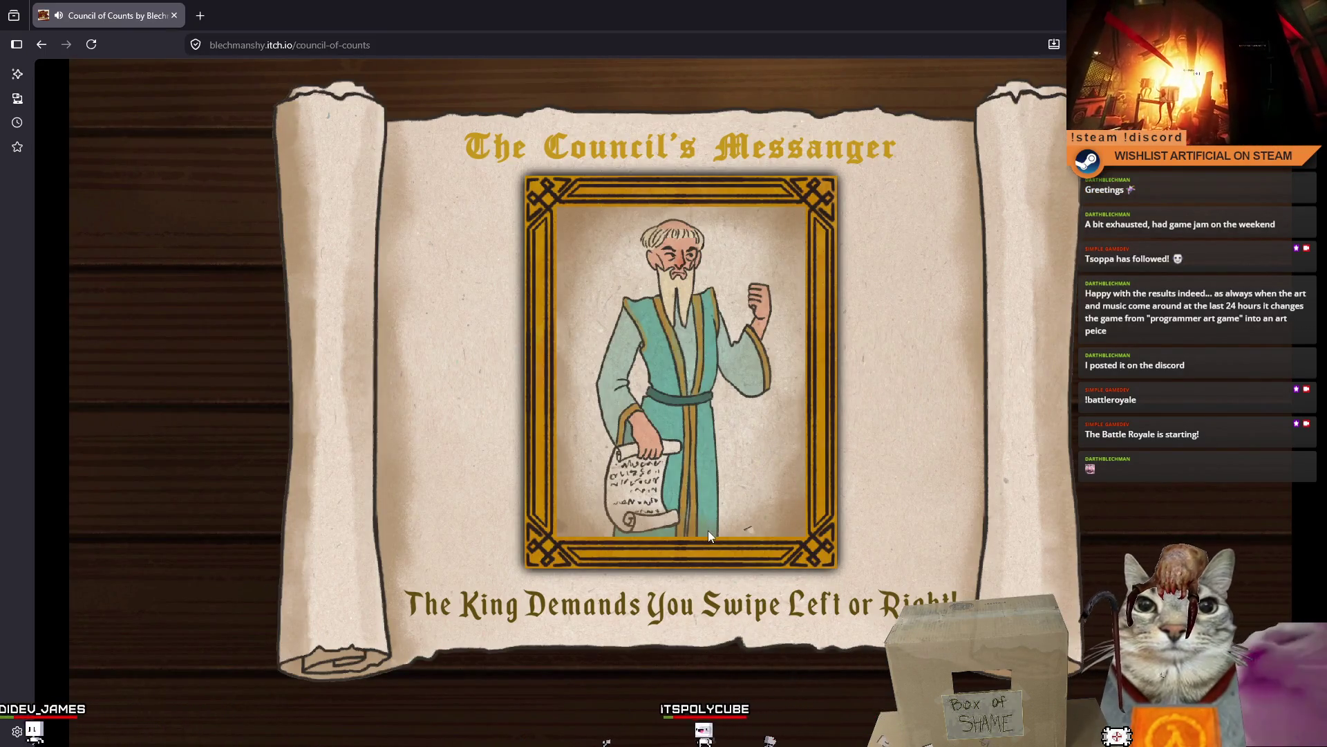
left_click_drag(809, 408, 583, 409)
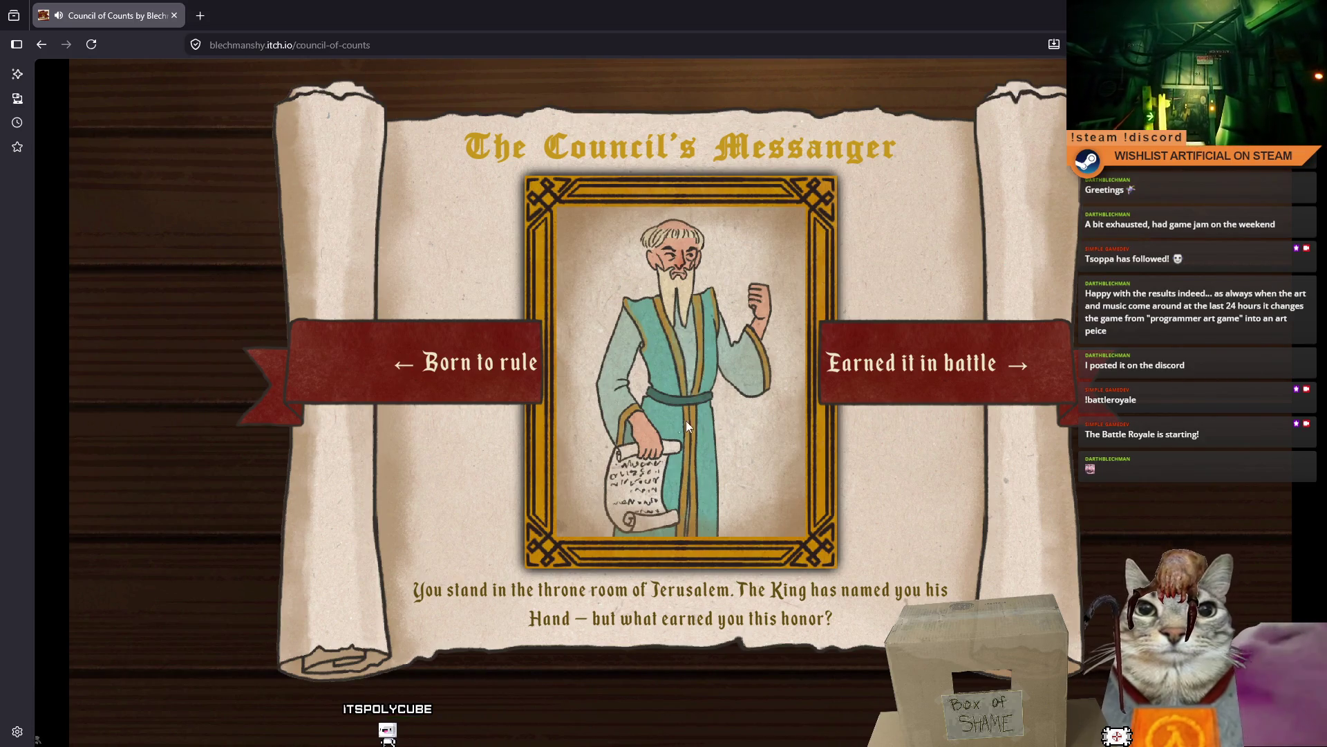
left_click_drag(702, 400, 325, 358)
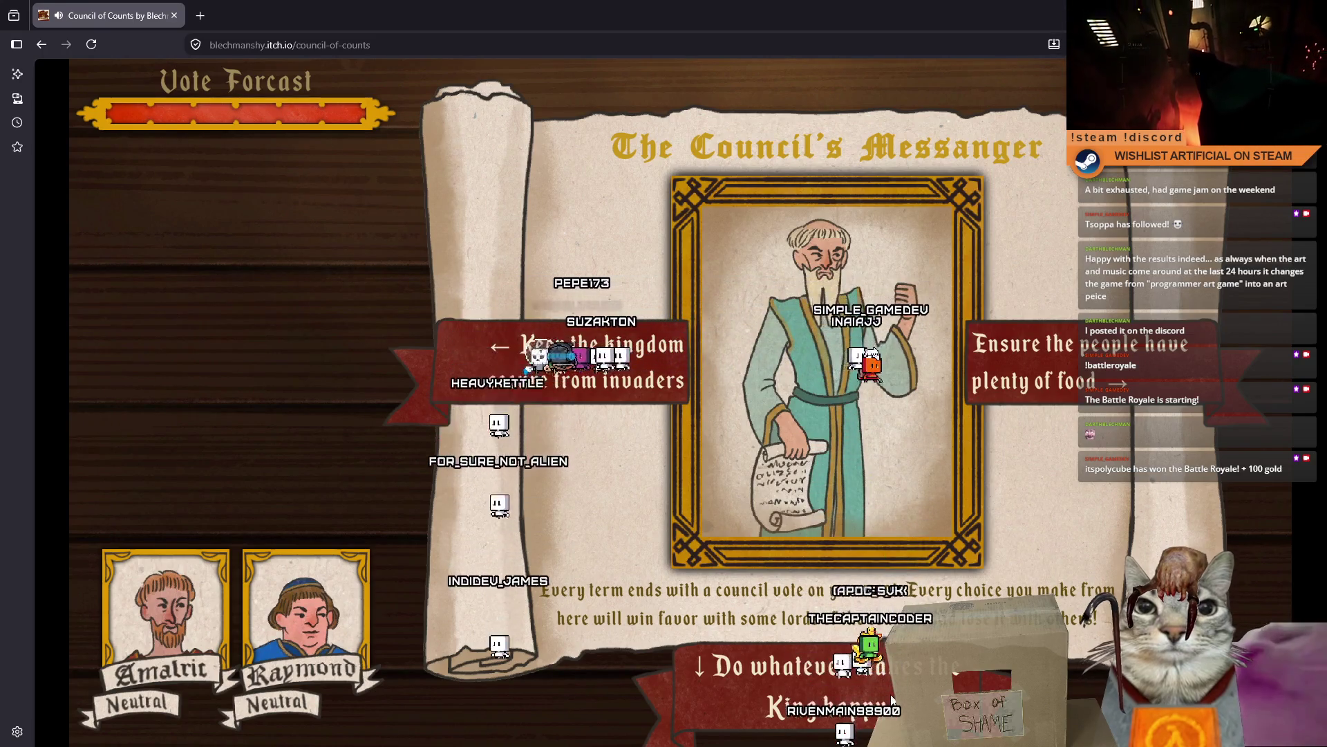
mouse_move(845, 376)
left_mouse_down()
mouse_move(939, 377)
mouse_move(748, 354)
mouse_move(913, 351)
mouse_move(885, 350)
mouse_move(798, 371)
mouse_move(936, 367)
mouse_move(562, 387)
mouse_move(966, 393)
mouse_move(728, 376)
mouse_move(975, 380)
mouse_move(574, 384)
mouse_move(975, 381)
mouse_move(603, 337)
mouse_move(1023, 377)
left_mouse_up()
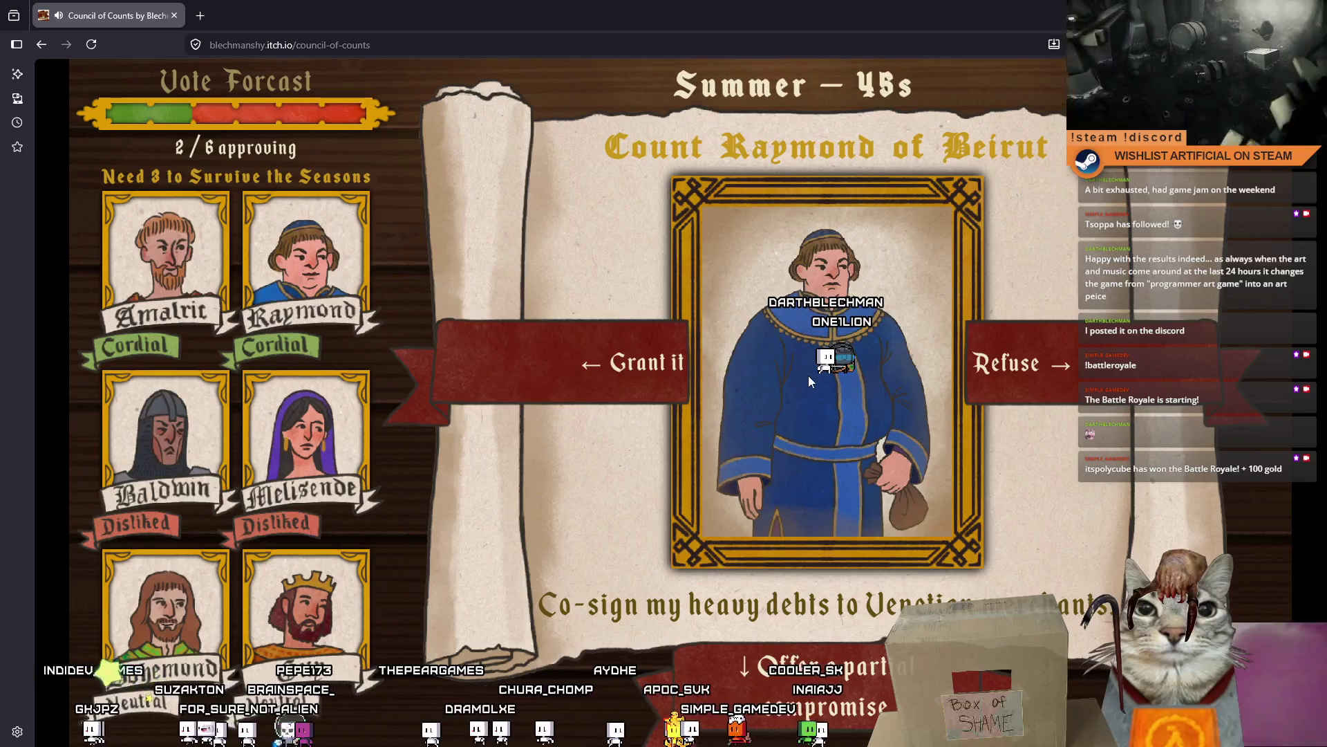
- Decide Raymond's, Bohemond's, Baldwin's, Amalric's and Melisende's requests, then restore the browser window
mouse_move(808, 376)
left_mouse_down()
mouse_move(563, 379)
mouse_move(986, 387)
mouse_move(587, 391)
mouse_move(1007, 394)
mouse_move(542, 396)
mouse_move(1044, 405)
mouse_move(309, 406)
mouse_move(1062, 404)
left_mouse_up()
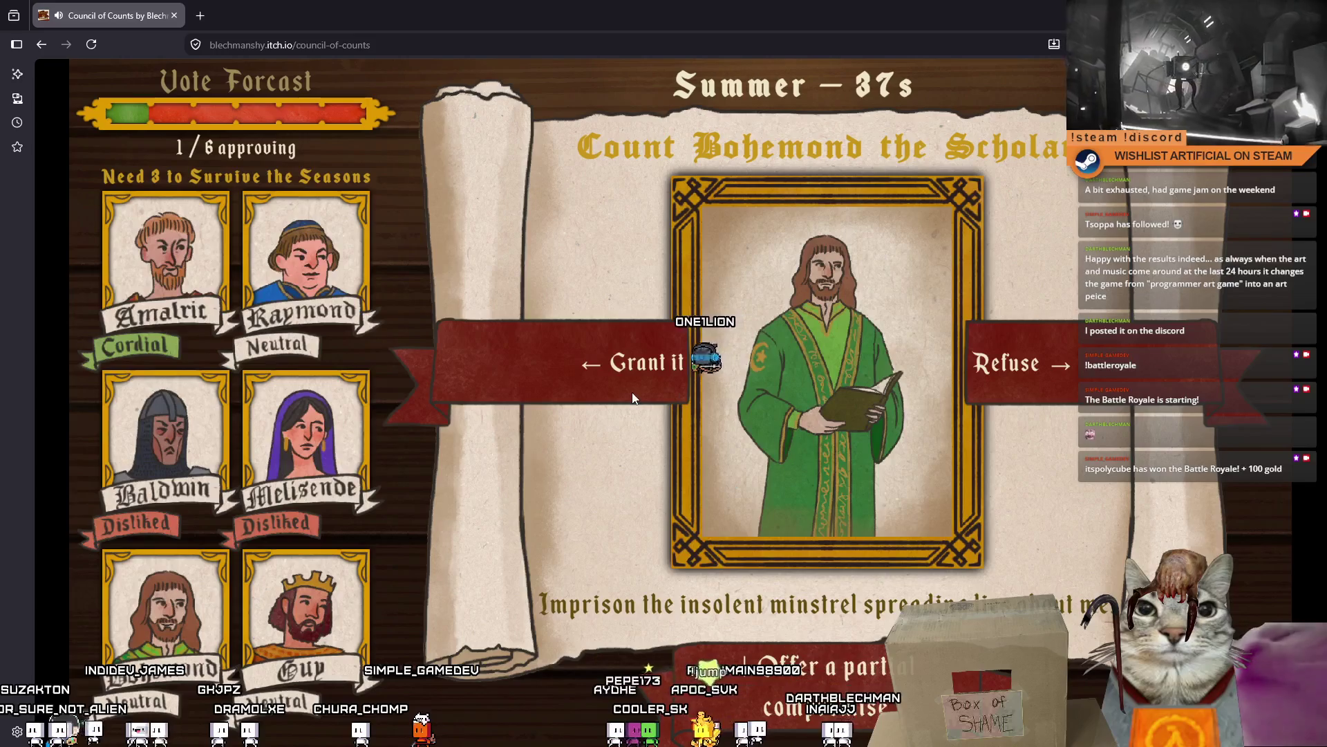
mouse_move(862, 379)
left_mouse_down()
mouse_move(969, 381)
mouse_move(679, 374)
mouse_move(990, 383)
mouse_move(740, 370)
mouse_move(891, 375)
mouse_move(750, 360)
mouse_move(939, 358)
mouse_move(701, 336)
mouse_move(899, 349)
mouse_move(886, 346)
mouse_move(719, 347)
mouse_move(953, 367)
mouse_move(657, 349)
mouse_move(1116, 372)
mouse_move(623, 366)
mouse_move(1188, 406)
left_mouse_up()
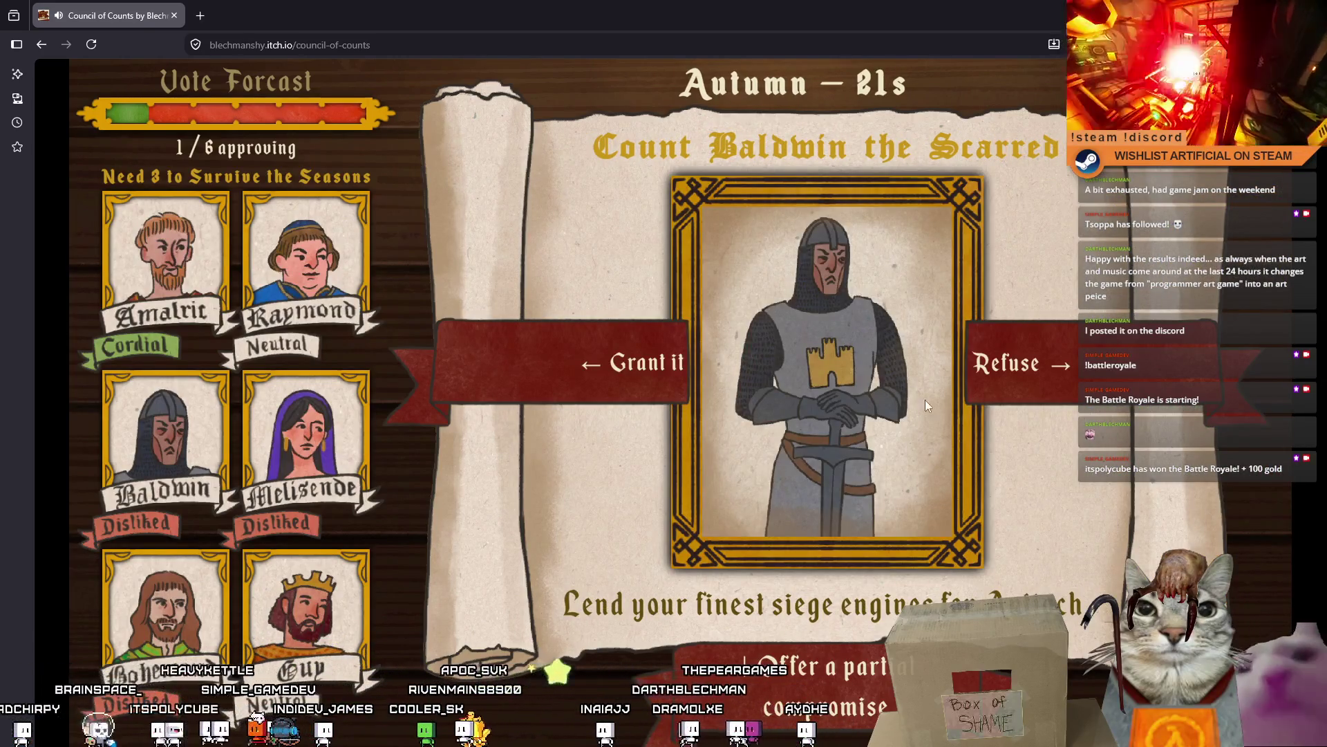
mouse_move(896, 426)
left_mouse_down()
mouse_move(698, 414)
mouse_move(998, 423)
mouse_move(649, 418)
mouse_move(1175, 401)
mouse_move(1020, 387)
mouse_move(852, 438)
mouse_move(818, 399)
mouse_move(1005, 397)
mouse_move(729, 384)
mouse_move(1106, 387)
mouse_move(692, 373)
mouse_move(1001, 394)
mouse_move(724, 332)
mouse_move(934, 374)
mouse_move(761, 359)
mouse_move(1170, 356)
mouse_move(871, 359)
mouse_move(1251, 387)
left_mouse_up()
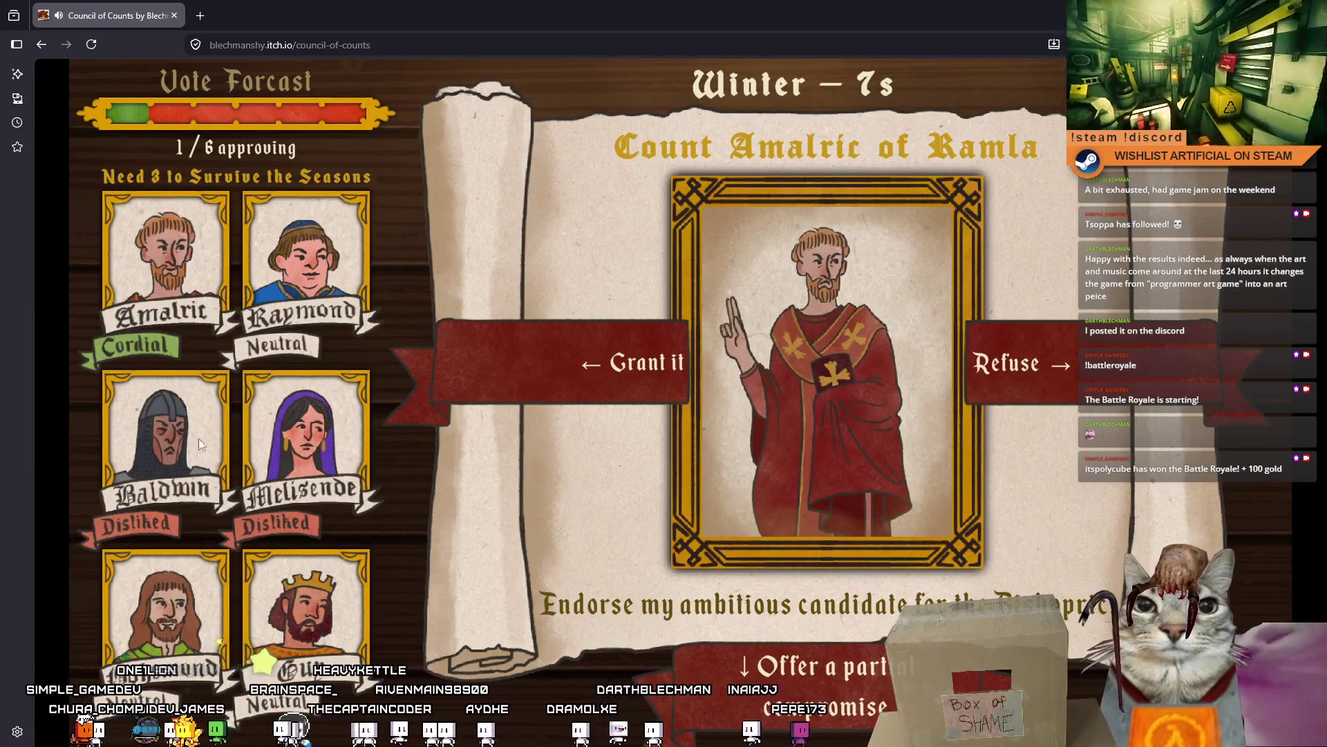
mouse_move(800, 493)
left_mouse_down()
mouse_move(604, 462)
mouse_move(973, 471)
mouse_move(678, 453)
left_mouse_up()
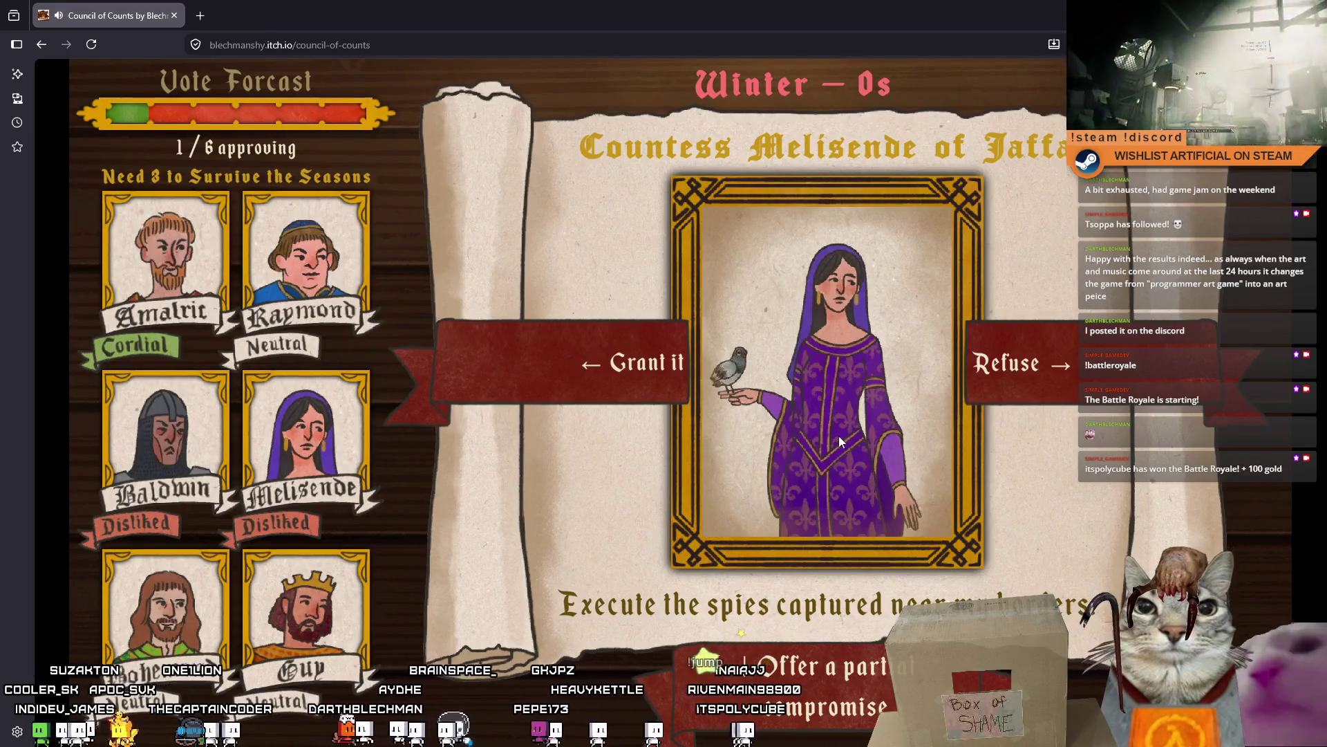
mouse_move(765, 380)
left_mouse_down()
mouse_move(893, 384)
mouse_move(794, 361)
mouse_move(961, 374)
mouse_move(636, 373)
mouse_move(1067, 369)
mouse_move(664, 360)
mouse_move(1002, 366)
left_mouse_up()
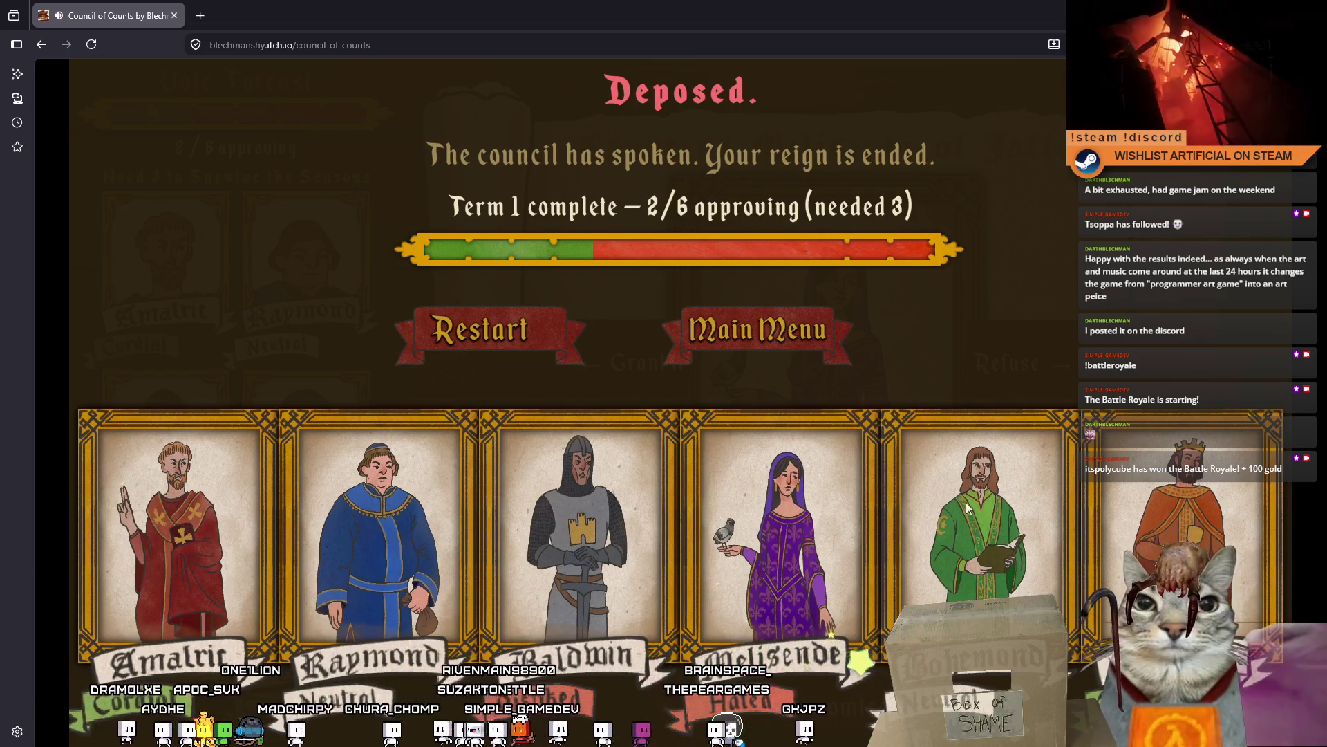
double_click(670, 10)
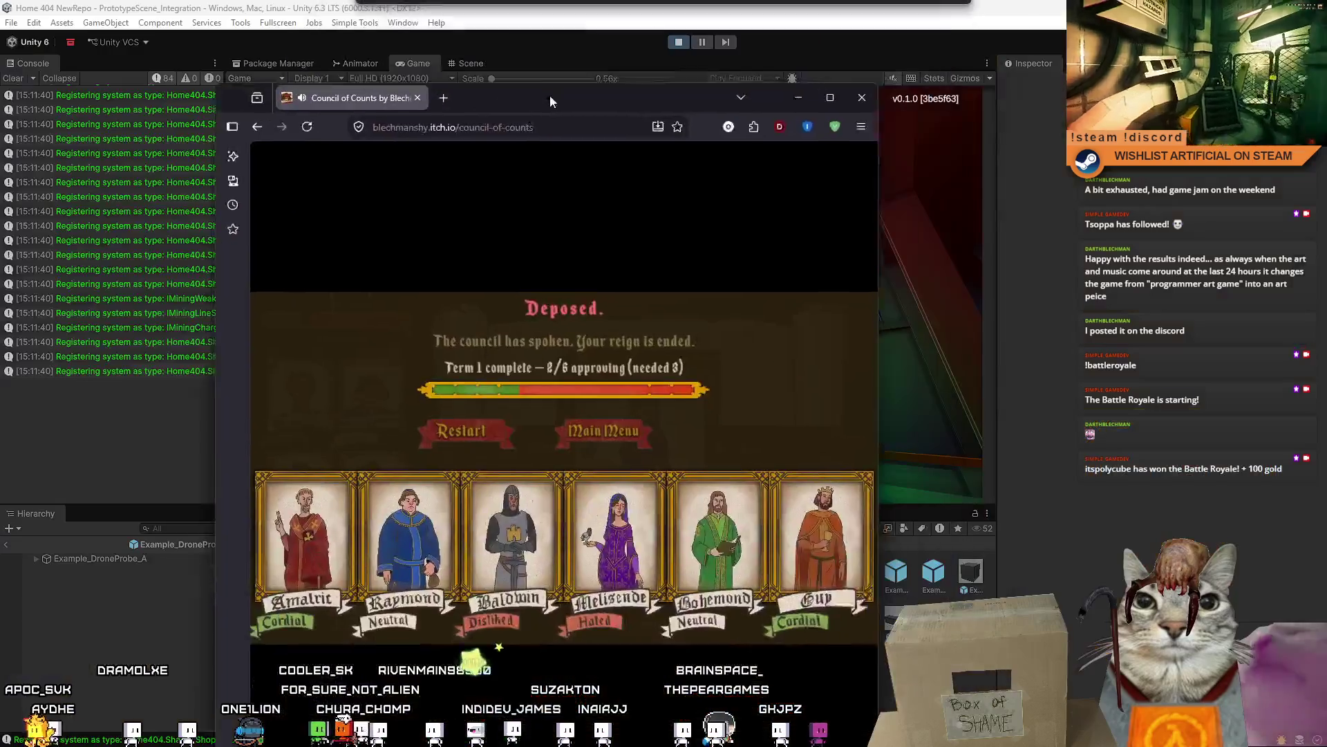
- Close the game browser, clear the Console, and collapse the Inspector to widen the Game view
left_click(802, 131)
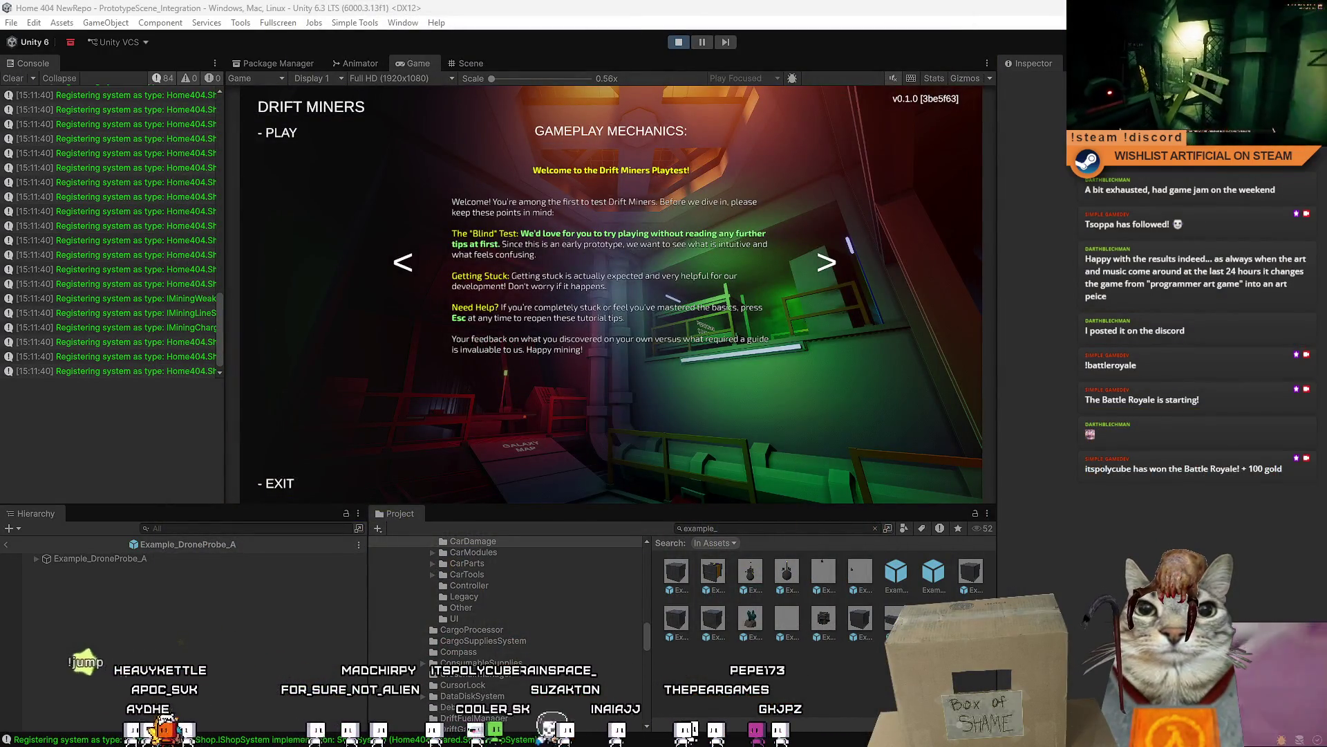
left_click(19, 80)
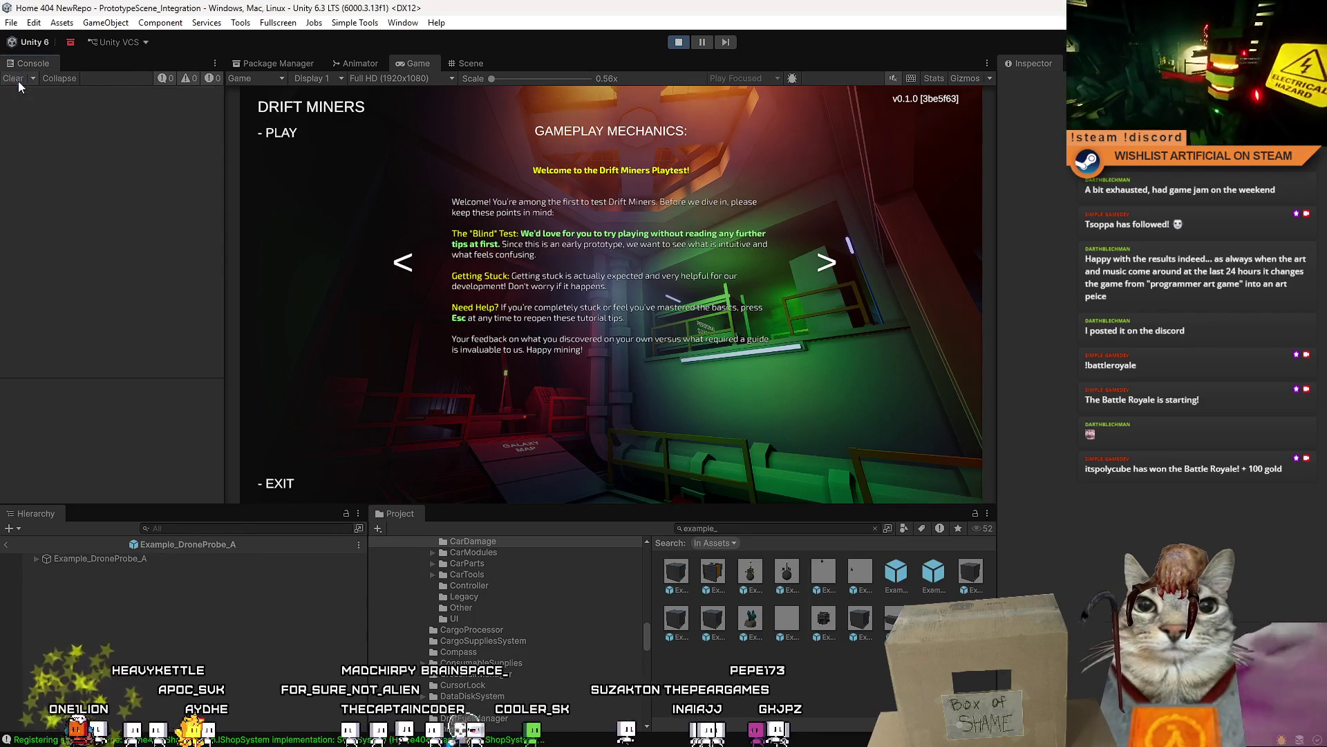
left_click_drag(991, 229, 1068, 228)
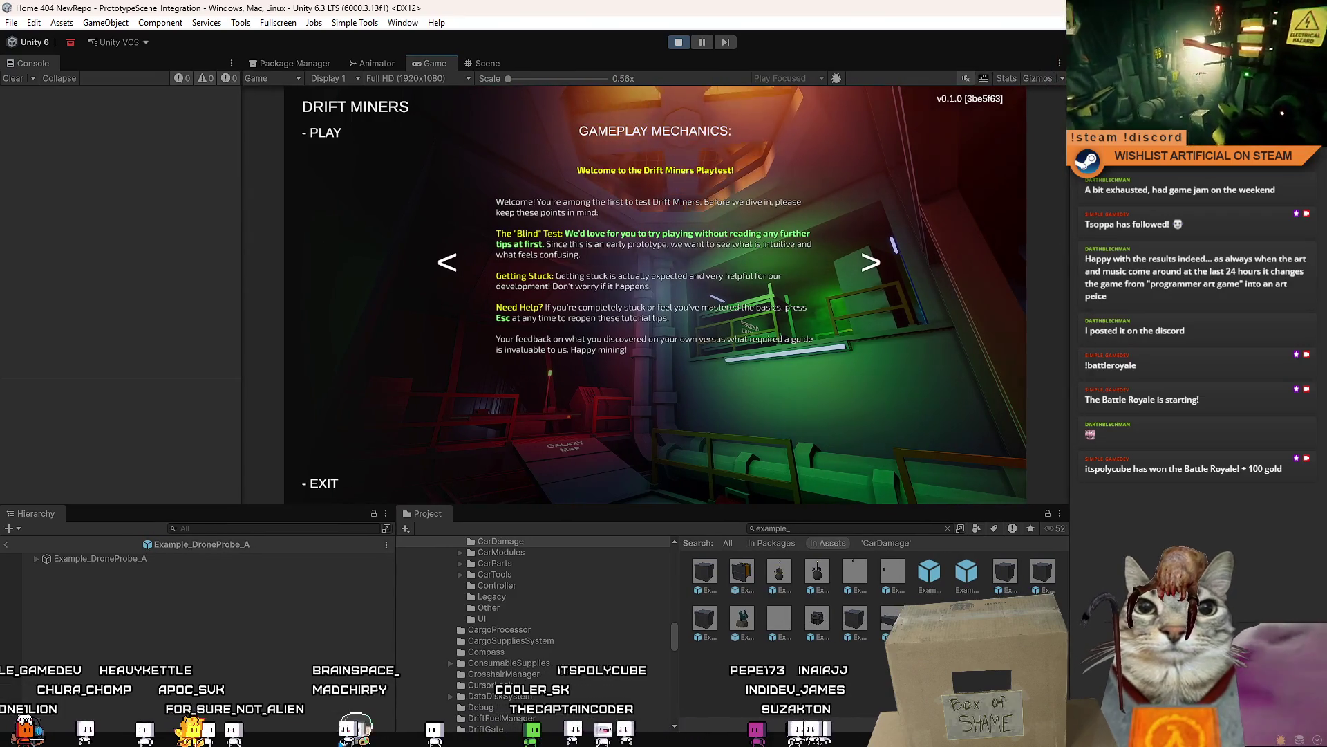